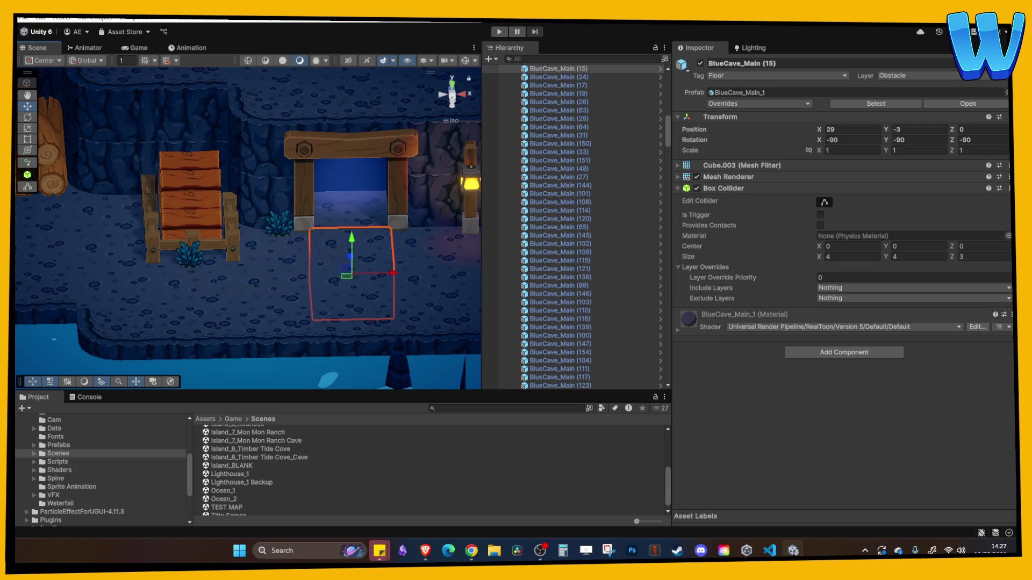
Inspect the cave edge and main floor tiles, orbiting the Scene view around them.
{"action": "left_click", "coordinate": [248, 311]}
{"action": "mouse_move", "coordinate": [297, 299]}
{"action": "left_mouse_down"}
{"action": "mouse_move", "coordinate": [260, 269]}
{"action": "mouse_move", "coordinate": [336, 286]}
{"action": "left_mouse_up"}
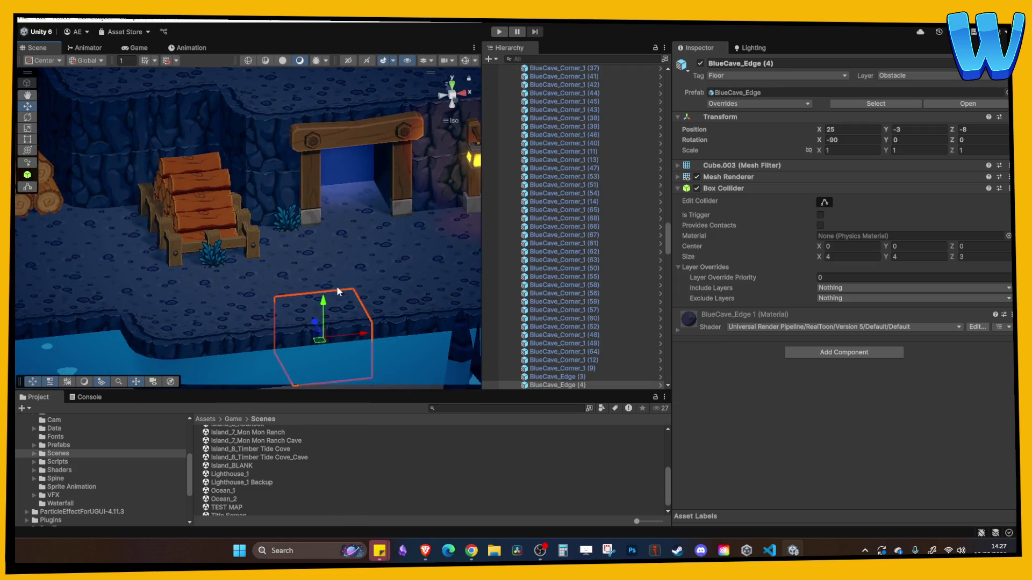
{"action": "left_click", "coordinate": [342, 288]}
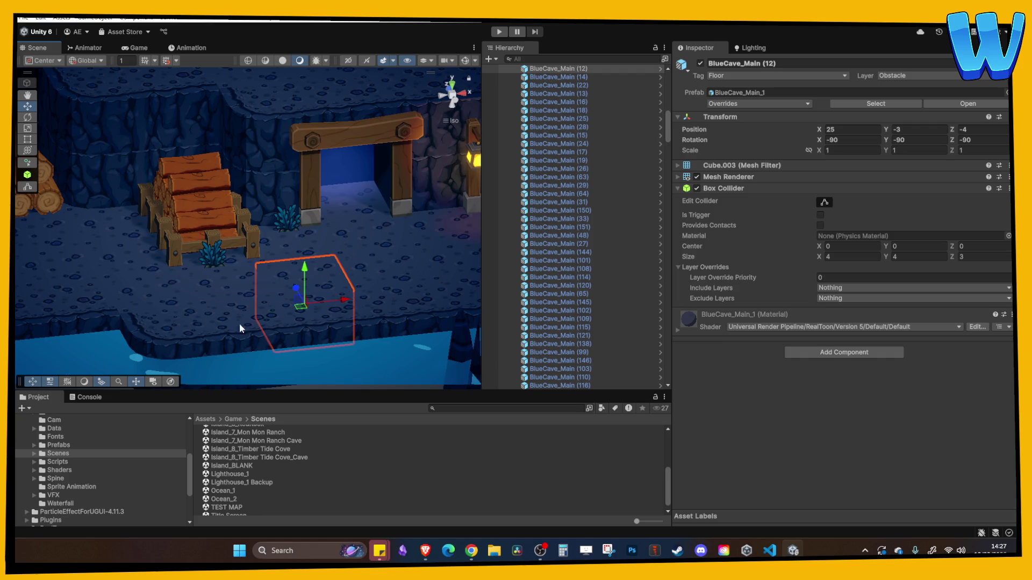
Open the Island_2_Framstead Isle_Cave_1 scene from the Project Scenes folder.
{"action": "scroll", "coordinate": [263, 247], "scroll_direction": "down", "scroll_amount": 2}
{"action": "scroll", "coordinate": [263, 247], "scroll_direction": "down", "scroll_amount": 2}
{"action": "scroll", "coordinate": [293, 456], "scroll_direction": "up", "scroll_amount": 5}
{"action": "left_click", "coordinate": [293, 476]}
{"action": "double_click", "coordinate": [293, 476]}
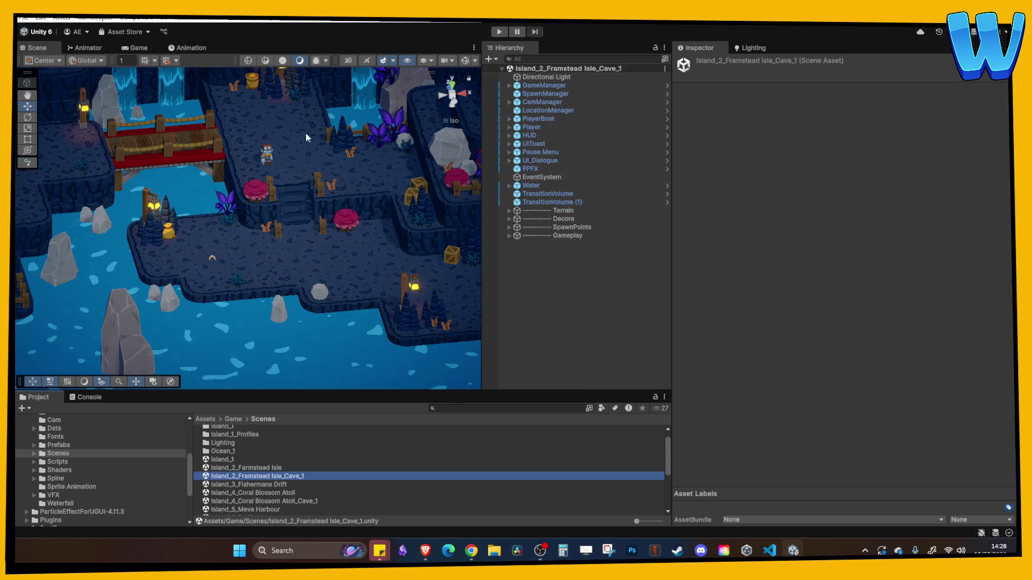
Open the Island_8_Timber Tide Cove_Cave scene.
{"action": "left_click", "coordinate": [286, 140]}
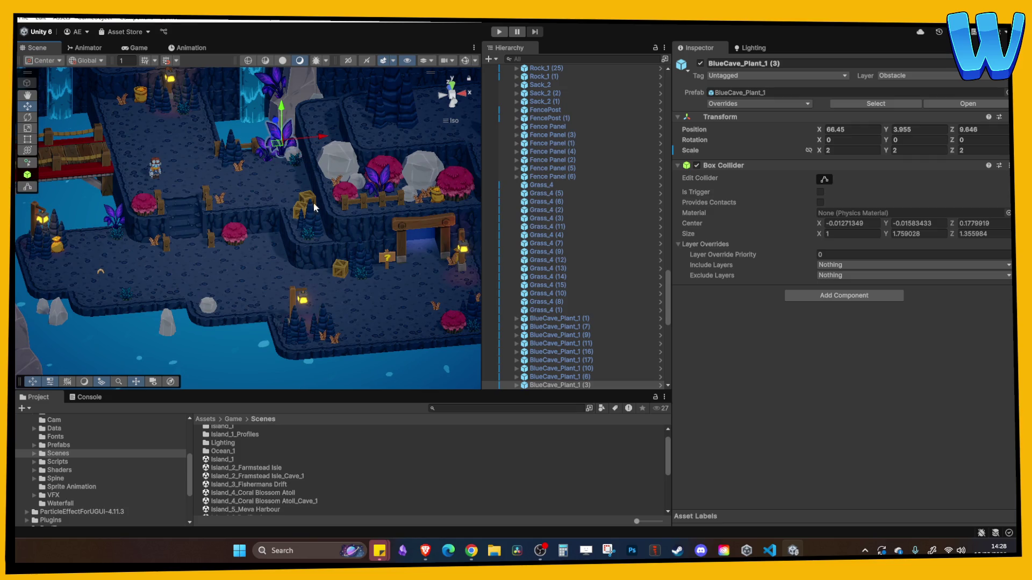
{"action": "scroll", "coordinate": [285, 489], "scroll_direction": "down", "scroll_amount": 3}
{"action": "double_click", "coordinate": [283, 487]}
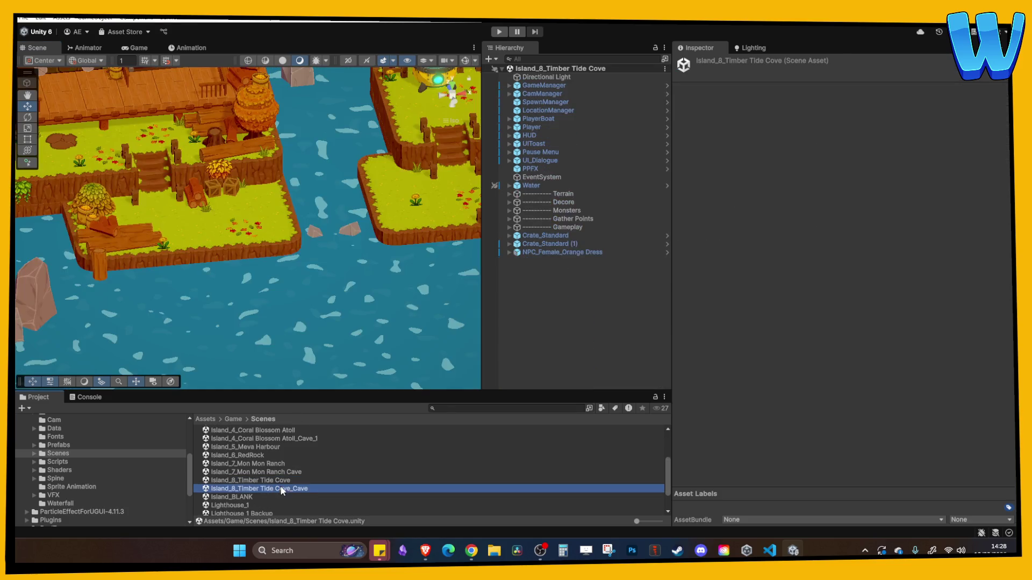
{"action": "double_click", "coordinate": [281, 489]}
Select the purple cave plant BlueCave_Plant_1 (3) in the cave.
{"action": "mouse_move", "coordinate": [285, 186]}
{"action": "left_mouse_down"}
{"action": "mouse_move", "coordinate": [387, 234]}
{"action": "mouse_move", "coordinate": [288, 240]}
{"action": "left_mouse_up"}
{"action": "scroll", "coordinate": [363, 225], "scroll_direction": "down", "scroll_amount": 3}
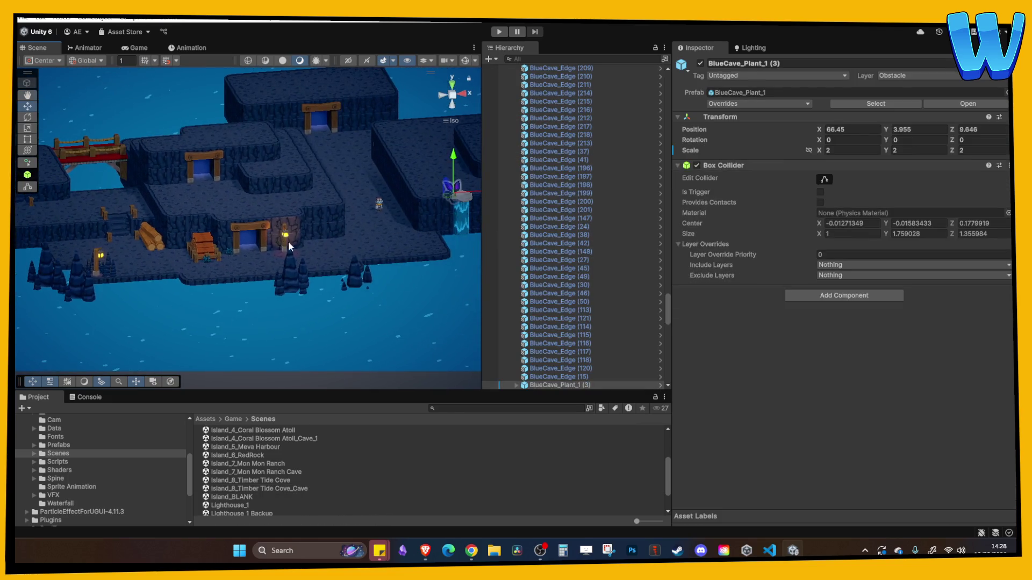
{"action": "left_click", "coordinate": [565, 336]}
{"action": "left_click", "coordinate": [452, 194]}
{"action": "mouse_move", "coordinate": [482, 196]}
{"action": "left_mouse_down"}
{"action": "mouse_move", "coordinate": [457, 196]}
{"action": "mouse_move", "coordinate": [510, 196]}
{"action": "mouse_move", "coordinate": [156, 237]}
{"action": "mouse_move", "coordinate": [156, 221]}
{"action": "mouse_move", "coordinate": [164, 264]}
{"action": "left_mouse_up"}
{"action": "scroll", "coordinate": [260, 189], "scroll_direction": "up", "scroll_amount": 5}
{"action": "scroll", "coordinate": [282, 202], "scroll_direction": "down", "scroll_amount": 1}
{"action": "scroll", "coordinate": [164, 264], "scroll_direction": "down", "scroll_amount": 2}
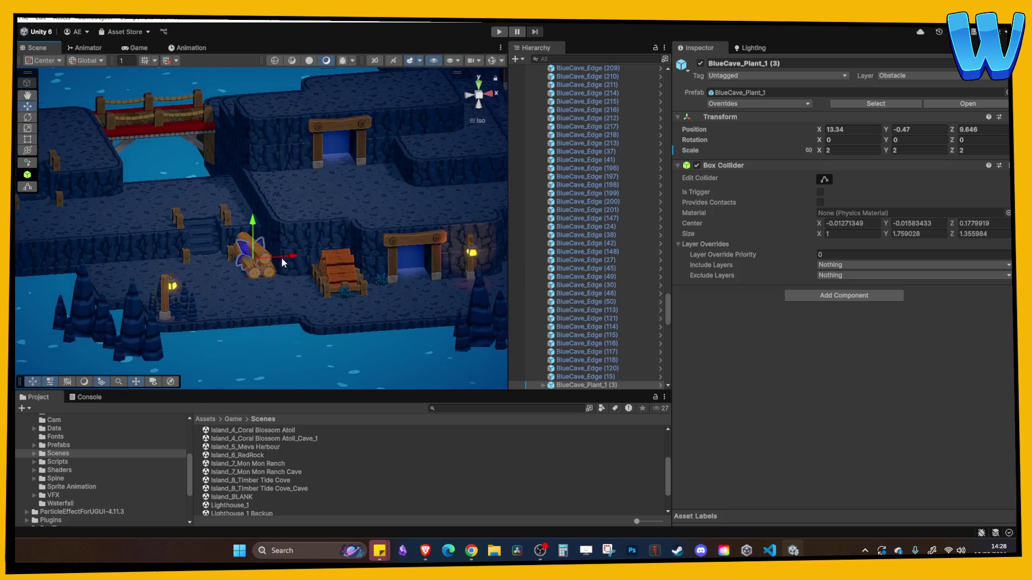
Slide the plant left and raise it to sit on the cave floor.
{"action": "mouse_move", "coordinate": [280, 257]}
{"action": "left_mouse_down"}
{"action": "mouse_move", "coordinate": [131, 269]}
{"action": "mouse_move", "coordinate": [142, 293]}
{"action": "mouse_move", "coordinate": [128, 267]}
{"action": "left_mouse_up"}
{"action": "key", "text": "f"}
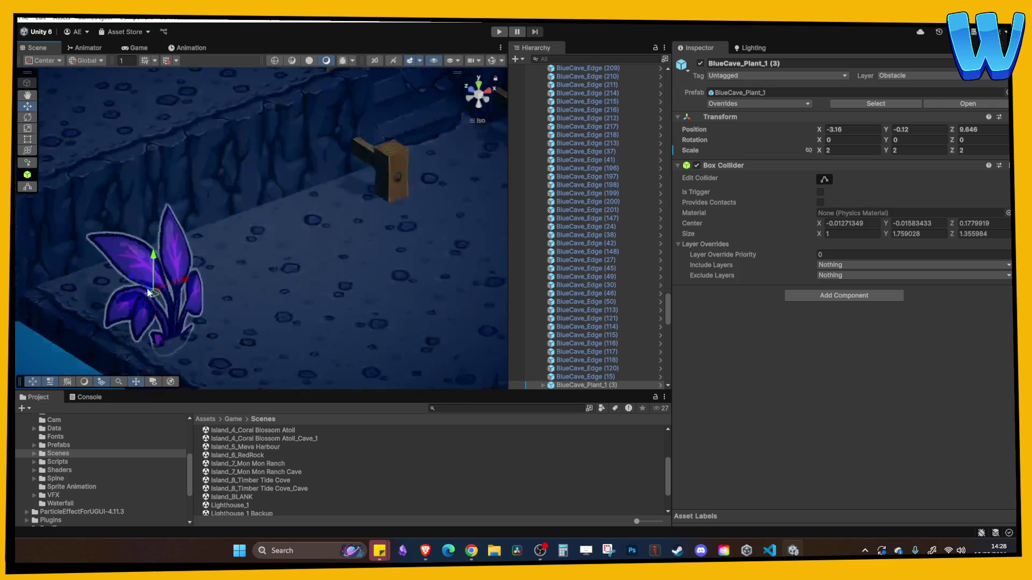
{"action": "scroll", "coordinate": [183, 234], "scroll_direction": "down", "scroll_amount": 5}
{"action": "mouse_move", "coordinate": [251, 211]}
{"action": "left_mouse_down"}
{"action": "mouse_move", "coordinate": [251, 189]}
{"action": "mouse_move", "coordinate": [165, 175]}
{"action": "mouse_move", "coordinate": [180, 179]}
{"action": "left_mouse_up"}
Open the Island_4_Coral Blossom Atoll_Cave_1 scene.
{"action": "left_click", "coordinate": [246, 191]}
{"action": "scroll", "coordinate": [225, 199], "scroll_direction": "down", "scroll_amount": 10}
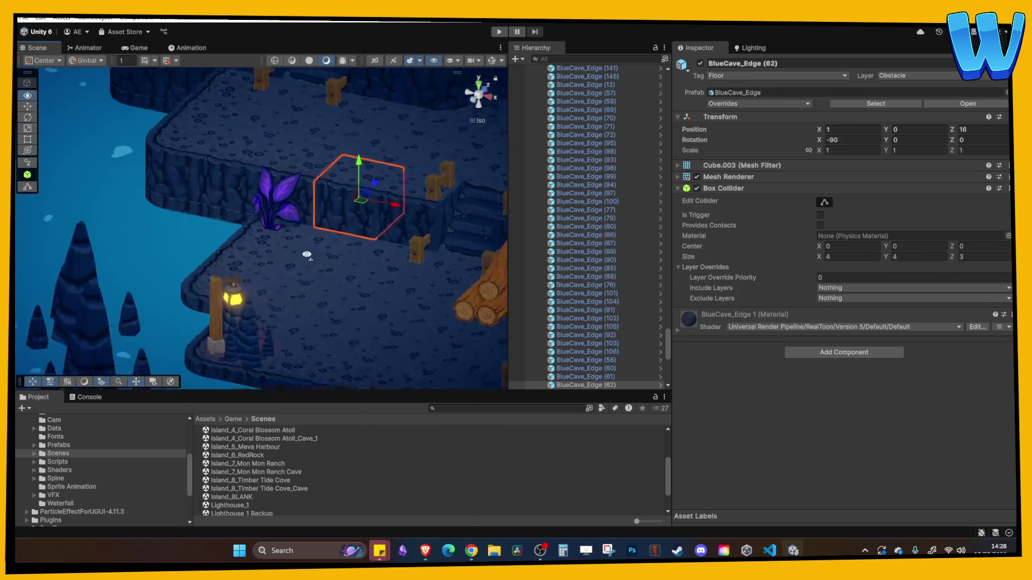
{"action": "scroll", "coordinate": [387, 237], "scroll_direction": "down", "scroll_amount": 3}
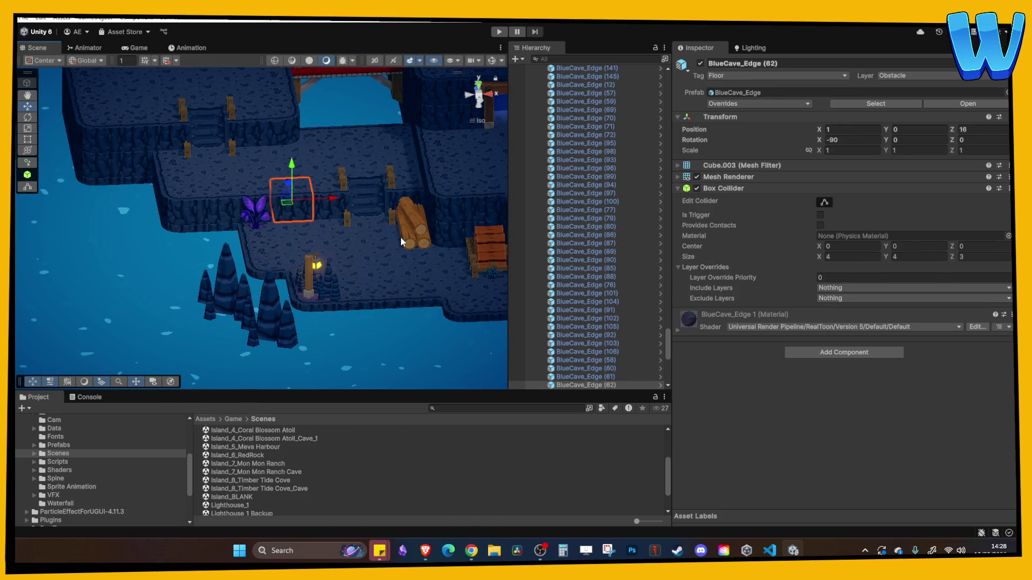
{"action": "scroll", "coordinate": [356, 218], "scroll_direction": "up", "scroll_amount": 5}
{"action": "mouse_move", "coordinate": [356, 218]}
{"action": "left_mouse_down"}
{"action": "mouse_move", "coordinate": [398, 223]}
{"action": "mouse_move", "coordinate": [318, 213]}
{"action": "left_mouse_up"}
{"action": "double_click", "coordinate": [292, 438]}
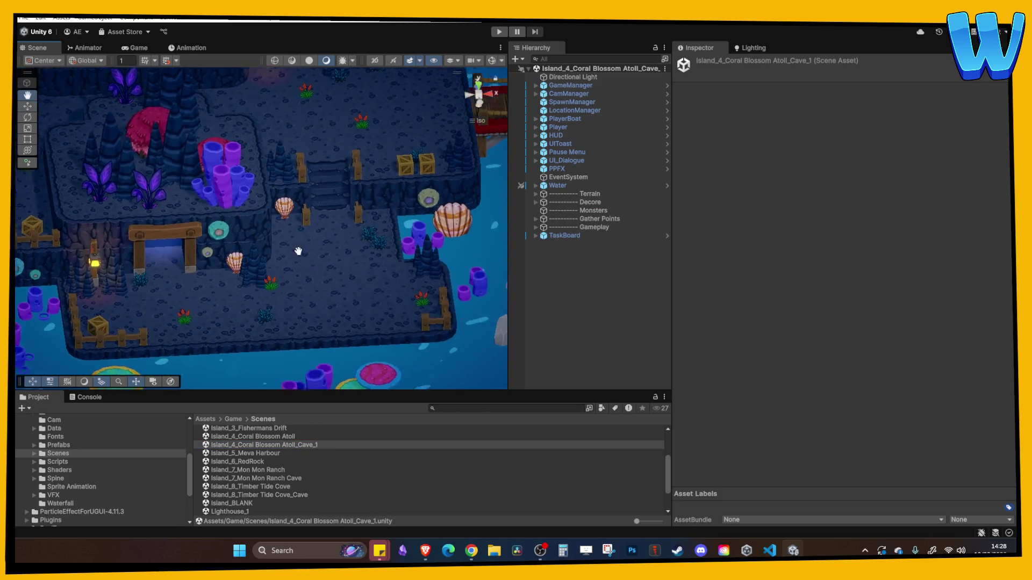
Open the Island_2_Framstead Isle_Cave_1 scene.
{"action": "scroll", "coordinate": [278, 456], "scroll_direction": "up", "scroll_amount": 2}
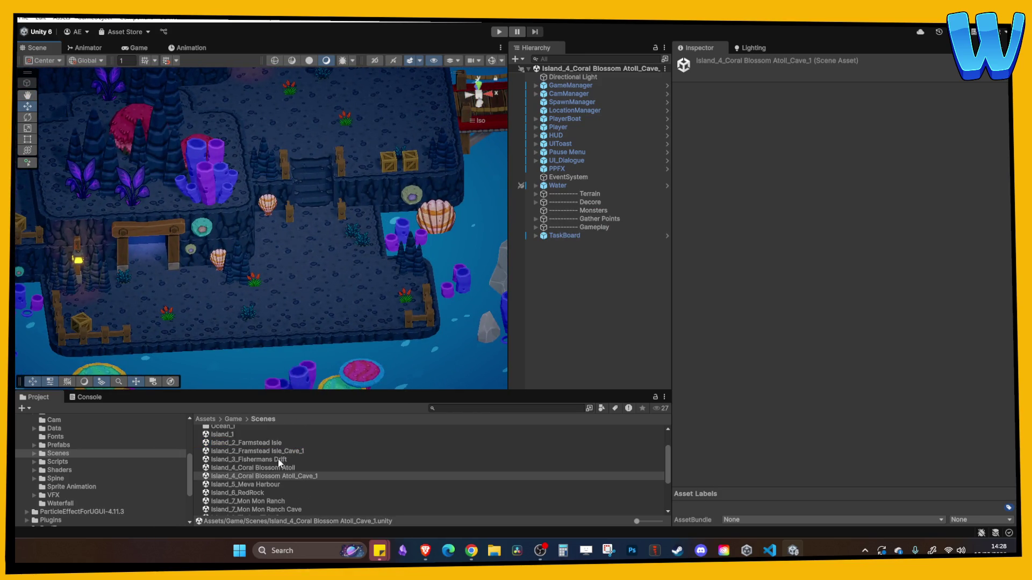
{"action": "double_click", "coordinate": [269, 467]}
{"action": "left_click", "coordinate": [273, 451]}
{"action": "double_click", "coordinate": [273, 451]}
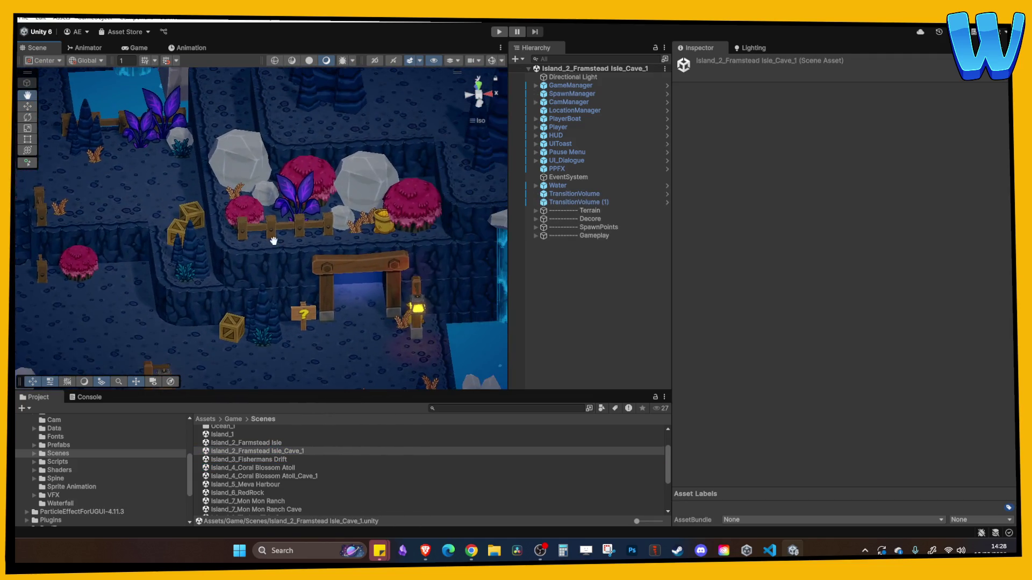
Select two Rock_1 objects on the cave floor and copy them.
{"action": "left_click", "coordinate": [341, 217]}
{"action": "left_click", "coordinate": [340, 221], "text": "ctrl"}
{"action": "key", "text": "f"}
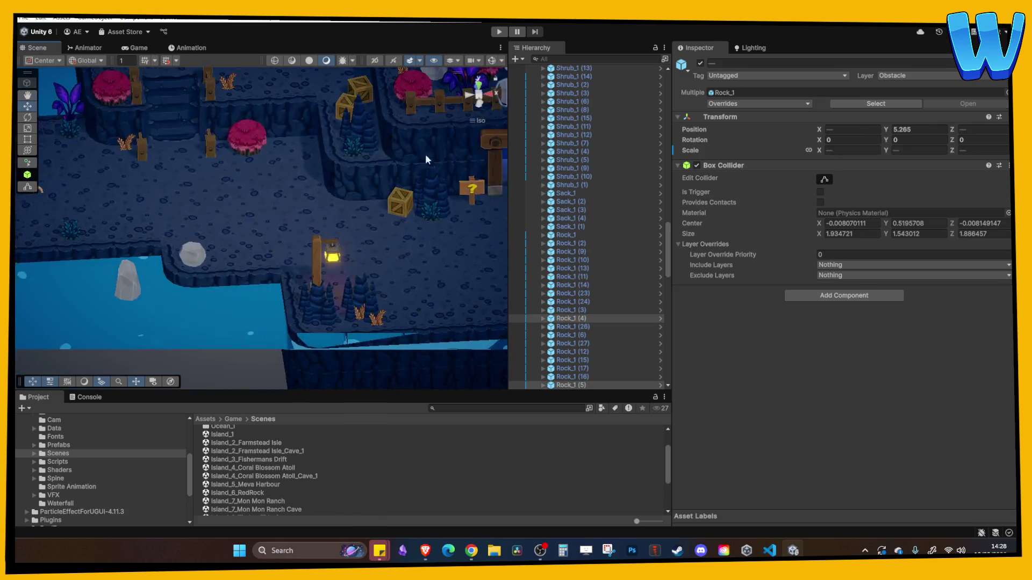
Paste the rocks into Island_8_Timber Tide Cove_Cave as Rock_1 (4) and Rock_1 (5).
{"action": "scroll", "coordinate": [351, 362], "scroll_direction": "down", "scroll_amount": 5}
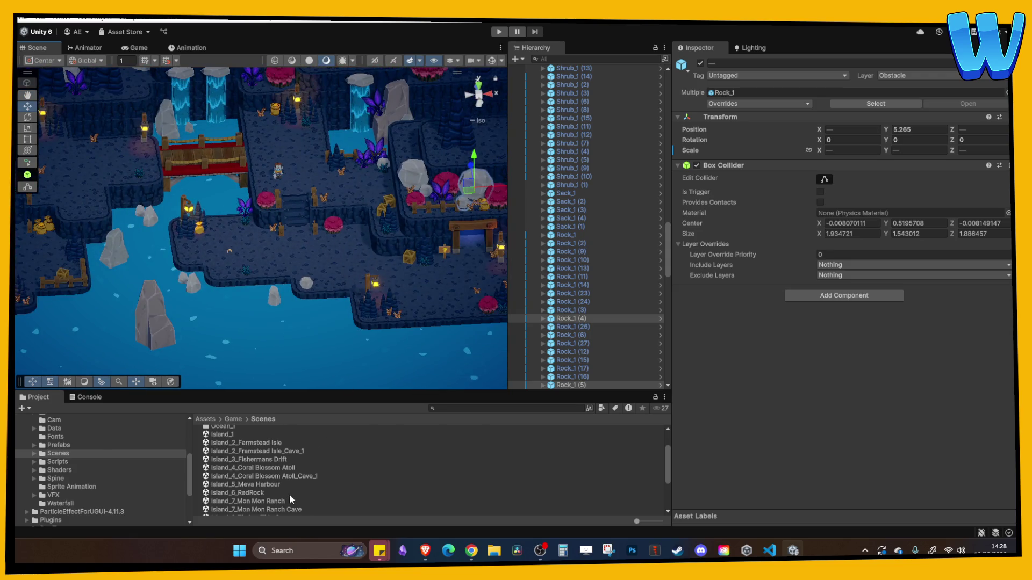
{"action": "scroll", "coordinate": [279, 481], "scroll_direction": "down", "scroll_amount": 3}
{"action": "double_click", "coordinate": [268, 453]}
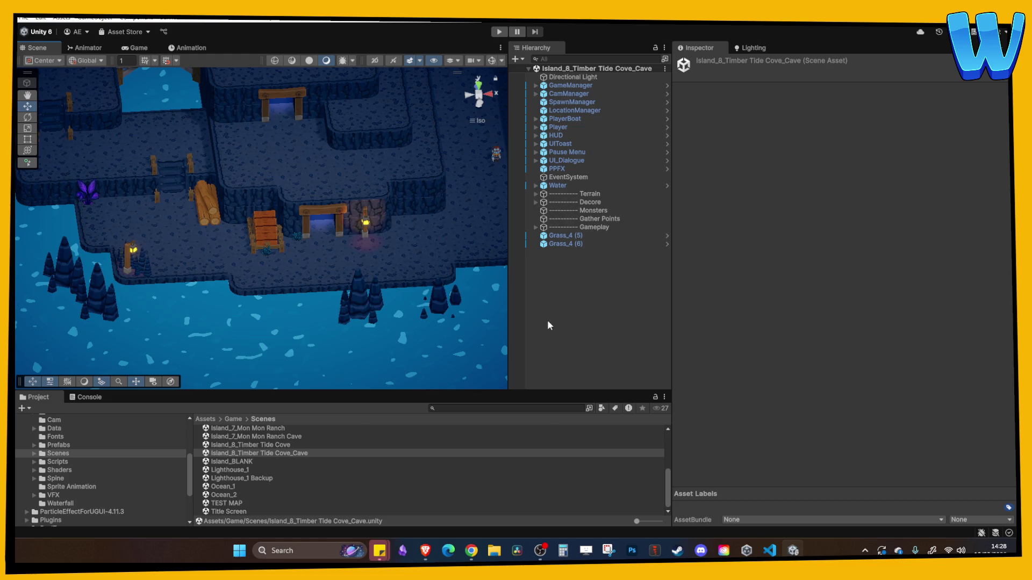
{"action": "key", "text": "ctrl+v"}
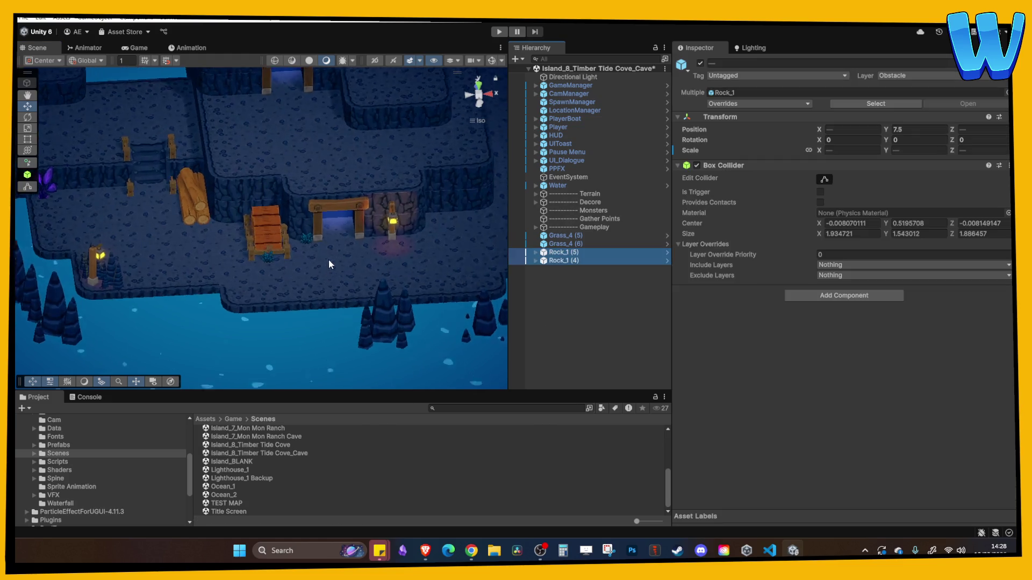
Move a pasted rock beside the lantern and lower it onto the cave floor.
{"action": "key", "text": "f"}
{"action": "mouse_move", "coordinate": [406, 172]}
{"action": "left_mouse_down"}
{"action": "mouse_move", "coordinate": [161, 189]}
{"action": "mouse_move", "coordinate": [361, 231]}
{"action": "mouse_move", "coordinate": [81, 225]}
{"action": "mouse_move", "coordinate": [288, 232]}
{"action": "mouse_move", "coordinate": [215, 230]}
{"action": "left_mouse_up"}
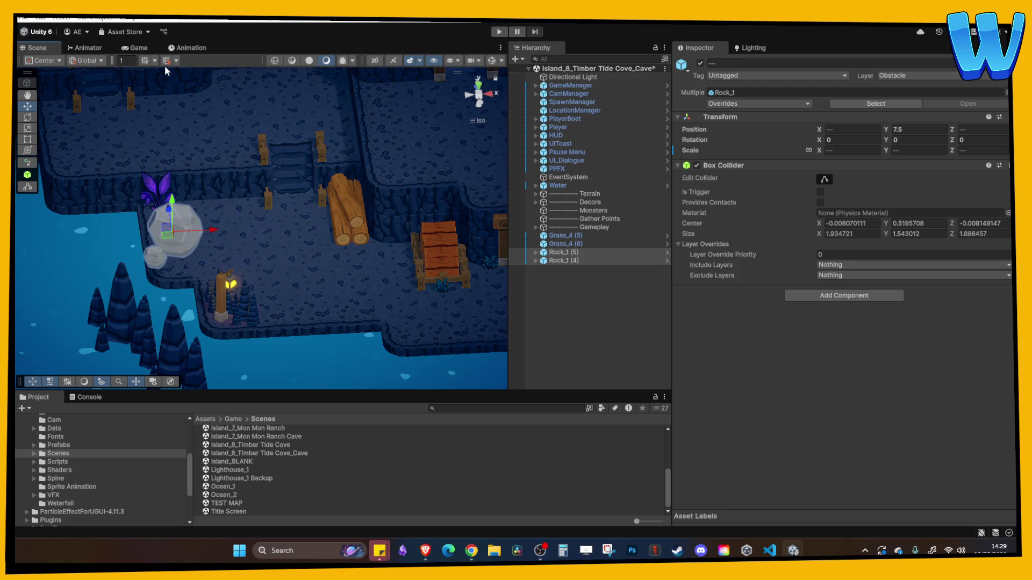
{"action": "left_click", "coordinate": [165, 64]}
{"action": "left_click", "coordinate": [220, 215]}
{"action": "left_click", "coordinate": [172, 228]}
{"action": "mouse_move", "coordinate": [174, 198]}
{"action": "left_mouse_down"}
{"action": "mouse_move", "coordinate": [186, 234]}
{"action": "mouse_move", "coordinate": [162, 228]}
{"action": "left_mouse_up"}
Shift the larger rock across to the right and check its height.
{"action": "left_click_drag", "start_coordinate": [140, 192], "coordinate": [196, 168]}
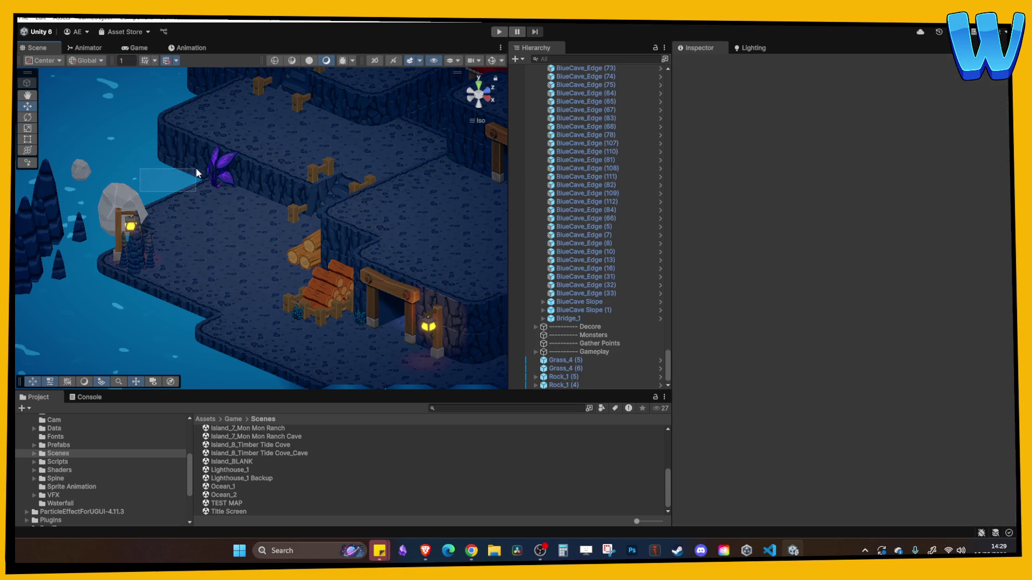
{"action": "left_click", "coordinate": [140, 205]}
{"action": "scroll", "coordinate": [193, 265], "scroll_direction": "down", "scroll_amount": 5}
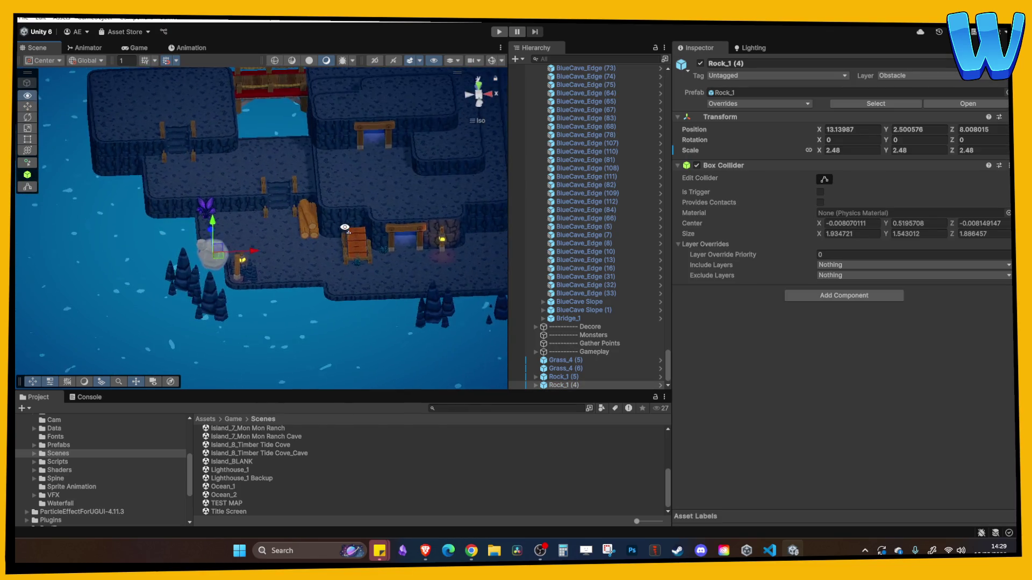
{"action": "mouse_move", "coordinate": [210, 250]}
{"action": "left_mouse_down"}
{"action": "mouse_move", "coordinate": [432, 235]}
{"action": "mouse_move", "coordinate": [423, 90]}
{"action": "left_mouse_up"}
{"action": "key", "text": "f"}
{"action": "mouse_move", "coordinate": [362, 199]}
{"action": "left_mouse_down", "text": "alt"}
{"action": "mouse_move", "coordinate": [302, 176]}
{"action": "mouse_move", "coordinate": [307, 217]}
{"action": "mouse_move", "coordinate": [322, 213]}
{"action": "mouse_move", "coordinate": [312, 208]}
{"action": "mouse_move", "coordinate": [345, 267]}
{"action": "left_mouse_up", "text": "alt"}
Lower the small rock onto the floor, then open the Island_8_Timber Tide Cove scene.
{"action": "left_click", "coordinate": [253, 284]}
{"action": "left_click", "coordinate": [195, 232]}
{"action": "mouse_move", "coordinate": [195, 232]}
{"action": "left_mouse_down"}
{"action": "mouse_move", "coordinate": [202, 288]}
{"action": "mouse_move", "coordinate": [310, 284]}
{"action": "left_mouse_up"}
{"action": "left_click", "coordinate": [202, 288]}
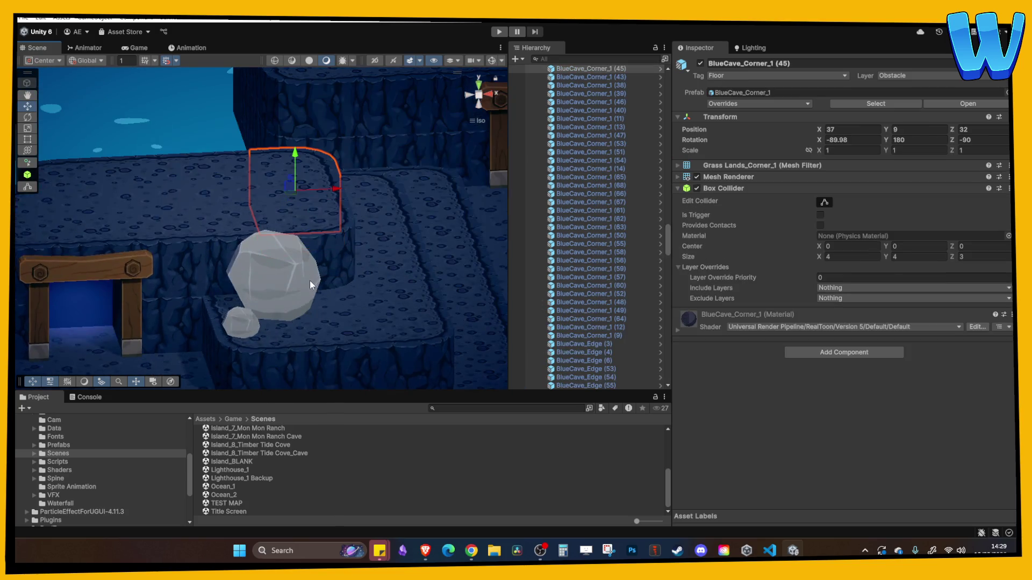
{"action": "double_click", "coordinate": [266, 445]}
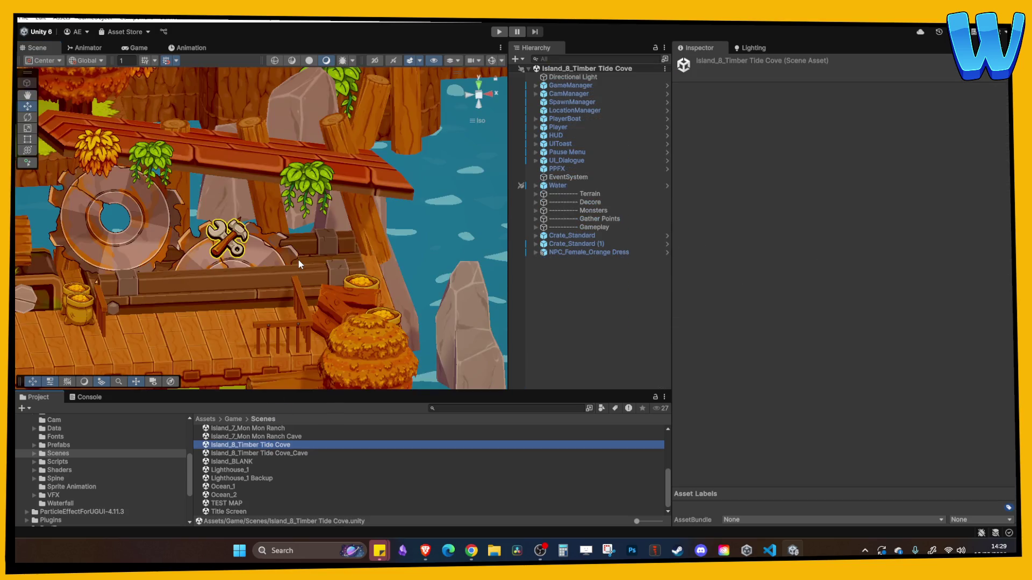
Bring the main pipe and curved pipe end into the Timber Tide Cove cave scene.
{"action": "scroll", "coordinate": [124, 232], "scroll_direction": "up", "scroll_amount": 3}
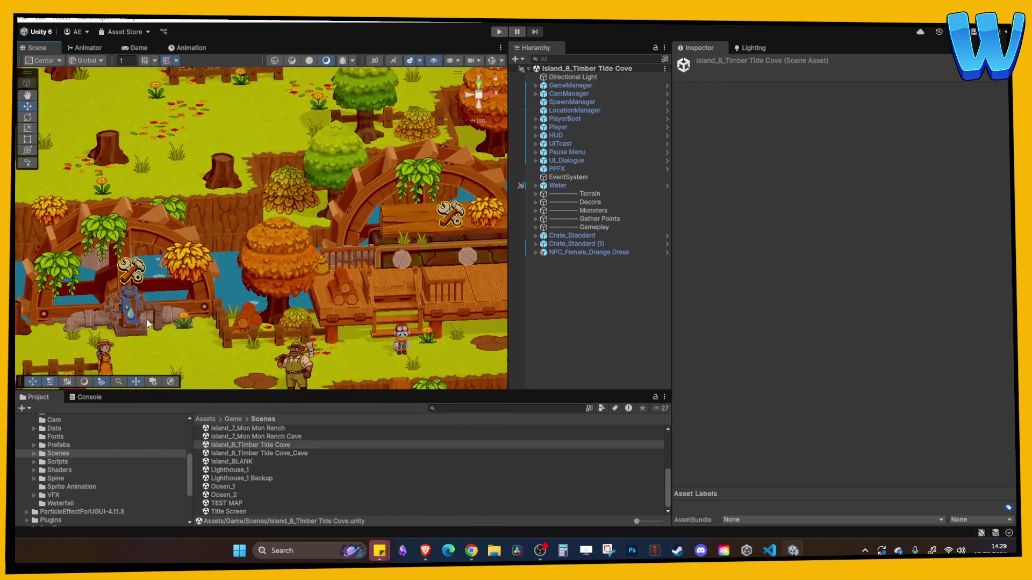
{"action": "left_click", "coordinate": [295, 277]}
{"action": "left_click", "coordinate": [302, 283], "text": "shift"}
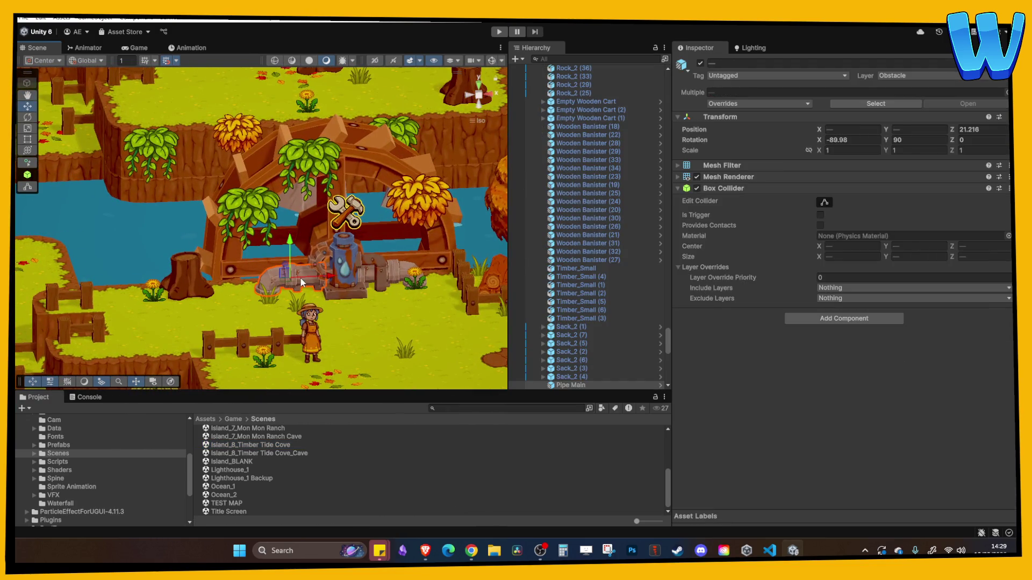
{"action": "double_click", "coordinate": [253, 453]}
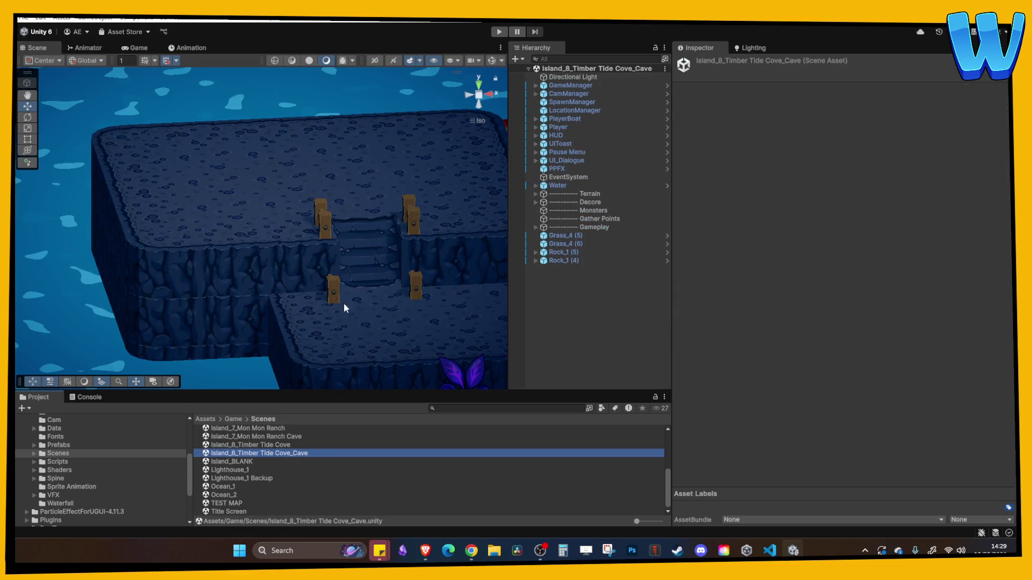
{"action": "key", "text": "ctrl+v"}
Move the pasted pipe right toward the cave edge and lower it onto the floor.
{"action": "scroll", "coordinate": [389, 292], "scroll_direction": "down", "scroll_amount": 3}
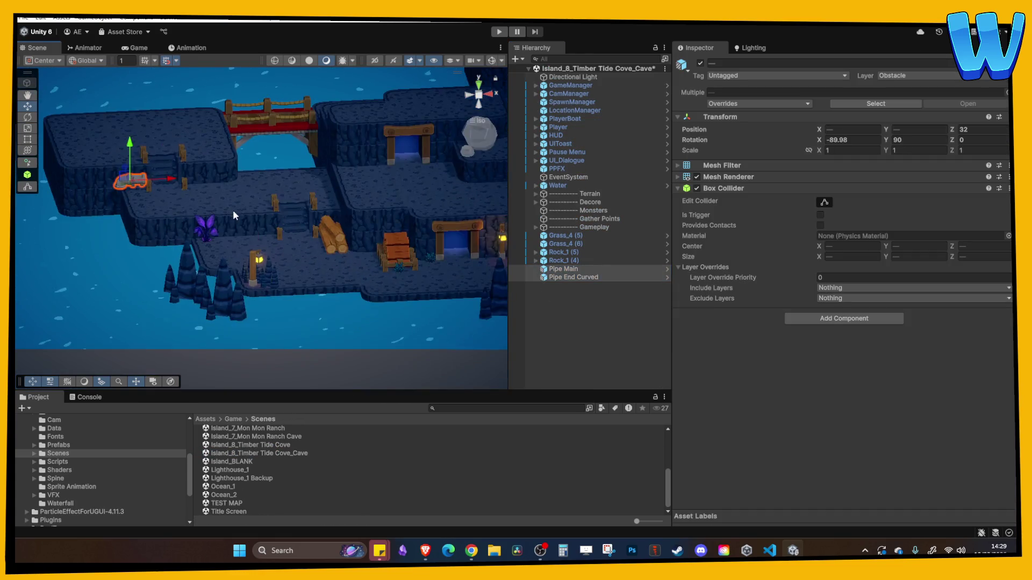
{"action": "scroll", "coordinate": [233, 210], "scroll_direction": "up", "scroll_amount": 2}
{"action": "mouse_move", "coordinate": [112, 160]}
{"action": "left_mouse_down"}
{"action": "mouse_move", "coordinate": [362, 160]}
{"action": "mouse_move", "coordinate": [366, 328]}
{"action": "mouse_move", "coordinate": [257, 205]}
{"action": "mouse_move", "coordinate": [267, 224]}
{"action": "mouse_move", "coordinate": [457, 231]}
{"action": "mouse_move", "coordinate": [420, 228]}
{"action": "left_mouse_up"}
{"action": "scroll", "coordinate": [359, 162], "scroll_direction": "up", "scroll_amount": 1}
{"action": "key", "text": "f"}
{"action": "mouse_move", "coordinate": [326, 173]}
{"action": "left_mouse_down"}
{"action": "mouse_move", "coordinate": [371, 171]}
{"action": "mouse_move", "coordinate": [349, 178]}
{"action": "left_mouse_up"}
{"action": "key", "text": "f"}
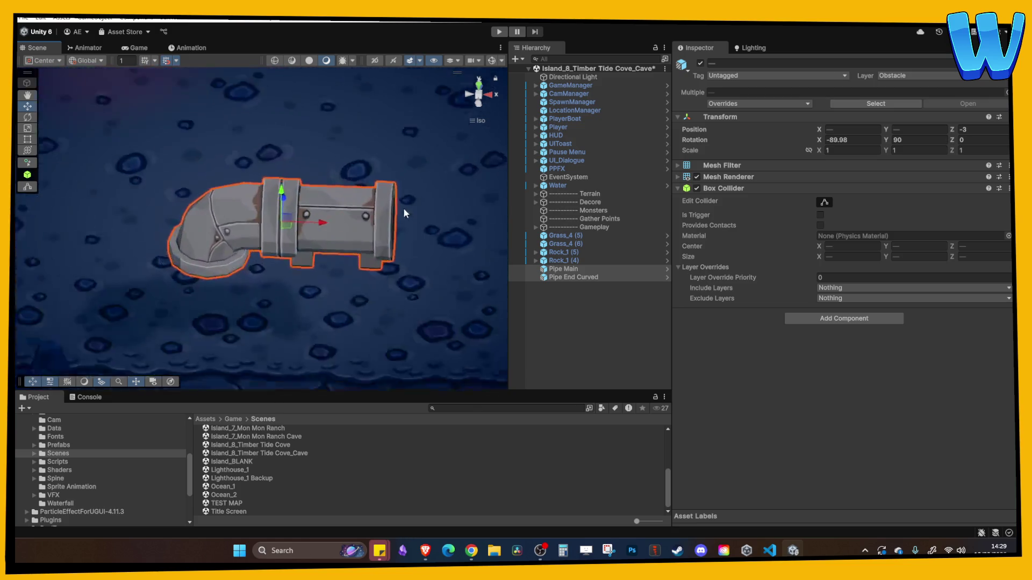
{"action": "mouse_move", "coordinate": [275, 211]}
{"action": "left_mouse_down"}
{"action": "mouse_move", "coordinate": [292, 296]}
{"action": "mouse_move", "coordinate": [325, 282]}
{"action": "mouse_move", "coordinate": [296, 269]}
{"action": "mouse_move", "coordinate": [300, 250]}
{"action": "mouse_move", "coordinate": [309, 276]}
{"action": "mouse_move", "coordinate": [281, 204]}
{"action": "left_mouse_up"}
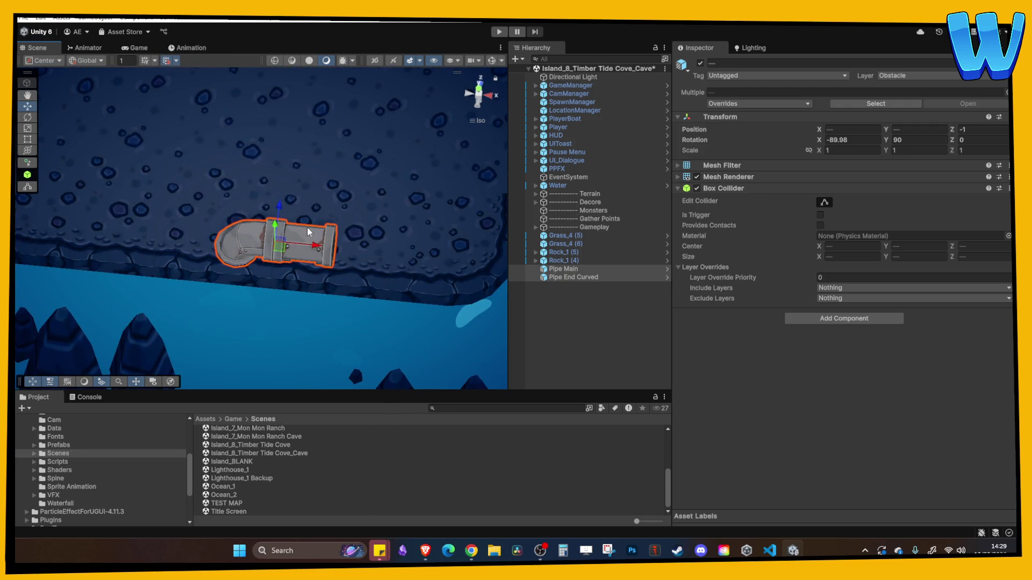
Duplicate the straight pipe section to extend the pipe rightward, removing the extra copy.
{"action": "left_click", "coordinate": [325, 250]}
{"action": "key", "text": "ctrl+d"}
{"action": "left_click_drag", "start_coordinate": [344, 207], "coordinate": [461, 208]}
{"action": "key", "text": "ctrl+d"}
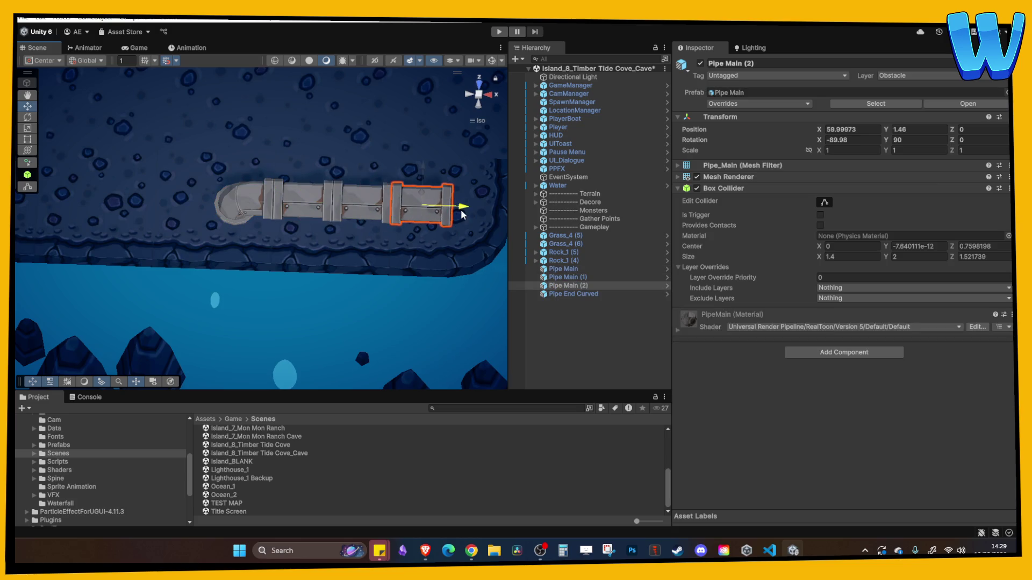
{"action": "key", "text": "Delete"}
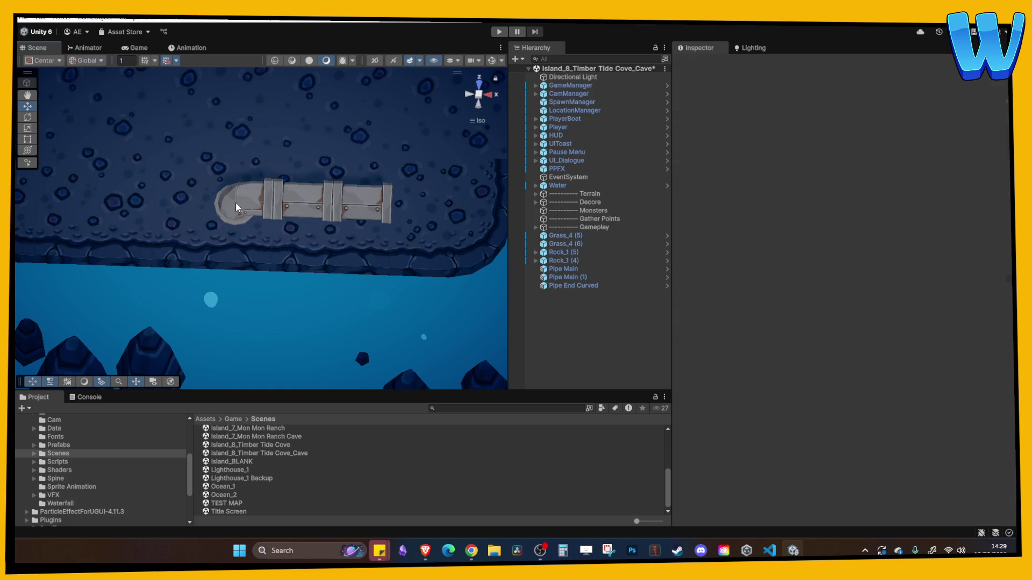
Slide the three pipe pieces along X and duplicate the two straight sections.
{"action": "left_click", "coordinate": [235, 207]}
{"action": "left_click", "coordinate": [309, 197], "text": "shift"}
{"action": "left_click", "coordinate": [344, 203], "text": "shift"}
{"action": "mouse_move", "coordinate": [346, 203]}
{"action": "left_mouse_down"}
{"action": "mouse_move", "coordinate": [215, 201]}
{"action": "mouse_move", "coordinate": [408, 202]}
{"action": "mouse_move", "coordinate": [374, 203]}
{"action": "left_mouse_up"}
{"action": "left_click", "coordinate": [121, 198], "text": "shift"}
{"action": "key", "text": "ctrl+d"}
Duplicate the curved pipe end, move it to the pipe's right end, and set Rotation Y to 270.
{"action": "left_click", "coordinate": [144, 207]}
{"action": "key", "text": "ctrl+d"}
{"action": "left_click", "coordinate": [398, 207]}
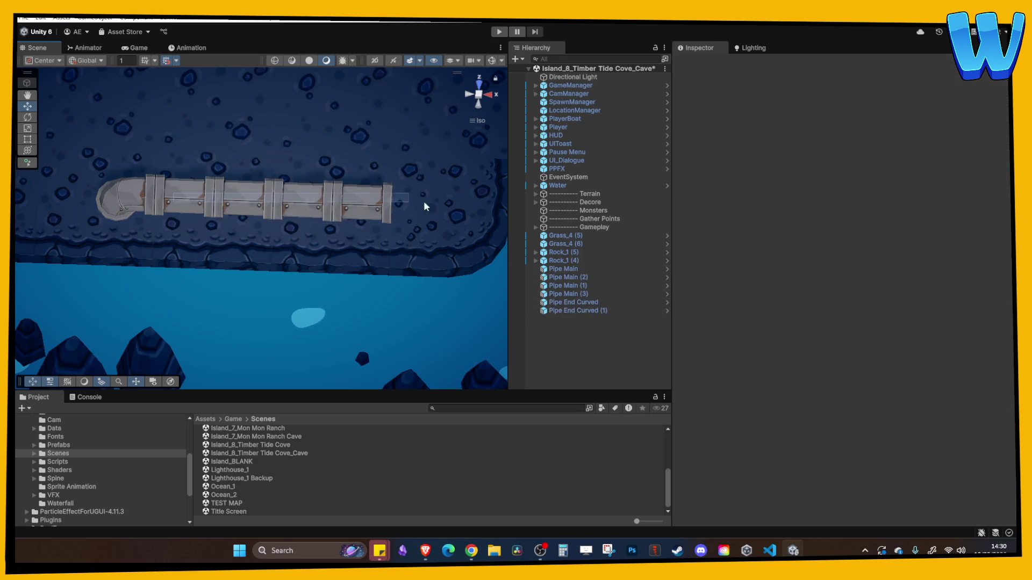
{"action": "left_click", "coordinate": [166, 196]}
{"action": "left_click_drag", "start_coordinate": [166, 195], "coordinate": [451, 210]}
{"action": "left_click", "coordinate": [895, 139]}
{"action": "left_click_drag", "start_coordinate": [895, 140], "coordinate": [911, 140]}
{"action": "type", "text": "270"}
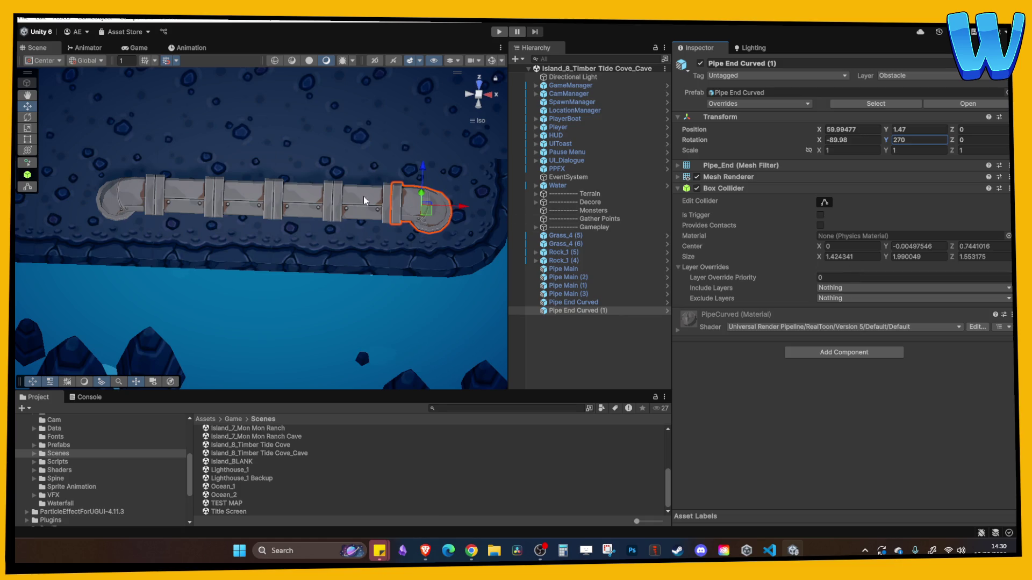
Frame Pipe Main (3) and review the pipe run beside the purple cave plant.
{"action": "left_click", "coordinate": [323, 211]}
{"action": "key", "text": "f"}
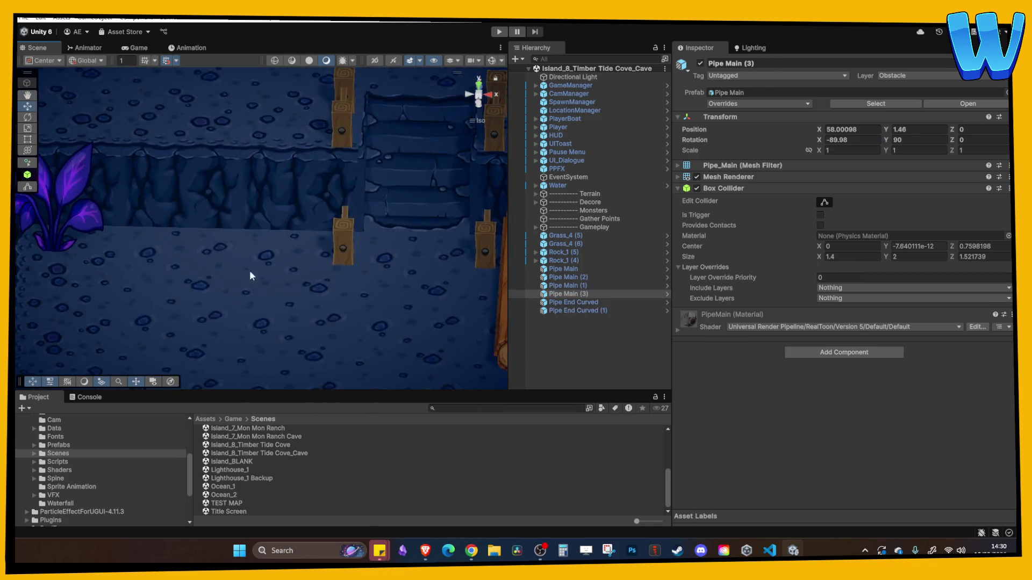
{"action": "left_click", "coordinate": [257, 177]}
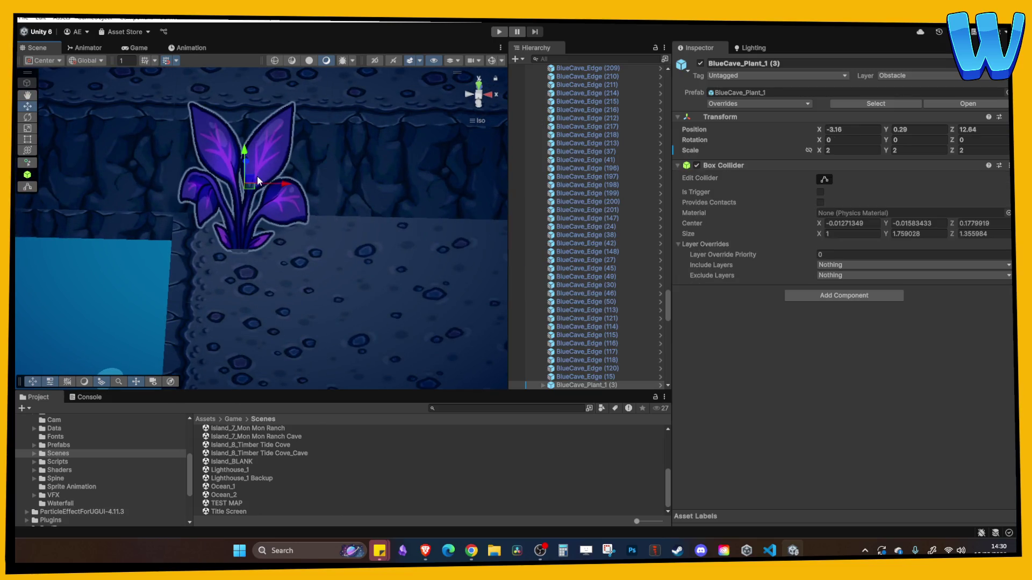
{"action": "scroll", "coordinate": [296, 256], "scroll_direction": "down", "scroll_amount": 5}
{"action": "left_click_drag", "start_coordinate": [305, 256], "coordinate": [195, 219]}
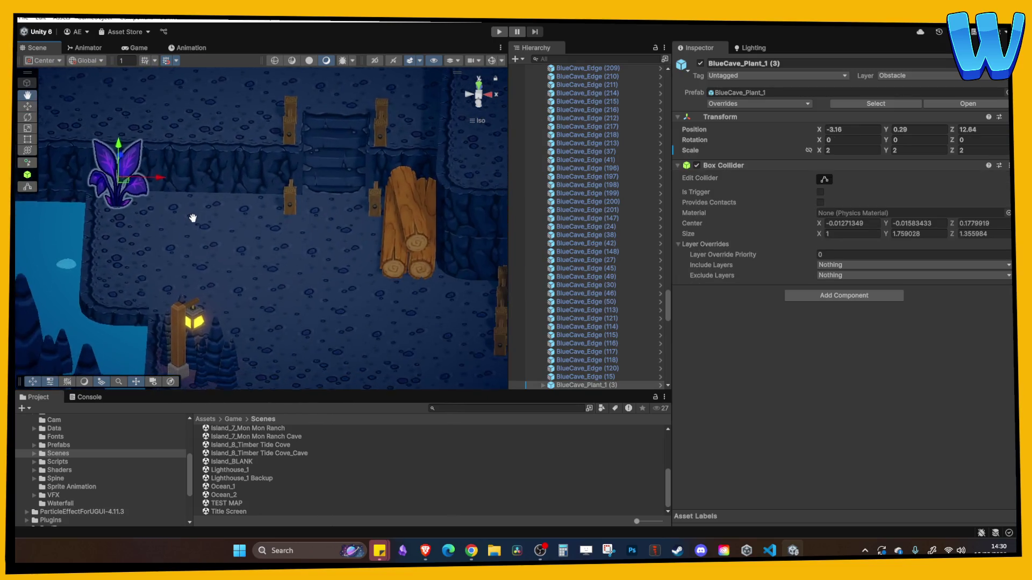
{"action": "scroll", "coordinate": [249, 220], "scroll_direction": "down", "scroll_amount": 2}
Open the Island_8_Timber Tide Cove scene and enter Play mode.
{"action": "double_click", "coordinate": [285, 453]}
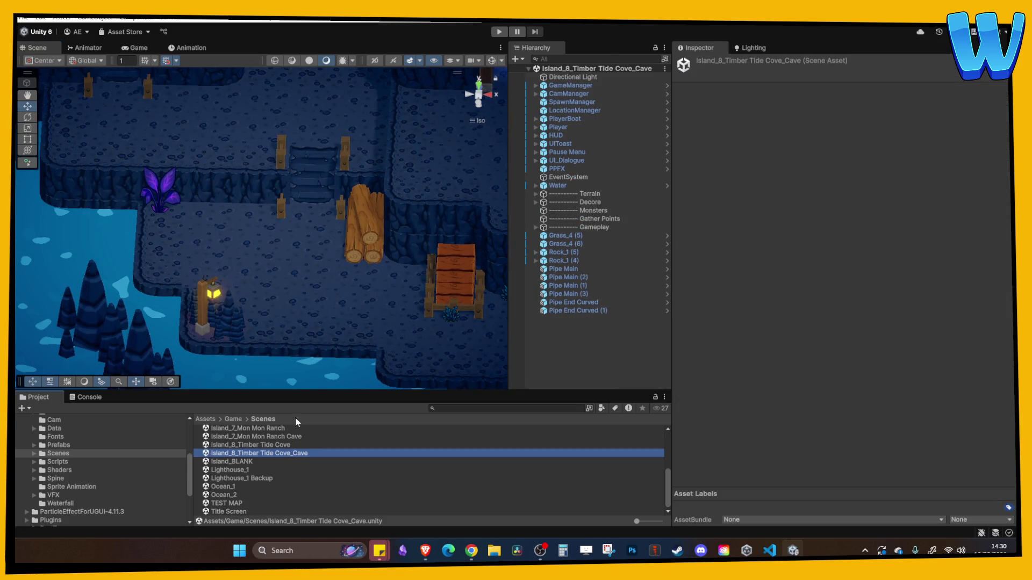
{"action": "double_click", "coordinate": [286, 445]}
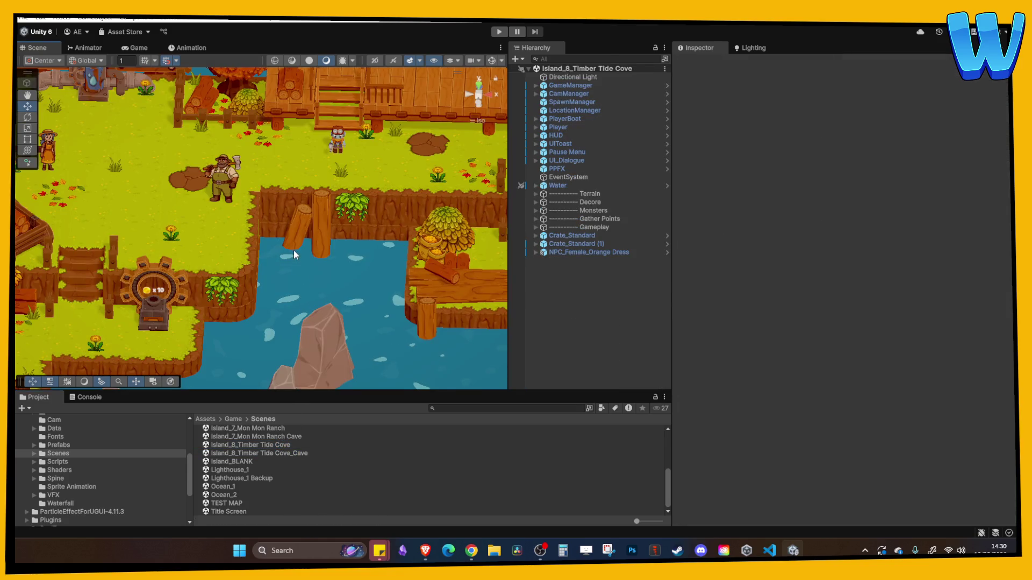
{"action": "left_click", "coordinate": [500, 32]}
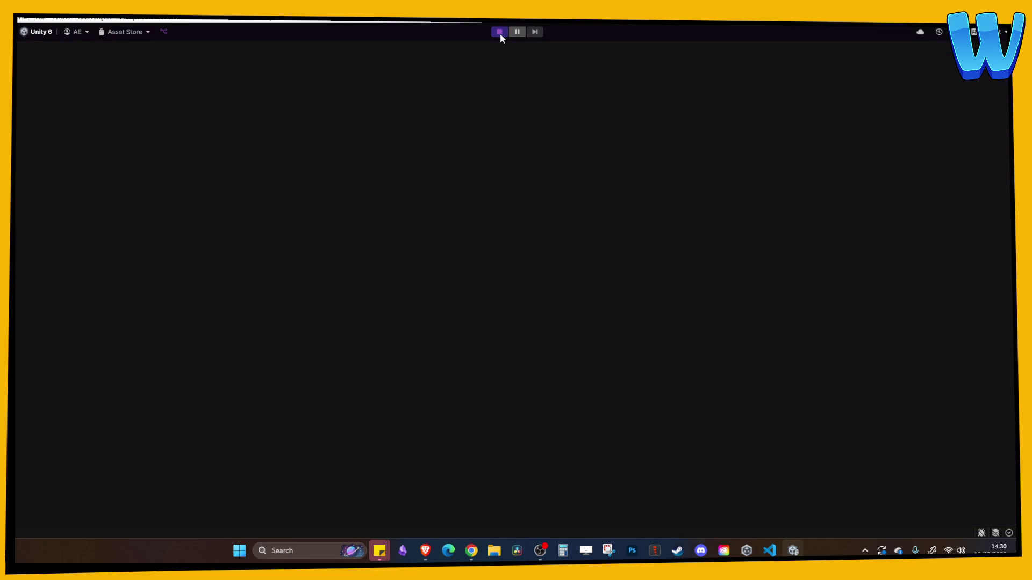
Walk the character around the village and up toward the water pump with WASD.
{"action": "key", "text": "a"}
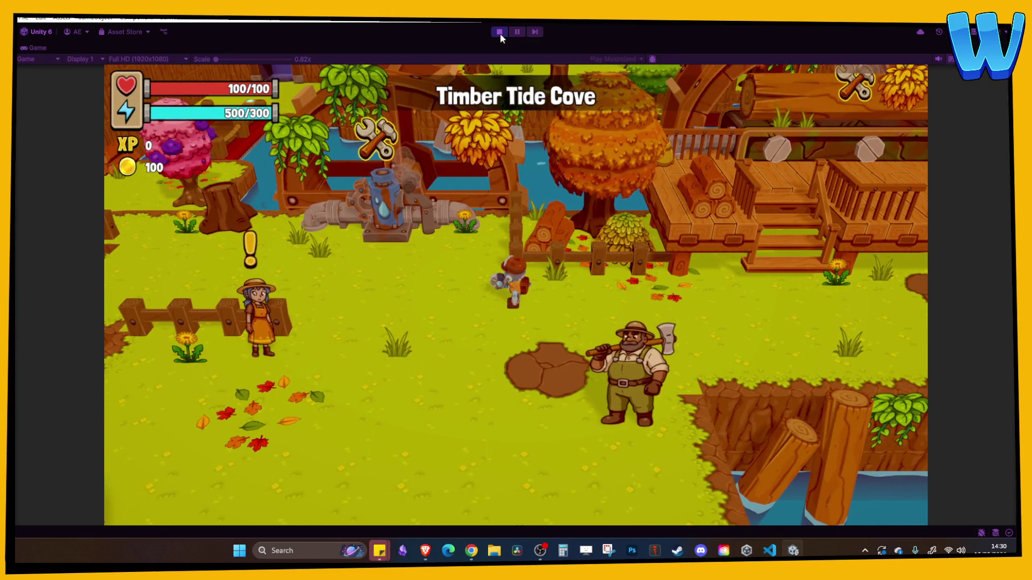
{"action": "key", "text": "s"}
{"action": "key", "text": "a"}
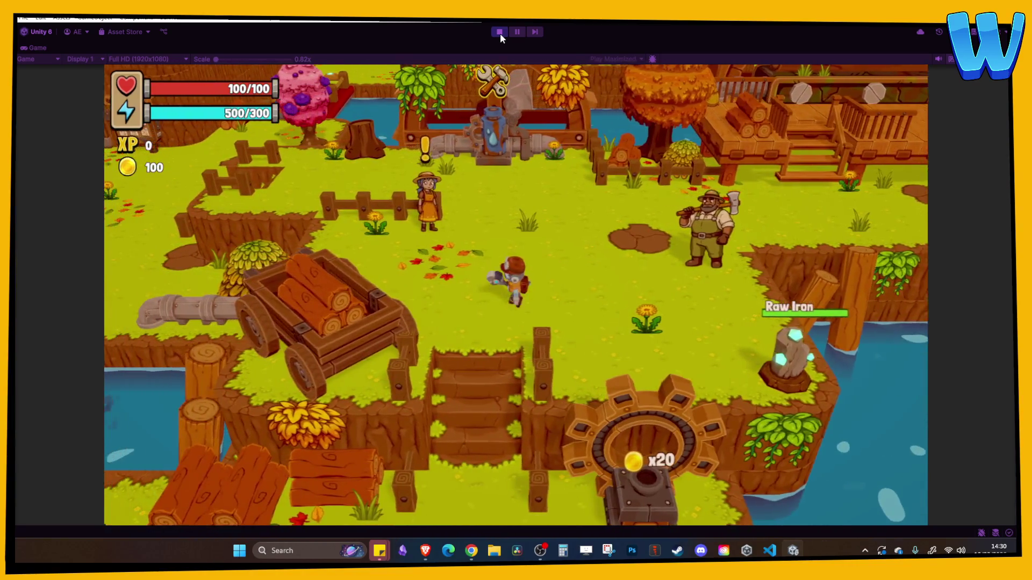
{"action": "key", "text": "d"}
{"action": "key", "text": "w"}
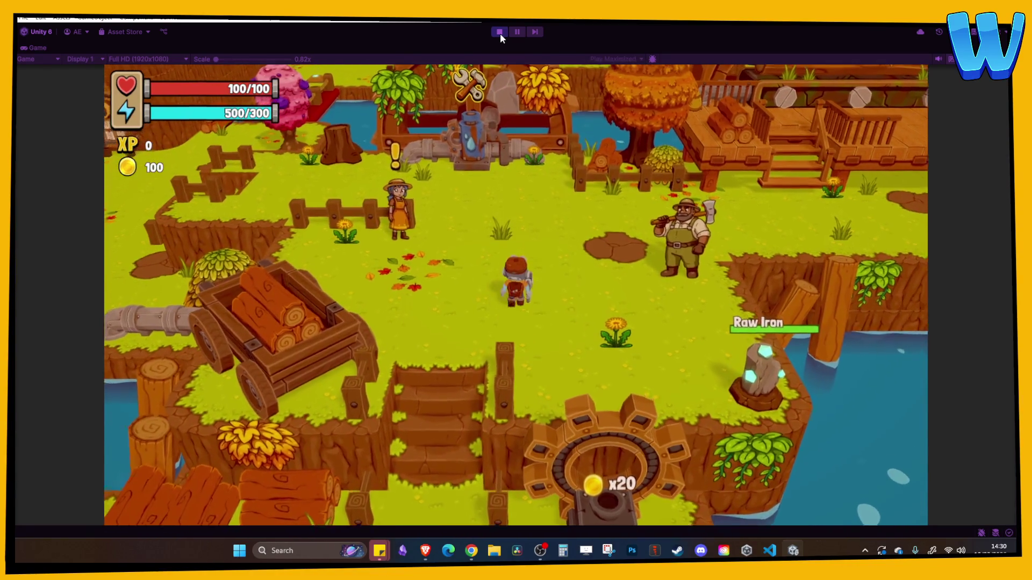
{"action": "key", "text": "s"}
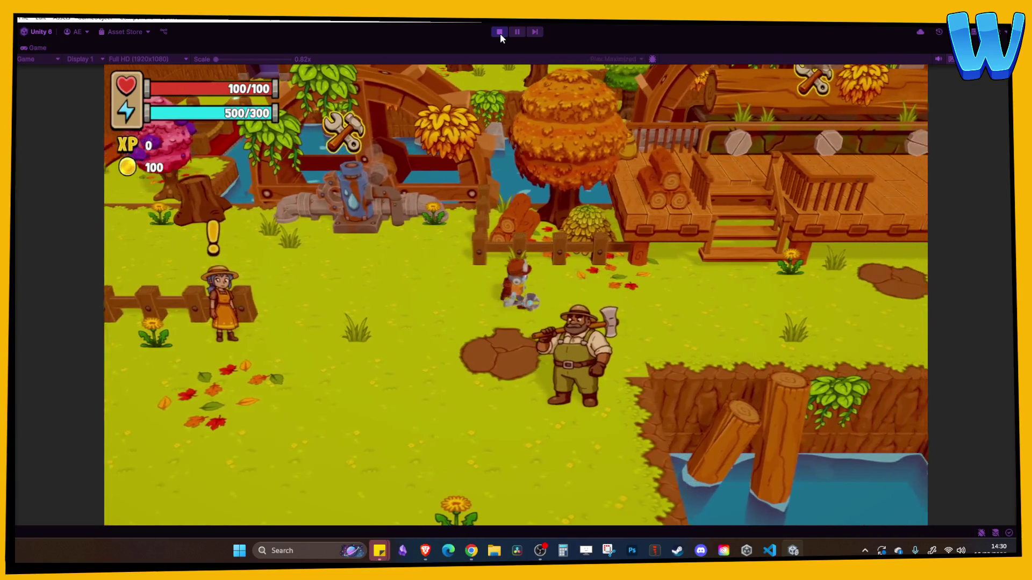
Browse the inventory, then its Crafting and Player pages, and close the menu.
{"action": "key", "text": "i"}
{"action": "key", "text": "Right"}
{"action": "key", "text": "Right"}
{"action": "key", "text": "c"}
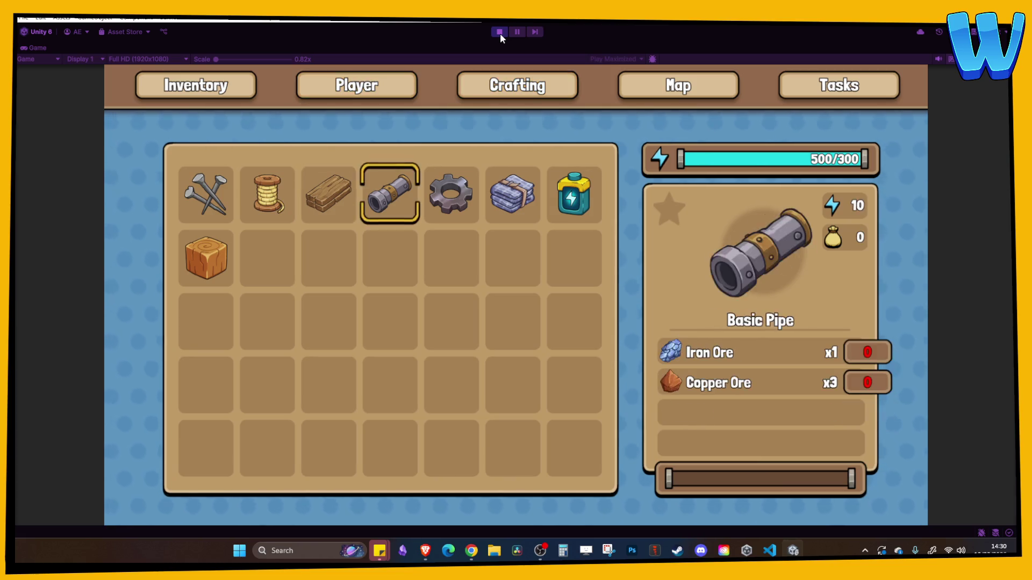
{"action": "key", "text": "p"}
{"action": "key", "text": "Escape"}
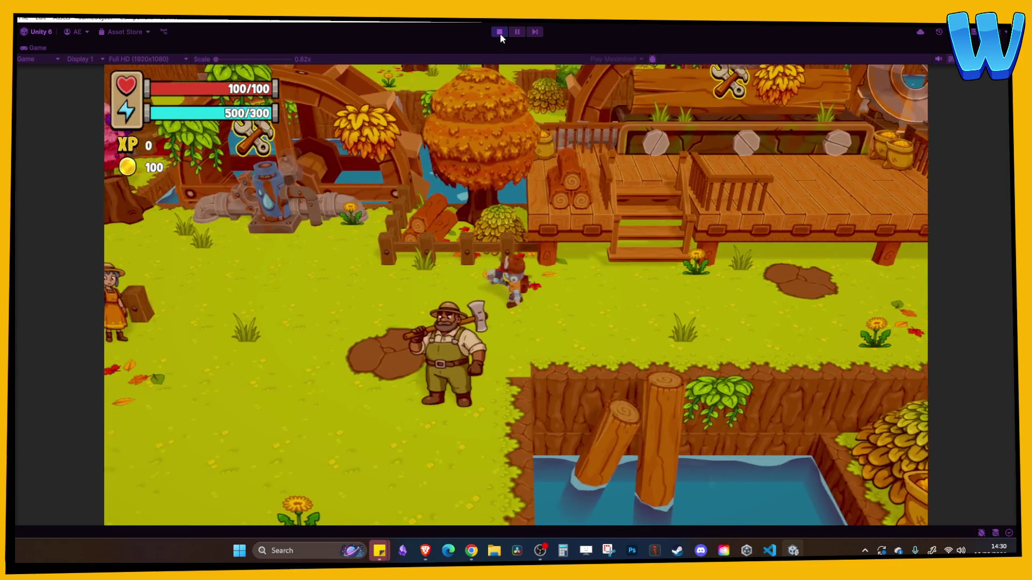
Walk to the dock, board the boat and sail off, then stop Play mode.
{"action": "key", "text": "s"}
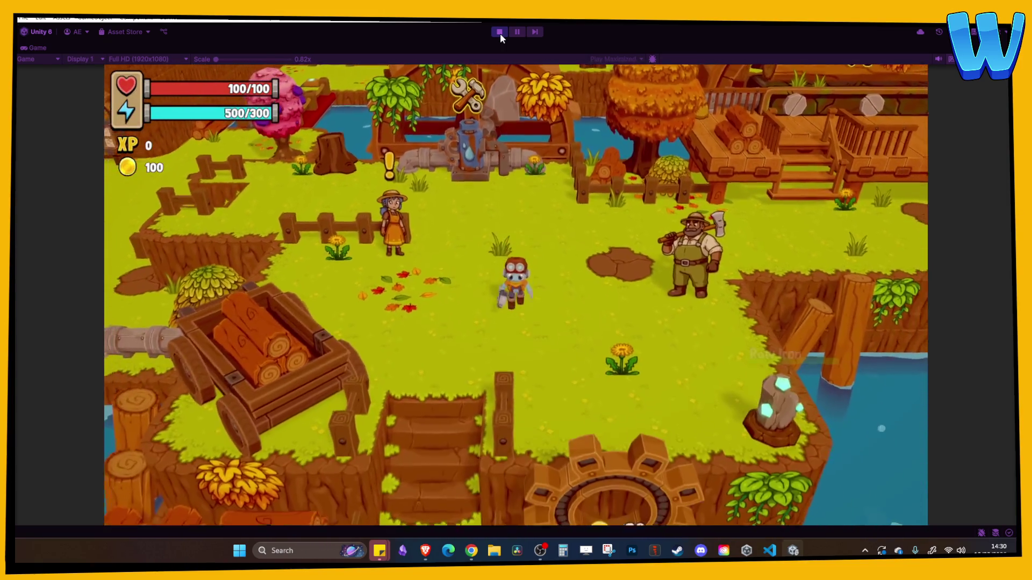
{"action": "key", "text": "s"}
{"action": "key", "text": "a"}
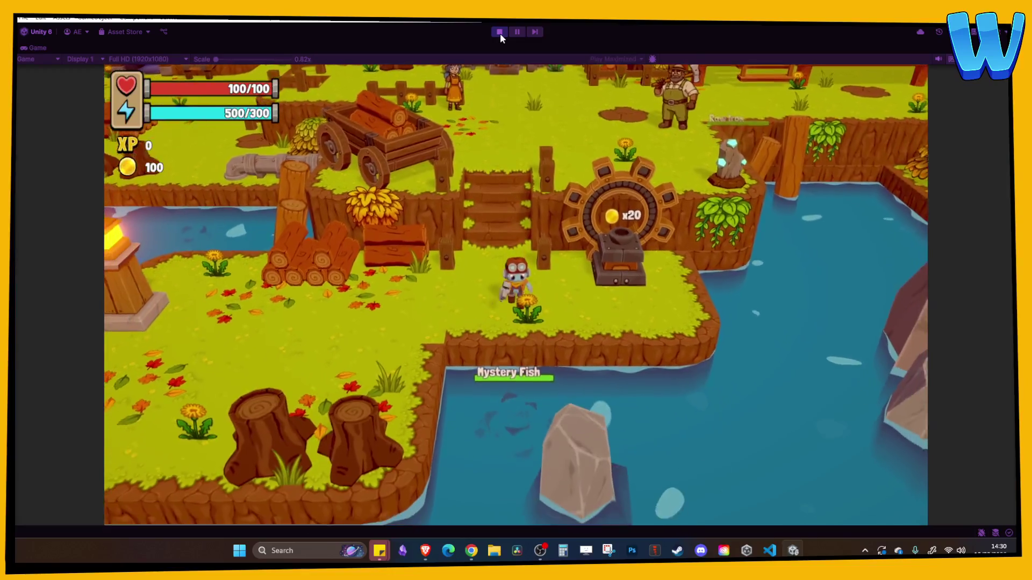
{"action": "key", "text": "a"}
{"action": "key", "text": "a"}
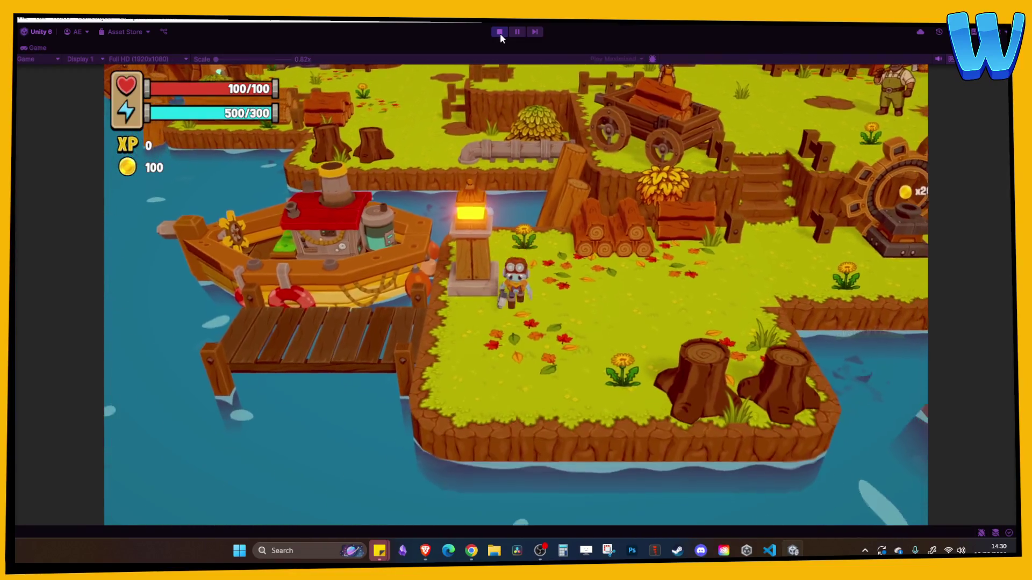
{"action": "key", "text": "e"}
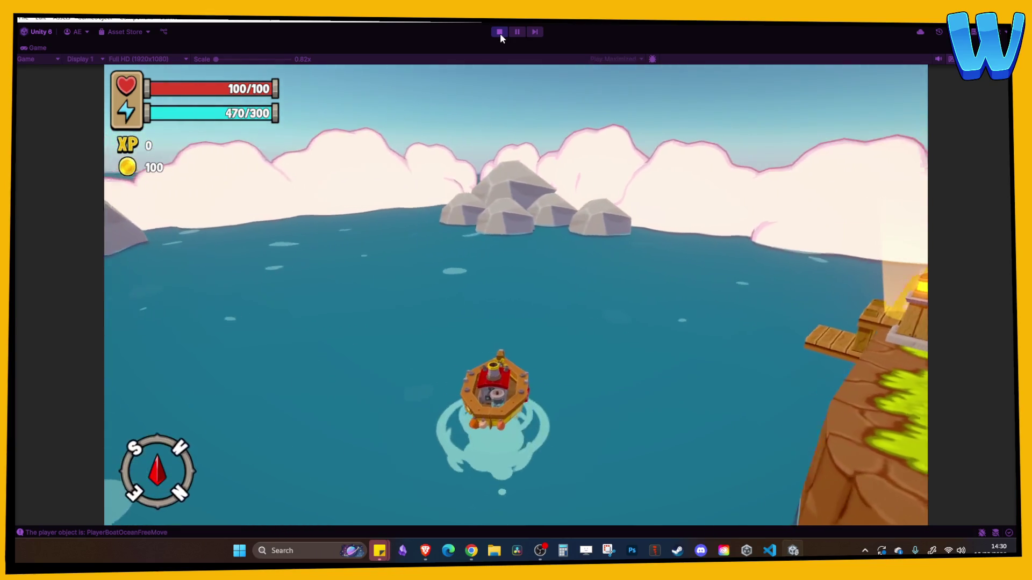
{"action": "left_click", "coordinate": [499, 32]}
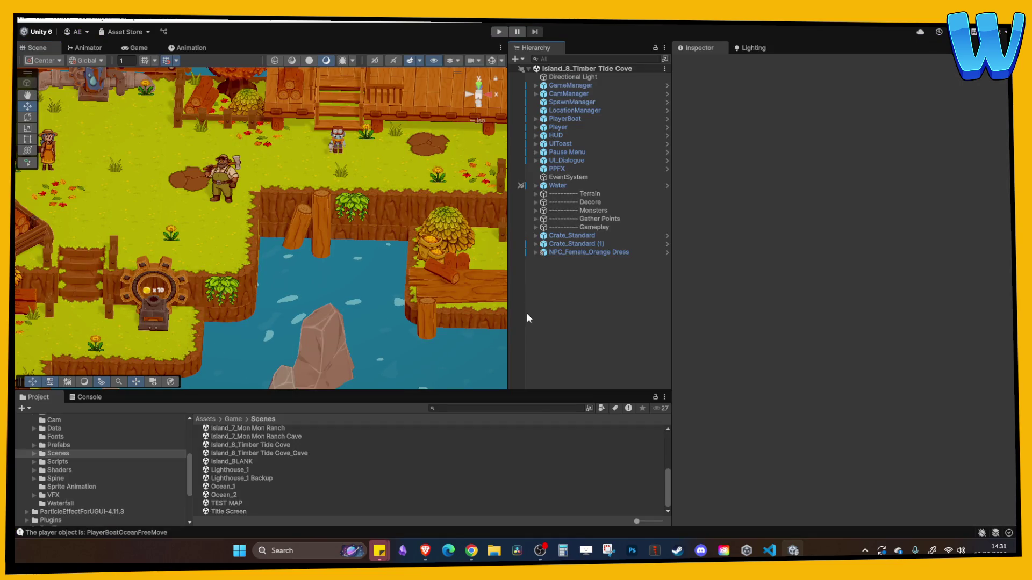
Pan and zoom the Scene view across the Timber Tide Cove village to the cliff edges.
{"action": "scroll", "coordinate": [291, 323], "scroll_direction": "up", "scroll_amount": 3}
{"action": "mouse_move", "coordinate": [275, 204]}
{"action": "left_mouse_down"}
{"action": "mouse_move", "coordinate": [304, 294]}
{"action": "mouse_move", "coordinate": [366, 279]}
{"action": "mouse_move", "coordinate": [349, 276]}
{"action": "left_mouse_up"}
{"action": "scroll", "coordinate": [298, 274], "scroll_direction": "up", "scroll_amount": 3}
{"action": "scroll", "coordinate": [347, 276], "scroll_direction": "down", "scroll_amount": 1}
{"action": "mouse_move", "coordinate": [413, 241]}
{"action": "left_mouse_down"}
{"action": "mouse_move", "coordinate": [385, 258]}
{"action": "mouse_move", "coordinate": [233, 270]}
{"action": "left_mouse_up"}
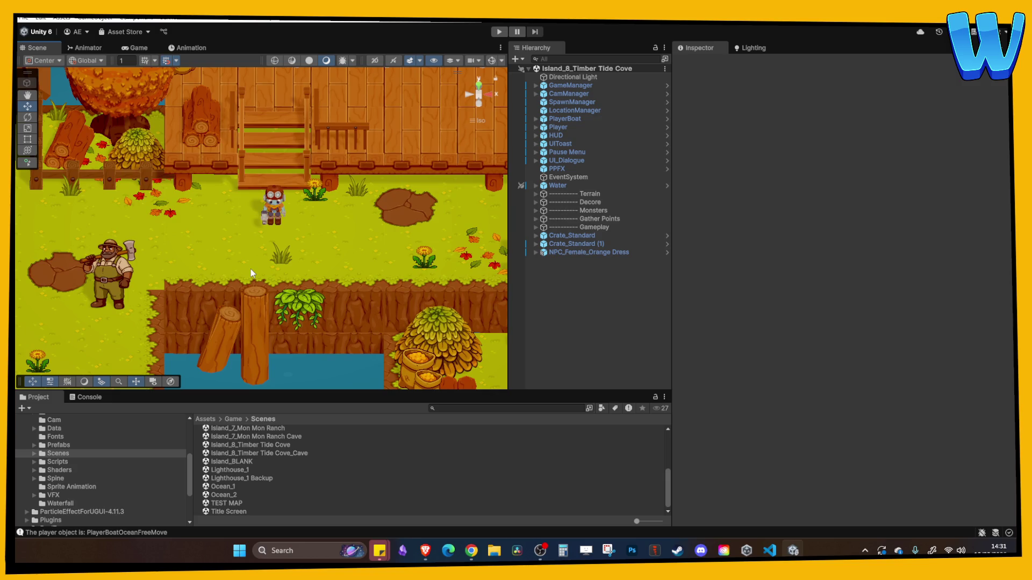
{"action": "scroll", "coordinate": [227, 245], "scroll_direction": "down", "scroll_amount": 1}
Select two hanging bushes in the village with the Move tool active.
{"action": "left_click", "coordinate": [301, 299]}
{"action": "scroll", "coordinate": [322, 290], "scroll_direction": "down", "scroll_amount": 2}
{"action": "mouse_move", "coordinate": [355, 293]}
{"action": "left_mouse_down"}
{"action": "mouse_move", "coordinate": [239, 267]}
{"action": "mouse_move", "coordinate": [247, 298]}
{"action": "left_mouse_up"}
{"action": "key", "text": "w"}
{"action": "left_click", "coordinate": [241, 282], "text": "shift"}
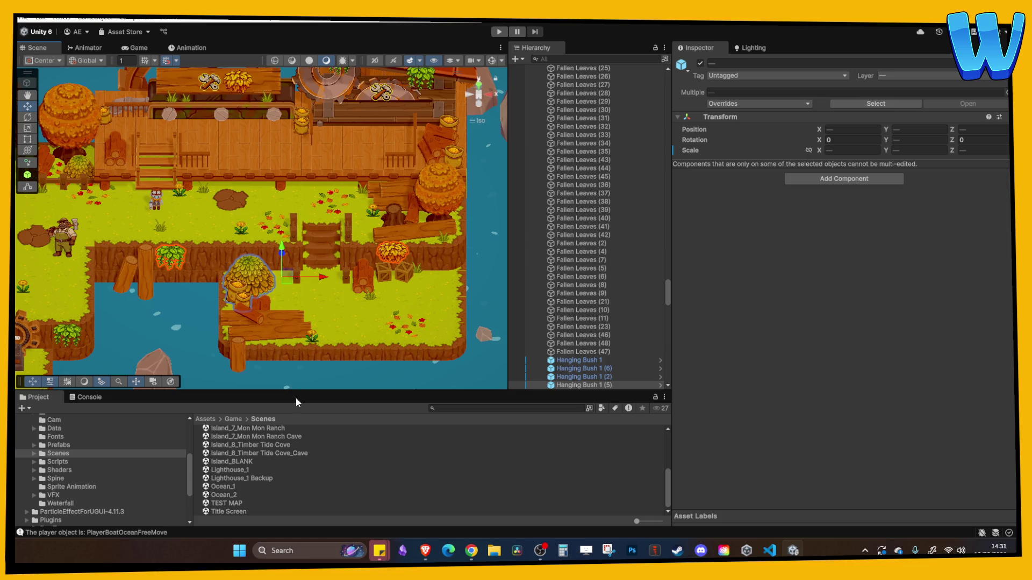
Open the Island_8_Timber Tide Cove_Cave scene and paste in the copied bushes, leaf pile and sacks.
{"action": "double_click", "coordinate": [276, 453]}
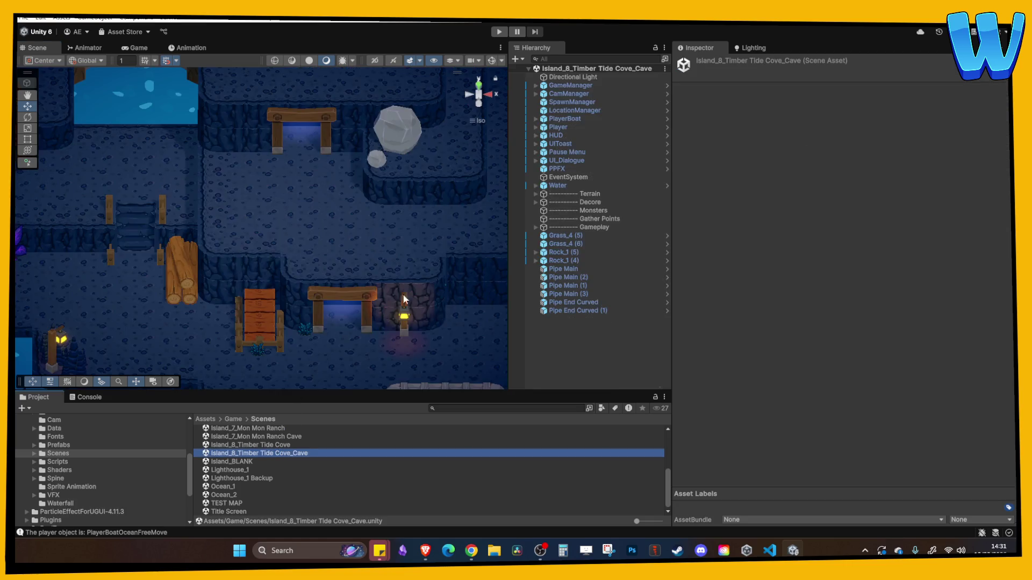
{"action": "key", "text": "ctrl+v"}
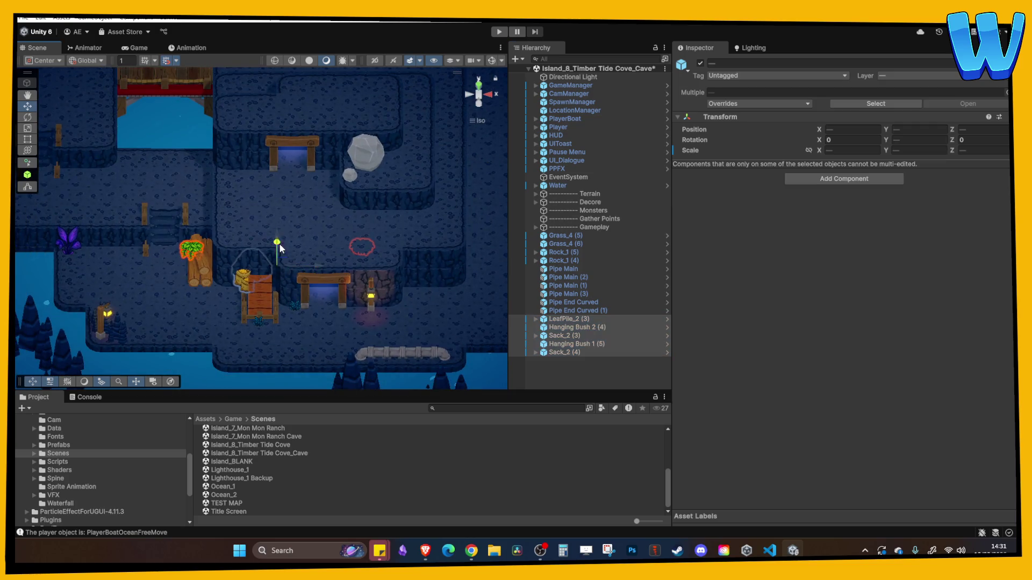
{"action": "left_click", "coordinate": [385, 308]}
{"action": "left_click", "coordinate": [380, 302]}
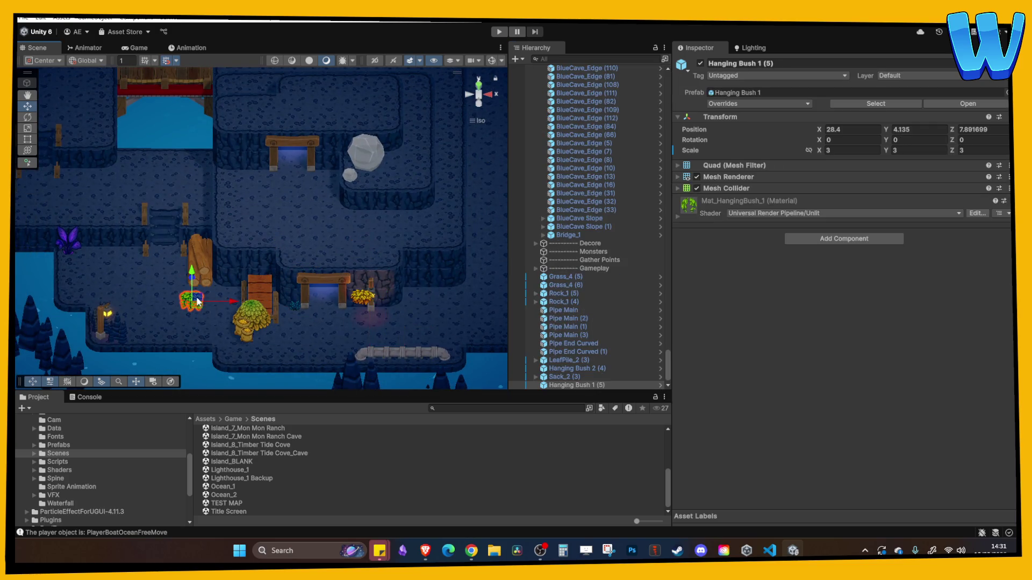
{"action": "left_click", "coordinate": [377, 299]}
{"action": "left_click", "coordinate": [378, 299]}
Push a pasted hanging bush back to Z 10 and raise it up the cave wall.
{"action": "scroll", "coordinate": [370, 314], "scroll_direction": "up", "scroll_amount": 3}
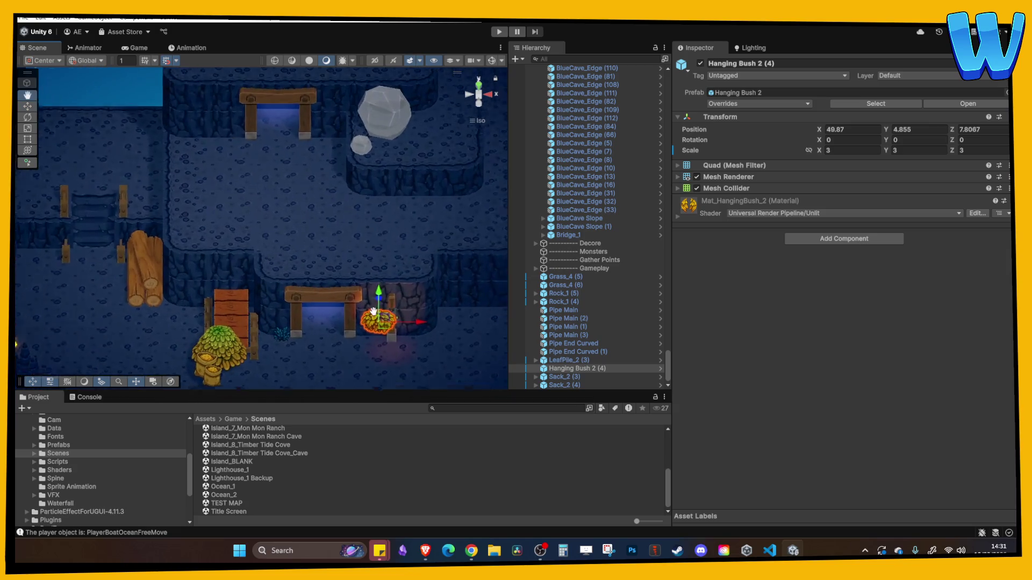
{"action": "left_click_drag", "start_coordinate": [307, 271], "coordinate": [308, 255]}
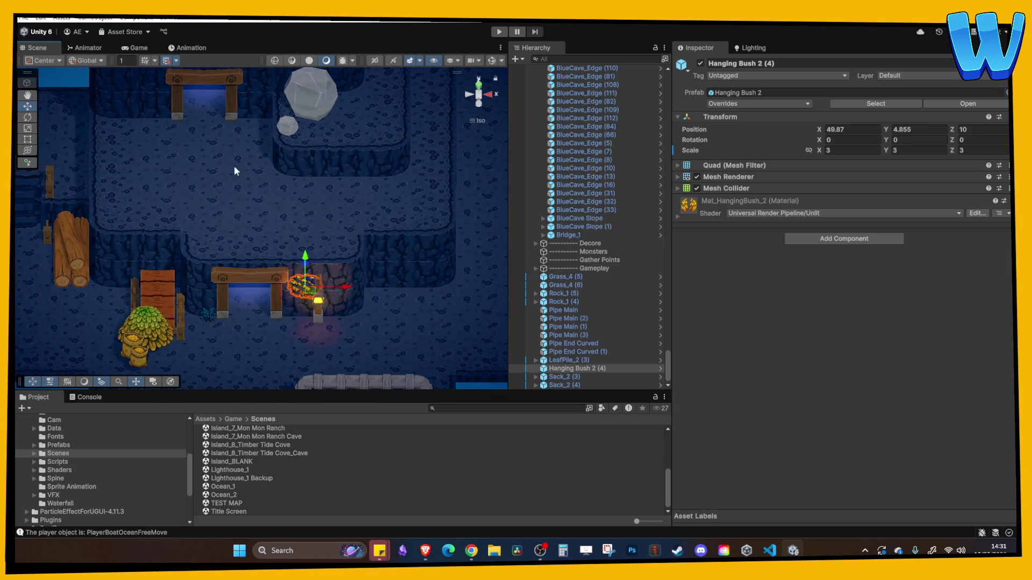
{"action": "key", "text": "f"}
{"action": "mouse_move", "coordinate": [255, 170]}
{"action": "left_mouse_down"}
{"action": "mouse_move", "coordinate": [337, 295]}
{"action": "mouse_move", "coordinate": [308, 262]}
{"action": "mouse_move", "coordinate": [308, 189]}
{"action": "left_mouse_up"}
{"action": "mouse_move", "coordinate": [308, 189]}
{"action": "left_mouse_down"}
{"action": "mouse_move", "coordinate": [339, 226]}
{"action": "mouse_move", "coordinate": [330, 186]}
{"action": "mouse_move", "coordinate": [320, 204]}
{"action": "mouse_move", "coordinate": [417, 218]}
{"action": "left_mouse_up"}
Duplicate the hanging bush, place the copy beside the lantern, and set its X scale to 22.
{"action": "key", "text": "ctrl+d"}
{"action": "mouse_move", "coordinate": [376, 170]}
{"action": "left_mouse_down"}
{"action": "mouse_move", "coordinate": [378, 236]}
{"action": "mouse_move", "coordinate": [364, 237]}
{"action": "left_mouse_up"}
{"action": "left_click", "coordinate": [845, 151]}
{"action": "type", "text": "2"}
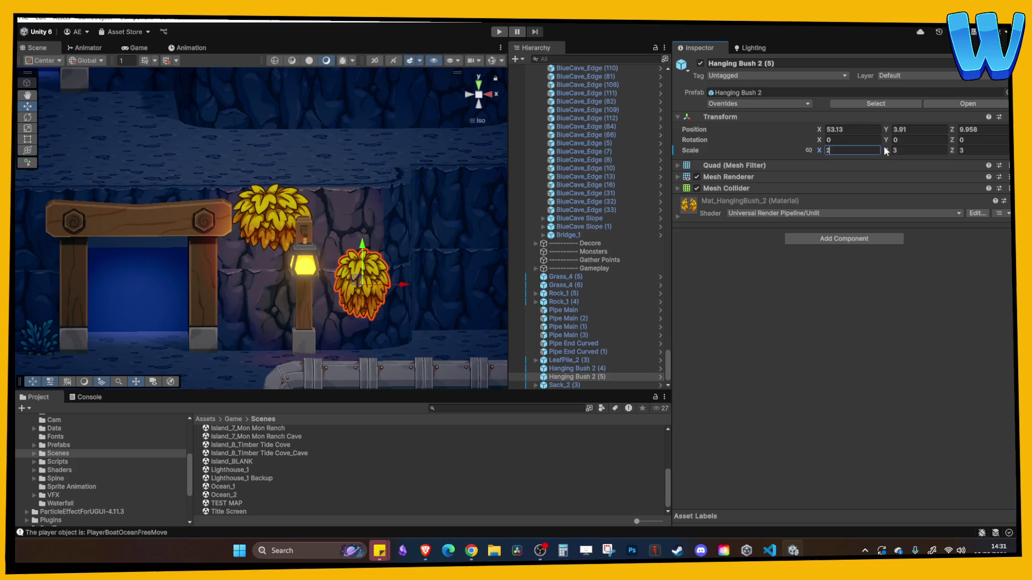
{"action": "type", "text": "2"}
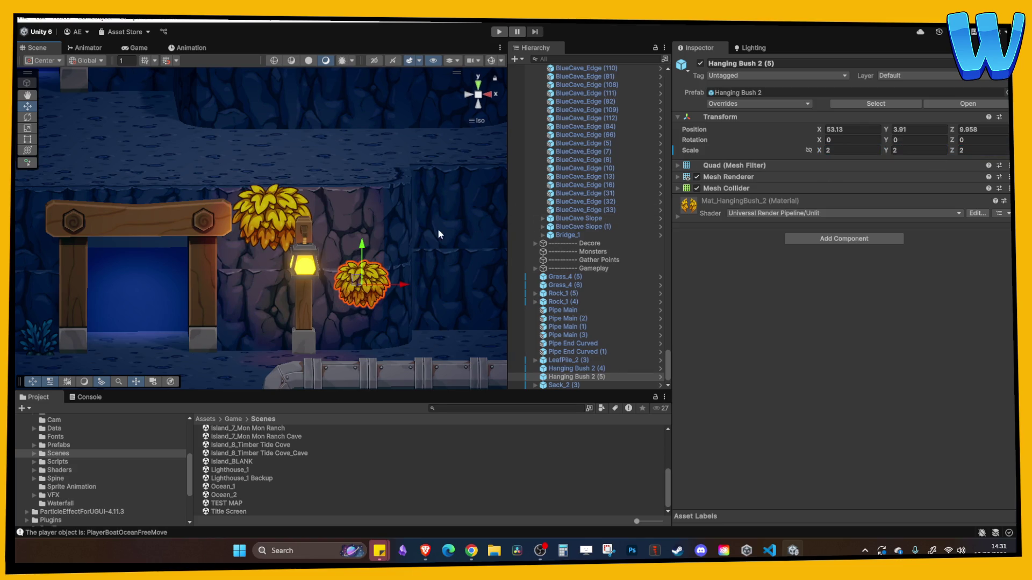
Turn on grid snapping and move the large leaf pile right and farther back on the floor.
{"action": "left_click", "coordinate": [415, 235]}
{"action": "scroll", "coordinate": [385, 260], "scroll_direction": "down", "scroll_amount": 5}
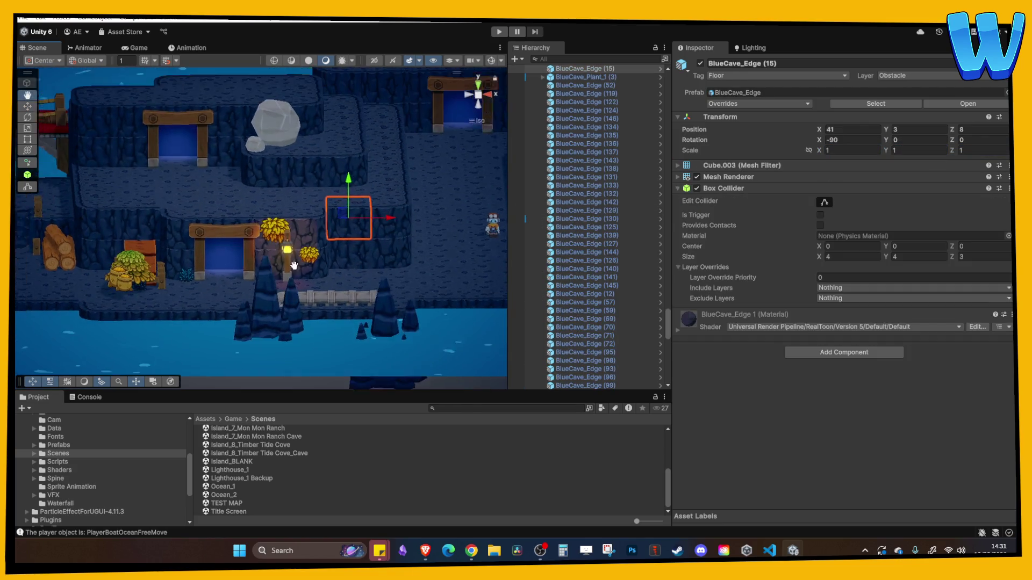
{"action": "scroll", "coordinate": [170, 295], "scroll_direction": "up", "scroll_amount": 3}
{"action": "left_click", "coordinate": [170, 296]}
{"action": "left_click_drag", "start_coordinate": [170, 297], "coordinate": [467, 289]}
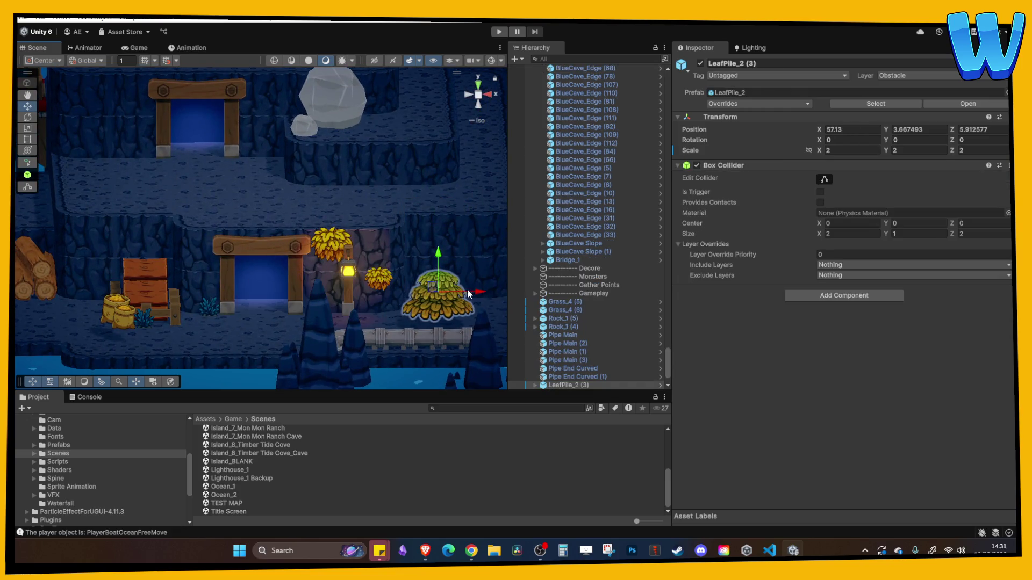
{"action": "left_click", "coordinate": [167, 60]}
{"action": "scroll", "coordinate": [243, 159], "scroll_direction": "down", "scroll_amount": 3}
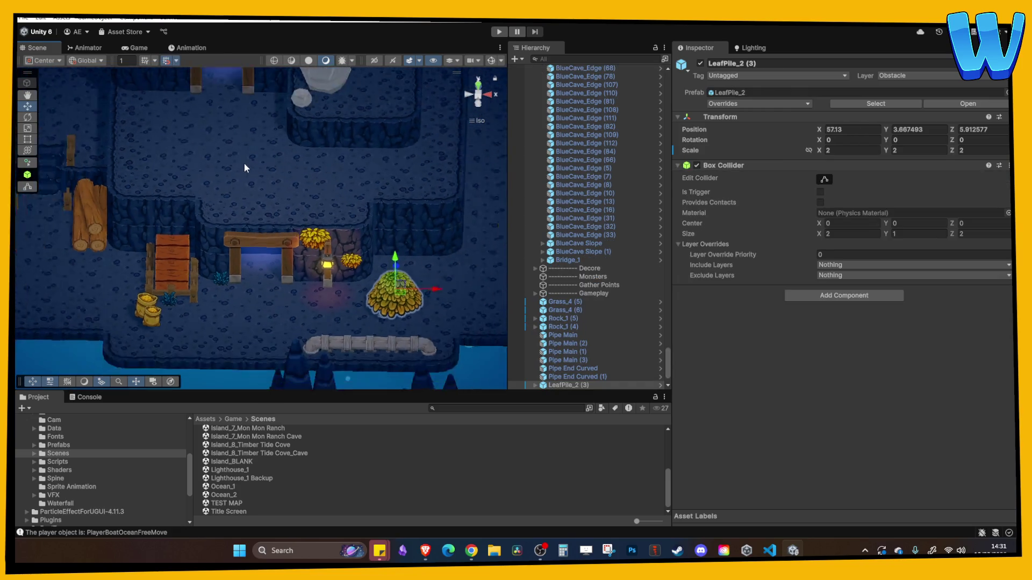
{"action": "left_click_drag", "start_coordinate": [380, 246], "coordinate": [376, 207]}
Bring the jetty and crate area into view and select a fence post and panel.
{"action": "left_click", "coordinate": [418, 270]}
{"action": "mouse_move", "coordinate": [418, 270]}
{"action": "left_mouse_down"}
{"action": "mouse_move", "coordinate": [374, 237]}
{"action": "mouse_move", "coordinate": [374, 246]}
{"action": "mouse_move", "coordinate": [340, 184]}
{"action": "mouse_move", "coordinate": [280, 243]}
{"action": "mouse_move", "coordinate": [307, 252]}
{"action": "left_mouse_up"}
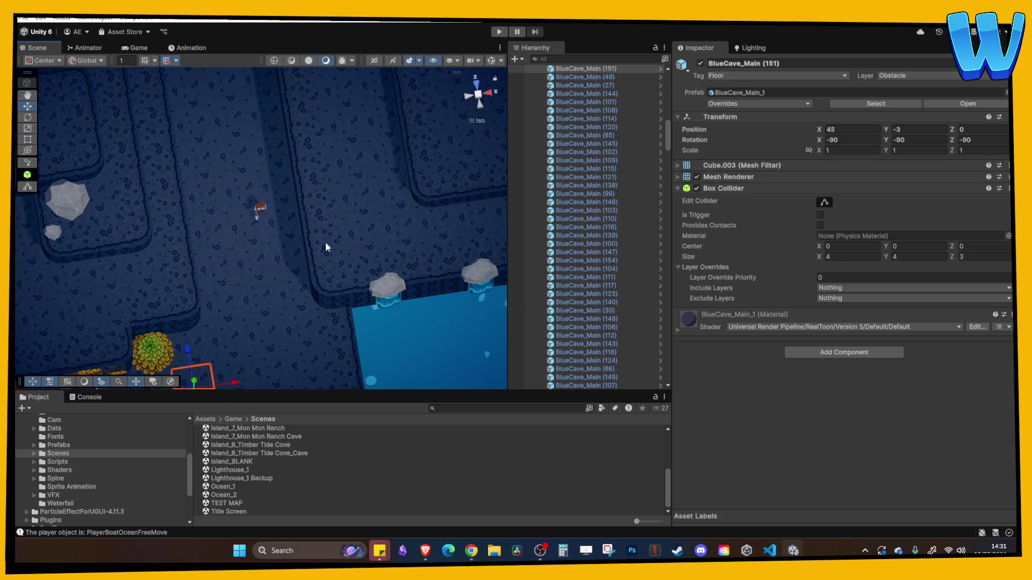
{"action": "mouse_move", "coordinate": [266, 191]}
{"action": "left_mouse_down"}
{"action": "mouse_move", "coordinate": [273, 226]}
{"action": "mouse_move", "coordinate": [249, 282]}
{"action": "mouse_move", "coordinate": [285, 212]}
{"action": "left_mouse_up"}
{"action": "mouse_move", "coordinate": [86, 298]}
{"action": "left_mouse_down"}
{"action": "mouse_move", "coordinate": [202, 236]}
{"action": "mouse_move", "coordinate": [284, 229]}
{"action": "left_mouse_up"}
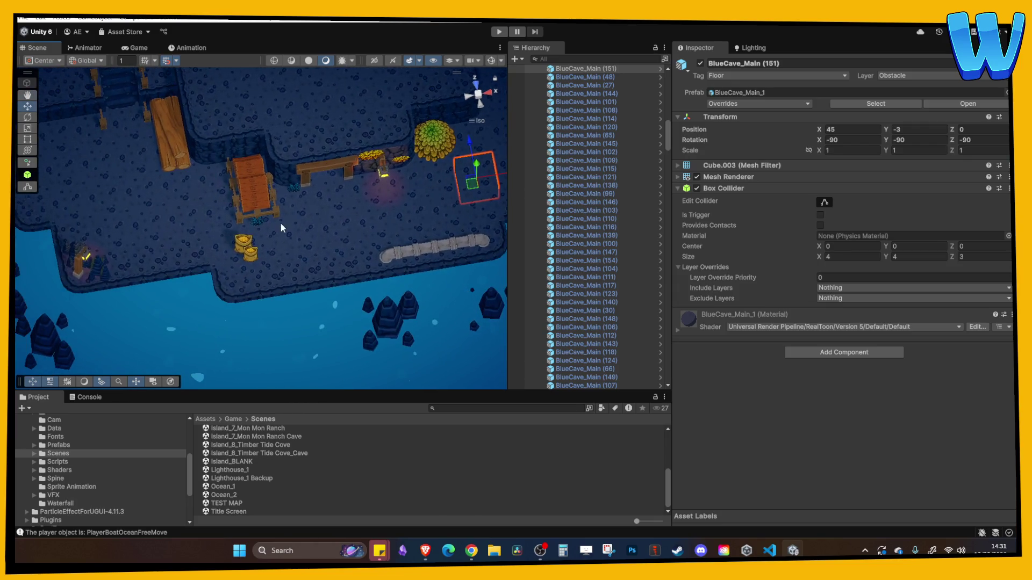
{"action": "left_click", "coordinate": [271, 217]}
{"action": "left_click", "coordinate": [269, 217], "text": "shift"}
Duplicate the selected fence posts and panel and move the copies back onto the floor.
{"action": "left_click", "coordinate": [260, 218], "text": "shift"}
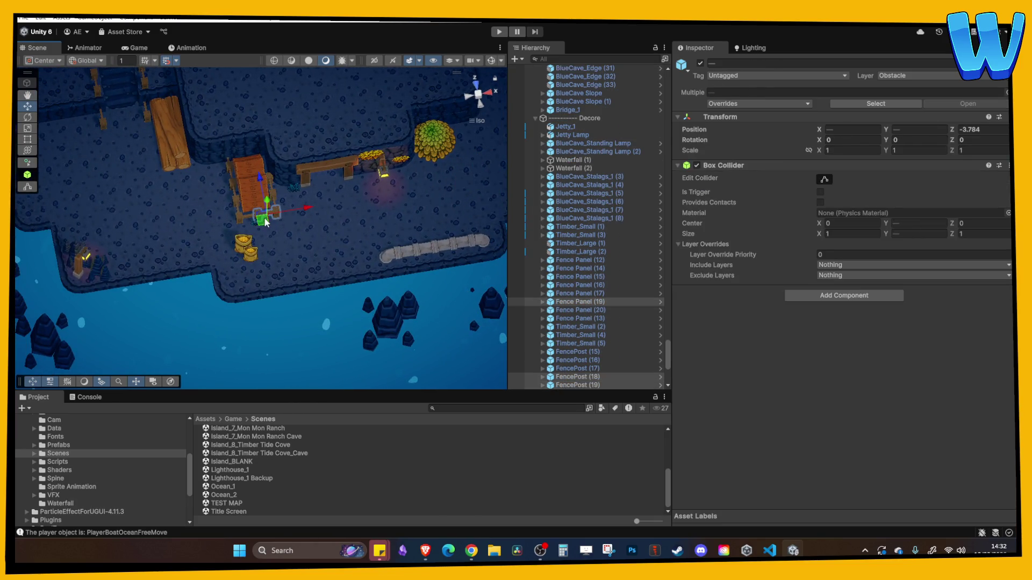
{"action": "key", "text": "ctrl+d"}
{"action": "left_click_drag", "start_coordinate": [267, 222], "coordinate": [473, 185]}
{"action": "left_click_drag", "start_coordinate": [468, 191], "coordinate": [314, 272]}
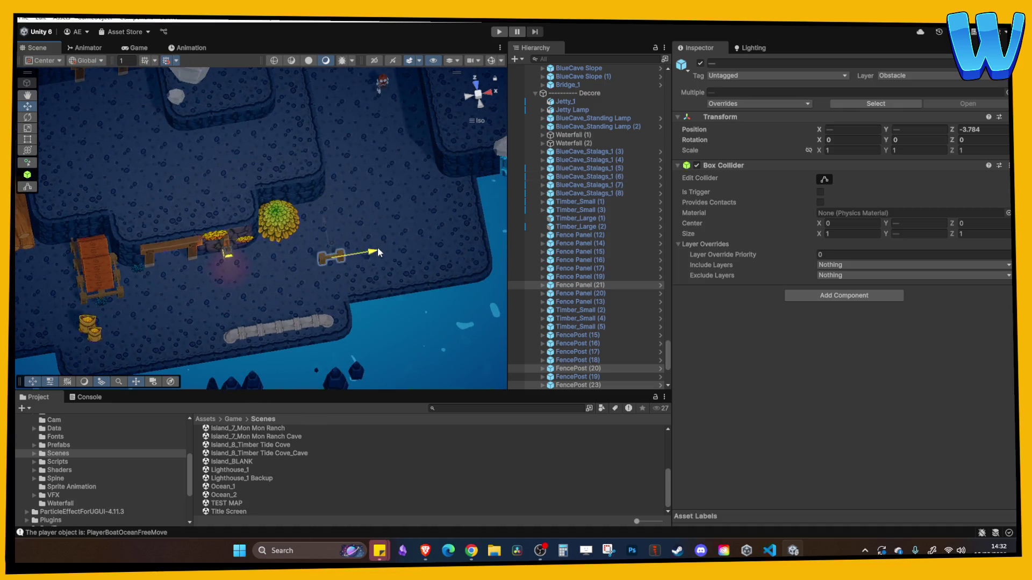
{"action": "left_click_drag", "start_coordinate": [344, 217], "coordinate": [332, 170]}
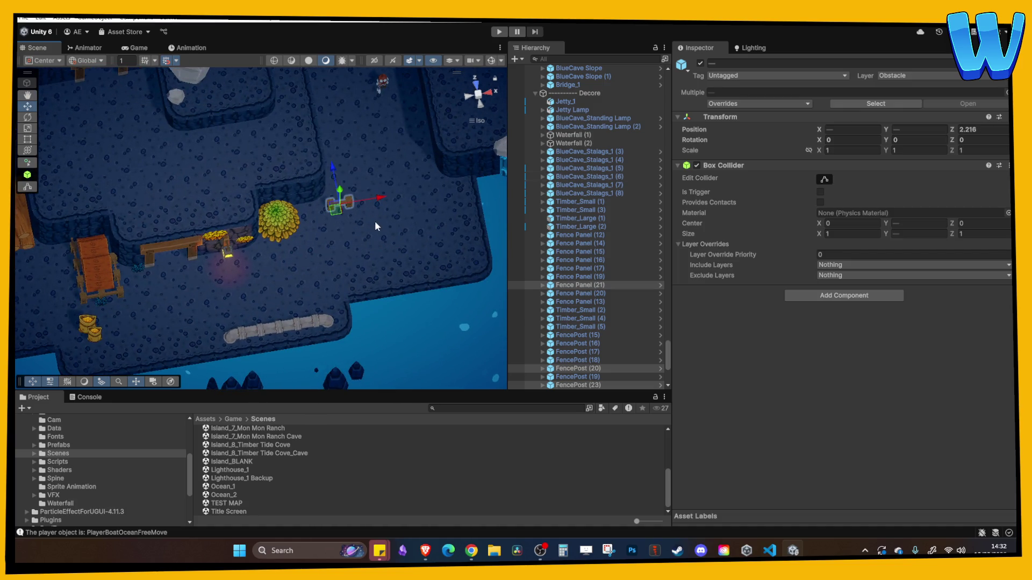
{"action": "scroll", "coordinate": [378, 221], "scroll_direction": "up", "scroll_amount": 1}
{"action": "left_click_drag", "start_coordinate": [384, 221], "coordinate": [308, 230]}
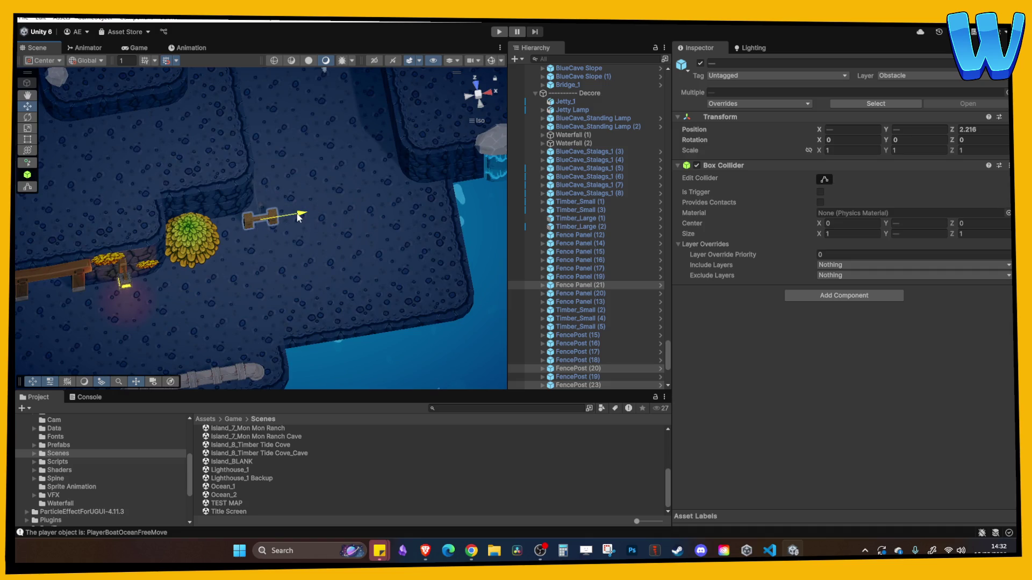
Slide the copied post two units left and set the panel beside it at Rotation Y 90.
{"action": "left_click", "coordinate": [350, 254]}
{"action": "scroll", "coordinate": [256, 220], "scroll_direction": "up", "scroll_amount": 2}
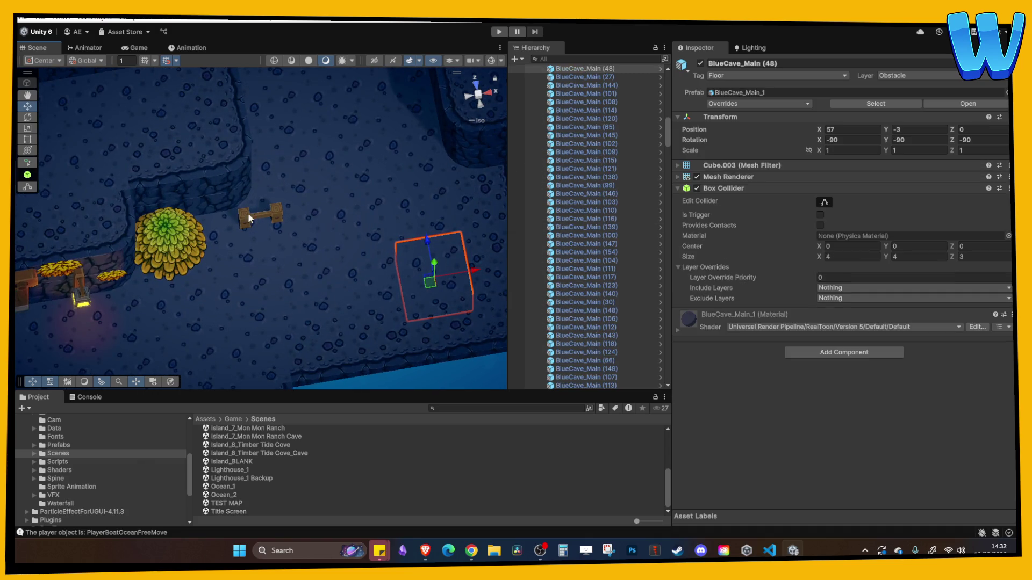
{"action": "left_click", "coordinate": [281, 212]}
{"action": "left_click_drag", "start_coordinate": [320, 210], "coordinate": [243, 224]}
{"action": "left_click", "coordinate": [265, 215]}
{"action": "left_click_drag", "start_coordinate": [254, 190], "coordinate": [280, 226]}
{"action": "left_click", "coordinate": [907, 138]}
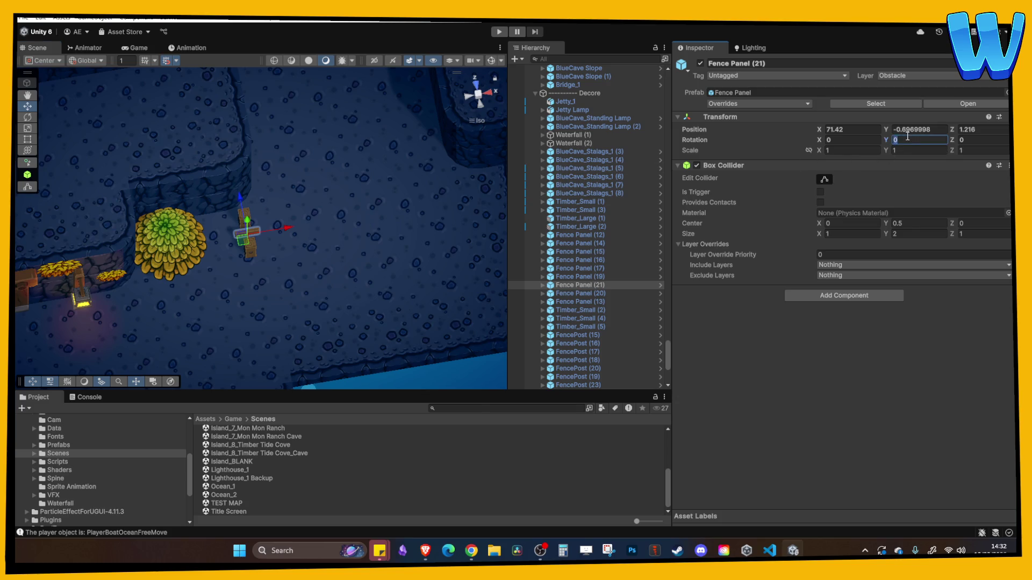
Add another panel along the fence and new posts to the right forming a corner.
{"action": "key", "text": "ctrl+d"}
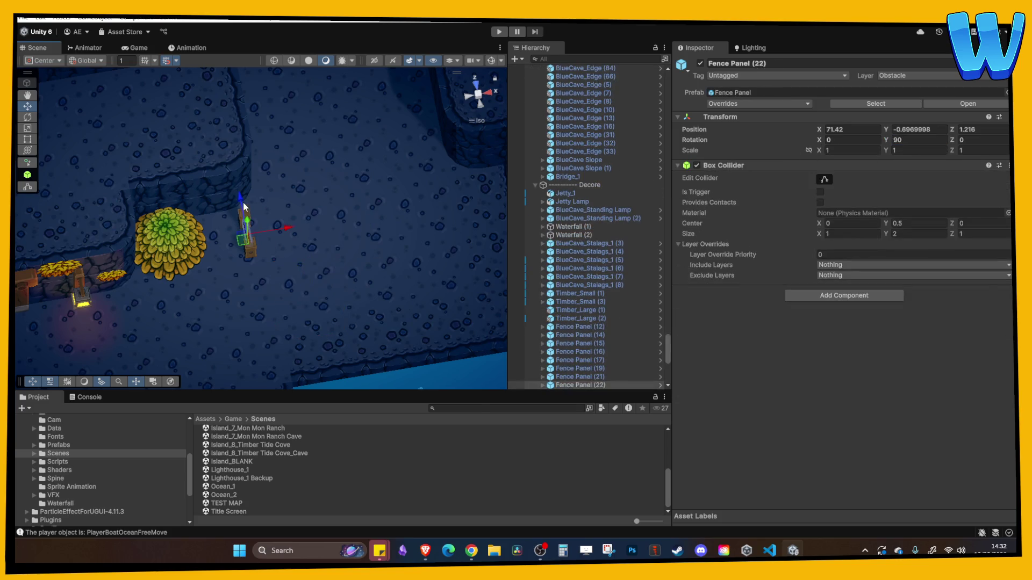
{"action": "key", "text": "ctrl+d"}
{"action": "left_click_drag", "start_coordinate": [282, 199], "coordinate": [306, 228]}
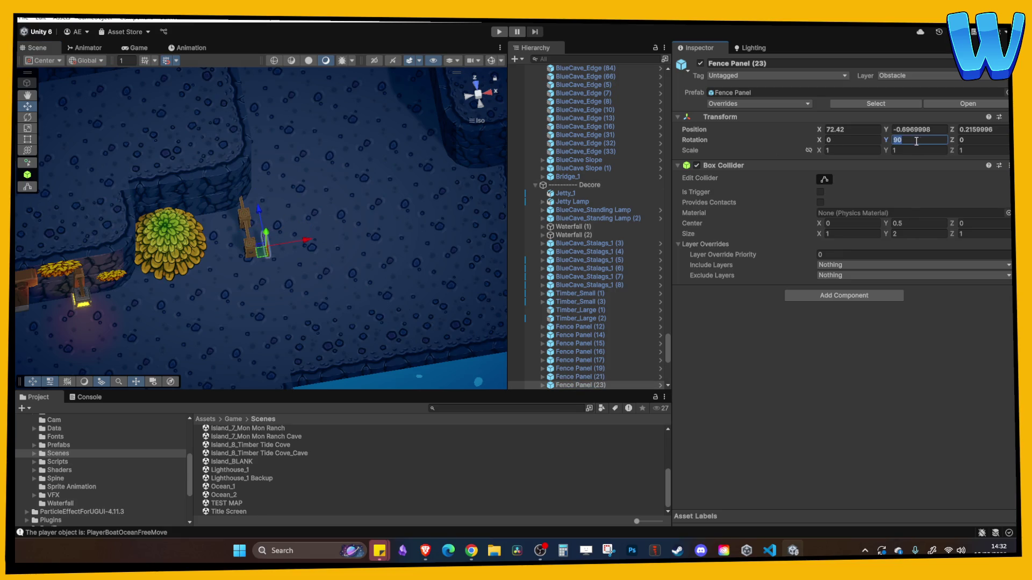
{"action": "left_click", "coordinate": [366, 253]}
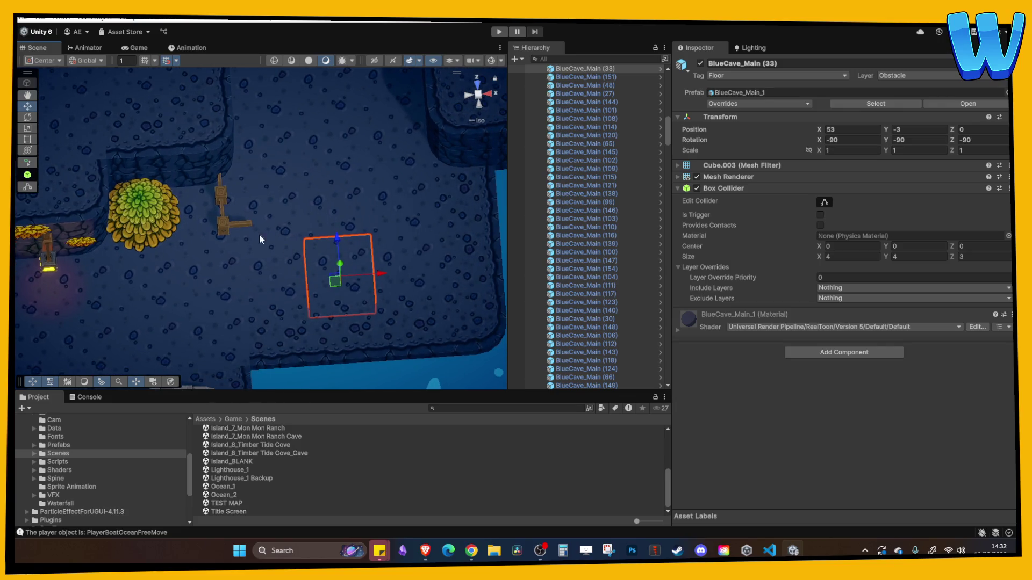
{"action": "key", "text": "ctrl+d"}
{"action": "mouse_move", "coordinate": [260, 225]}
{"action": "left_mouse_down"}
{"action": "mouse_move", "coordinate": [521, 210]}
{"action": "mouse_move", "coordinate": [492, 211]}
{"action": "mouse_move", "coordinate": [433, 240]}
{"action": "left_mouse_up"}
{"action": "key", "text": "ctrl+d"}
Copy the fence panels over to the right-hand post.
{"action": "key", "text": "ctrl+d"}
{"action": "left_click_drag", "start_coordinate": [414, 184], "coordinate": [413, 155]}
{"action": "left_click", "coordinate": [188, 195]}
{"action": "left_click", "coordinate": [190, 214], "text": "shift"}
{"action": "key", "text": "ctrl+d"}
{"action": "left_click_drag", "start_coordinate": [220, 213], "coordinate": [447, 199]}
{"action": "left_click", "coordinate": [211, 233]}
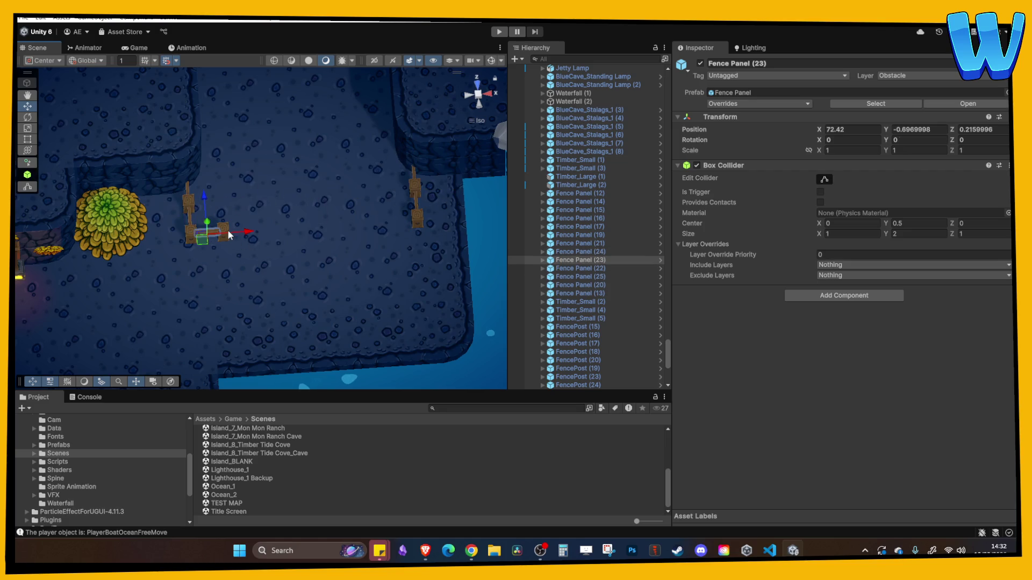
{"action": "key", "text": "ctrl+d"}
{"action": "left_click_drag", "start_coordinate": [249, 233], "coordinate": [427, 220]}
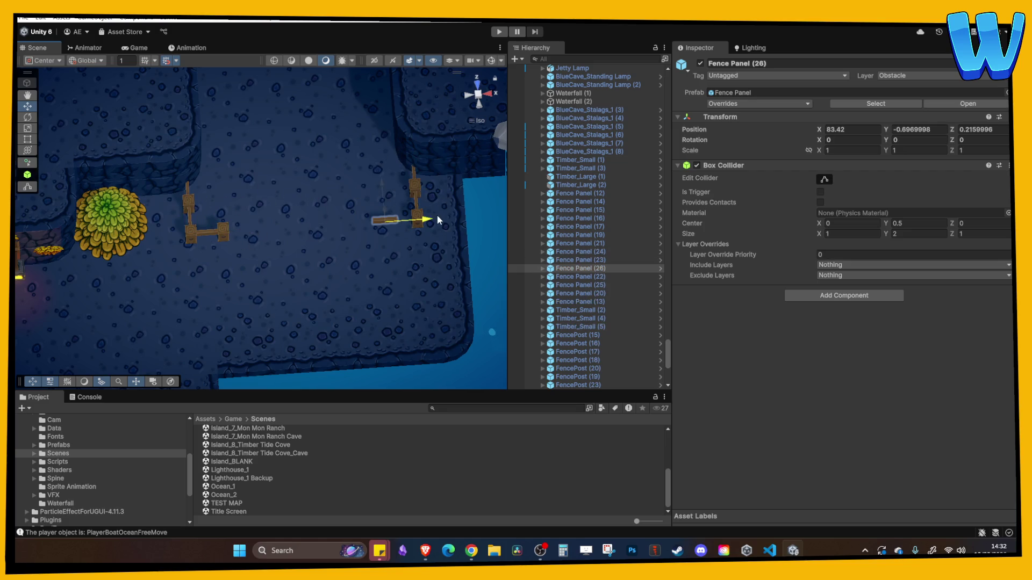
Add more fence posts and a panel to close the gap, completing the second fence.
{"action": "left_click", "coordinate": [420, 215]}
{"action": "key", "text": "ctrl+d"}
{"action": "key", "text": "ctrl+d"}
{"action": "left_click_drag", "start_coordinate": [414, 218], "coordinate": [382, 221]}
{"action": "left_click", "coordinate": [223, 232]}
{"action": "key", "text": "ctrl+d"}
{"action": "left_click_drag", "start_coordinate": [236, 232], "coordinate": [295, 230]}
{"action": "left_click", "coordinate": [426, 219]}
{"action": "key", "text": "ctrl+d"}
{"action": "left_click_drag", "start_coordinate": [424, 216], "coordinate": [308, 235]}
{"action": "key", "text": "ctrl+d"}
{"action": "left_click", "coordinate": [307, 256]}
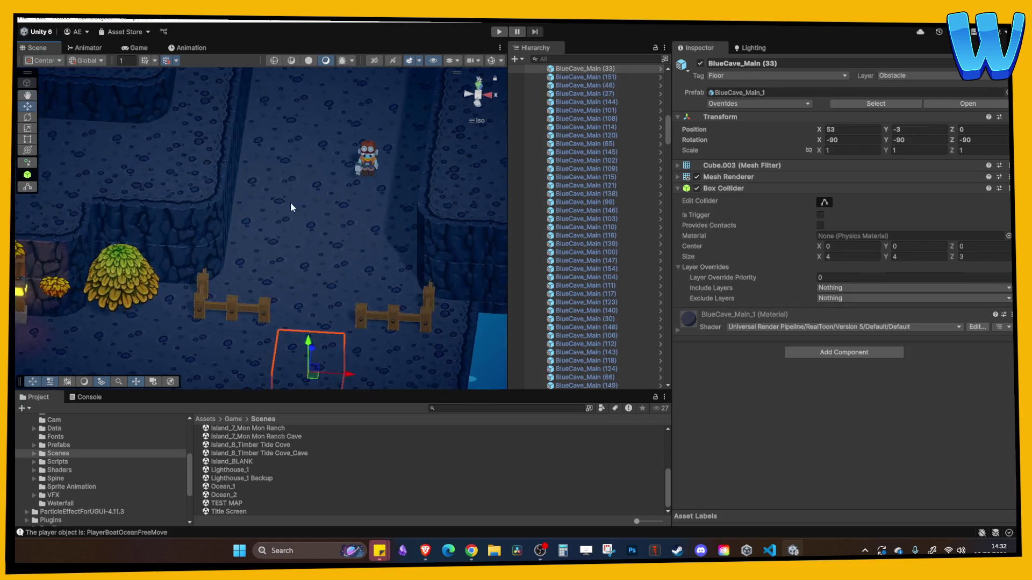
Frame the large leaf pile, nudge it, then undo the move so it stays put.
{"action": "scroll", "coordinate": [288, 198], "scroll_direction": "down", "scroll_amount": 5}
{"action": "scroll", "coordinate": [294, 268], "scroll_direction": "up", "scroll_amount": 3}
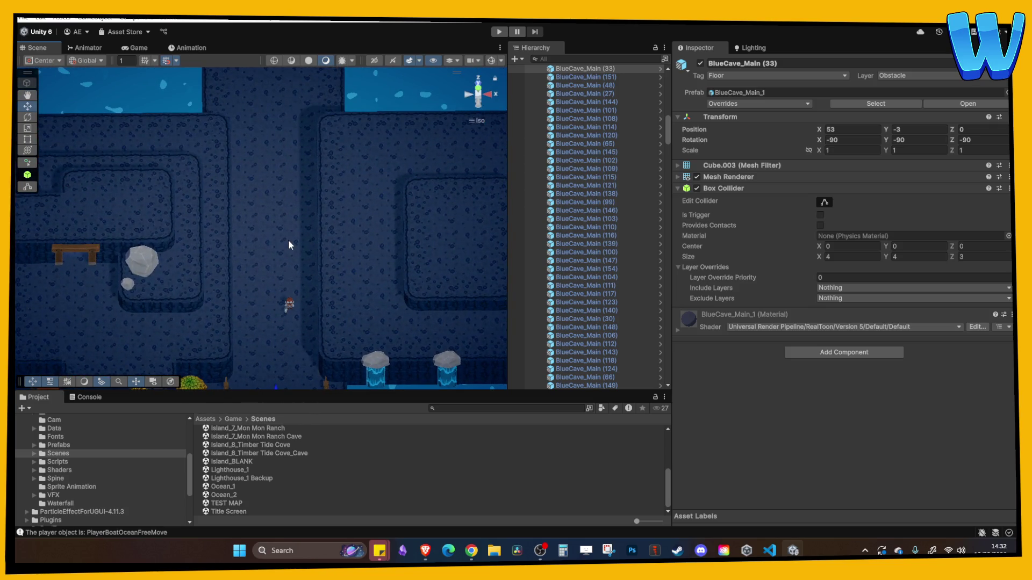
{"action": "scroll", "coordinate": [260, 263], "scroll_direction": "down", "scroll_amount": 3}
{"action": "scroll", "coordinate": [267, 244], "scroll_direction": "up", "scroll_amount": 5}
{"action": "left_click_drag", "start_coordinate": [231, 236], "coordinate": [291, 214]}
{"action": "right_click", "coordinate": [291, 214]}
{"action": "left_click", "coordinate": [293, 178]}
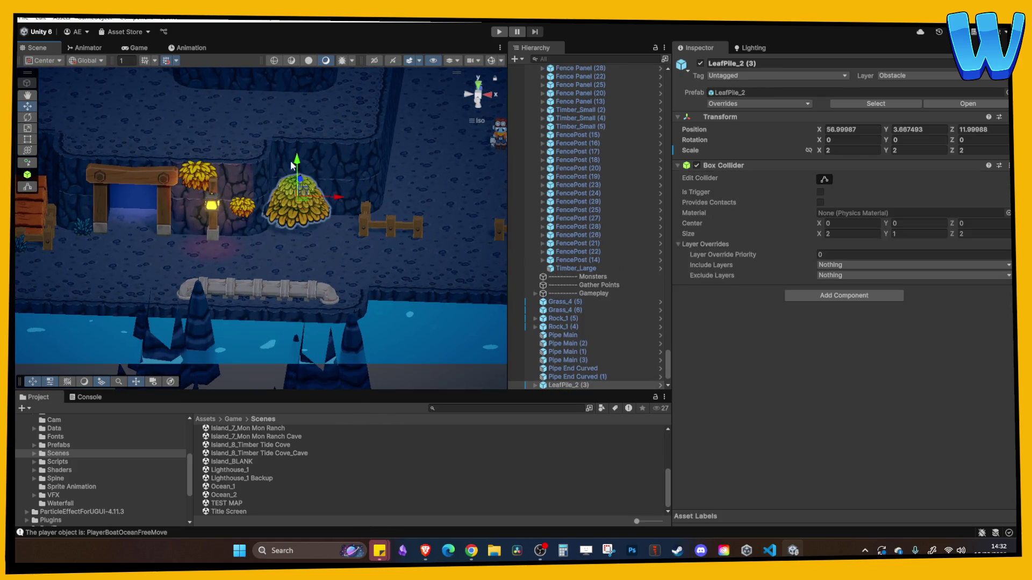
{"action": "left_click_drag", "start_coordinate": [293, 171], "coordinate": [299, 171]}
{"action": "key", "text": "f"}
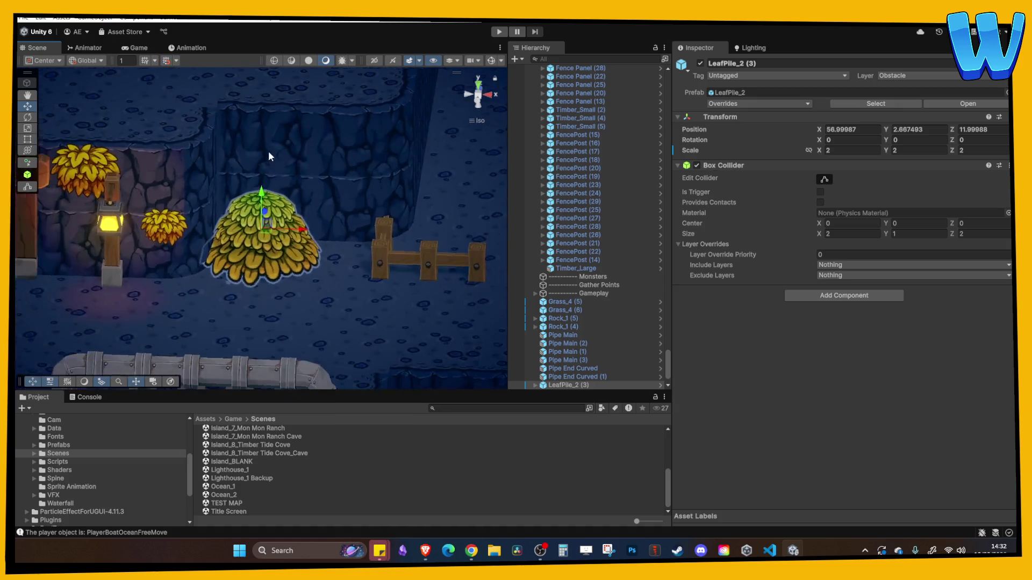
{"action": "mouse_move", "coordinate": [300, 236]}
{"action": "left_mouse_down"}
{"action": "mouse_move", "coordinate": [309, 239]}
{"action": "mouse_move", "coordinate": [277, 160]}
{"action": "left_mouse_up"}
{"action": "key", "text": "ctrl+z"}
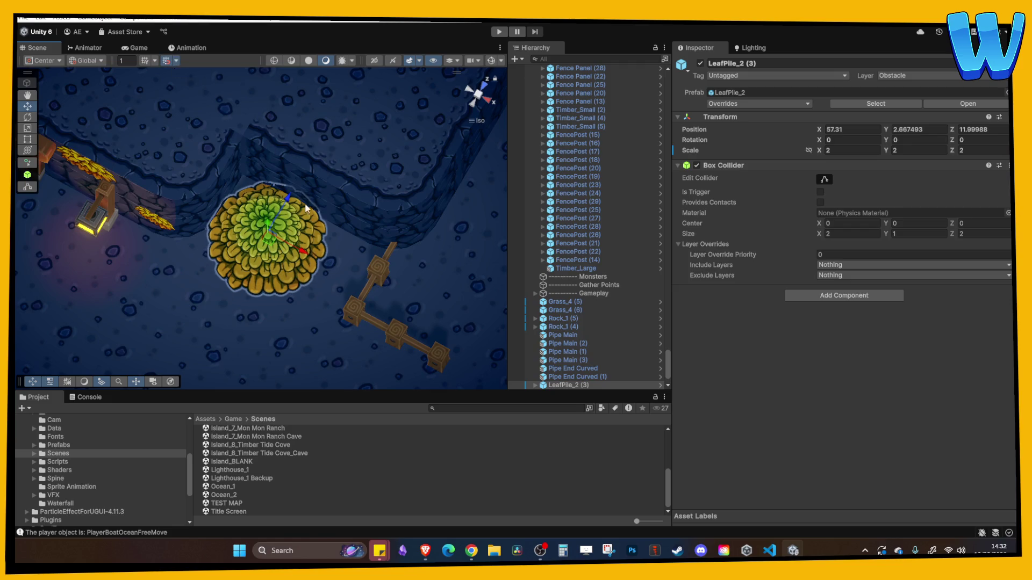
Select both Sack_2 grain sacks from a top-down view and drag them across the floor.
{"action": "left_click", "coordinate": [387, 177]}
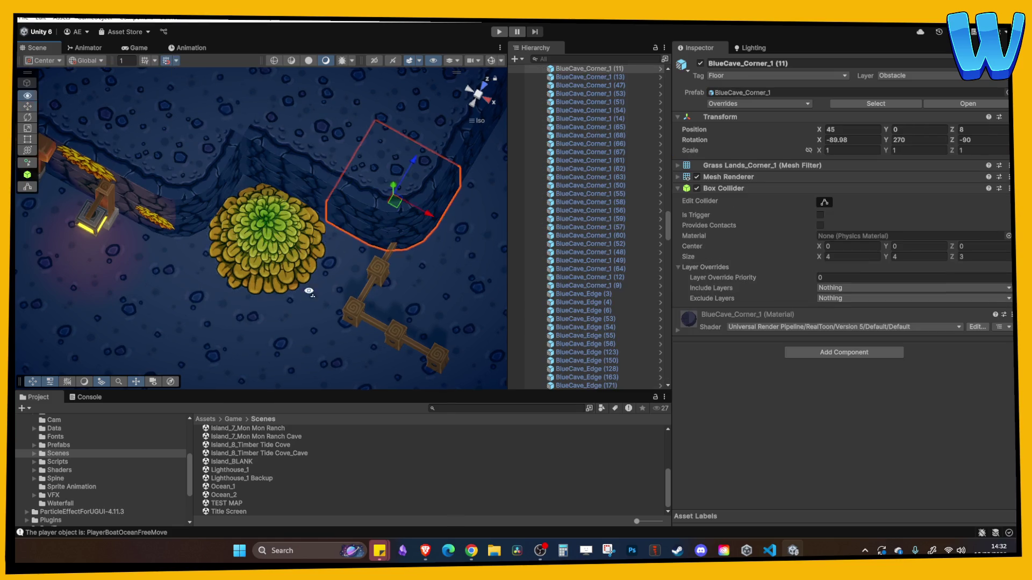
{"action": "mouse_move", "coordinate": [318, 182]}
{"action": "left_mouse_down"}
{"action": "mouse_move", "coordinate": [301, 236]}
{"action": "mouse_move", "coordinate": [274, 256]}
{"action": "mouse_move", "coordinate": [208, 226]}
{"action": "mouse_move", "coordinate": [205, 242]}
{"action": "left_mouse_up"}
{"action": "left_click", "coordinate": [210, 242]}
{"action": "left_click", "coordinate": [114, 282]}
{"action": "left_click", "coordinate": [132, 298], "text": "shift"}
{"action": "mouse_move", "coordinate": [146, 301]}
{"action": "left_mouse_down"}
{"action": "mouse_move", "coordinate": [366, 256]}
{"action": "mouse_move", "coordinate": [140, 274]}
{"action": "left_mouse_up"}
{"action": "mouse_move", "coordinate": [181, 243]}
{"action": "left_mouse_down"}
{"action": "mouse_move", "coordinate": [301, 261]}
{"action": "mouse_move", "coordinate": [225, 236]}
{"action": "left_mouse_up"}
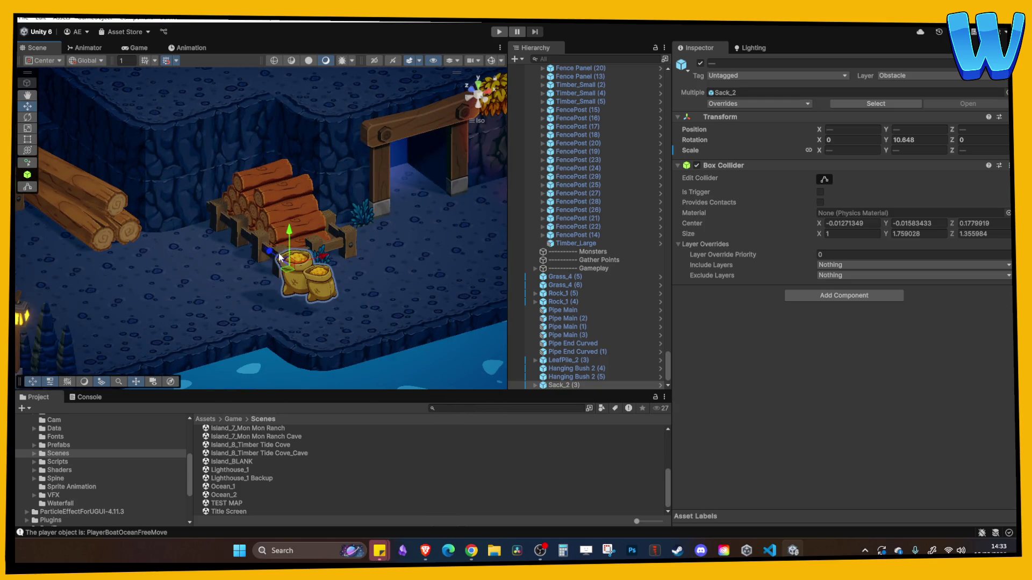
Shift the selected grain sacks left and down toward the log stack.
{"action": "scroll", "coordinate": [169, 216], "scroll_direction": "up", "scroll_amount": 3}
{"action": "left_click_drag", "start_coordinate": [159, 208], "coordinate": [181, 217]}
{"action": "left_click_drag", "start_coordinate": [160, 175], "coordinate": [195, 181]}
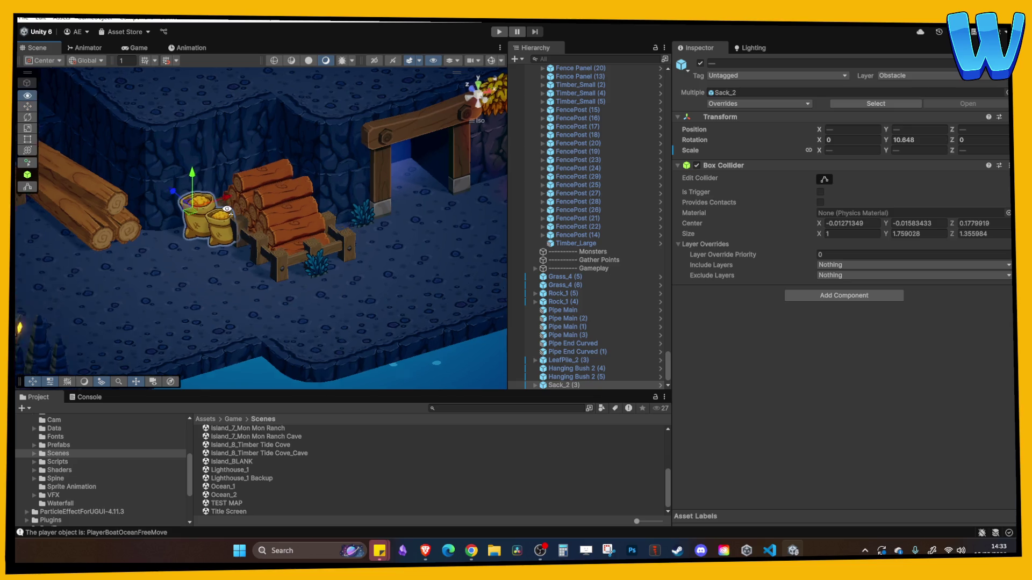
{"action": "left_click_drag", "start_coordinate": [196, 183], "coordinate": [209, 210]}
{"action": "left_click", "coordinate": [225, 222]}
{"action": "left_click", "coordinate": [207, 201]}
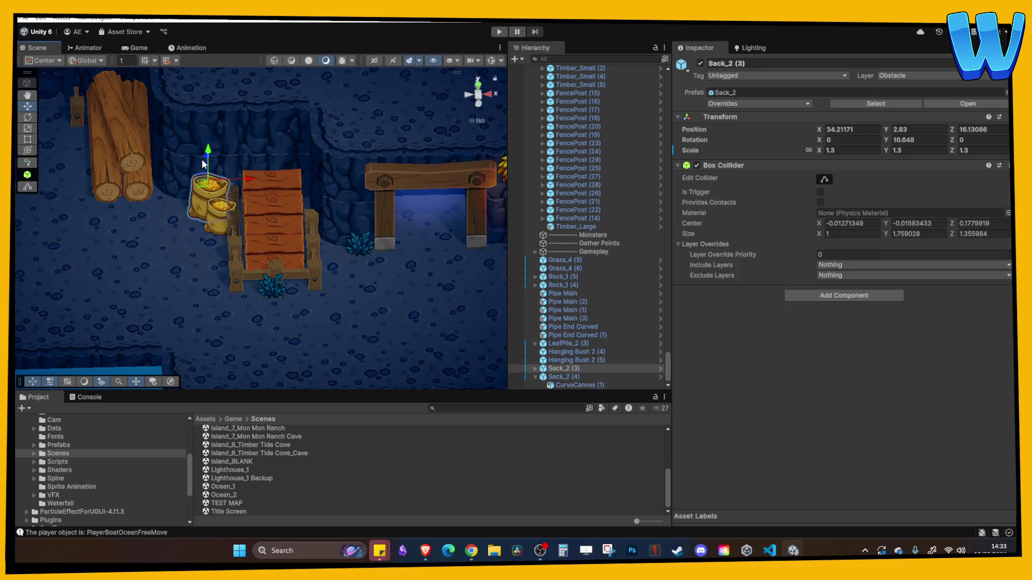
{"action": "left_click", "coordinate": [200, 157]}
Place Sack_2 (4) beside Sack_2 (3) next to the logs.
{"action": "left_click", "coordinate": [211, 187]}
{"action": "mouse_move", "coordinate": [210, 187]}
{"action": "left_mouse_down"}
{"action": "mouse_move", "coordinate": [213, 176]}
{"action": "mouse_move", "coordinate": [168, 177]}
{"action": "left_mouse_up"}
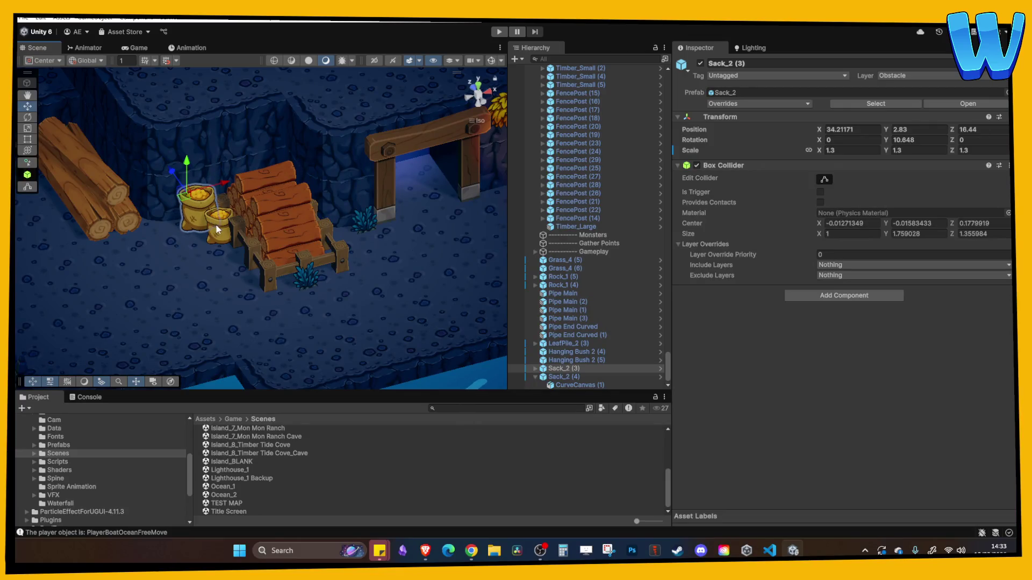
{"action": "left_click", "coordinate": [216, 230]}
{"action": "mouse_move", "coordinate": [240, 215]}
{"action": "left_mouse_down"}
{"action": "mouse_move", "coordinate": [272, 199]}
{"action": "mouse_move", "coordinate": [366, 205]}
{"action": "left_mouse_up"}
{"action": "left_click_drag", "start_coordinate": [310, 173], "coordinate": [344, 226]}
Duplicate the blue Grass_4 tuft and move the copy right along X.
{"action": "left_click", "coordinate": [400, 183]}
{"action": "key", "text": "f"}
{"action": "left_click", "coordinate": [279, 206]}
{"action": "key", "text": "ctrl+d"}
{"action": "left_click_drag", "start_coordinate": [304, 213], "coordinate": [430, 220]}
Duplicate the grass tuft again, snap it to the grid, and place it beside the fence.
{"action": "key", "text": "f"}
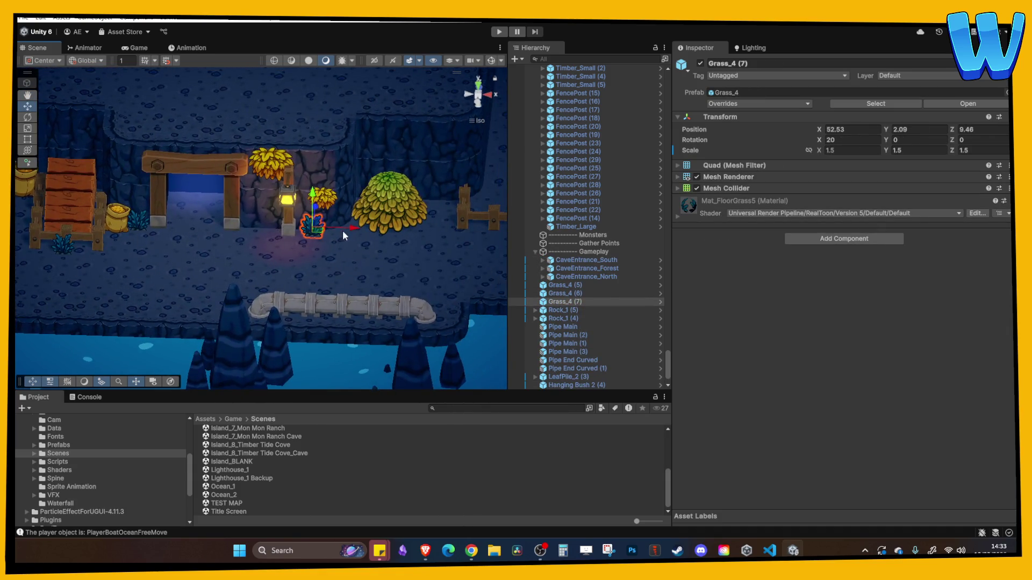
{"action": "key", "text": "ctrl+d"}
{"action": "key", "text": "ctrl+backslash"}
{"action": "left_click_drag", "start_coordinate": [357, 231], "coordinate": [481, 231]}
{"action": "left_click_drag", "start_coordinate": [358, 244], "coordinate": [216, 258]}
{"action": "mouse_move", "coordinate": [322, 245]}
{"action": "left_mouse_down"}
{"action": "mouse_move", "coordinate": [417, 248]}
{"action": "mouse_move", "coordinate": [313, 281]}
{"action": "mouse_move", "coordinate": [240, 279]}
{"action": "mouse_move", "coordinate": [214, 290]}
{"action": "mouse_move", "coordinate": [211, 313]}
{"action": "left_mouse_up"}
{"action": "key", "text": "ctrl+d"}
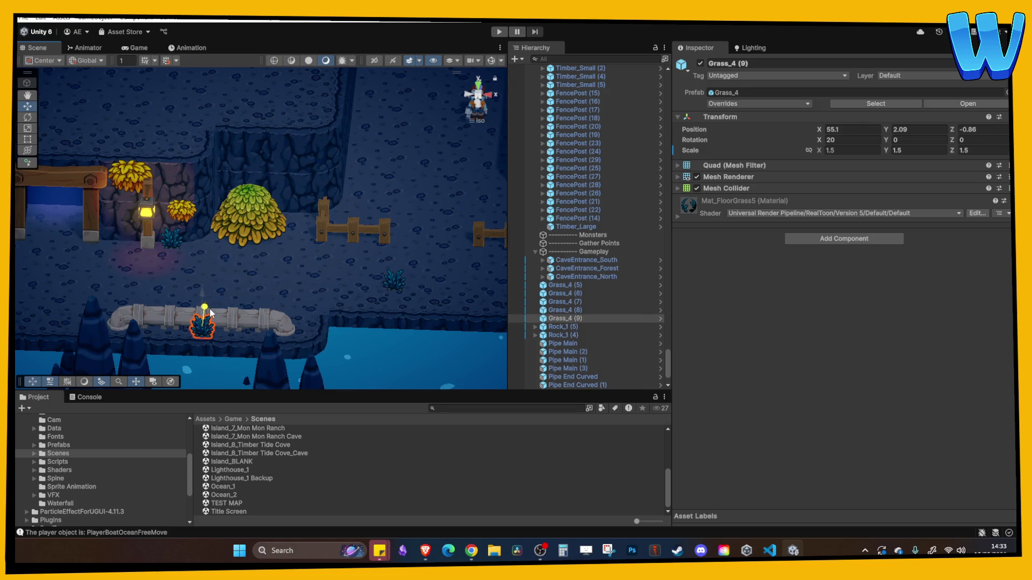
Select the newest grass tuft on the floor.
{"action": "left_click", "coordinate": [218, 287]}
{"action": "scroll", "coordinate": [268, 268], "scroll_direction": "up", "scroll_amount": 5}
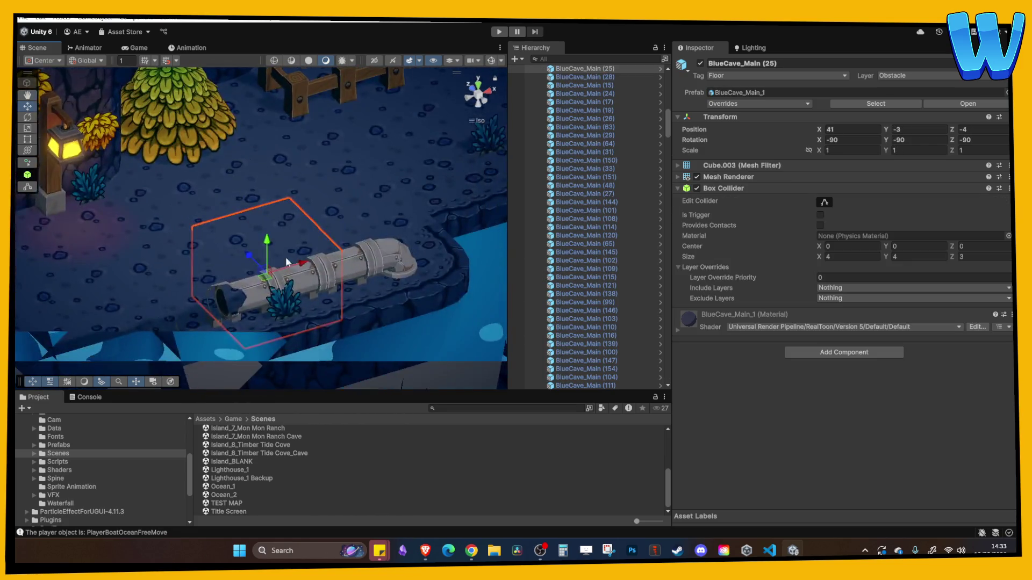
{"action": "scroll", "coordinate": [309, 246], "scroll_direction": "down", "scroll_amount": 5}
{"action": "left_click", "coordinate": [269, 285]}
{"action": "scroll", "coordinate": [245, 215], "scroll_direction": "up", "scroll_amount": 6}
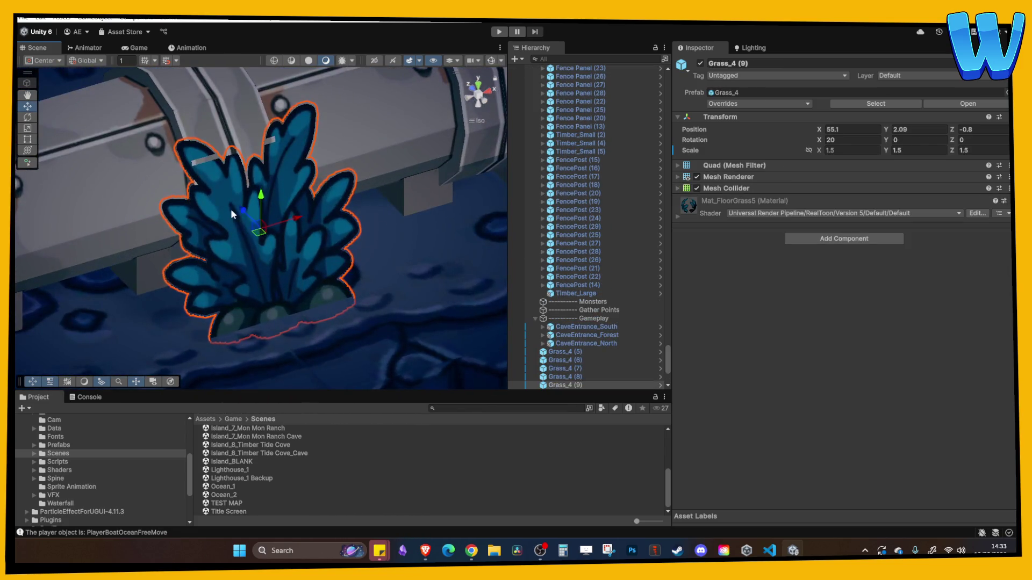
{"action": "scroll", "coordinate": [299, 167], "scroll_direction": "down", "scroll_amount": 2}
Click through the pipe section and floor tiles, then bring the left side of the cave into view.
{"action": "left_click", "coordinate": [299, 163]}
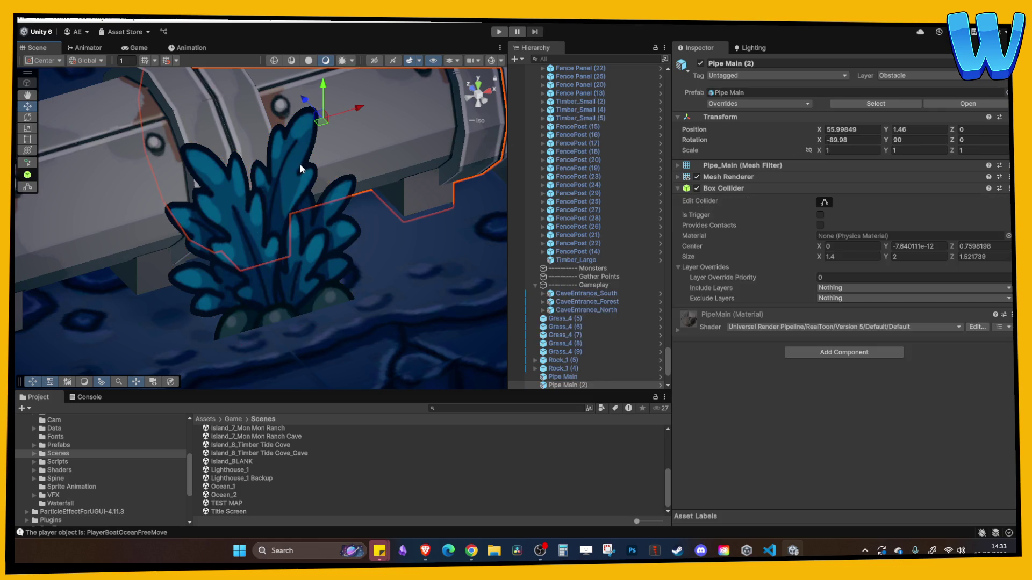
{"action": "left_click", "coordinate": [285, 201]}
{"action": "left_click", "coordinate": [277, 215]}
{"action": "scroll", "coordinate": [272, 226], "scroll_direction": "down", "scroll_amount": 2}
{"action": "left_click", "coordinate": [270, 252]}
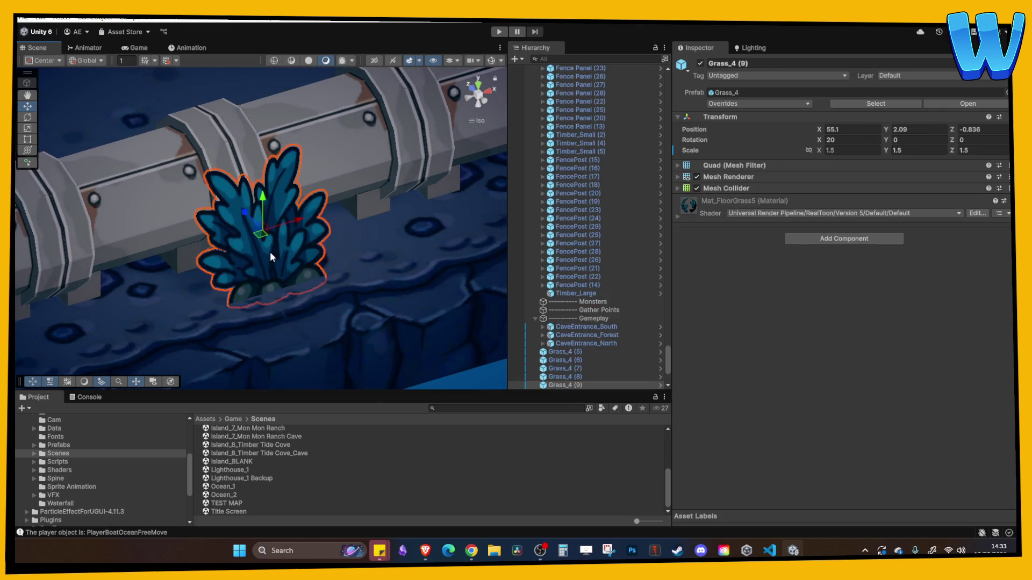
{"action": "scroll", "coordinate": [270, 251], "scroll_direction": "down", "scroll_amount": 2}
{"action": "left_click", "coordinate": [299, 146]}
{"action": "scroll", "coordinate": [219, 146], "scroll_direction": "down", "scroll_amount": 3}
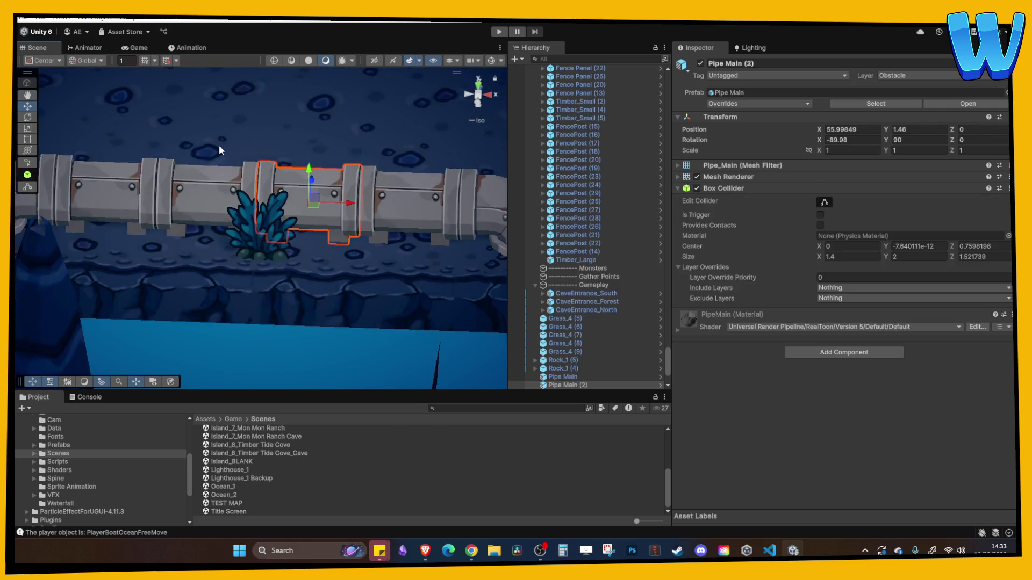
{"action": "left_click", "coordinate": [218, 129]}
{"action": "scroll", "coordinate": [217, 131], "scroll_direction": "up", "scroll_amount": 3}
{"action": "scroll", "coordinate": [217, 131], "scroll_direction": "down", "scroll_amount": 5}
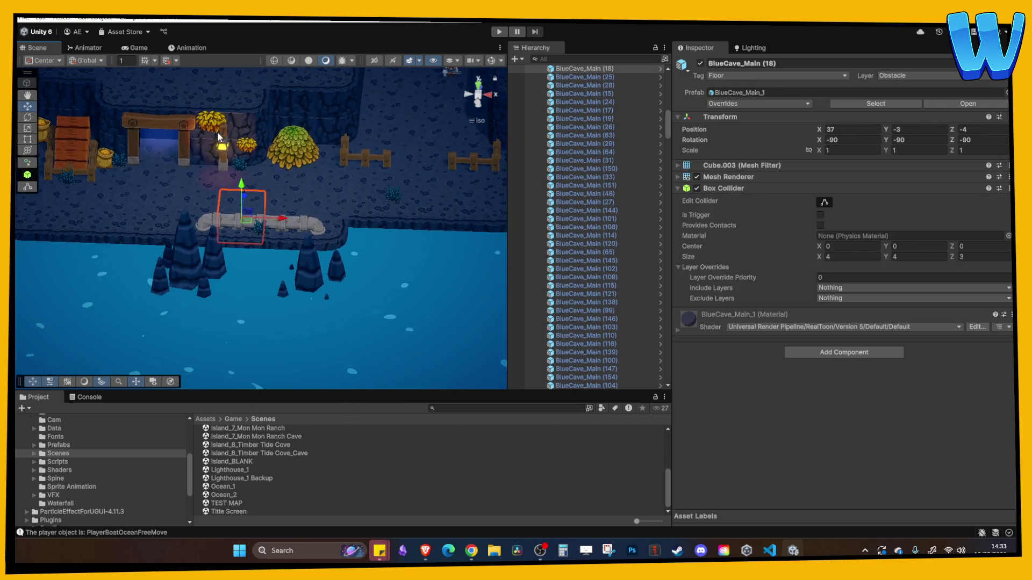
{"action": "key", "text": "Right"}
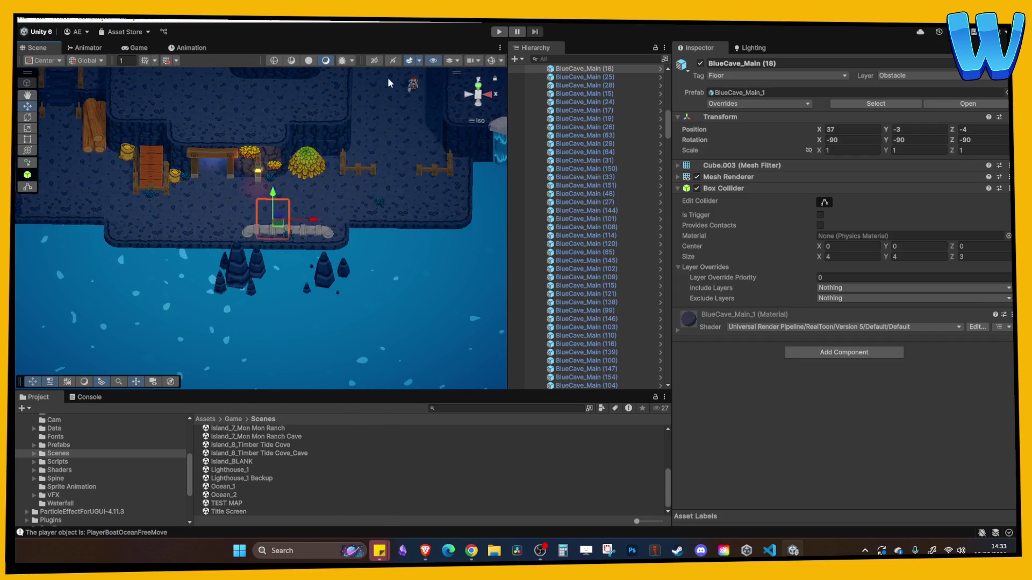
Duplicate Hanging Bush 2 (4) and slide the copy left along the cave wall.
{"action": "left_click", "coordinate": [253, 158]}
{"action": "key", "text": "ctrl+d"}
{"action": "mouse_move", "coordinate": [291, 157]}
{"action": "left_mouse_down"}
{"action": "mouse_move", "coordinate": [110, 173]}
{"action": "mouse_move", "coordinate": [84, 162]}
{"action": "left_mouse_up"}
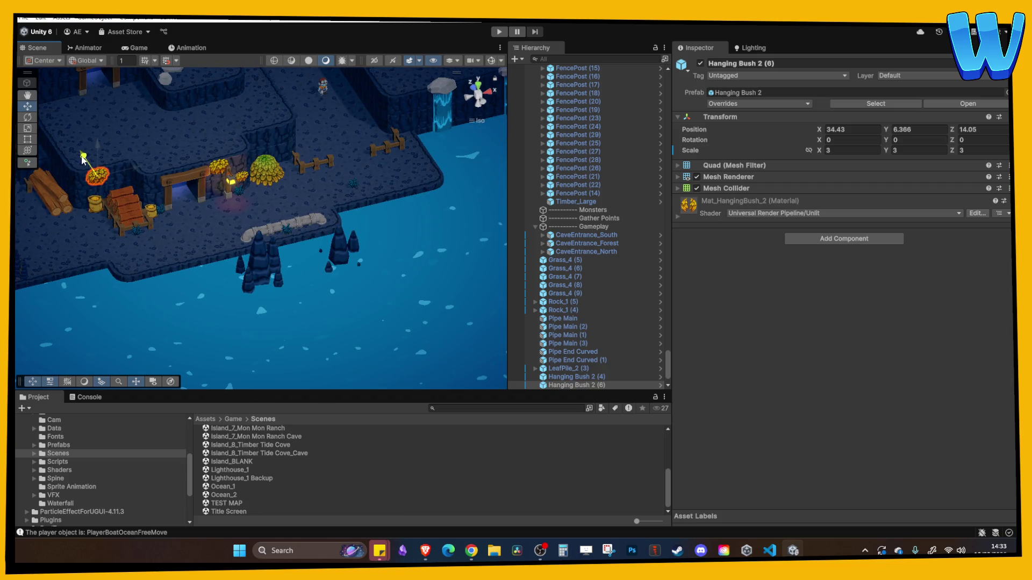
Drag the Timber_Large (3) log down to the water's edge by the jetty.
{"action": "left_click", "coordinate": [288, 198]}
{"action": "mouse_move", "coordinate": [289, 199]}
{"action": "left_mouse_down"}
{"action": "mouse_move", "coordinate": [241, 192]}
{"action": "mouse_move", "coordinate": [323, 214]}
{"action": "mouse_move", "coordinate": [259, 249]}
{"action": "mouse_move", "coordinate": [281, 178]}
{"action": "left_mouse_up"}
{"action": "scroll", "coordinate": [323, 214], "scroll_direction": "up", "scroll_amount": 2}
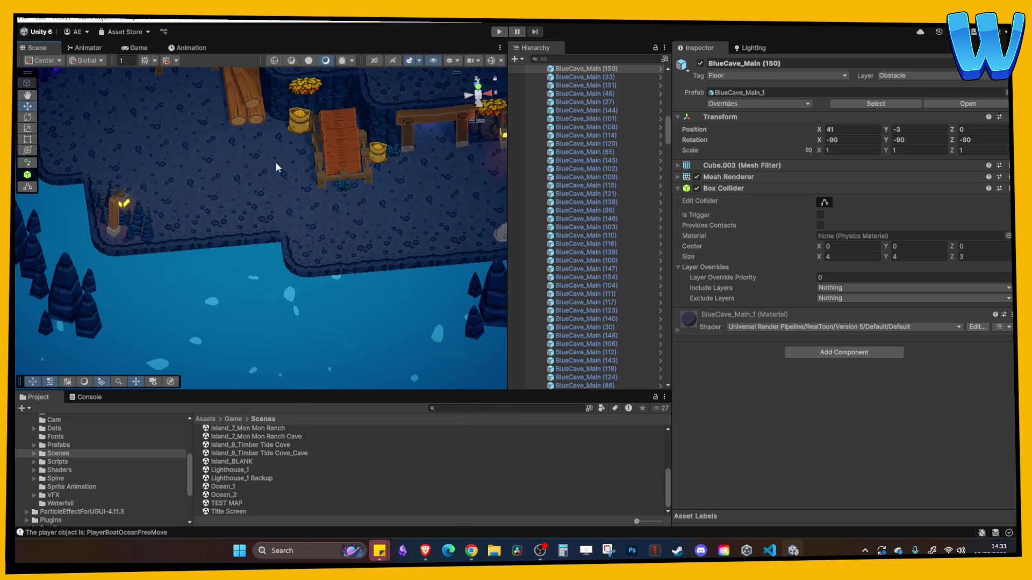
{"action": "left_click", "coordinate": [231, 117]}
{"action": "left_click_drag", "start_coordinate": [231, 117], "coordinate": [237, 219]}
{"action": "mouse_move", "coordinate": [266, 154]}
{"action": "left_mouse_down"}
{"action": "mouse_move", "coordinate": [284, 341]}
{"action": "mouse_move", "coordinate": [284, 321]}
{"action": "mouse_move", "coordinate": [307, 311]}
{"action": "left_mouse_up"}
Position Timber_Large (3) by the shoreline, entering 36.84 and nudging it into place.
{"action": "type", "text": "36.84"}
{"action": "left_click_drag", "start_coordinate": [280, 319], "coordinate": [303, 324]}
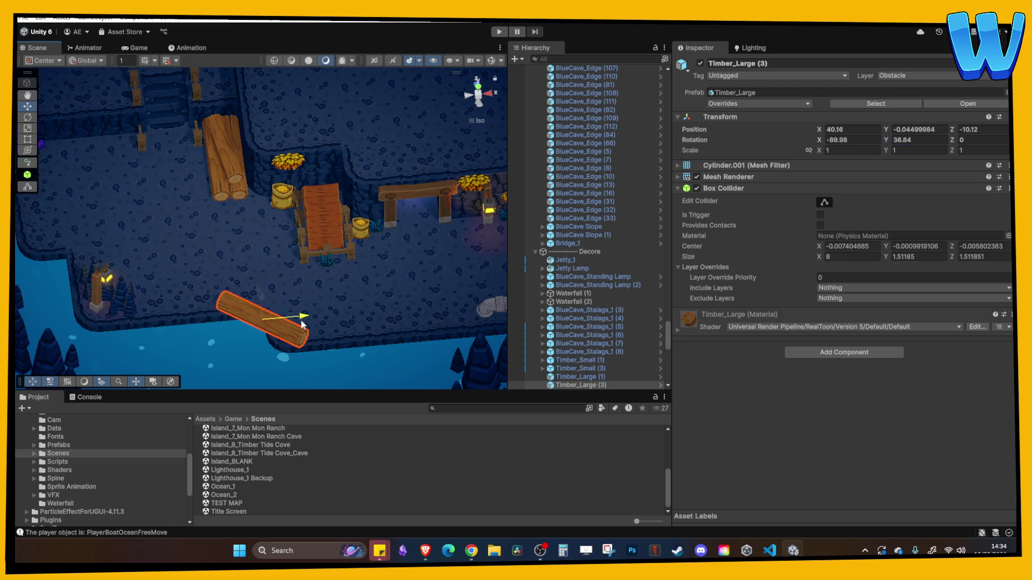
{"action": "left_click", "coordinate": [333, 334]}
{"action": "left_click_drag", "start_coordinate": [346, 290], "coordinate": [277, 263]}
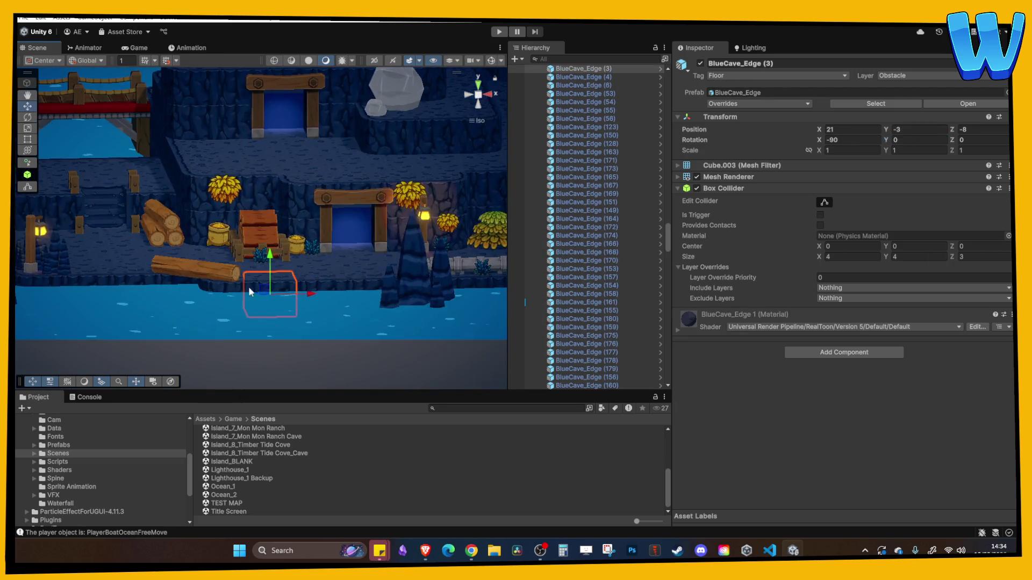
{"action": "left_click", "coordinate": [226, 268]}
{"action": "mouse_move", "coordinate": [239, 291]}
{"action": "left_mouse_down"}
{"action": "mouse_move", "coordinate": [258, 281]}
{"action": "mouse_move", "coordinate": [222, 275]}
{"action": "left_mouse_up"}
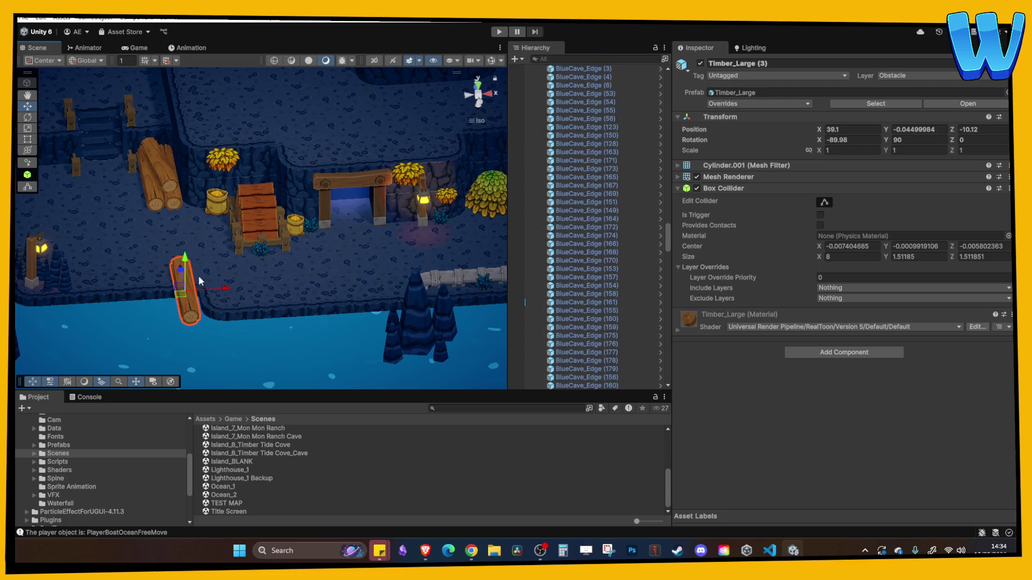
Stand the log upright and lower it into the water at Z -15.23.
{"action": "key", "text": "e"}
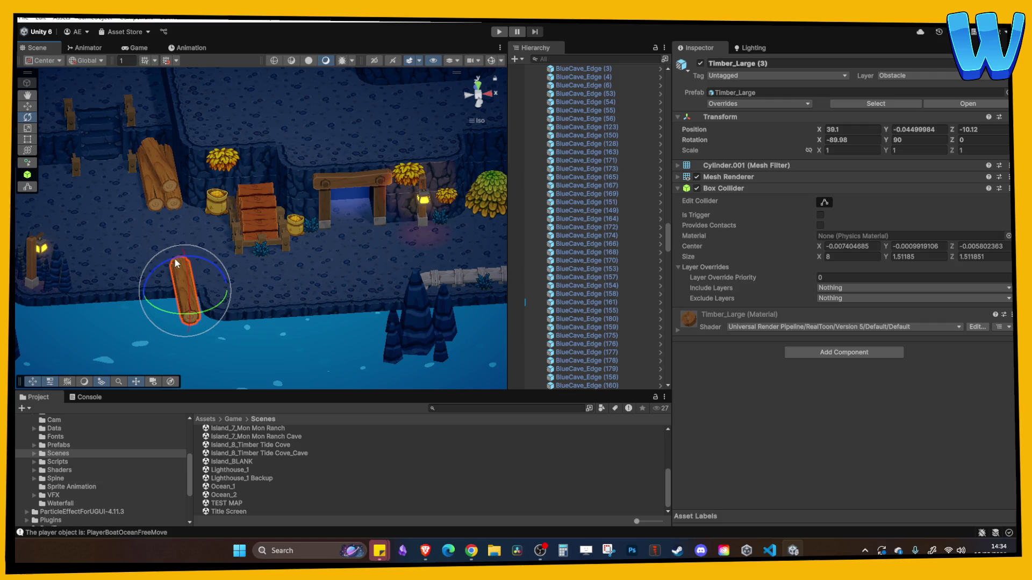
{"action": "mouse_move", "coordinate": [192, 259]}
{"action": "left_mouse_down"}
{"action": "mouse_move", "coordinate": [193, 338]}
{"action": "mouse_move", "coordinate": [192, 325]}
{"action": "left_mouse_up"}
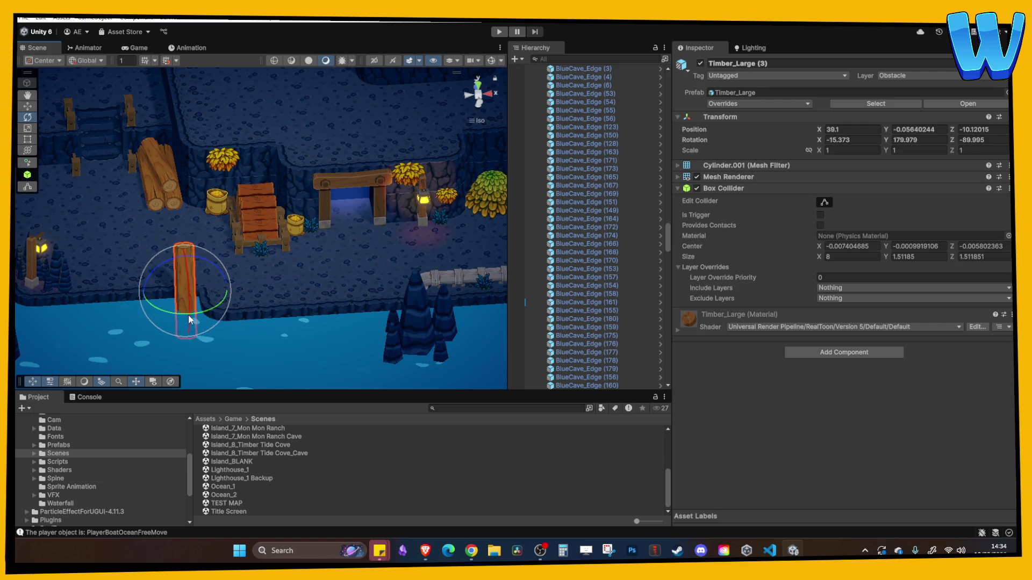
{"action": "left_click", "coordinate": [25, 106]}
{"action": "mouse_move", "coordinate": [195, 274]}
{"action": "left_mouse_down"}
{"action": "mouse_move", "coordinate": [198, 323]}
{"action": "mouse_move", "coordinate": [178, 263]}
{"action": "mouse_move", "coordinate": [131, 226]}
{"action": "left_mouse_up"}
{"action": "left_click", "coordinate": [231, 297]}
{"action": "left_click", "coordinate": [115, 216]}
Tilt the standing log slightly to Z rotation -109.326 and check it from new angles.
{"action": "key", "text": "e"}
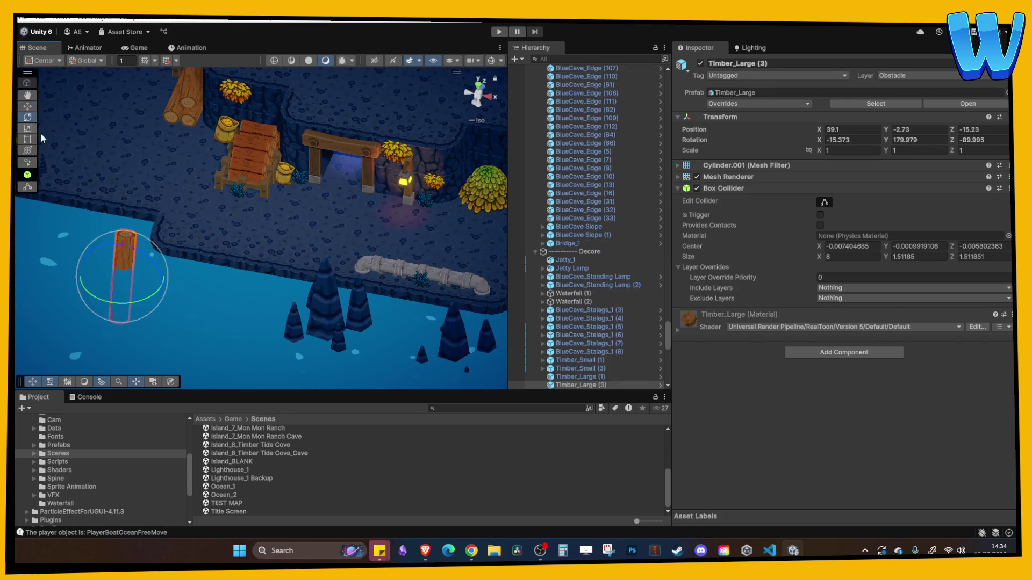
{"action": "left_click_drag", "start_coordinate": [183, 294], "coordinate": [156, 323]}
{"action": "left_click", "coordinate": [140, 264]}
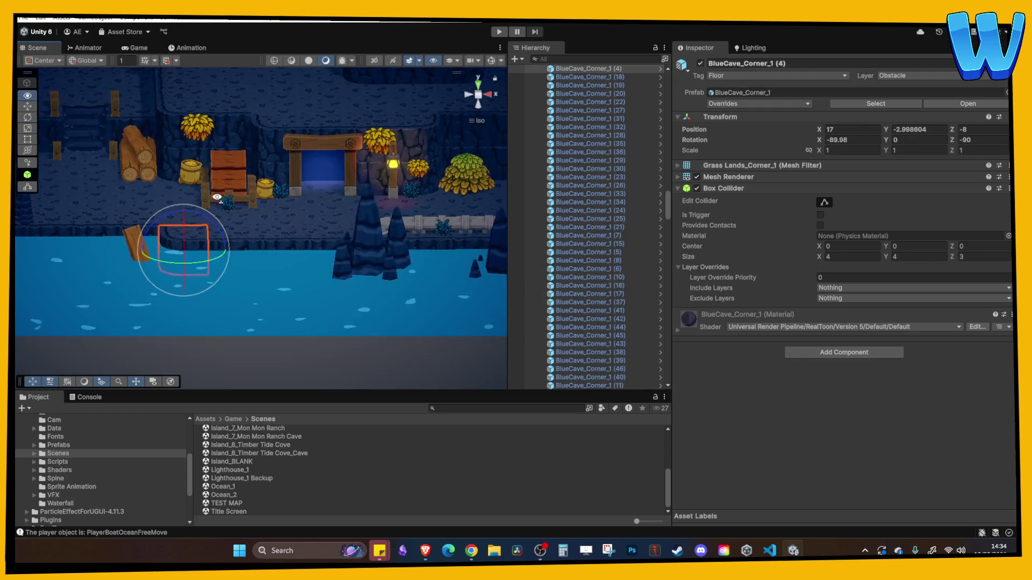
{"action": "left_click", "coordinate": [140, 263]}
{"action": "mouse_move", "coordinate": [139, 263]}
{"action": "left_mouse_down"}
{"action": "mouse_move", "coordinate": [196, 227]}
{"action": "mouse_move", "coordinate": [276, 293]}
{"action": "mouse_move", "coordinate": [255, 265]}
{"action": "left_mouse_up"}
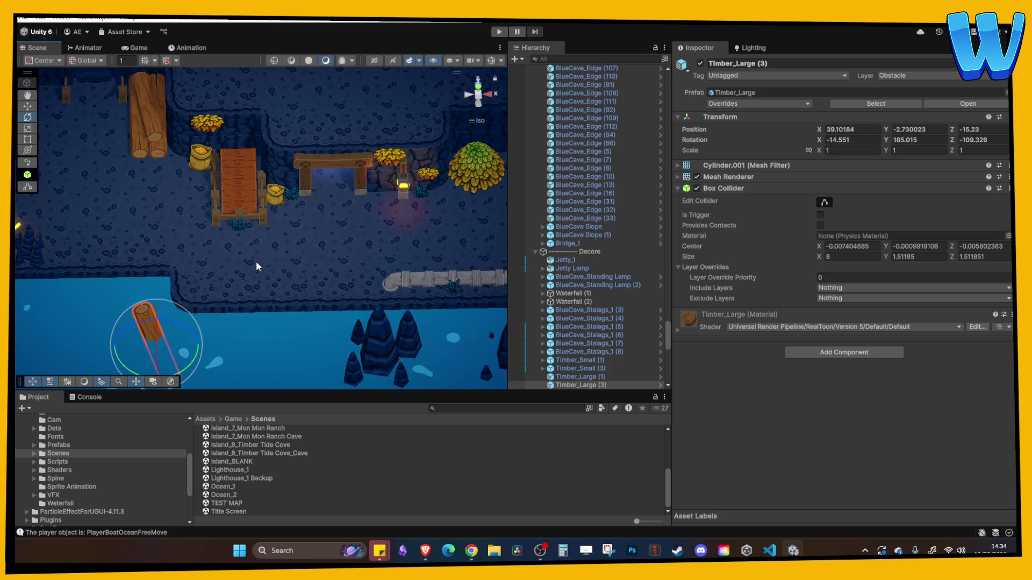
{"action": "mouse_move", "coordinate": [344, 204]}
{"action": "left_mouse_down"}
{"action": "mouse_move", "coordinate": [392, 214]}
{"action": "mouse_move", "coordinate": [339, 191]}
{"action": "mouse_move", "coordinate": [355, 172]}
{"action": "left_mouse_up"}
{"action": "left_click", "coordinate": [362, 167]}
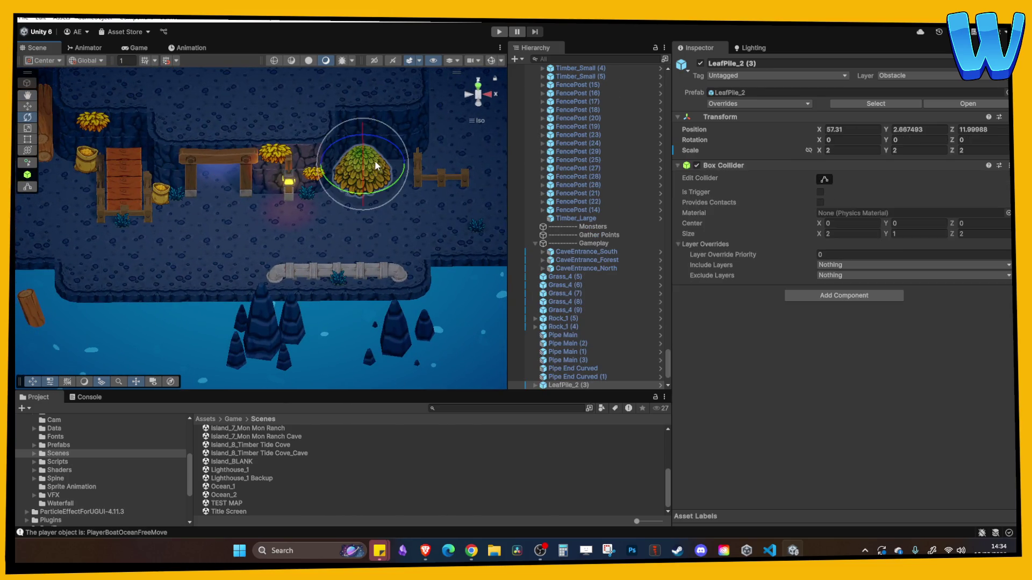
Move stalagmites BlueCave_Stalags_1 (9) and (10) beside the jetty and the gold sacks.
{"action": "left_click", "coordinate": [28, 107]}
{"action": "mouse_move", "coordinate": [231, 178]}
{"action": "left_mouse_down"}
{"action": "mouse_move", "coordinate": [432, 205]}
{"action": "mouse_move", "coordinate": [191, 253]}
{"action": "mouse_move", "coordinate": [412, 243]}
{"action": "mouse_move", "coordinate": [335, 268]}
{"action": "mouse_move", "coordinate": [398, 305]}
{"action": "left_mouse_up"}
{"action": "left_click", "coordinate": [190, 255]}
{"action": "left_click", "coordinate": [192, 256]}
{"action": "left_click", "coordinate": [344, 264]}
{"action": "left_click", "coordinate": [336, 277]}
{"action": "mouse_move", "coordinate": [355, 262]}
{"action": "left_mouse_down"}
{"action": "mouse_move", "coordinate": [357, 136]}
{"action": "mouse_move", "coordinate": [338, 167]}
{"action": "left_mouse_up"}
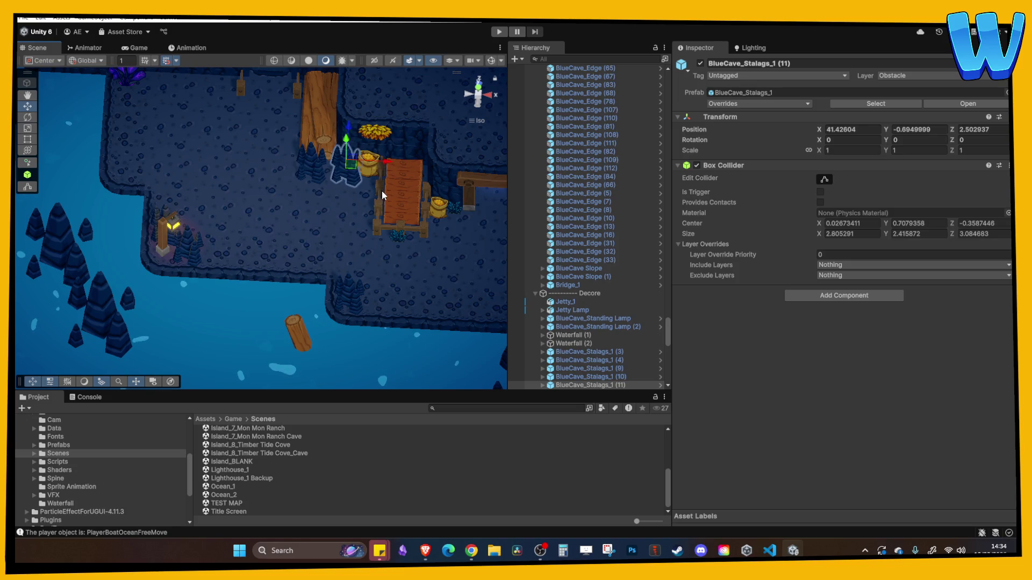
{"action": "left_click", "coordinate": [350, 160]}
Duplicate the dock stalagmite into copies Stalags_1 (12) and (13) by the waterfall shore.
{"action": "left_click", "coordinate": [344, 156]}
{"action": "scroll", "coordinate": [405, 205], "scroll_direction": "down", "scroll_amount": 3}
{"action": "mouse_move", "coordinate": [404, 222]}
{"action": "left_mouse_down"}
{"action": "mouse_move", "coordinate": [260, 269]}
{"action": "mouse_move", "coordinate": [349, 258]}
{"action": "mouse_move", "coordinate": [260, 234]}
{"action": "mouse_move", "coordinate": [207, 260]}
{"action": "left_mouse_up"}
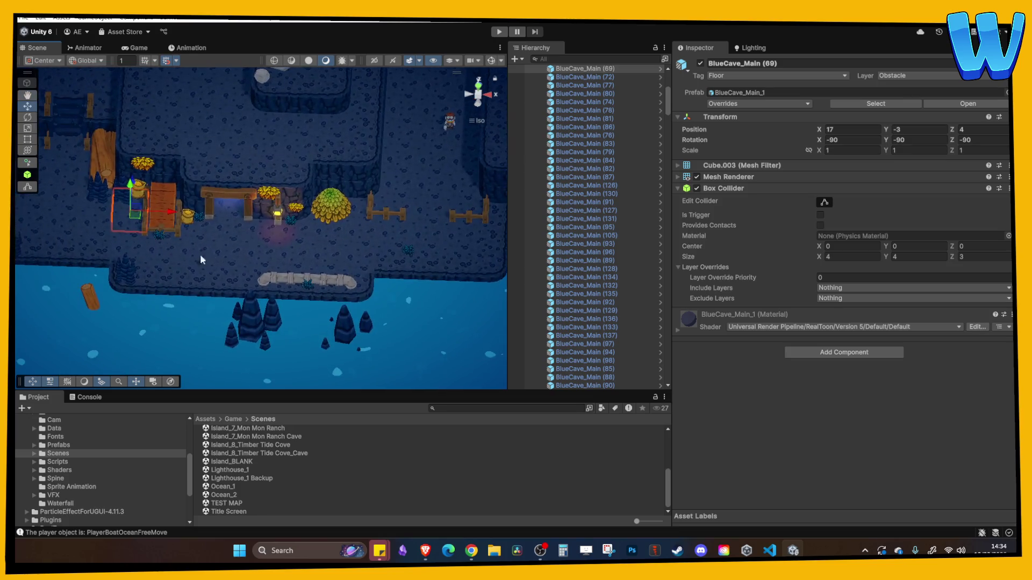
{"action": "left_click", "coordinate": [109, 196]}
{"action": "key", "text": "ctrl+d"}
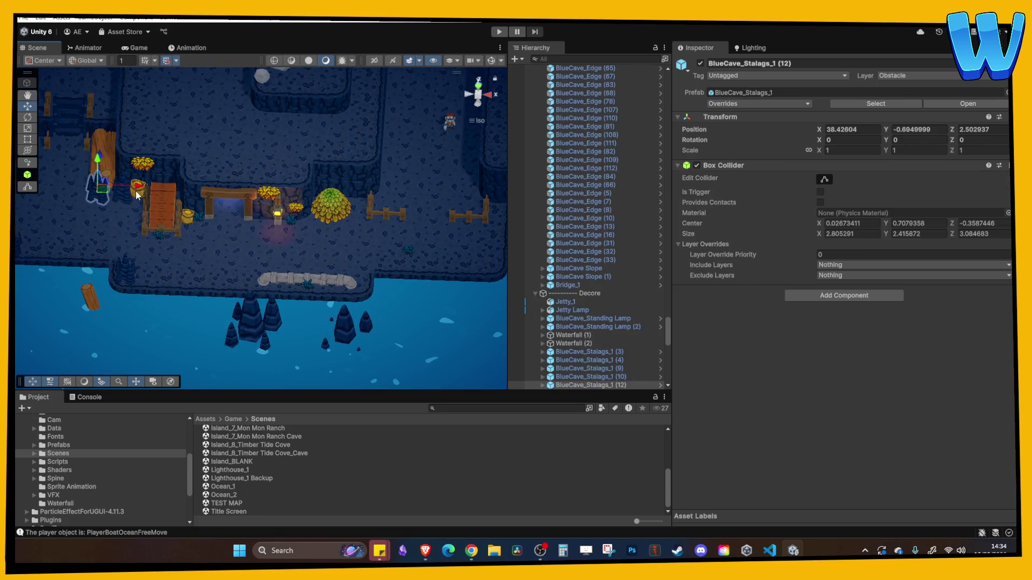
{"action": "mouse_move", "coordinate": [148, 193]}
{"action": "left_mouse_down"}
{"action": "mouse_move", "coordinate": [525, 211]}
{"action": "mouse_move", "coordinate": [428, 170]}
{"action": "left_mouse_up"}
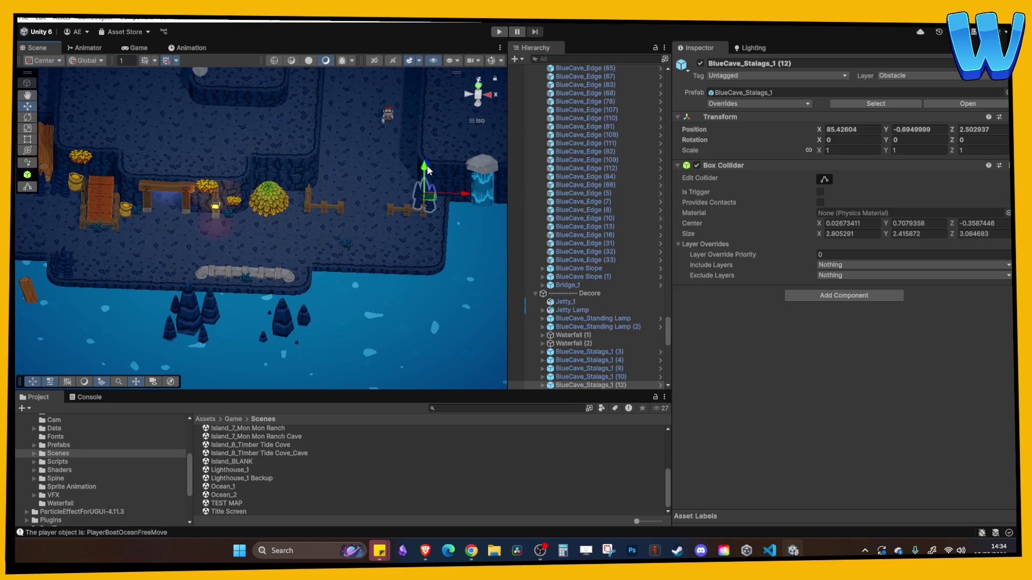
{"action": "mouse_move", "coordinate": [453, 227]}
{"action": "left_mouse_down"}
{"action": "mouse_move", "coordinate": [469, 235]}
{"action": "mouse_move", "coordinate": [429, 212]}
{"action": "mouse_move", "coordinate": [473, 240]}
{"action": "left_mouse_up"}
{"action": "key", "text": "ctrl+d"}
{"action": "left_click", "coordinate": [454, 240]}
{"action": "left_click", "coordinate": [422, 237]}
Duplicate the Standing Lamp and move the copy toward the waterfall, near X 87.42.
{"action": "left_click", "coordinate": [215, 207]}
{"action": "key", "text": "ctrl+d"}
{"action": "mouse_move", "coordinate": [260, 212]}
{"action": "left_mouse_down"}
{"action": "mouse_move", "coordinate": [466, 211]}
{"action": "mouse_move", "coordinate": [439, 140]}
{"action": "left_mouse_up"}
{"action": "key", "text": "f"}
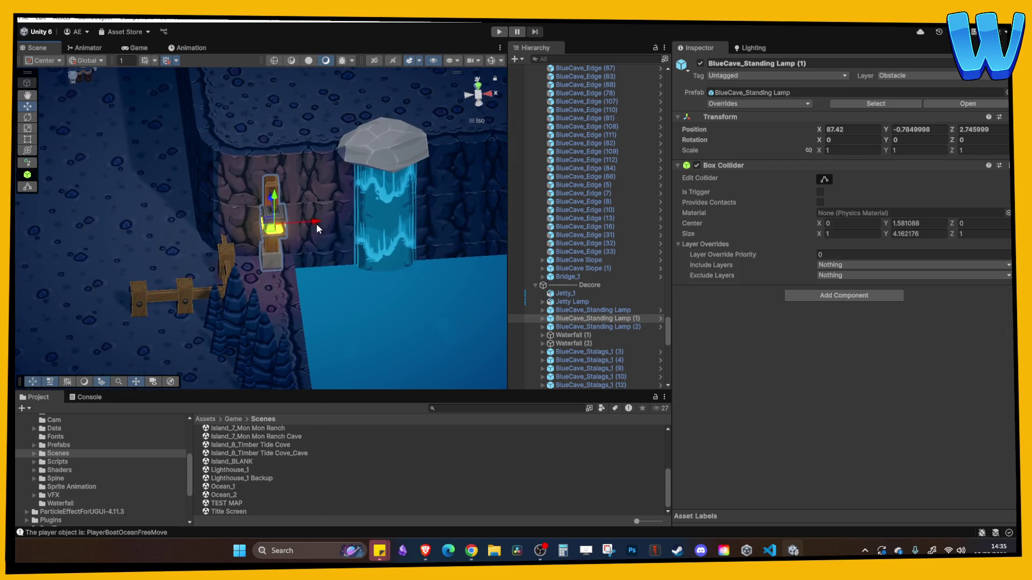
Set Standing Lamp (1) against the cliff by the waterfall, turned to Y rotation 37.6.
{"action": "mouse_move", "coordinate": [304, 222]}
{"action": "left_mouse_down"}
{"action": "mouse_move", "coordinate": [286, 223]}
{"action": "mouse_move", "coordinate": [299, 226]}
{"action": "left_mouse_up"}
{"action": "left_click", "coordinate": [169, 61]}
{"action": "left_click_drag", "start_coordinate": [257, 189], "coordinate": [258, 203]}
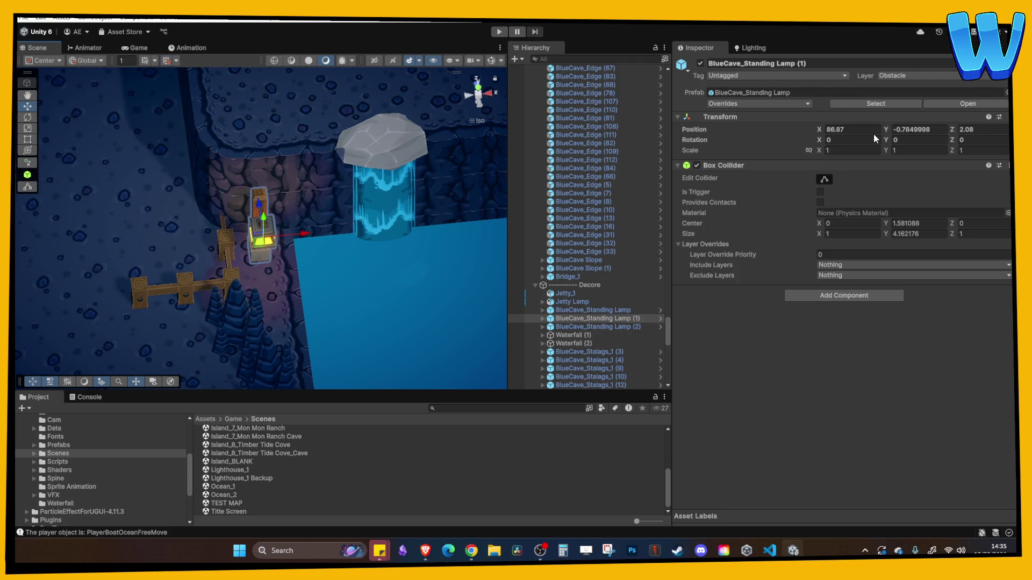
{"action": "mouse_move", "coordinate": [884, 139]}
{"action": "left_mouse_down"}
{"action": "mouse_move", "coordinate": [865, 139]}
{"action": "mouse_move", "coordinate": [997, 141]}
{"action": "mouse_move", "coordinate": [952, 140]}
{"action": "left_mouse_up"}
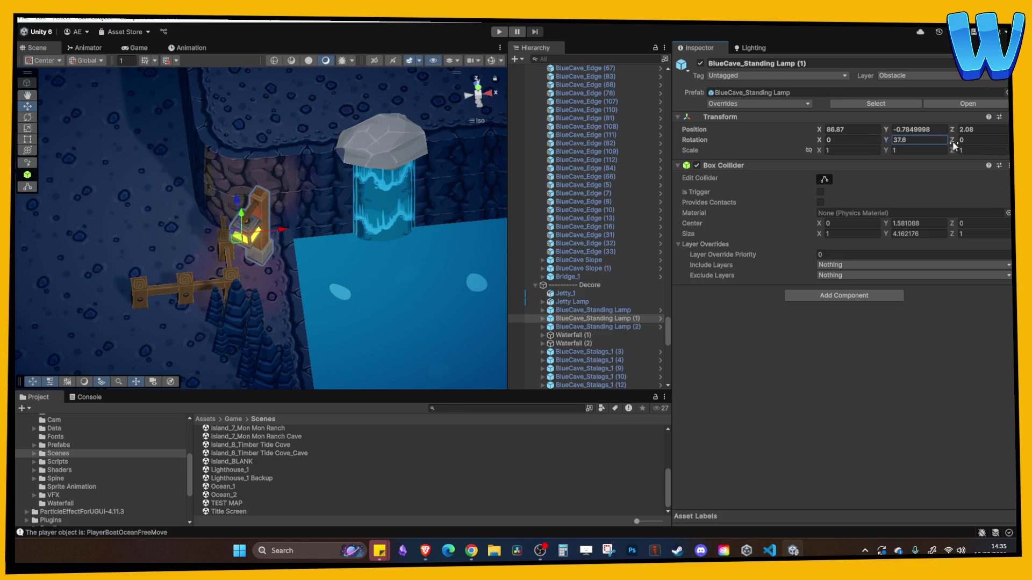
{"action": "left_click", "coordinate": [415, 233]}
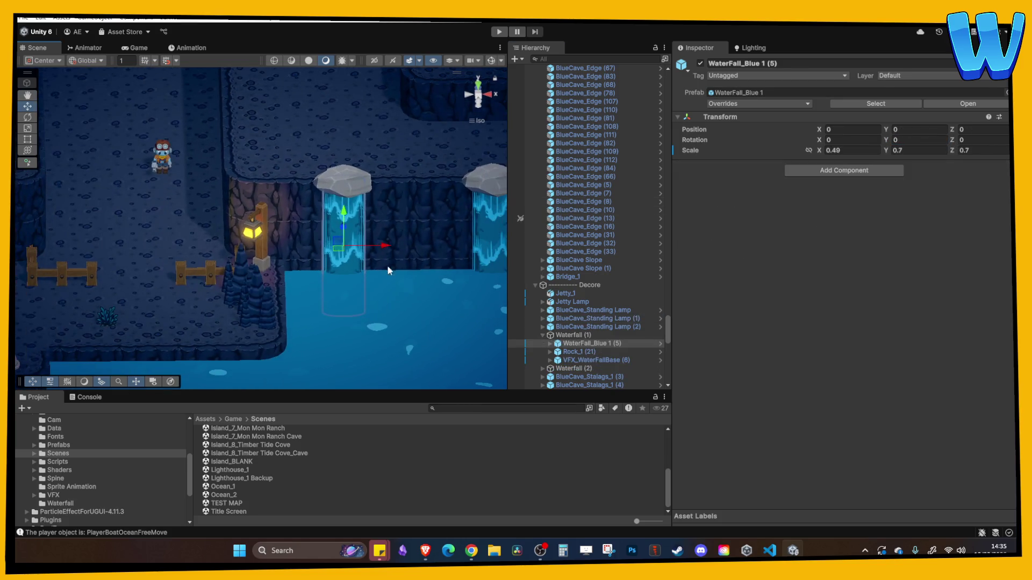
{"action": "mouse_move", "coordinate": [310, 253]}
{"action": "left_mouse_down"}
{"action": "mouse_move", "coordinate": [355, 253]}
{"action": "mouse_move", "coordinate": [240, 274]}
{"action": "mouse_move", "coordinate": [305, 239]}
{"action": "mouse_move", "coordinate": [104, 231]}
{"action": "mouse_move", "coordinate": [134, 230]}
{"action": "left_mouse_up"}
Duplicate the lamp and place Standing Lamp (3) by the left fence at X 70.02, Y rotation -33.77.
{"action": "left_click", "coordinate": [316, 217]}
{"action": "key", "text": "ctrl+d"}
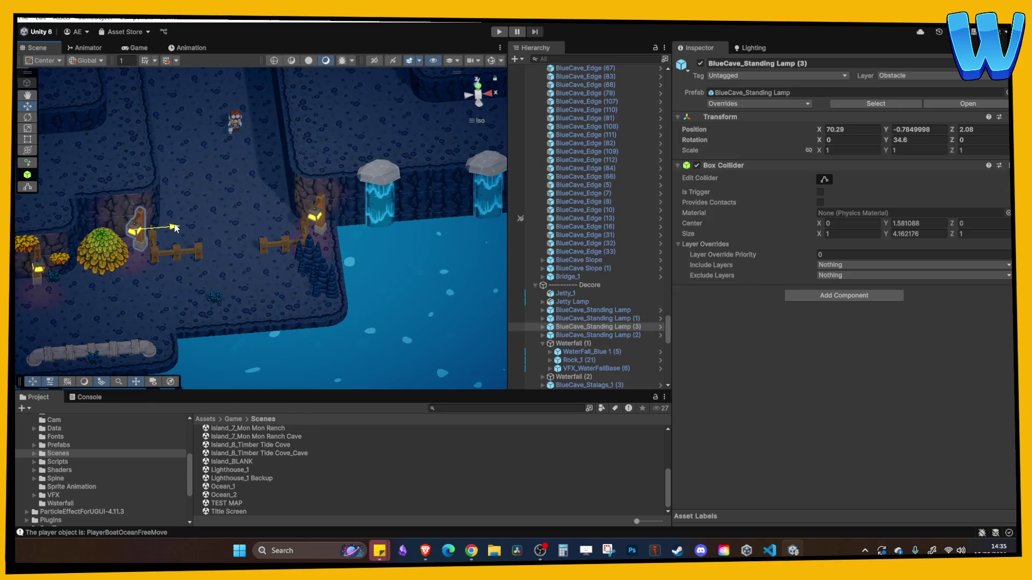
{"action": "left_click_drag", "start_coordinate": [885, 142], "coordinate": [709, 140]}
{"action": "left_click_drag", "start_coordinate": [342, 269], "coordinate": [342, 230]}
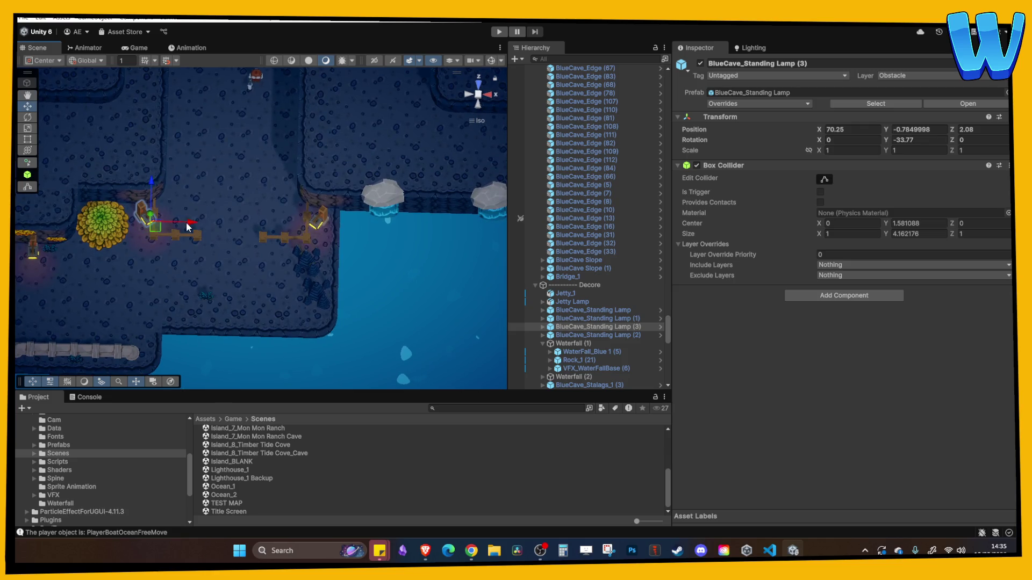
{"action": "left_click_drag", "start_coordinate": [184, 223], "coordinate": [193, 222]}
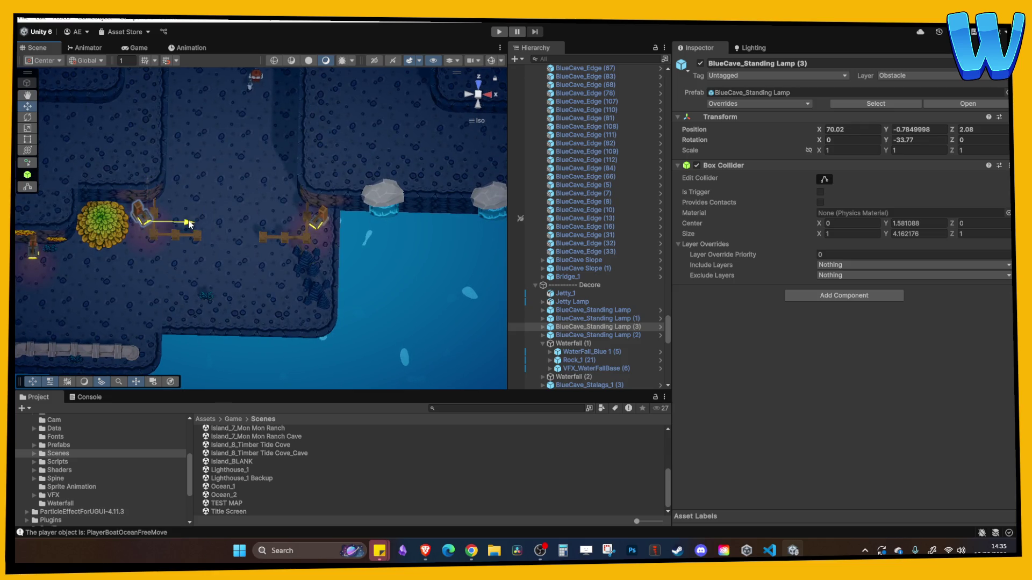
{"action": "left_click", "coordinate": [218, 202]}
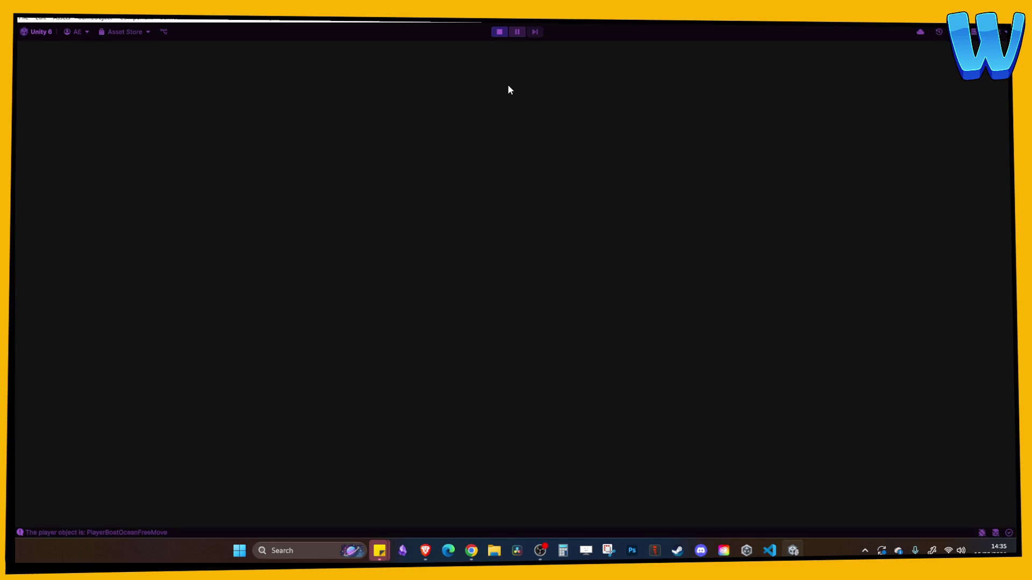
Walk the character south toward the water and west past the mine, then stop play mode.
{"action": "key", "text": "s"}
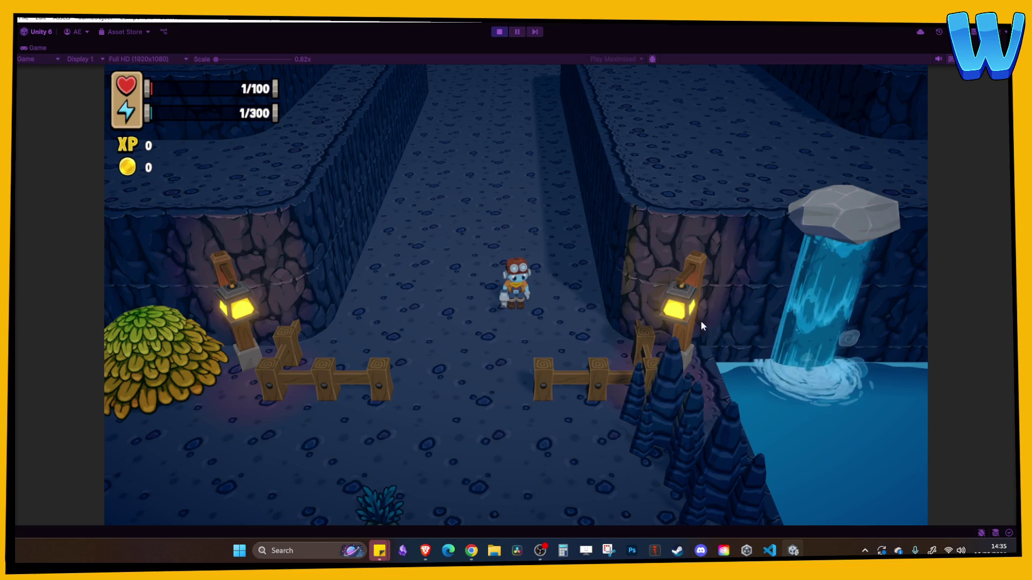
{"action": "key", "text": "s"}
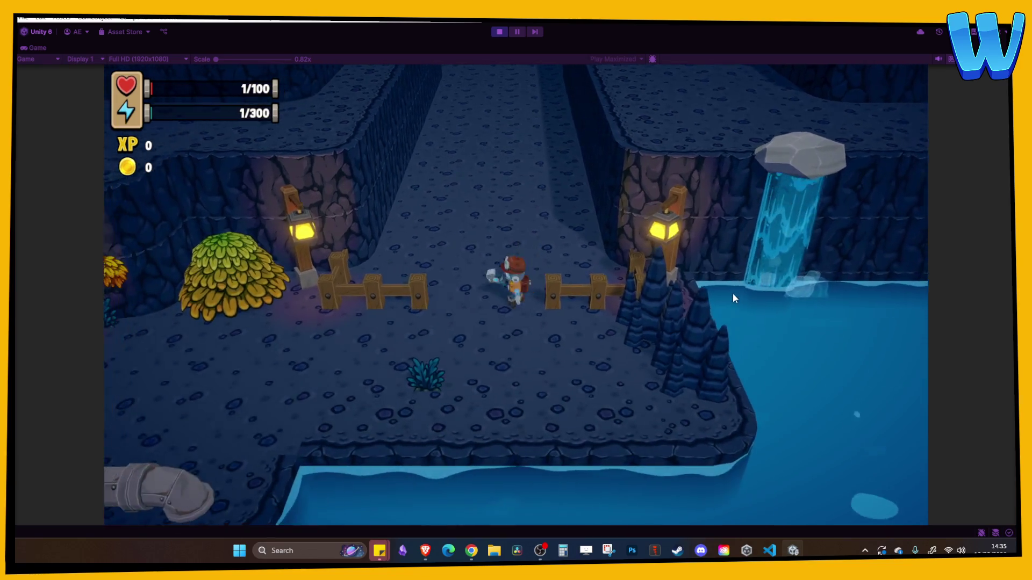
{"action": "key", "text": "a"}
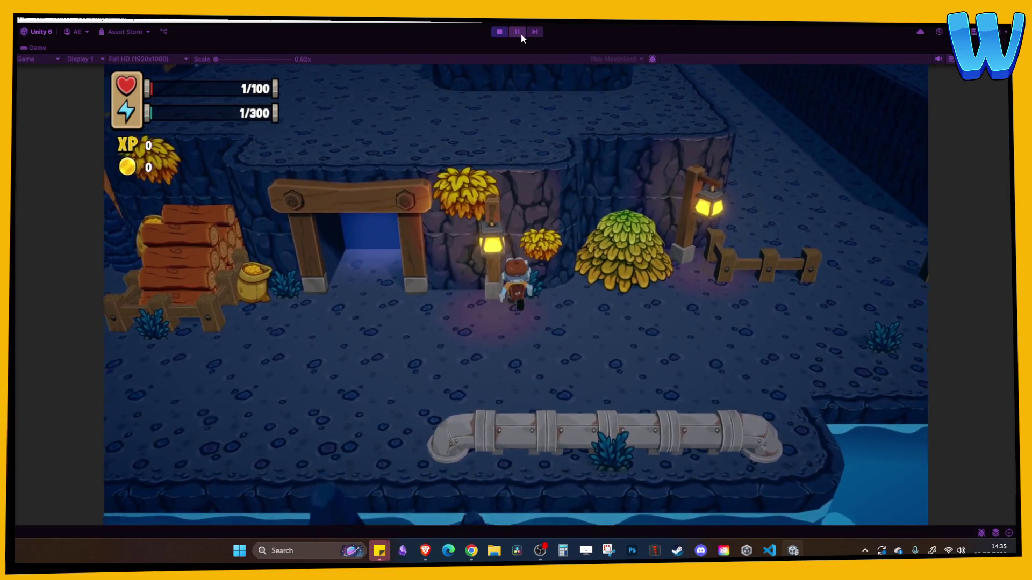
{"action": "left_click", "coordinate": [500, 32]}
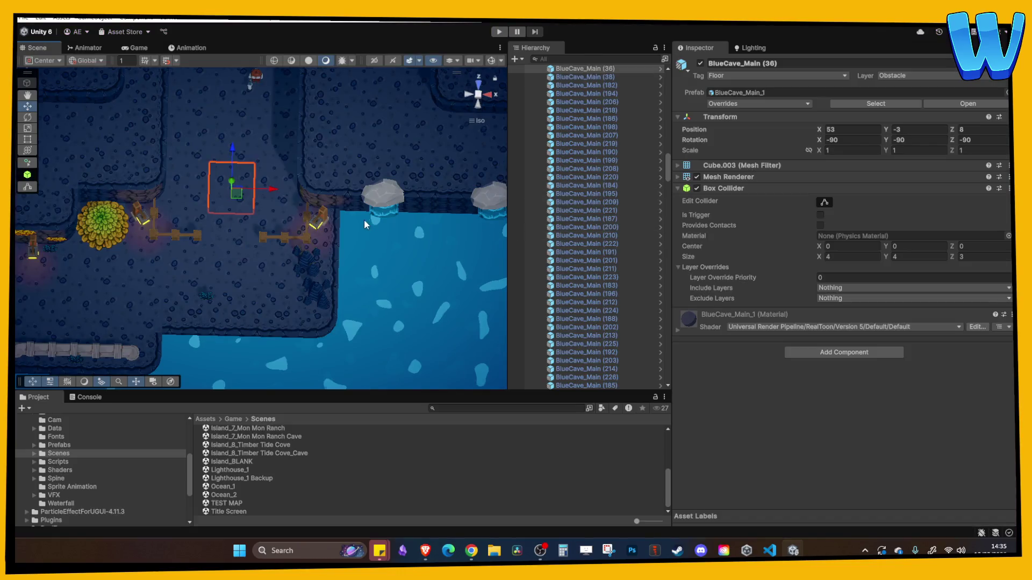
Duplicate the floor pipe and slide the copy along its length into place, entering 0.
{"action": "scroll", "coordinate": [323, 172], "scroll_direction": "down", "scroll_amount": 3}
{"action": "mouse_move", "coordinate": [306, 136]}
{"action": "left_mouse_down"}
{"action": "mouse_move", "coordinate": [304, 164]}
{"action": "mouse_move", "coordinate": [256, 120]}
{"action": "mouse_move", "coordinate": [242, 235]}
{"action": "left_mouse_up"}
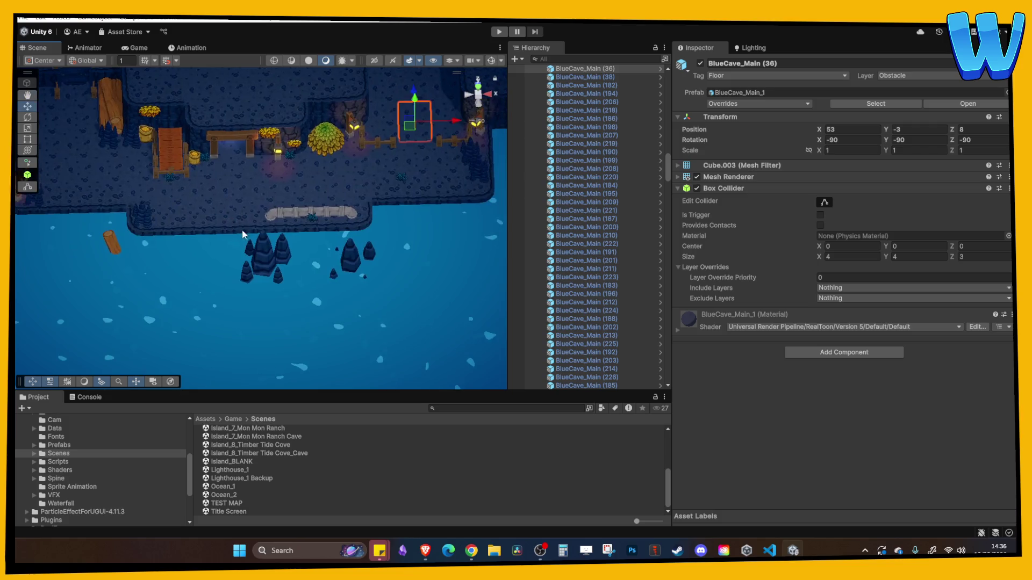
{"action": "scroll", "coordinate": [241, 235], "scroll_direction": "up", "scroll_amount": 5}
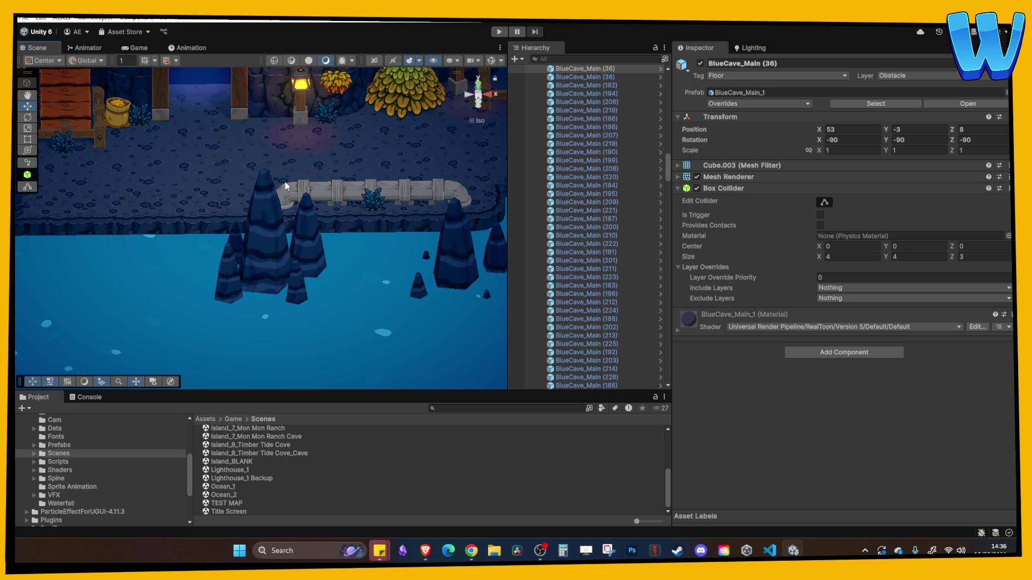
{"action": "scroll", "coordinate": [286, 186], "scroll_direction": "down", "scroll_amount": 3}
{"action": "mouse_move", "coordinate": [286, 186]}
{"action": "left_mouse_down"}
{"action": "mouse_move", "coordinate": [291, 221]}
{"action": "mouse_move", "coordinate": [263, 257]}
{"action": "mouse_move", "coordinate": [379, 303]}
{"action": "mouse_move", "coordinate": [378, 323]}
{"action": "mouse_move", "coordinate": [228, 266]}
{"action": "mouse_move", "coordinate": [217, 280]}
{"action": "left_mouse_up"}
{"action": "left_click", "coordinate": [347, 272]}
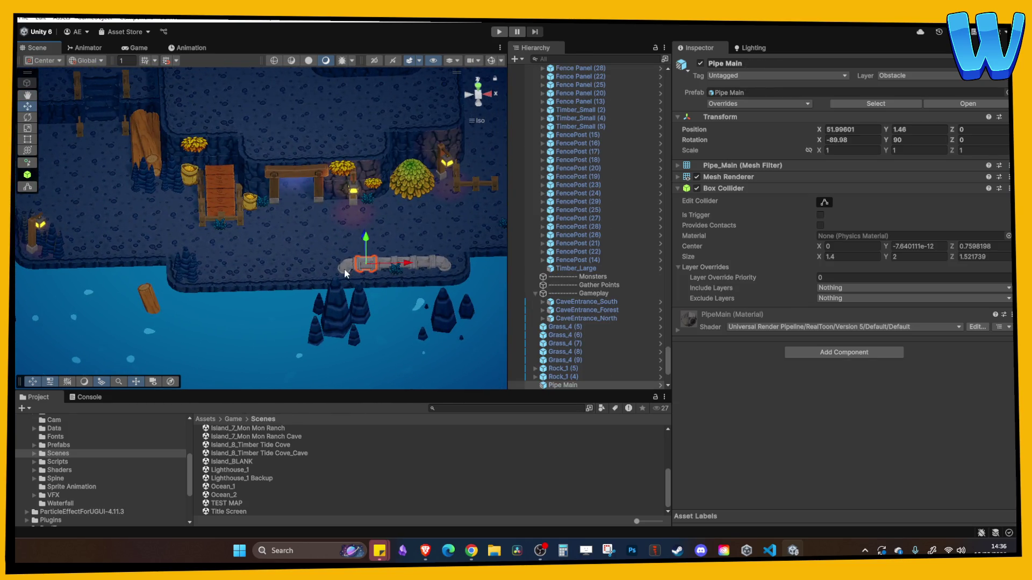
{"action": "key", "text": "ctrl+d"}
{"action": "mouse_move", "coordinate": [398, 267]}
{"action": "left_mouse_down"}
{"action": "mouse_move", "coordinate": [80, 248]}
{"action": "mouse_move", "coordinate": [220, 292]}
{"action": "mouse_move", "coordinate": [144, 191]}
{"action": "mouse_move", "coordinate": [292, 147]}
{"action": "mouse_move", "coordinate": [288, 164]}
{"action": "left_mouse_up"}
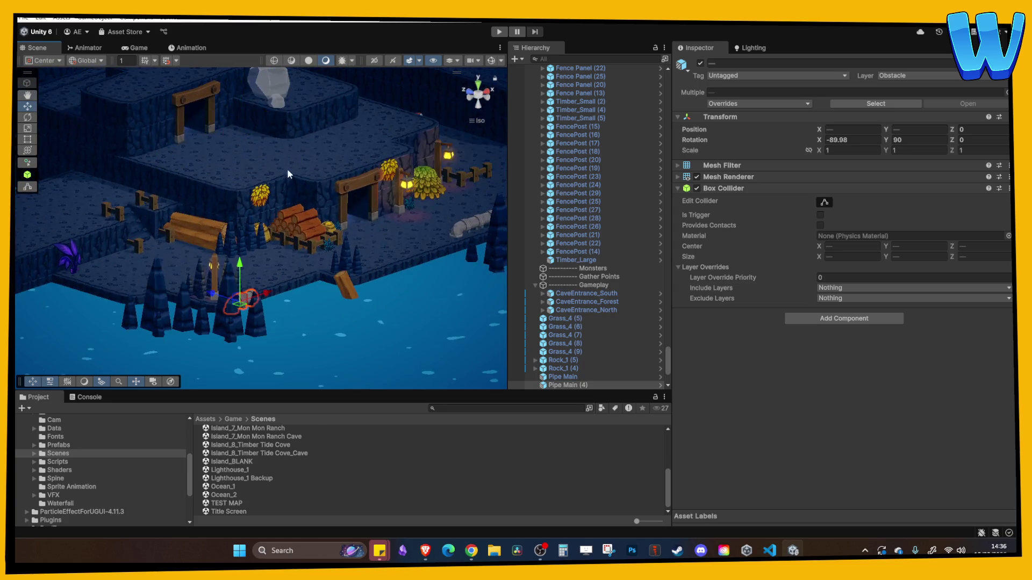
{"action": "mouse_move", "coordinate": [213, 299]}
{"action": "left_mouse_down"}
{"action": "mouse_move", "coordinate": [110, 269]}
{"action": "mouse_move", "coordinate": [149, 146]}
{"action": "left_mouse_up"}
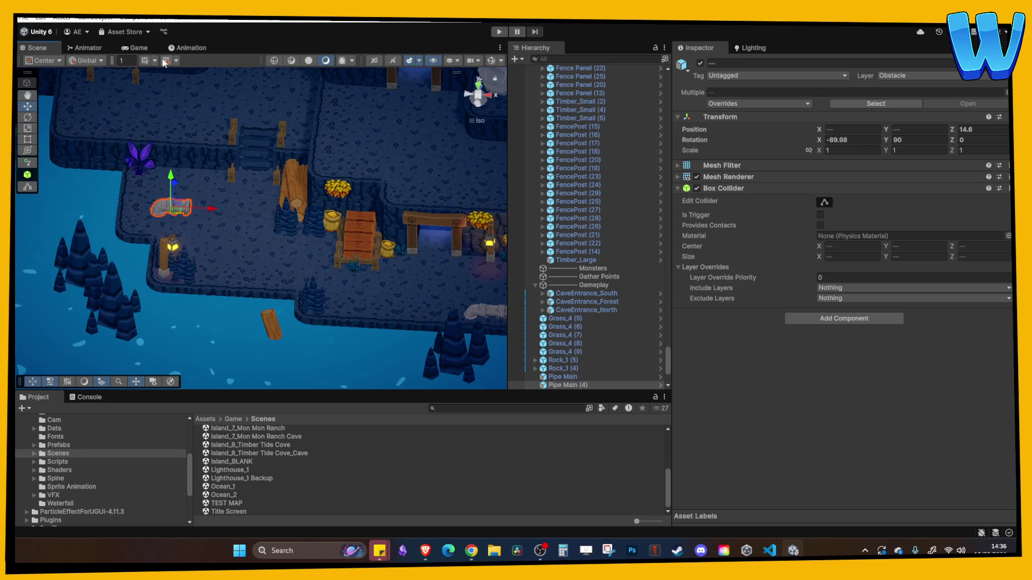
{"action": "mouse_move", "coordinate": [189, 186]}
{"action": "left_mouse_down"}
{"action": "mouse_move", "coordinate": [225, 182]}
{"action": "mouse_move", "coordinate": [243, 157]}
{"action": "mouse_move", "coordinate": [303, 120]}
{"action": "left_mouse_up"}
{"action": "left_click", "coordinate": [210, 200]}
{"action": "type", "text": "0"}
Add further Pipe Main copies to extend the pipe run.
{"action": "mouse_move", "coordinate": [247, 176]}
{"action": "left_mouse_down"}
{"action": "mouse_move", "coordinate": [321, 79]}
{"action": "mouse_move", "coordinate": [294, 259]}
{"action": "mouse_move", "coordinate": [401, 224]}
{"action": "mouse_move", "coordinate": [313, 225]}
{"action": "mouse_move", "coordinate": [322, 226]}
{"action": "left_mouse_up"}
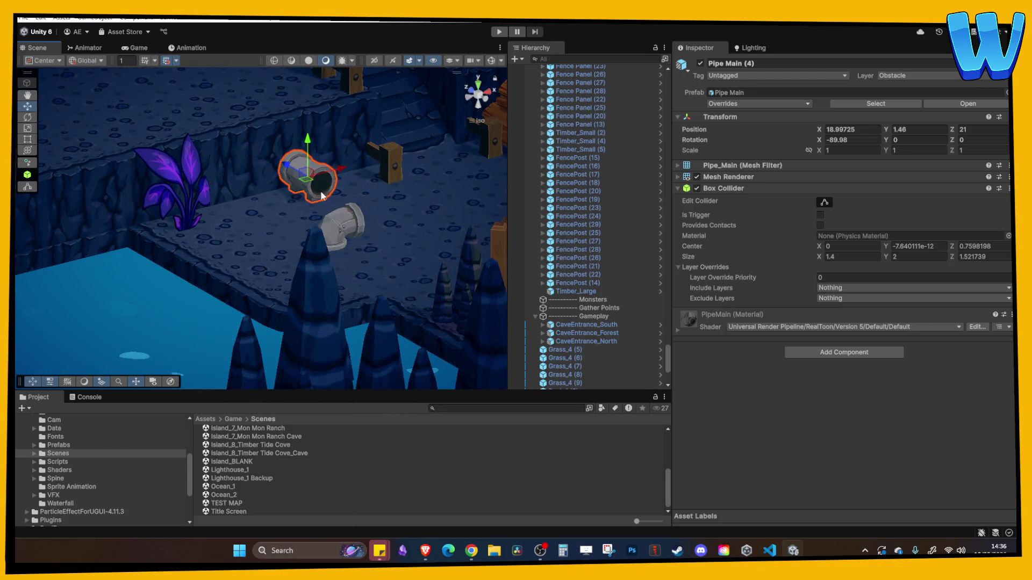
{"action": "left_click", "coordinate": [289, 170]}
{"action": "mouse_move", "coordinate": [289, 170]}
{"action": "left_mouse_down"}
{"action": "mouse_move", "coordinate": [307, 268]}
{"action": "mouse_move", "coordinate": [280, 214]}
{"action": "mouse_move", "coordinate": [318, 199]}
{"action": "mouse_move", "coordinate": [301, 204]}
{"action": "left_mouse_up"}
{"action": "left_click", "coordinate": [280, 215]}
{"action": "key", "text": "ctrl+d"}
{"action": "left_click_drag", "start_coordinate": [123, 279], "coordinate": [248, 286]}
{"action": "key", "text": "ctrl+d"}
Set the curved end piece's Rotation Y to 0 to cap the pipe run.
{"action": "left_click", "coordinate": [251, 304]}
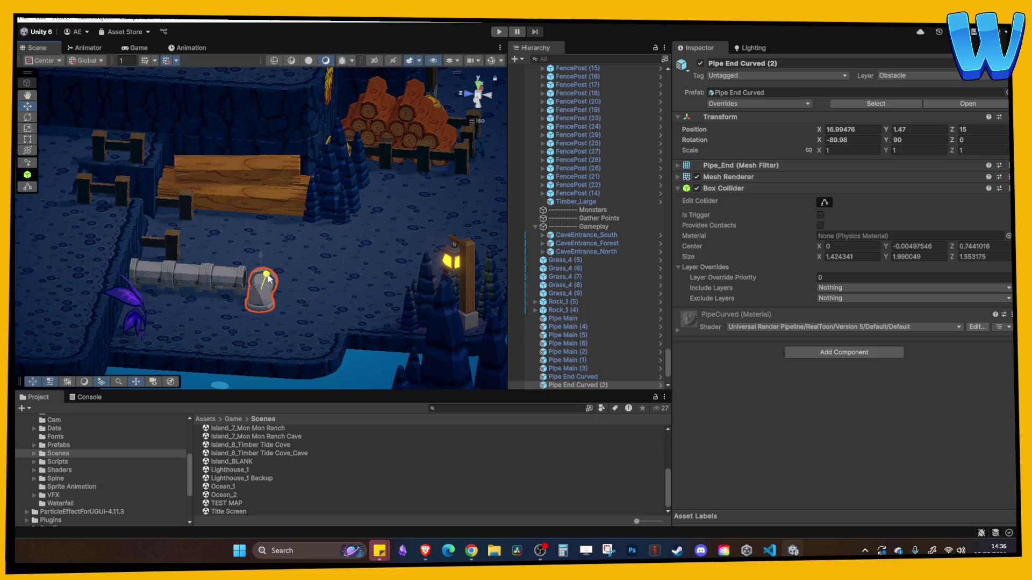
{"action": "left_click", "coordinate": [928, 139]}
{"action": "type", "text": "0"}
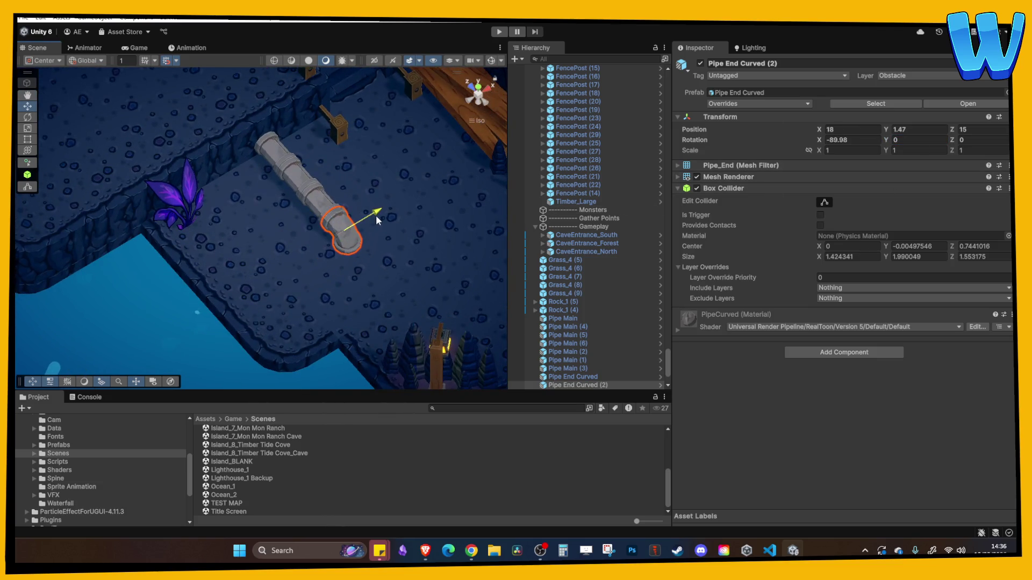
{"action": "left_click", "coordinate": [407, 250]}
{"action": "mouse_move", "coordinate": [407, 250]}
{"action": "left_mouse_down"}
{"action": "mouse_move", "coordinate": [270, 259]}
{"action": "mouse_move", "coordinate": [226, 204]}
{"action": "mouse_move", "coordinate": [227, 242]}
{"action": "left_mouse_up"}
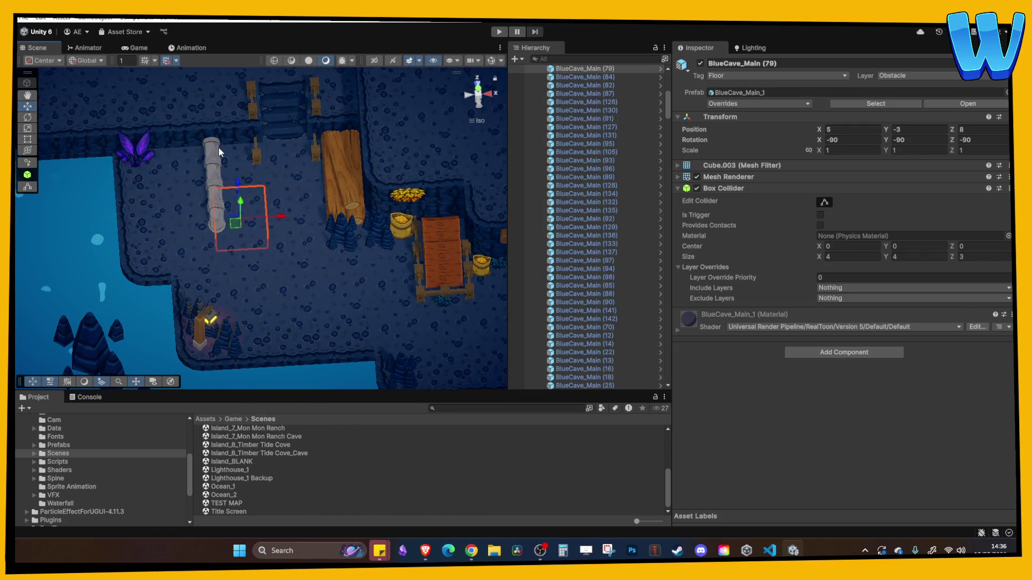
{"action": "left_click_drag", "start_coordinate": [234, 173], "coordinate": [267, 151]}
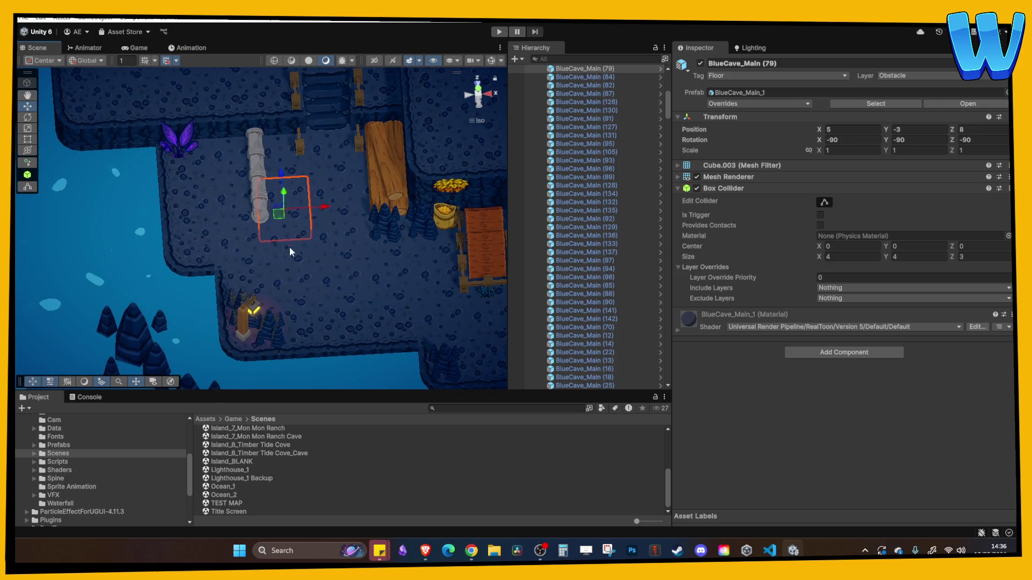
Move stalagmite BlueCave_Stalags_1 (14) by the lamp post to the right and upward.
{"action": "left_click", "coordinate": [259, 302]}
{"action": "left_click_drag", "start_coordinate": [297, 313], "coordinate": [316, 310]}
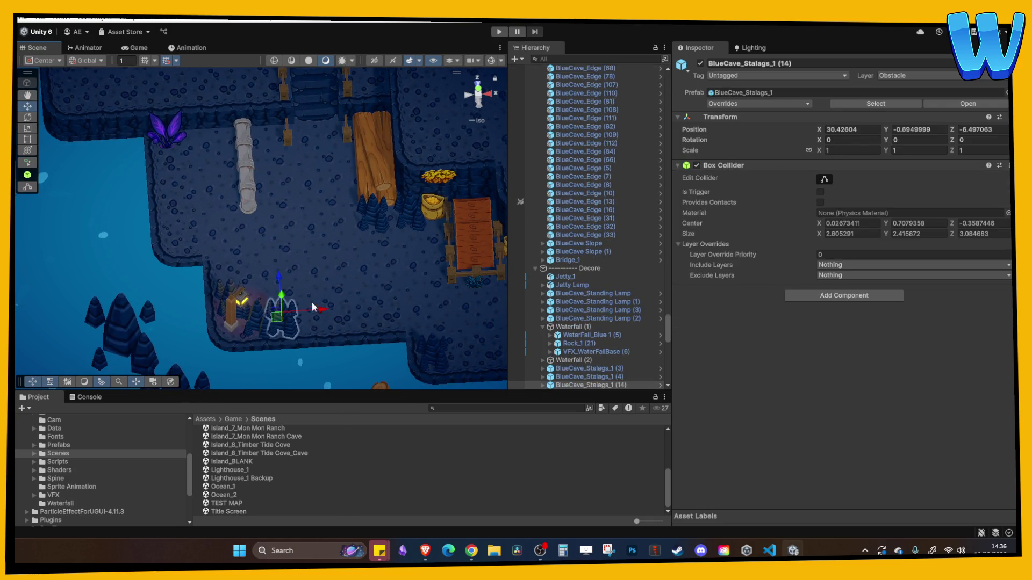
{"action": "left_click_drag", "start_coordinate": [281, 276], "coordinate": [282, 100]}
{"action": "left_click", "coordinate": [323, 166]}
{"action": "mouse_move", "coordinate": [323, 167]}
{"action": "left_mouse_down"}
{"action": "mouse_move", "coordinate": [331, 198]}
{"action": "mouse_move", "coordinate": [311, 231]}
{"action": "mouse_move", "coordinate": [341, 292]}
{"action": "mouse_move", "coordinate": [243, 247]}
{"action": "mouse_move", "coordinate": [209, 250]}
{"action": "left_mouse_up"}
{"action": "left_click", "coordinate": [336, 277]}
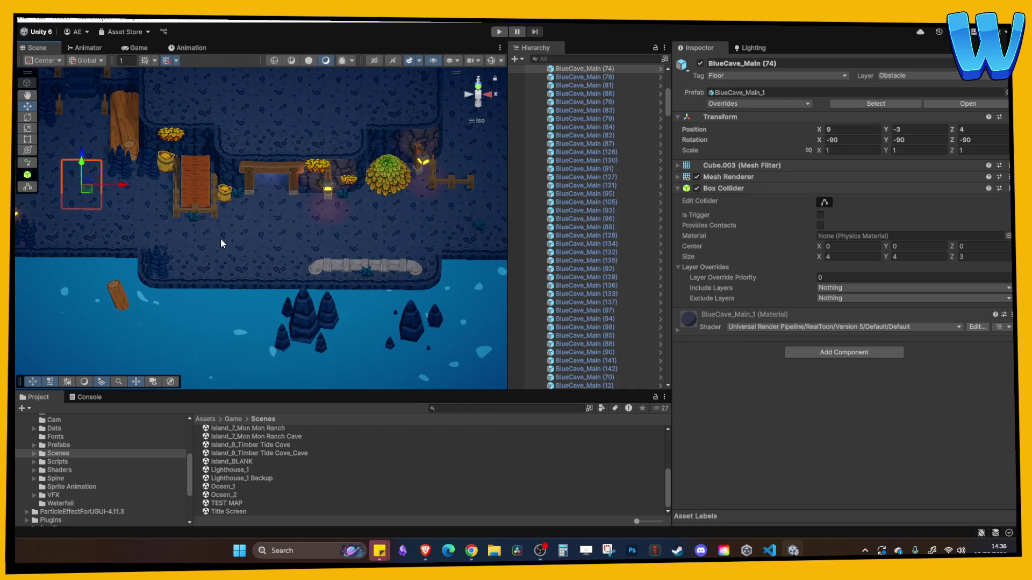
{"action": "mouse_move", "coordinate": [235, 230]}
{"action": "left_mouse_down"}
{"action": "mouse_move", "coordinate": [311, 256]}
{"action": "mouse_move", "coordinate": [126, 236]}
{"action": "mouse_move", "coordinate": [123, 138]}
{"action": "left_mouse_up"}
Delete the Timber_Small (3) log from the Timber_Small (6) pile.
{"action": "left_click", "coordinate": [317, 251]}
{"action": "key", "text": "f"}
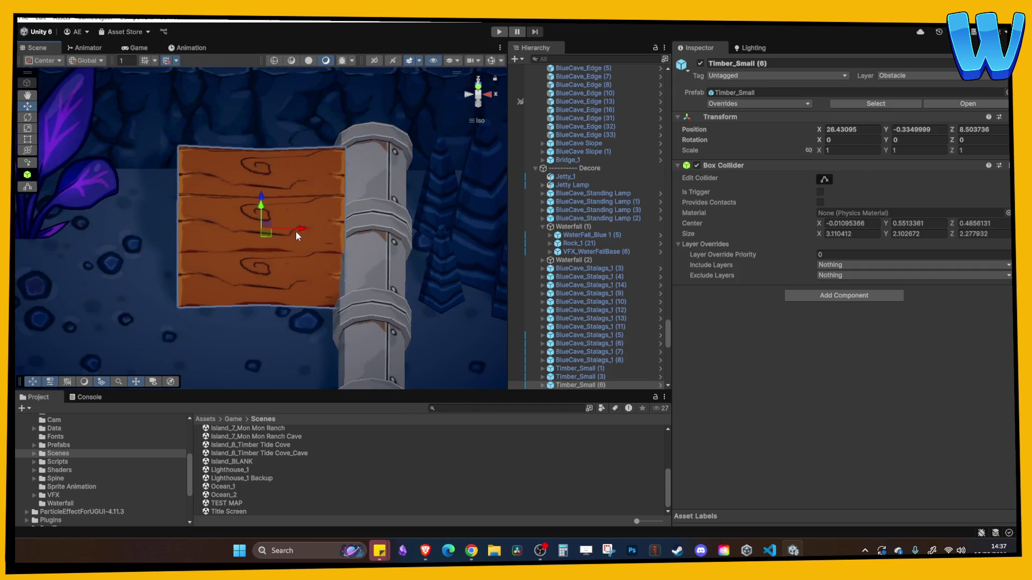
{"action": "left_click", "coordinate": [286, 236]}
{"action": "left_click_drag", "start_coordinate": [268, 251], "coordinate": [279, 275]}
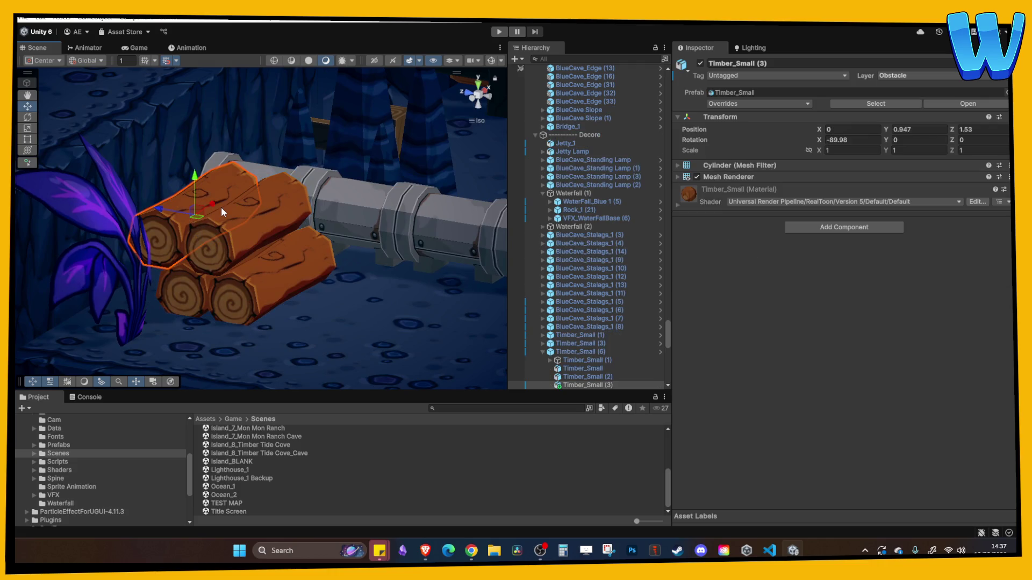
{"action": "key", "text": "Delete"}
{"action": "left_click", "coordinate": [242, 225]}
{"action": "key", "text": "f"}
Shift the Timber_Small (6) pile slightly sideways beside the new pipe.
{"action": "mouse_move", "coordinate": [211, 276]}
{"action": "left_mouse_down"}
{"action": "mouse_move", "coordinate": [198, 250]}
{"action": "mouse_move", "coordinate": [162, 245]}
{"action": "left_mouse_up"}
{"action": "left_click", "coordinate": [295, 273]}
{"action": "mouse_move", "coordinate": [295, 273]}
{"action": "left_mouse_down"}
{"action": "mouse_move", "coordinate": [167, 274]}
{"action": "mouse_move", "coordinate": [236, 226]}
{"action": "mouse_move", "coordinate": [276, 223]}
{"action": "mouse_move", "coordinate": [286, 260]}
{"action": "left_mouse_up"}
{"action": "left_click", "coordinate": [235, 219]}
{"action": "mouse_move", "coordinate": [286, 212]}
{"action": "left_mouse_down"}
{"action": "mouse_move", "coordinate": [295, 211]}
{"action": "mouse_move", "coordinate": [251, 199]}
{"action": "mouse_move", "coordinate": [228, 174]}
{"action": "mouse_move", "coordinate": [297, 203]}
{"action": "left_mouse_up"}
{"action": "scroll", "coordinate": [301, 226], "scroll_direction": "down", "scroll_amount": 2}
Duplicate the pile into an upright Timber_Small (7) near the water, turned to Y 90 at Z 2.205.
{"action": "key", "text": "ctrl+d"}
{"action": "mouse_move", "coordinate": [205, 149]}
{"action": "left_mouse_down"}
{"action": "mouse_move", "coordinate": [206, 247]}
{"action": "mouse_move", "coordinate": [192, 270]}
{"action": "left_mouse_up"}
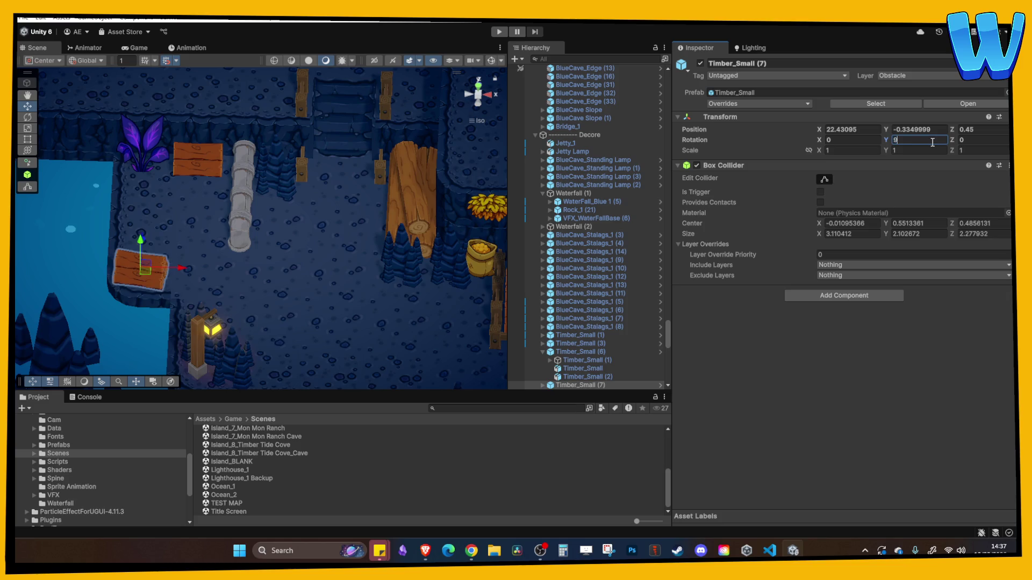
{"action": "type", "text": "0"}
{"action": "left_click_drag", "start_coordinate": [184, 275], "coordinate": [151, 253]}
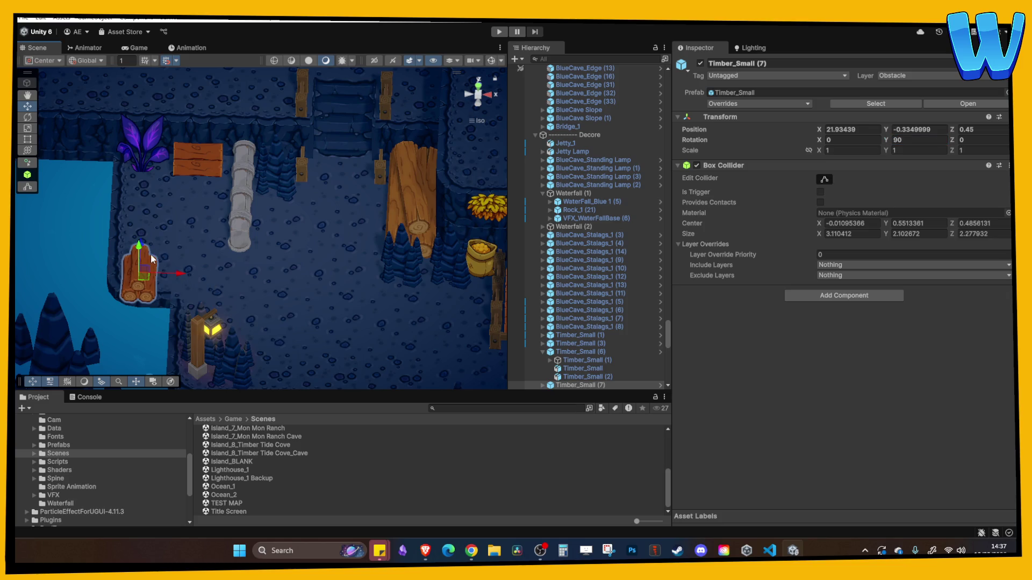
{"action": "left_click", "coordinate": [226, 303]}
{"action": "mouse_move", "coordinate": [227, 304]}
{"action": "left_mouse_down"}
{"action": "mouse_move", "coordinate": [161, 253]}
{"action": "mouse_move", "coordinate": [159, 225]}
{"action": "left_mouse_up"}
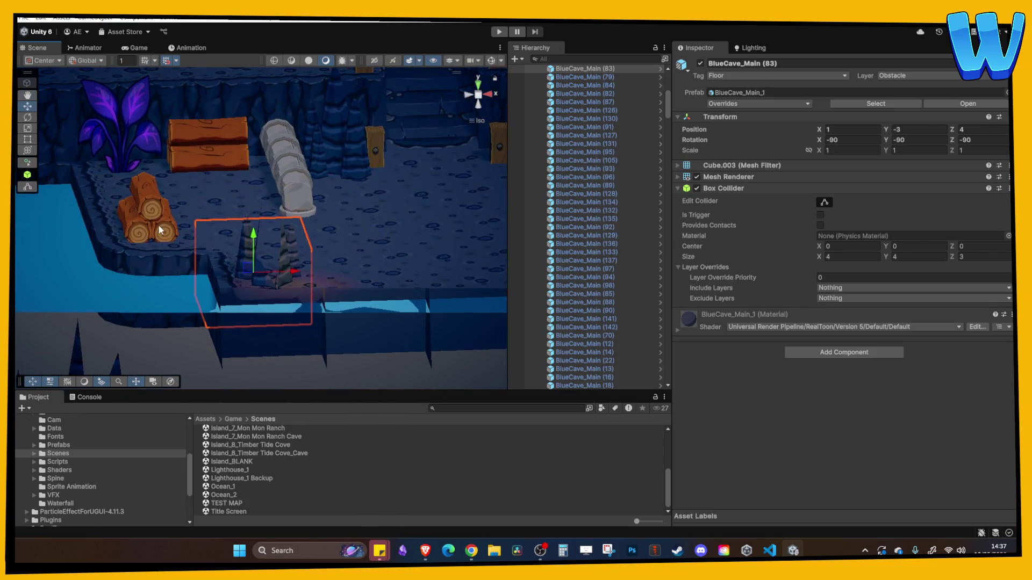
{"action": "left_click", "coordinate": [159, 225]}
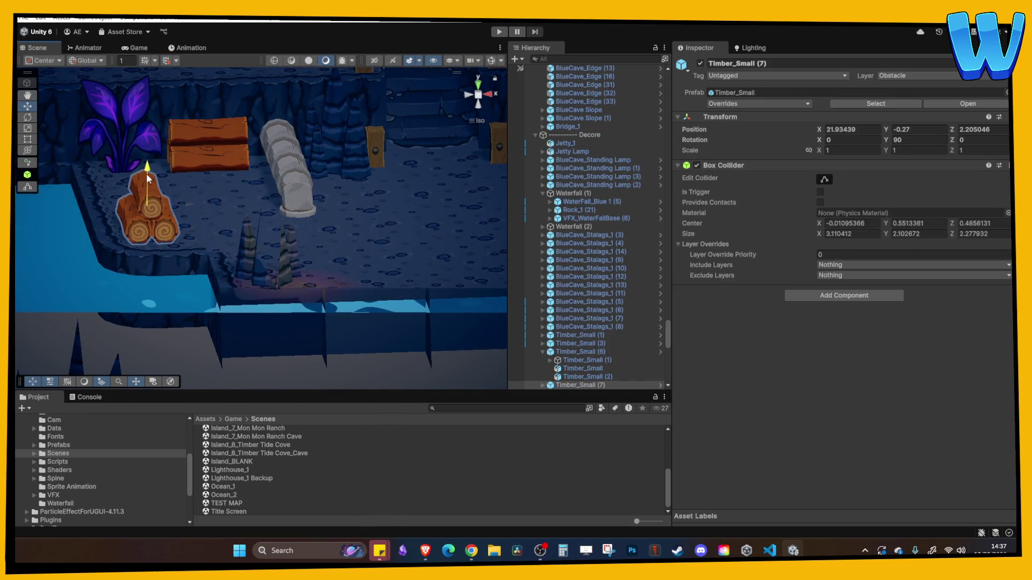
{"action": "left_click", "coordinate": [237, 198]}
{"action": "mouse_move", "coordinate": [236, 198]}
{"action": "left_mouse_down"}
{"action": "mouse_move", "coordinate": [240, 234]}
{"action": "mouse_move", "coordinate": [283, 231]}
{"action": "mouse_move", "coordinate": [354, 301]}
{"action": "mouse_move", "coordinate": [290, 279]}
{"action": "mouse_move", "coordinate": [197, 302]}
{"action": "mouse_move", "coordinate": [229, 227]}
{"action": "left_mouse_up"}
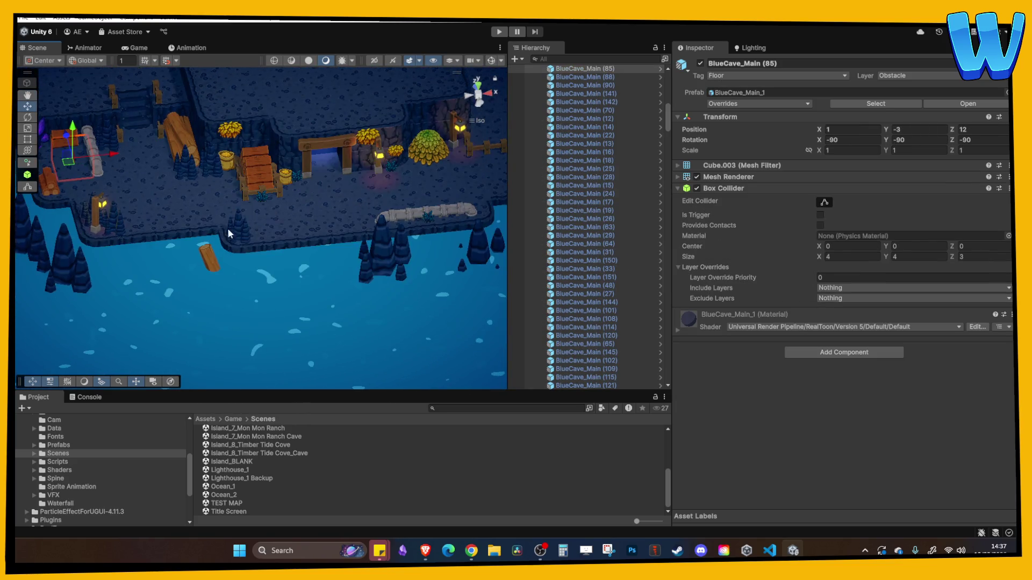
Set Timber_Large (4) Rotation Y to 90.64 and tip it upright beside the first log post.
{"action": "left_click", "coordinate": [210, 259]}
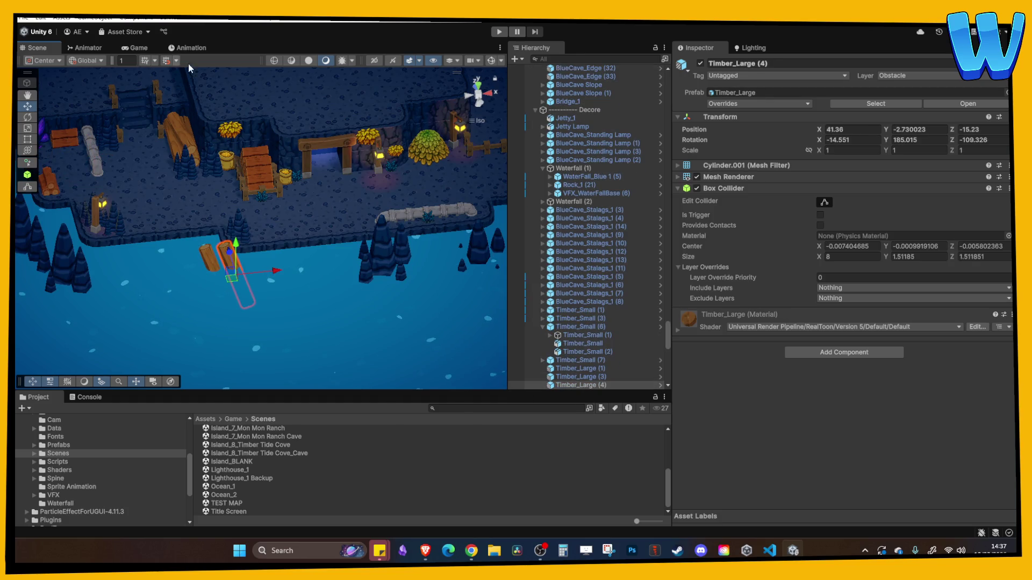
{"action": "type", "text": "90.64"}
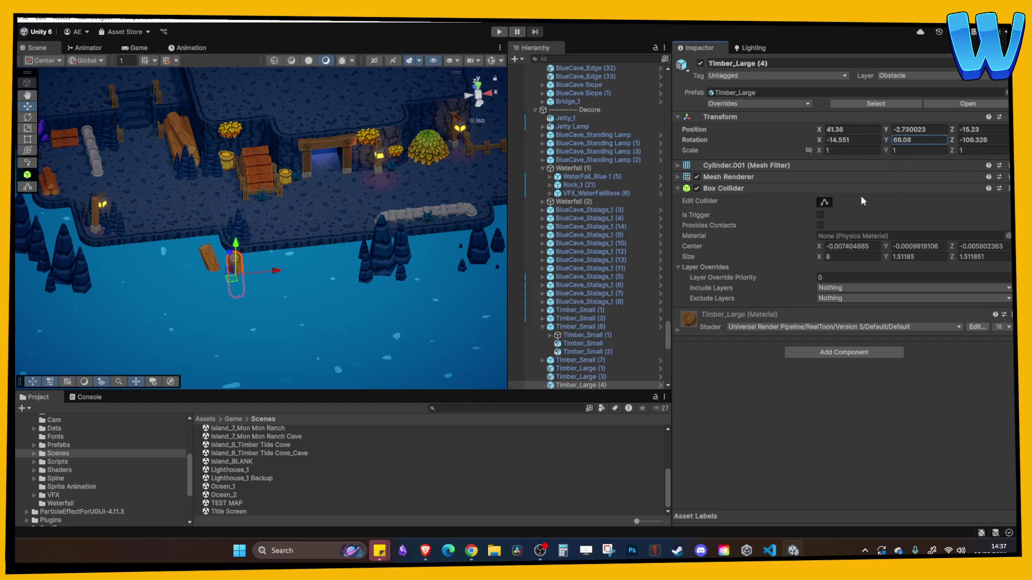
{"action": "left_click", "coordinate": [366, 249]}
{"action": "scroll", "coordinate": [321, 272], "scroll_direction": "up", "scroll_amount": 10}
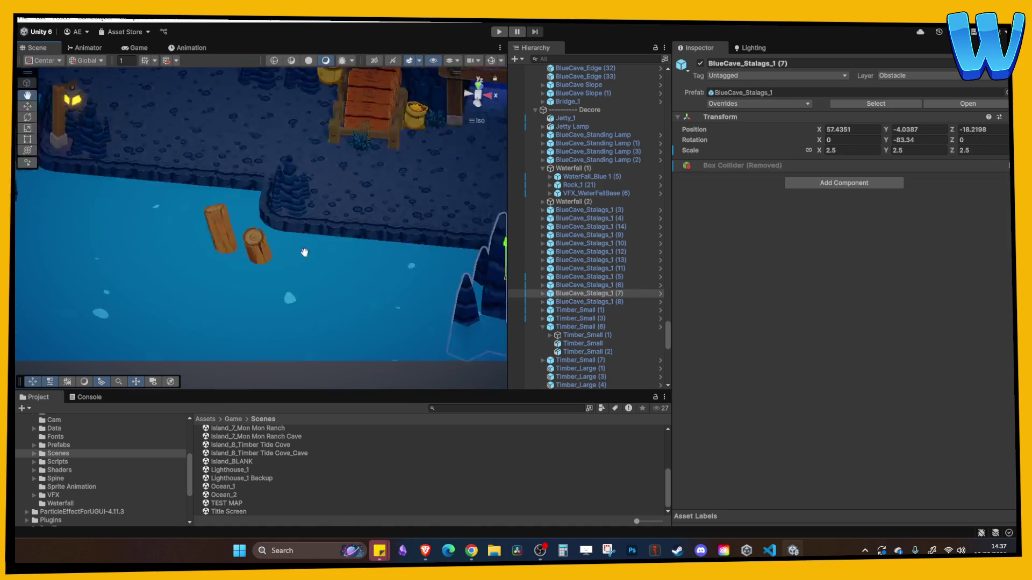
{"action": "left_click", "coordinate": [285, 205]}
{"action": "mouse_move", "coordinate": [308, 213]}
{"action": "left_mouse_down"}
{"action": "mouse_move", "coordinate": [306, 154]}
{"action": "mouse_move", "coordinate": [317, 140]}
{"action": "left_mouse_up"}
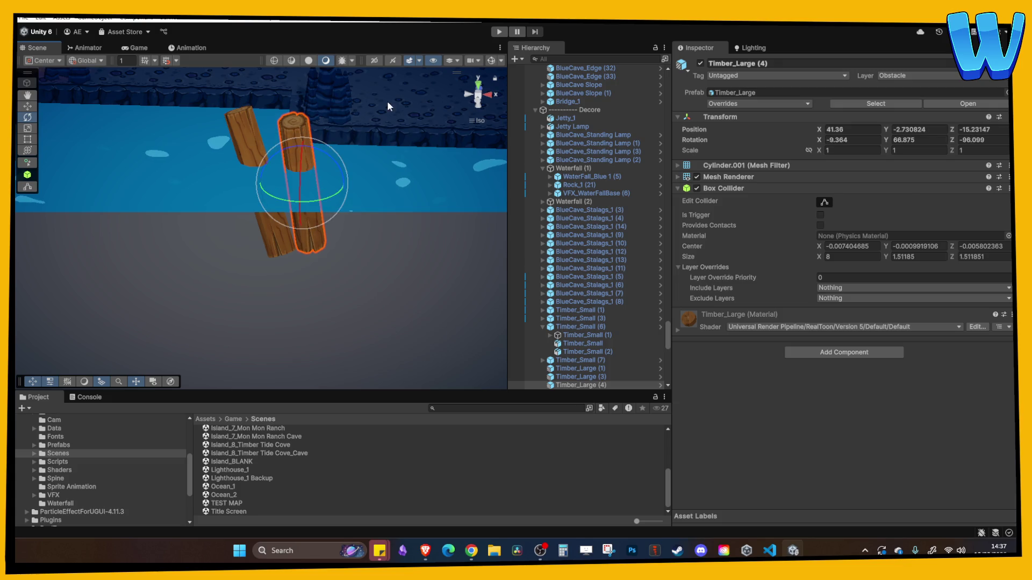
{"action": "right_click", "coordinate": [372, 163]}
{"action": "left_click", "coordinate": [270, 186]}
{"action": "scroll", "coordinate": [269, 186], "scroll_direction": "down", "scroll_amount": 5}
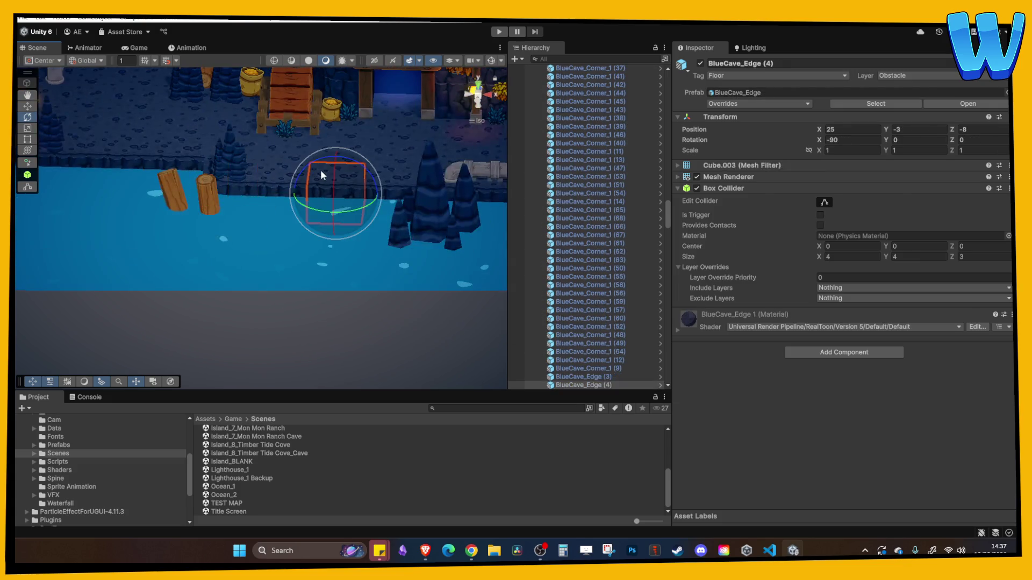
{"action": "mouse_move", "coordinate": [334, 162]}
{"action": "left_mouse_down"}
{"action": "mouse_move", "coordinate": [335, 199]}
{"action": "mouse_move", "coordinate": [350, 215]}
{"action": "mouse_move", "coordinate": [235, 214]}
{"action": "left_mouse_up"}
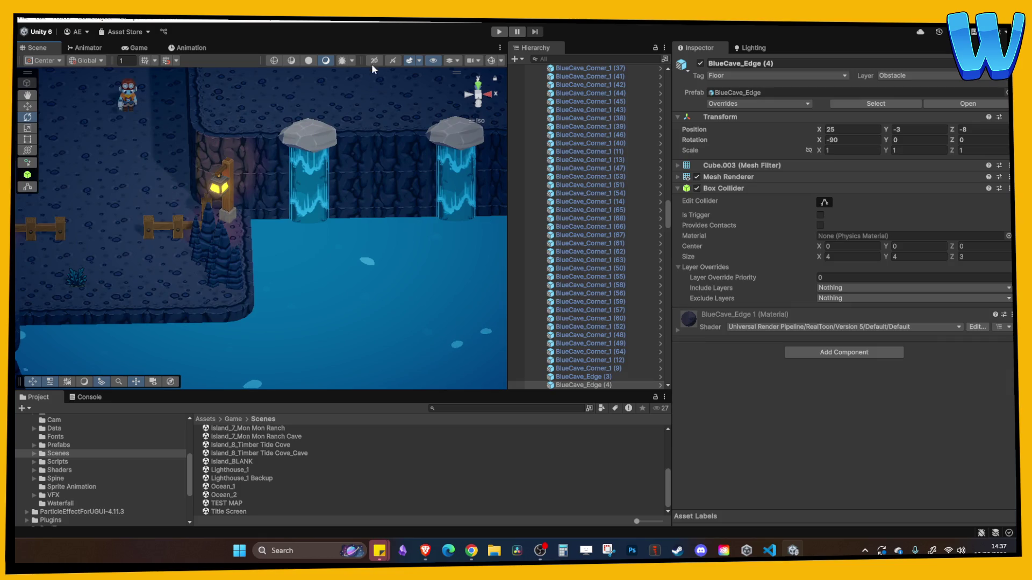
Play the scene, walking the character past the mine entrance, fence and new props, then stop.
{"action": "left_click", "coordinate": [499, 32]}
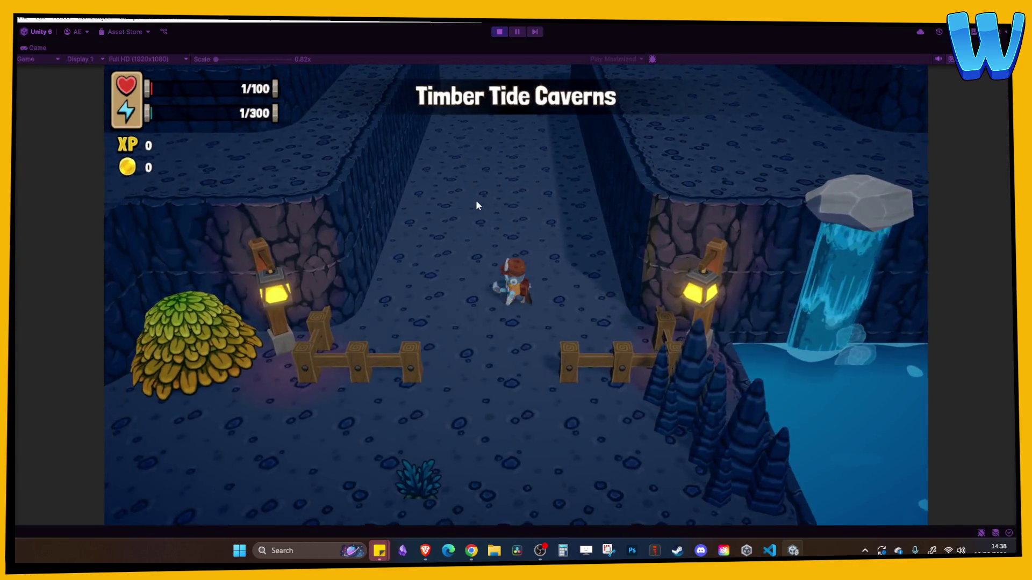
{"action": "key", "text": "a"}
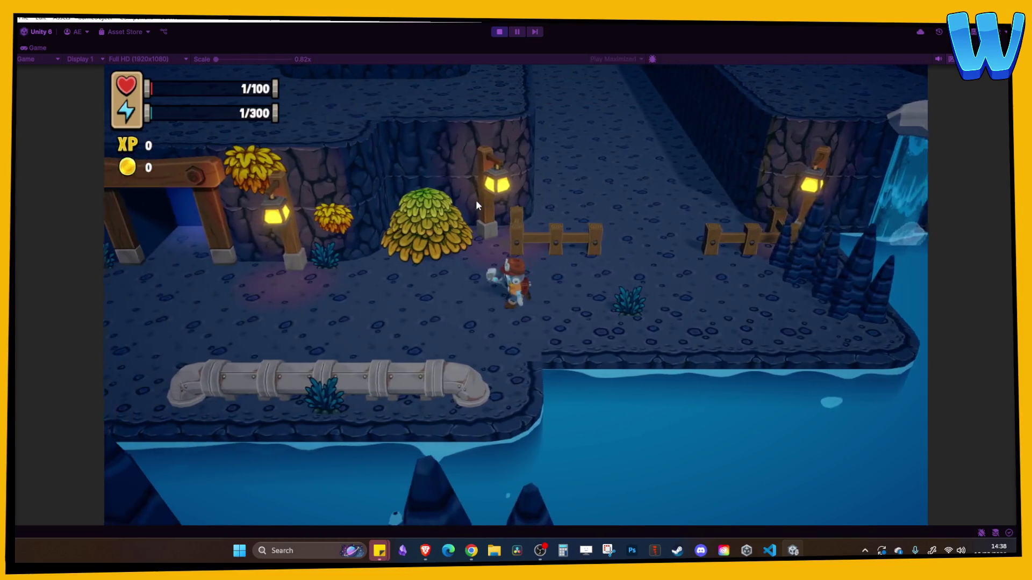
{"action": "key", "text": "a"}
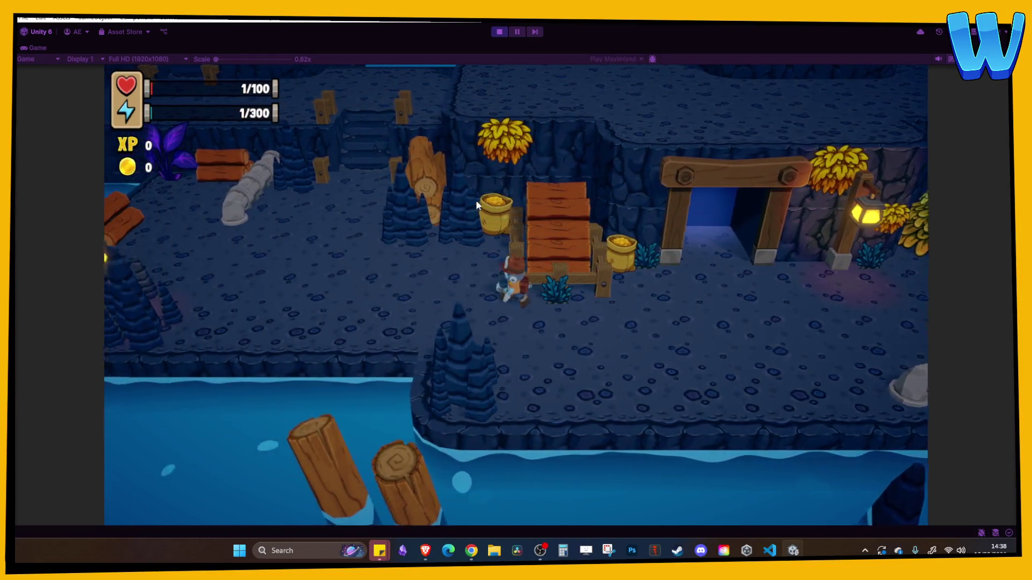
{"action": "key", "text": "a"}
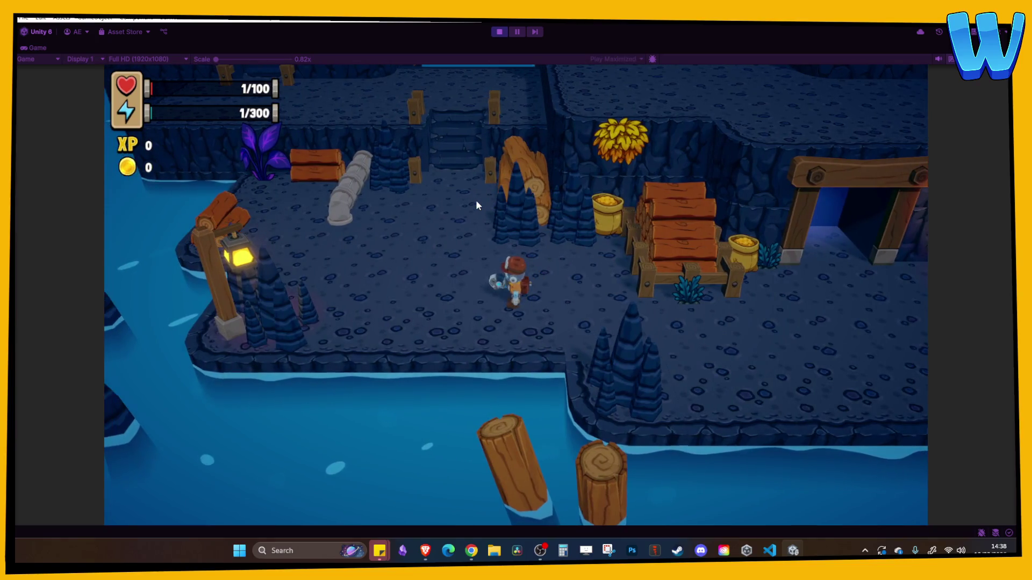
{"action": "key", "text": "d"}
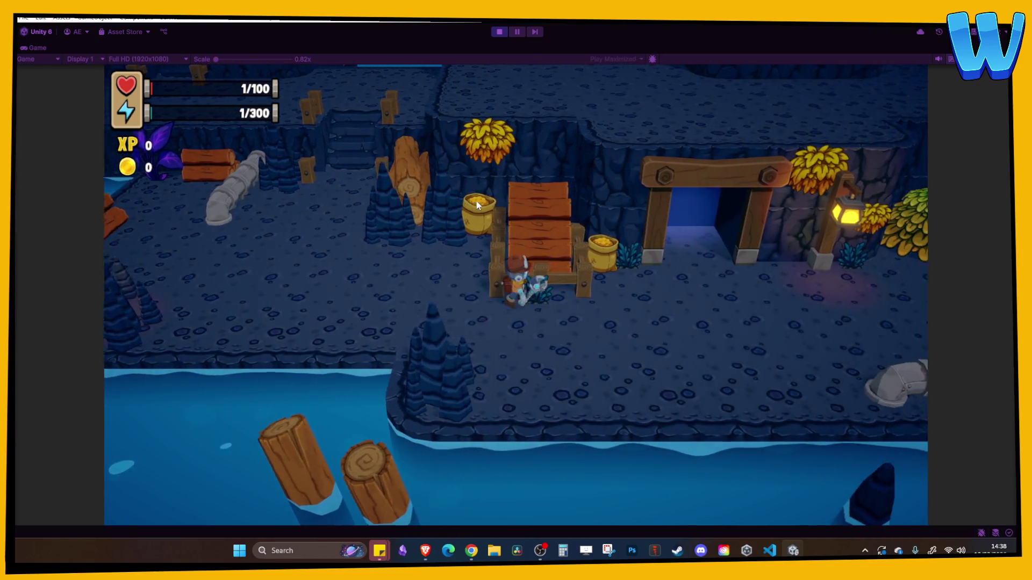
{"action": "key", "text": "d"}
{"action": "key", "text": "a"}
{"action": "key", "text": "d"}
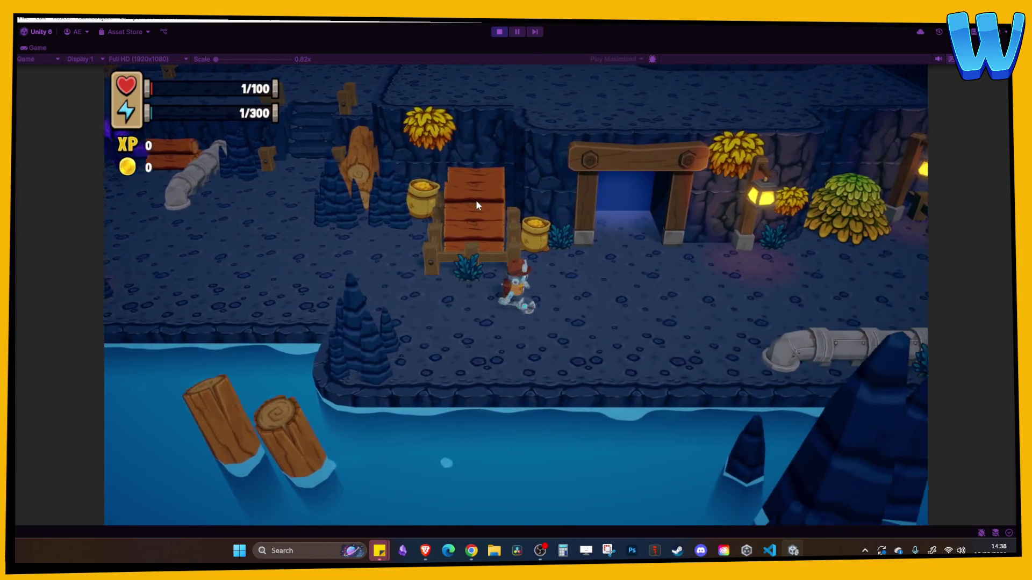
{"action": "key", "text": "d"}
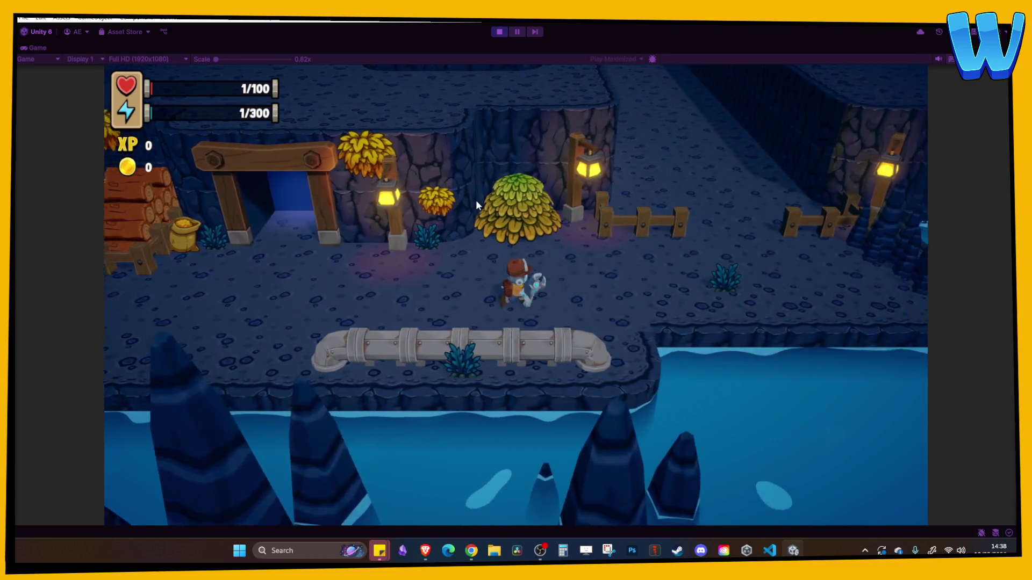
{"action": "key", "text": "d"}
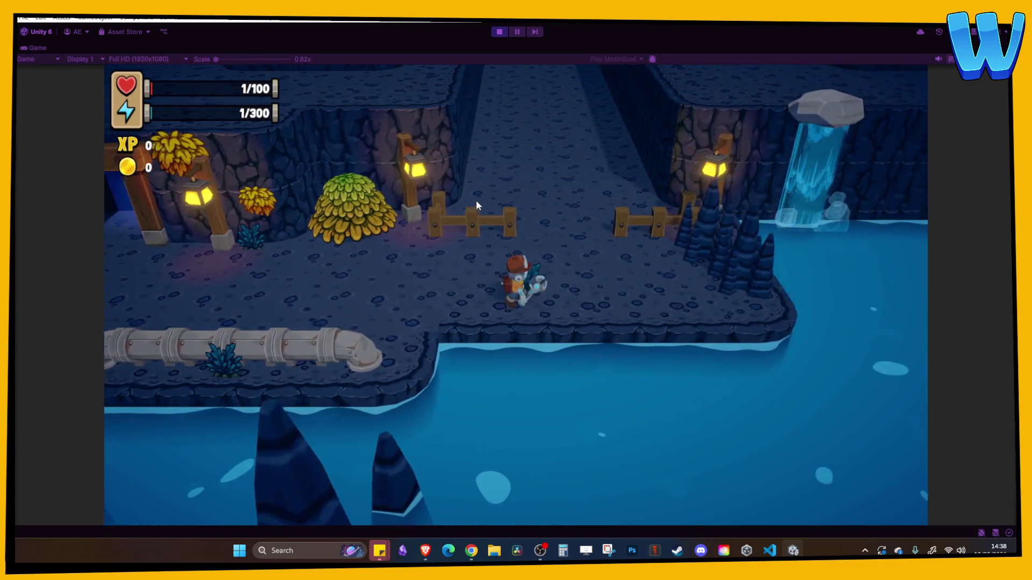
{"action": "key", "text": "a"}
{"action": "key", "text": "w"}
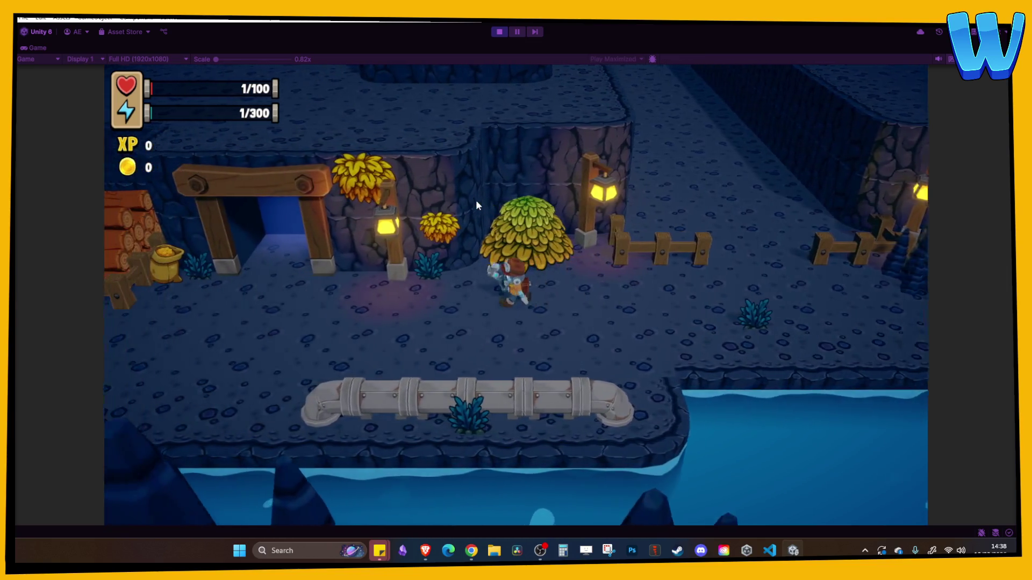
{"action": "key", "text": "a"}
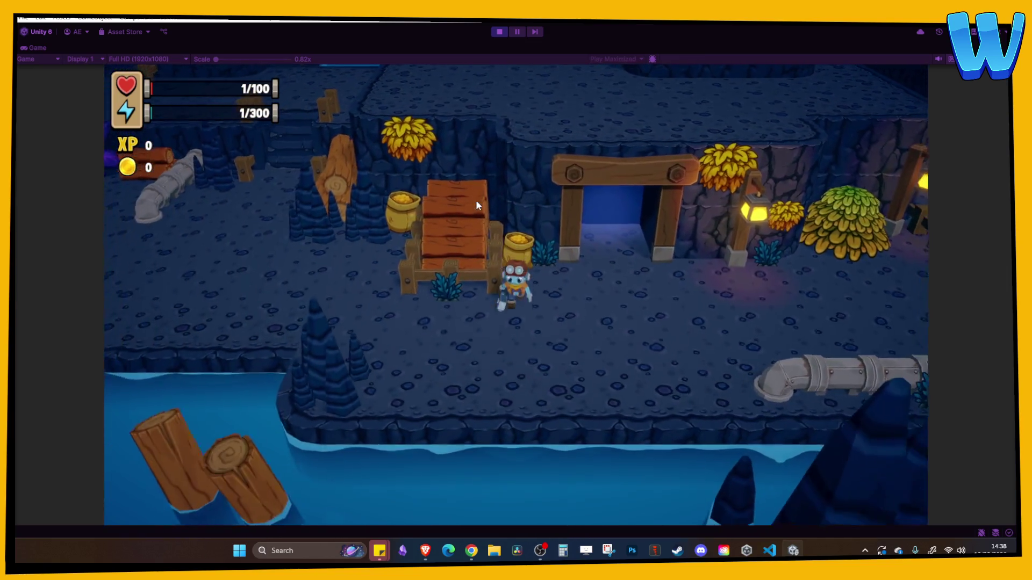
{"action": "key", "text": "a"}
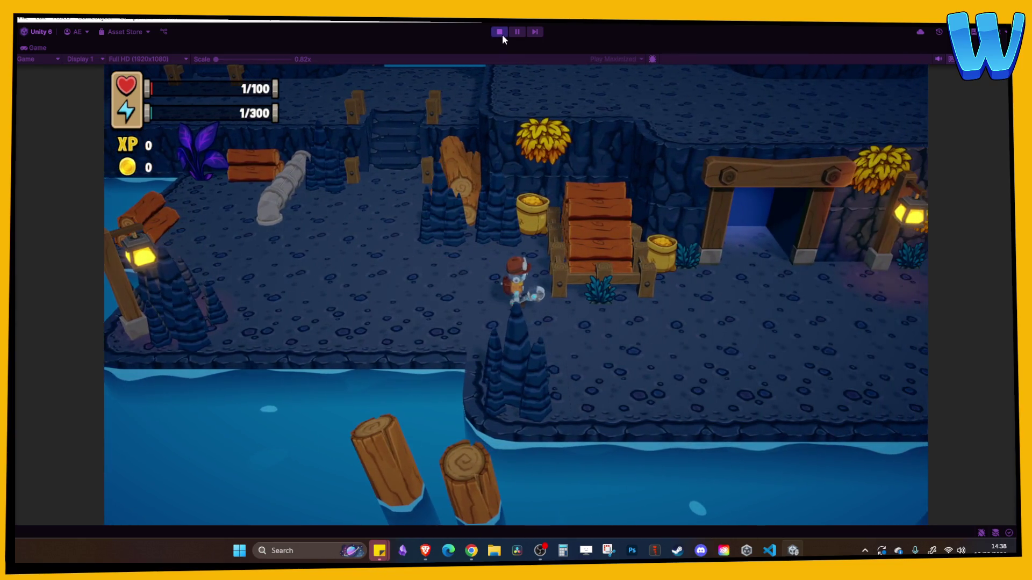
{"action": "left_click", "coordinate": [499, 32]}
Move the blue grass clump Grass_4 (10) left across the cave floor.
{"action": "key", "text": "f"}
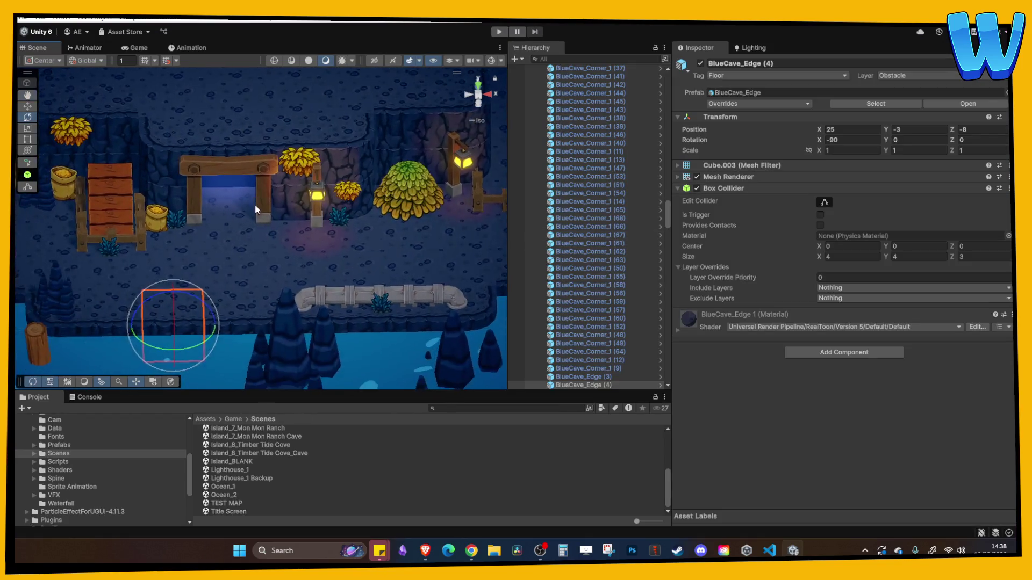
{"action": "left_click", "coordinate": [213, 225]}
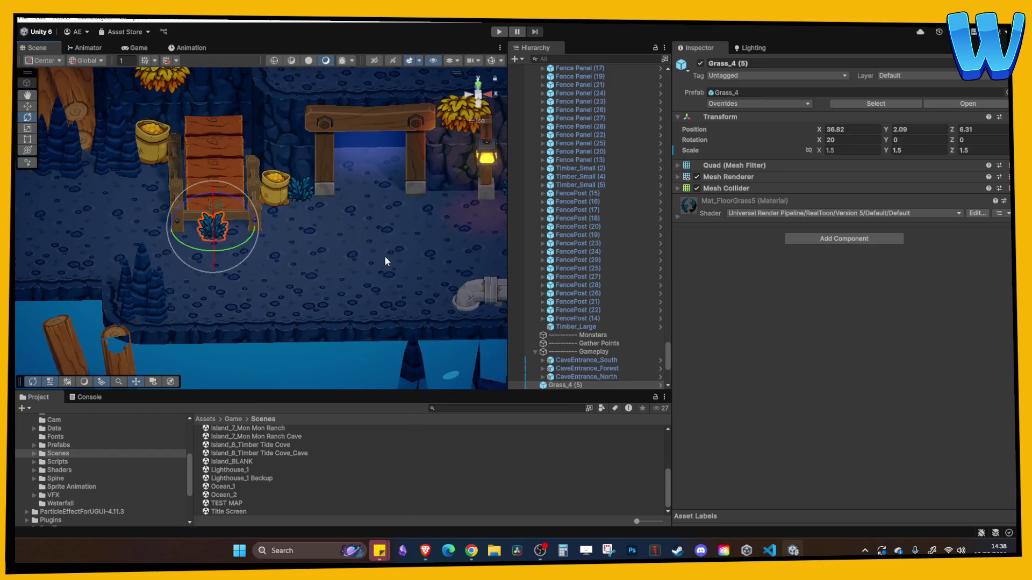
{"action": "key", "text": "f"}
{"action": "left_click_drag", "start_coordinate": [164, 224], "coordinate": [232, 263]}
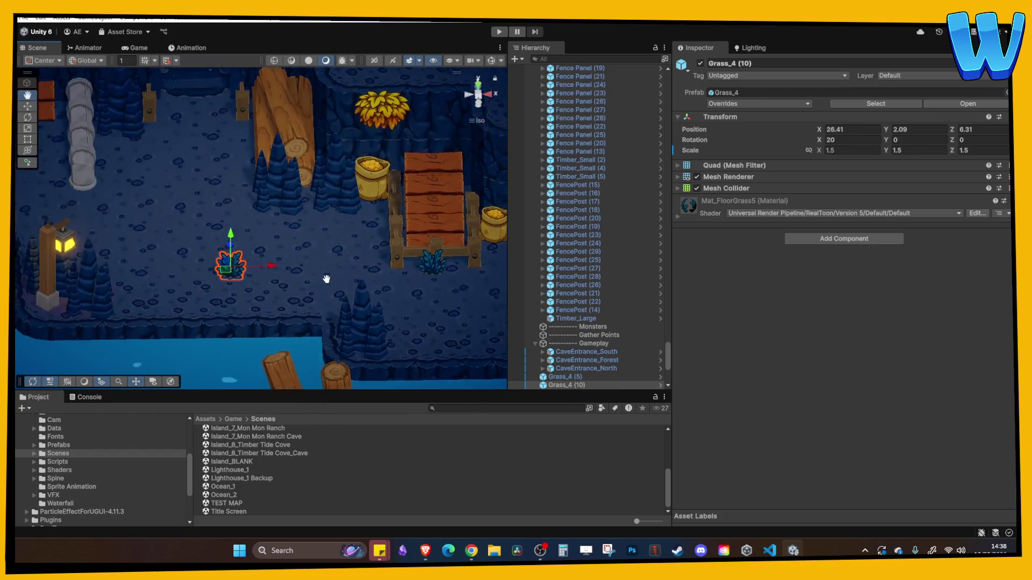
{"action": "left_click", "coordinate": [256, 273]}
{"action": "left_click", "coordinate": [295, 277]}
{"action": "left_click_drag", "start_coordinate": [296, 278], "coordinate": [227, 256]}
Duplicate the grass clump twice, placing copies Grass_4 (11) and Grass_4 (12) on the floor.
{"action": "key", "text": "ctrl+d"}
{"action": "left_click_drag", "start_coordinate": [257, 195], "coordinate": [290, 195]}
{"action": "left_click", "coordinate": [309, 234]}
{"action": "left_click_drag", "start_coordinate": [309, 234], "coordinate": [352, 271]}
{"action": "scroll", "coordinate": [311, 222], "scroll_direction": "down", "scroll_amount": 2}
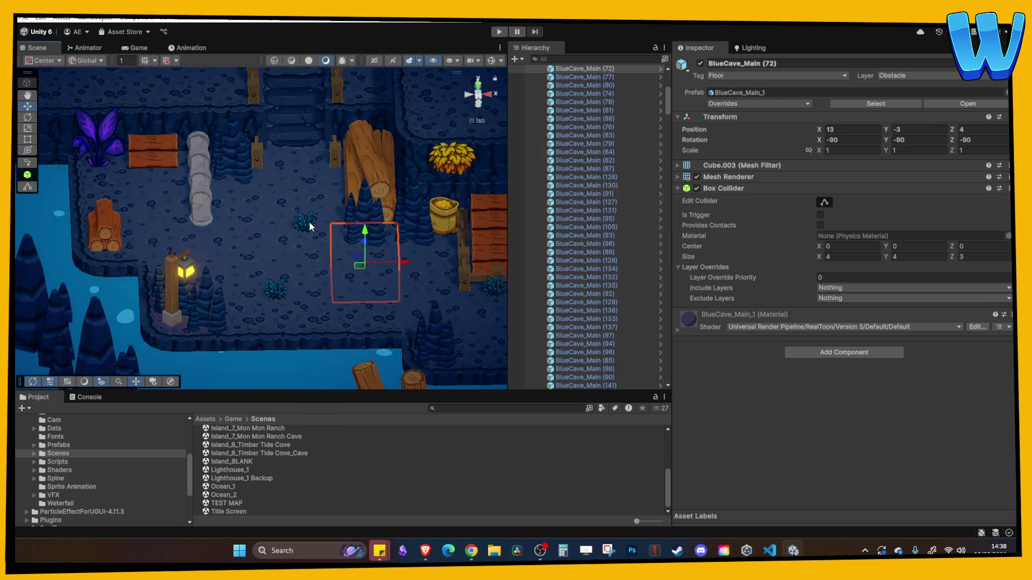
{"action": "left_click", "coordinate": [311, 223]}
{"action": "key", "text": "ctrl+d"}
{"action": "left_click_drag", "start_coordinate": [337, 225], "coordinate": [194, 222]}
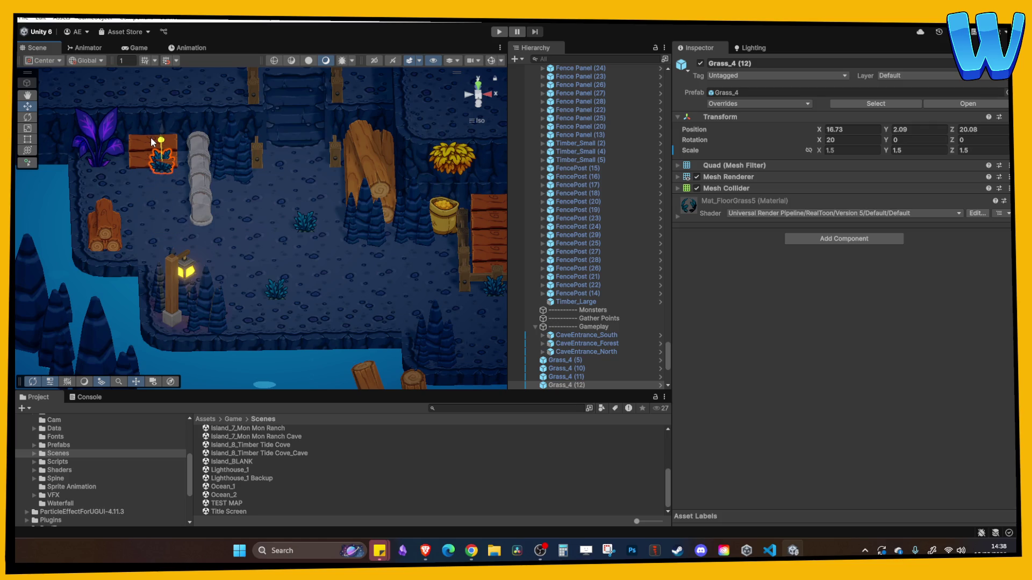
{"action": "left_click", "coordinate": [252, 161]}
{"action": "scroll", "coordinate": [180, 163], "scroll_direction": "up", "scroll_amount": 2}
{"action": "mouse_move", "coordinate": [180, 163]}
{"action": "left_mouse_down"}
{"action": "mouse_move", "coordinate": [295, 277]}
{"action": "mouse_move", "coordinate": [329, 284]}
{"action": "left_mouse_up"}
Check Grass_4 (12) beside the timber logs, then open the Island_8_Timber Tide Cove scene.
{"action": "left_click", "coordinate": [272, 247]}
{"action": "key", "text": "f"}
{"action": "scroll", "coordinate": [275, 247], "scroll_direction": "up", "scroll_amount": 3}
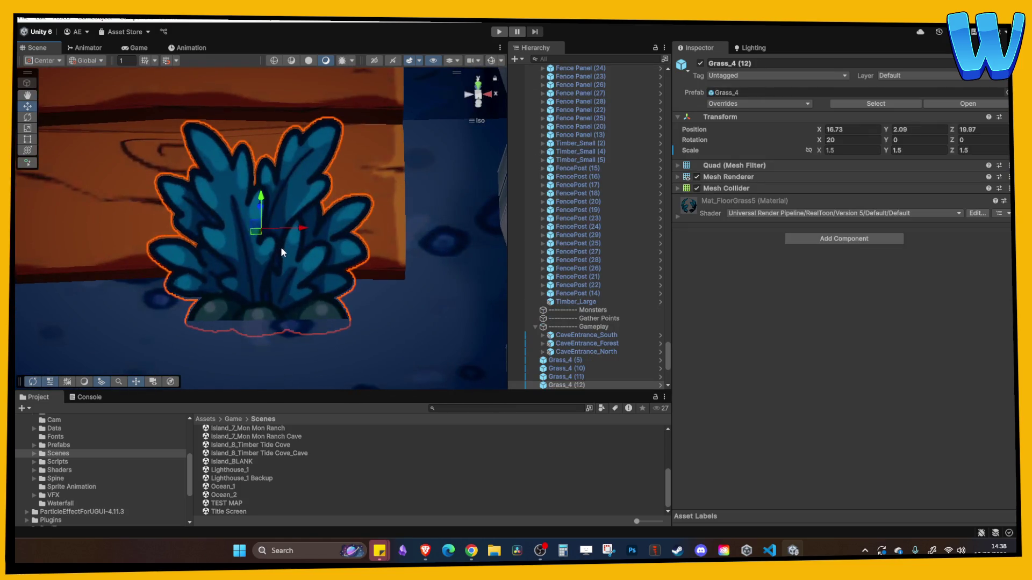
{"action": "left_click", "coordinate": [381, 227]}
{"action": "scroll", "coordinate": [393, 262], "scroll_direction": "down", "scroll_amount": 8}
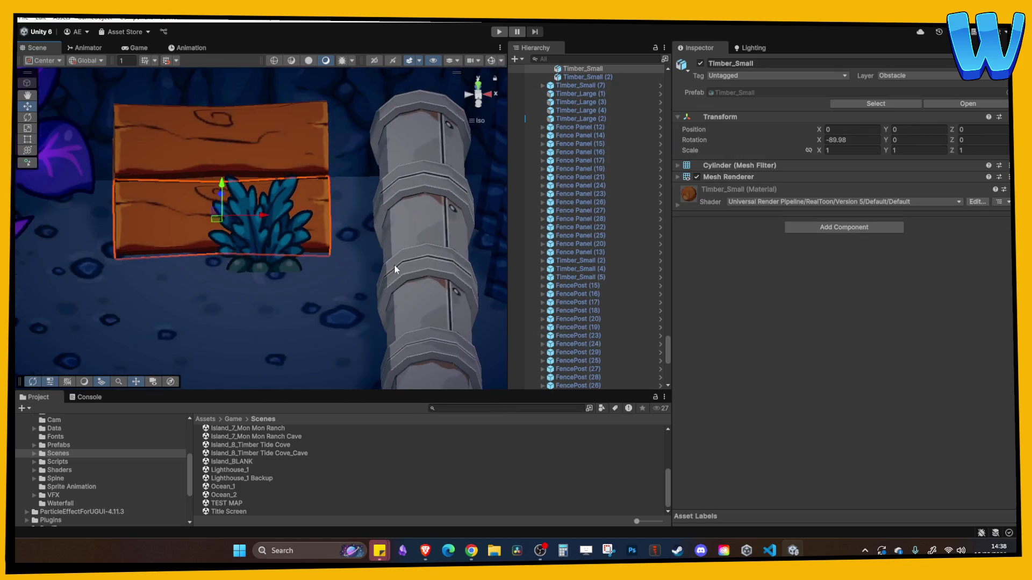
{"action": "left_click", "coordinate": [351, 239]}
{"action": "mouse_move", "coordinate": [377, 278]}
{"action": "left_mouse_down"}
{"action": "mouse_move", "coordinate": [302, 244]}
{"action": "mouse_move", "coordinate": [352, 292]}
{"action": "mouse_move", "coordinate": [200, 259]}
{"action": "mouse_move", "coordinate": [356, 296]}
{"action": "mouse_move", "coordinate": [265, 287]}
{"action": "left_mouse_up"}
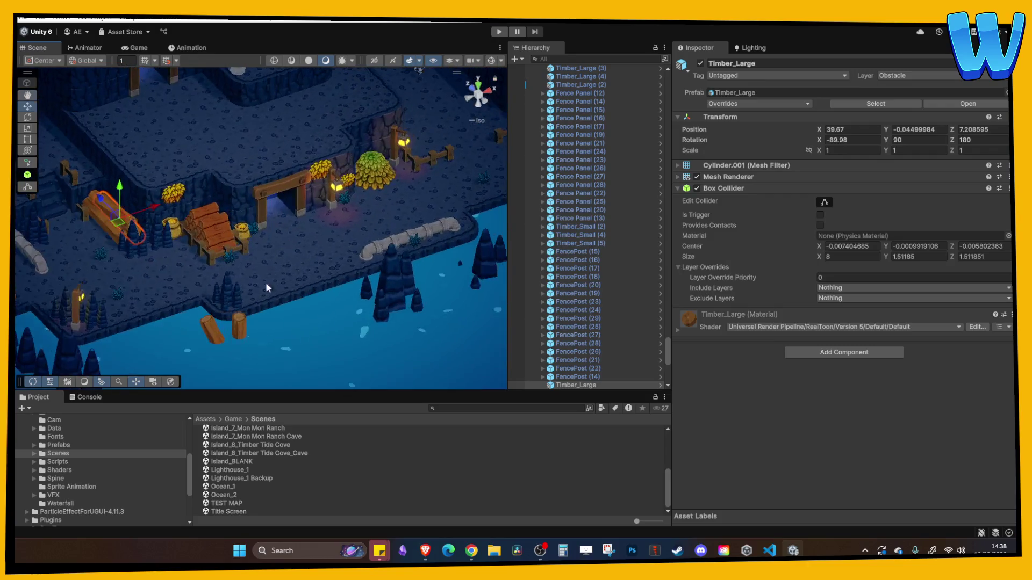
{"action": "double_click", "coordinate": [270, 445]}
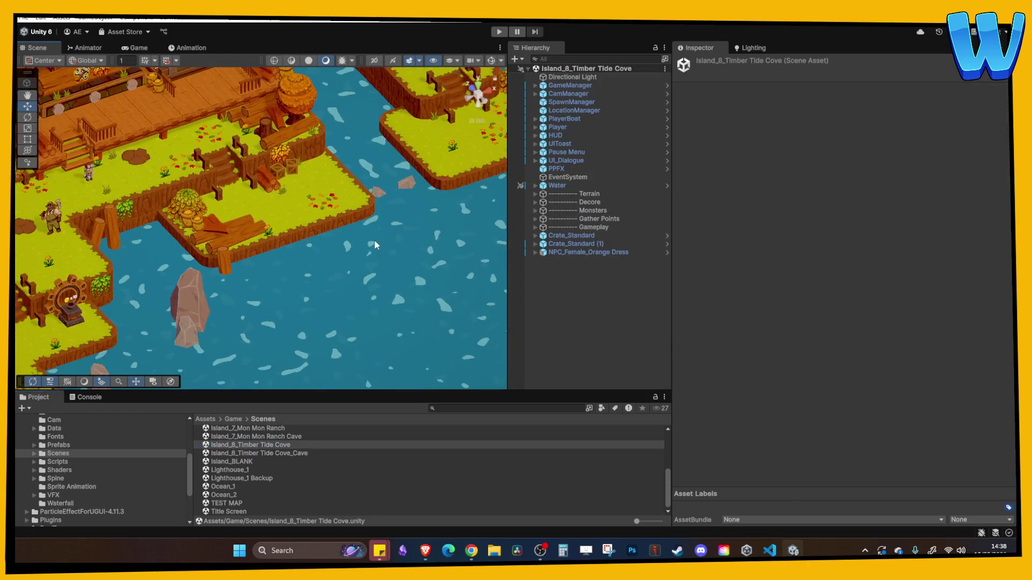
Inspect Fallen Leaves (1) on the island grass, then open the Island_8_Timber Tide Cove_Cave scene.
{"action": "mouse_move", "coordinate": [256, 244]}
{"action": "left_mouse_down"}
{"action": "mouse_move", "coordinate": [219, 282]}
{"action": "mouse_move", "coordinate": [375, 266]}
{"action": "mouse_move", "coordinate": [364, 231]}
{"action": "mouse_move", "coordinate": [205, 249]}
{"action": "mouse_move", "coordinate": [246, 244]}
{"action": "mouse_move", "coordinate": [314, 375]}
{"action": "mouse_move", "coordinate": [340, 333]}
{"action": "left_mouse_up"}
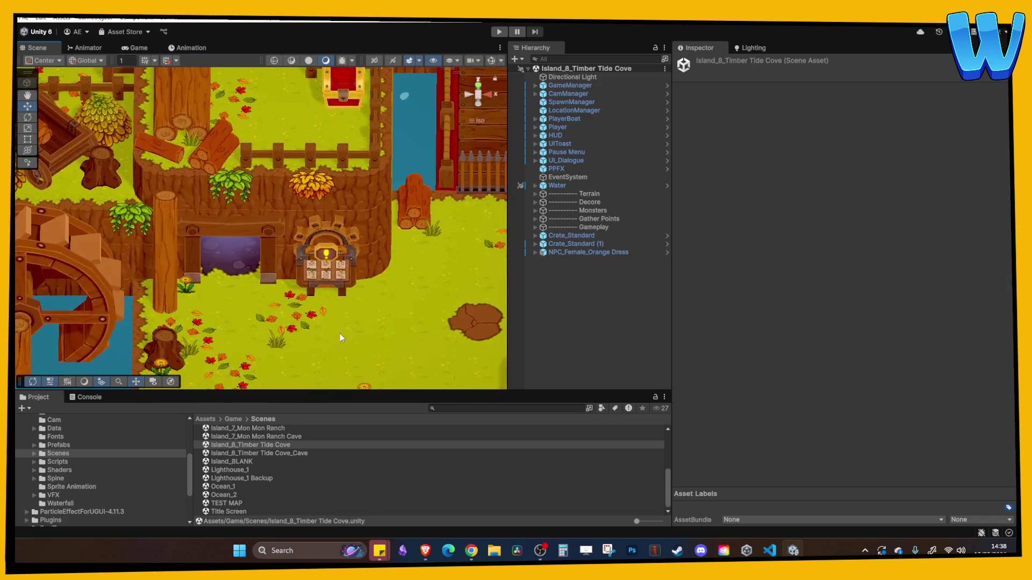
{"action": "left_click", "coordinate": [299, 298]}
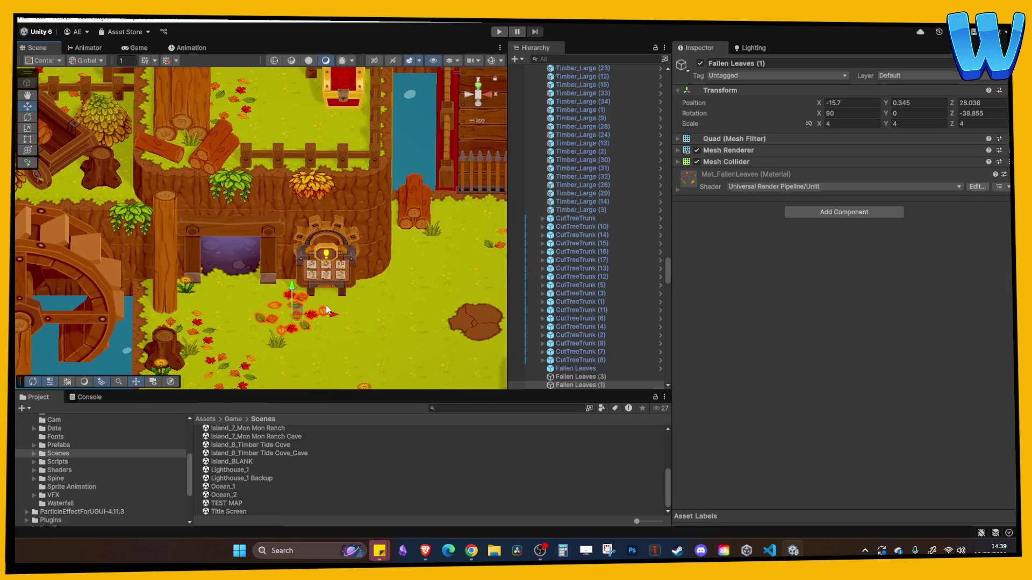
{"action": "left_click_drag", "start_coordinate": [336, 311], "coordinate": [285, 287]}
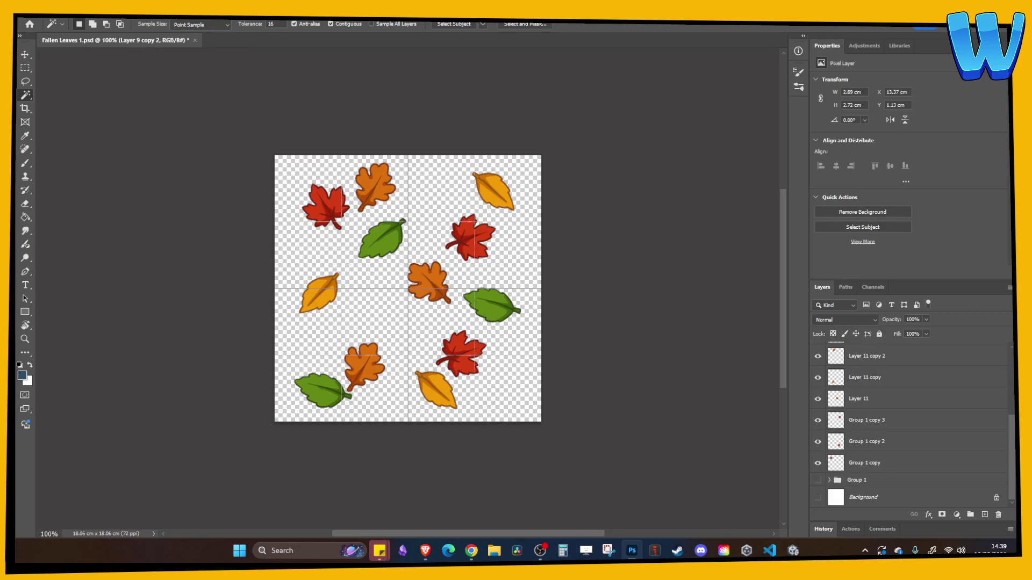
{"action": "key", "text": "ctrl+plus"}
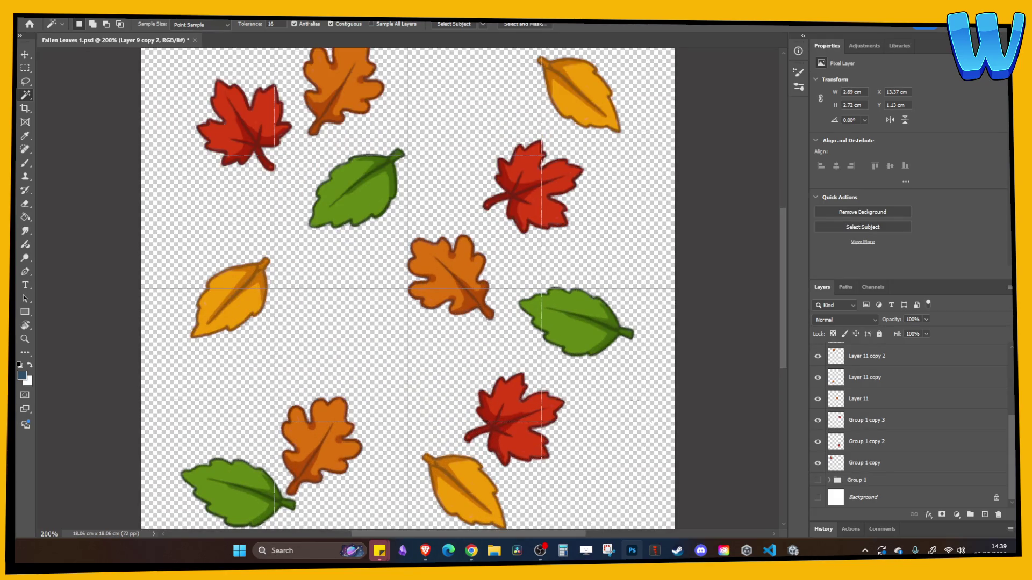
{"action": "left_click", "coordinate": [793, 551]}
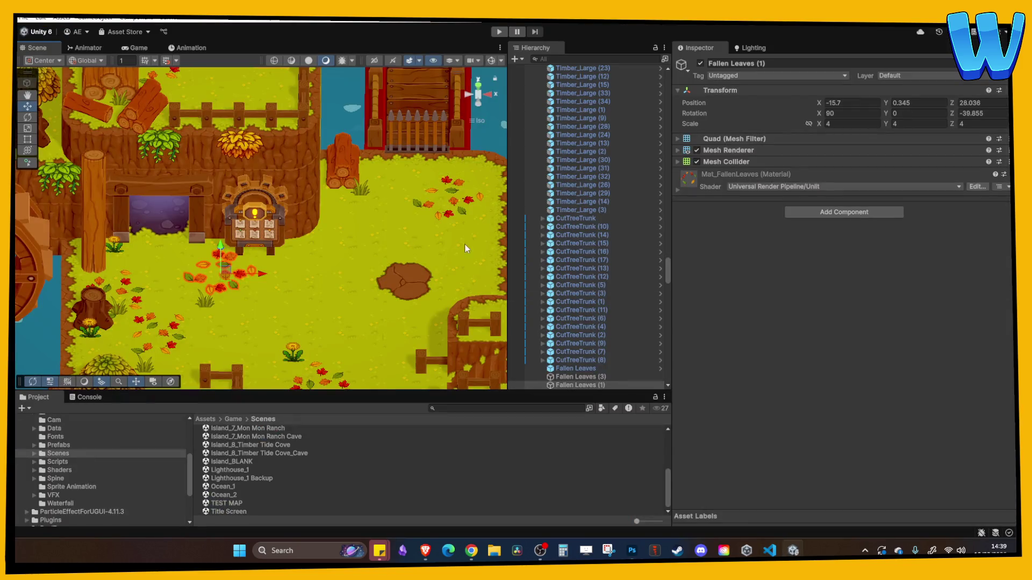
{"action": "double_click", "coordinate": [301, 455]}
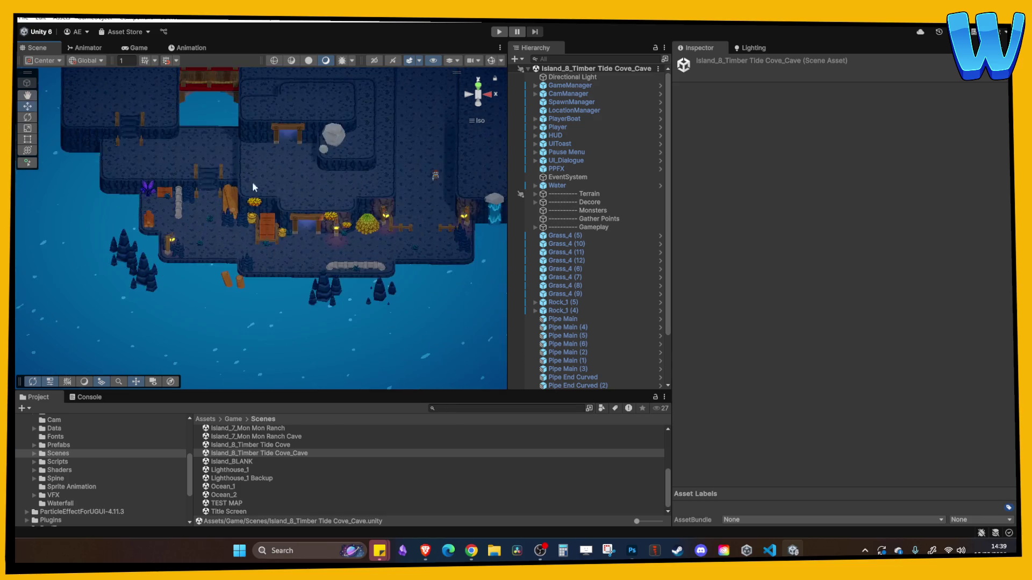
{"action": "scroll", "coordinate": [245, 175], "scroll_direction": "up", "scroll_amount": 2}
Playtest, walk the character into the cave, and paste a screenshot of it into Photoshop.
{"action": "left_click", "coordinate": [507, 32]}
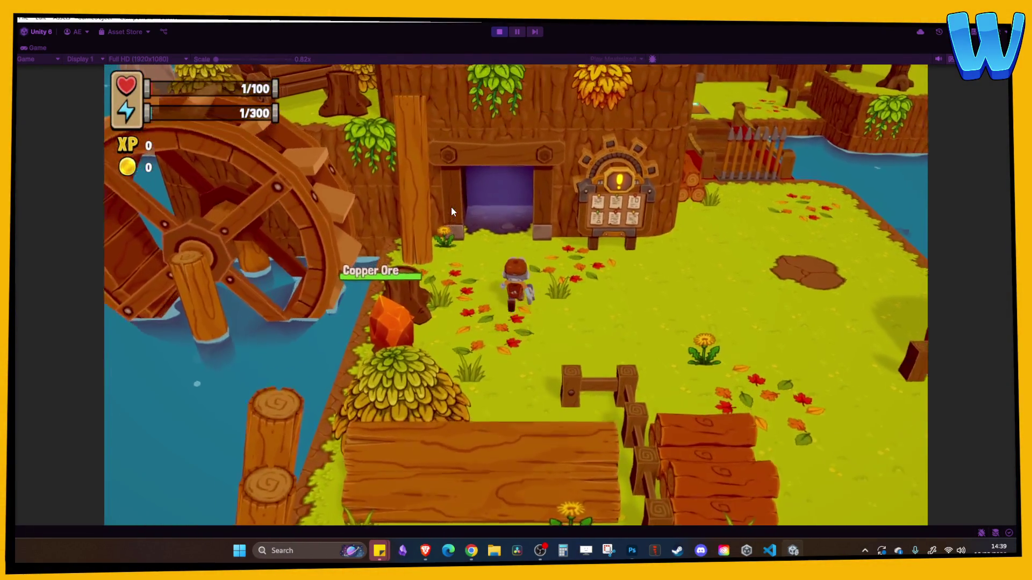
{"action": "key", "text": "a"}
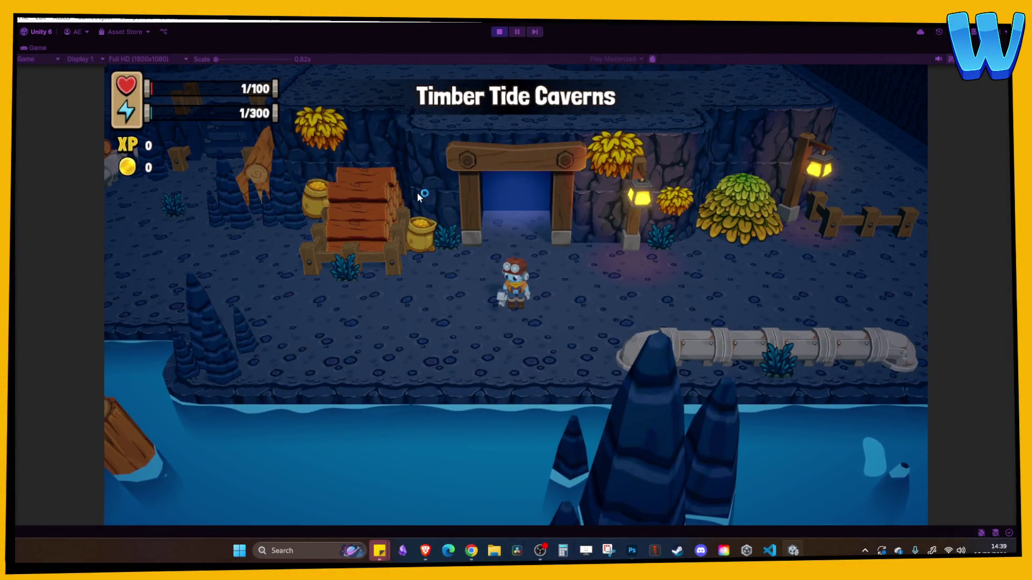
{"action": "key", "text": "super+shift+s"}
{"action": "left_click_drag", "start_coordinate": [407, 238], "coordinate": [610, 369]}
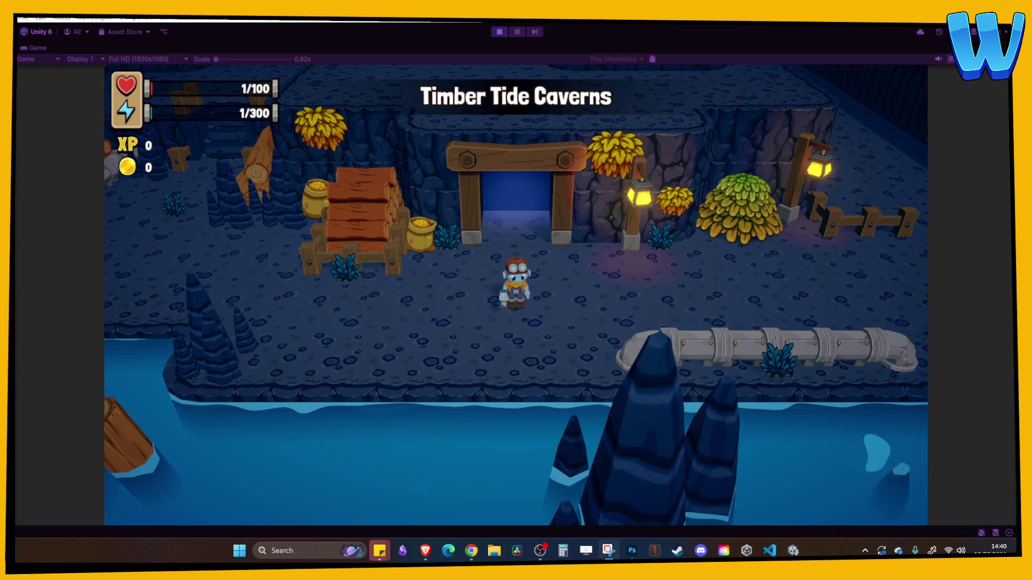
{"action": "left_click", "coordinate": [633, 552]}
{"action": "key", "text": "ctrl+v"}
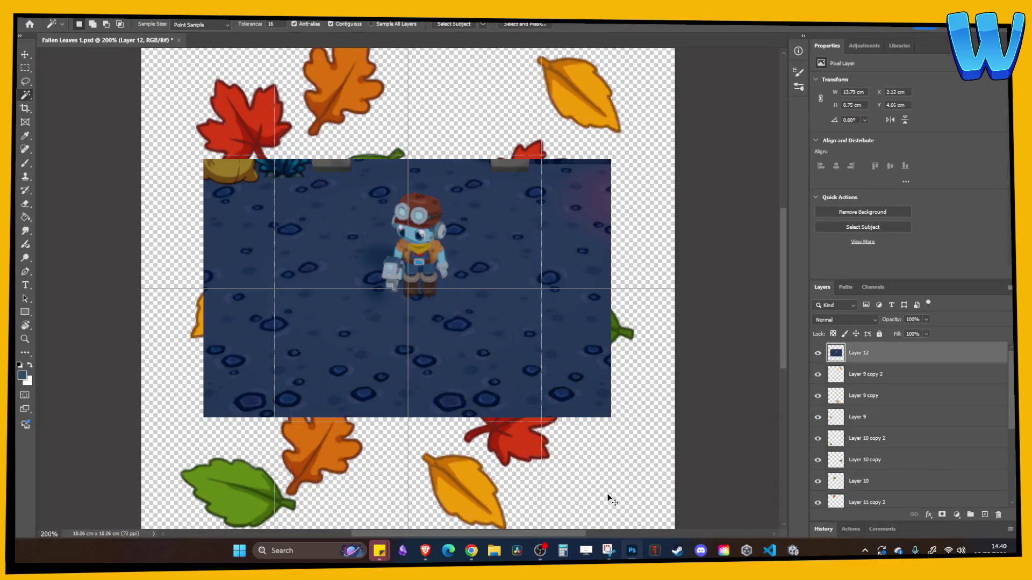
Delete the pasted screenshot layer and paint-bucket the Background layer dark navy blue.
{"action": "scroll", "coordinate": [914, 387], "scroll_direction": "down", "scroll_amount": 3}
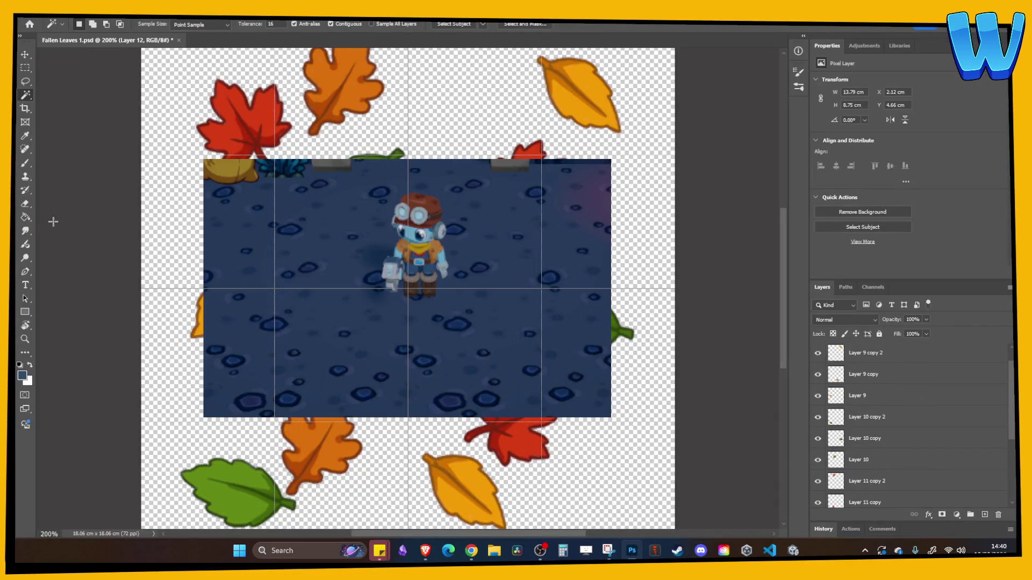
{"action": "left_click", "coordinate": [26, 217]}
{"action": "left_click", "coordinate": [315, 317]}
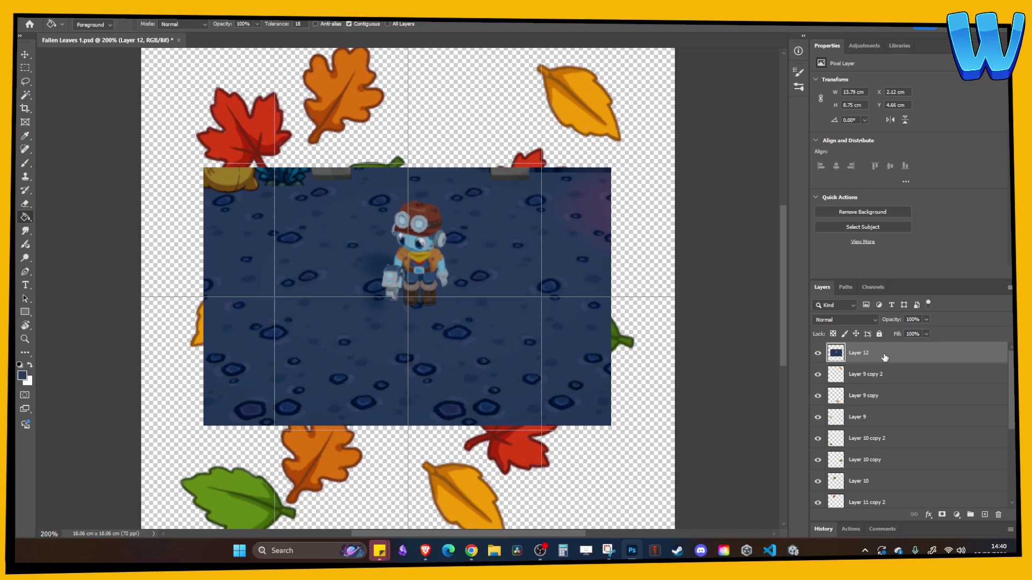
{"action": "key", "text": "Delete"}
{"action": "scroll", "coordinate": [855, 453], "scroll_direction": "down", "scroll_amount": 5}
{"action": "left_click", "coordinate": [865, 497]}
{"action": "left_click", "coordinate": [818, 497]}
{"action": "left_click", "coordinate": [534, 392]}
{"action": "key", "text": "ctrl+minus"}
{"action": "key", "text": "ctrl+minus"}
{"action": "key", "text": "ctrl+plus"}
{"action": "scroll", "coordinate": [831, 376], "scroll_direction": "up", "scroll_amount": 3}
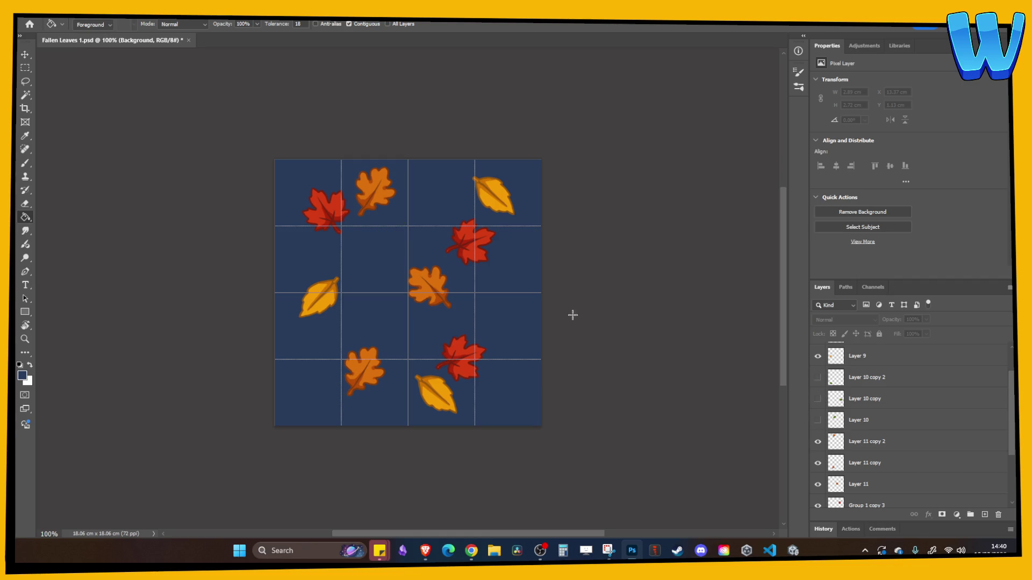
Shift the orange leaf left and add a copy to its right rotated 120°.
{"action": "key", "text": "v"}
{"action": "scroll", "coordinate": [409, 277], "scroll_direction": "up", "scroll_amount": 2}
{"action": "left_click_drag", "start_coordinate": [432, 330], "coordinate": [426, 375]}
{"action": "scroll", "coordinate": [429, 371], "scroll_direction": "up", "scroll_amount": 2}
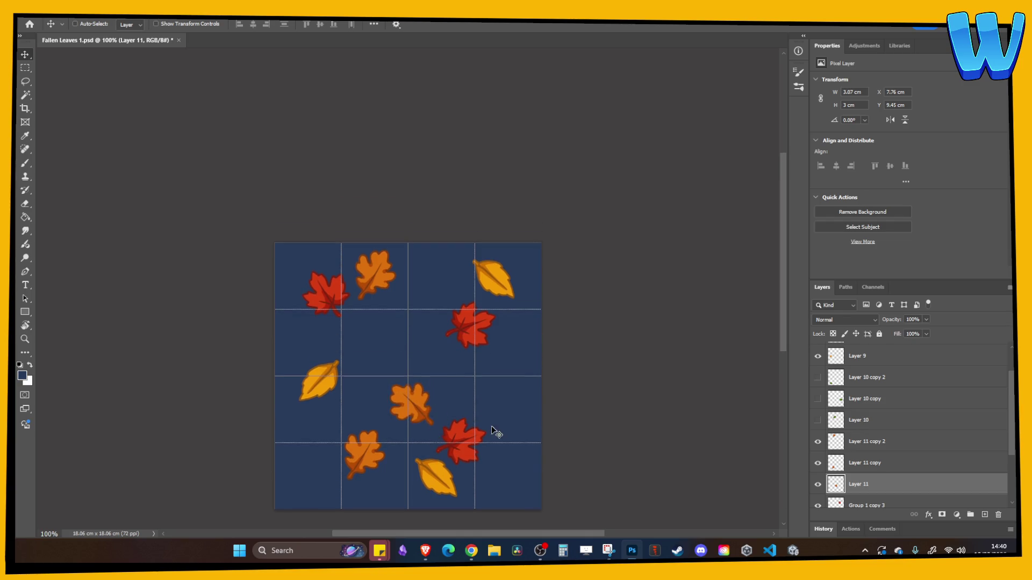
{"action": "mouse_move", "coordinate": [411, 430]}
{"action": "left_mouse_down"}
{"action": "mouse_move", "coordinate": [380, 352]}
{"action": "mouse_move", "coordinate": [497, 406]}
{"action": "left_mouse_up"}
{"action": "key", "text": "ctrl+t"}
{"action": "mouse_move", "coordinate": [537, 347]}
{"action": "left_mouse_down"}
{"action": "mouse_move", "coordinate": [558, 422]}
{"action": "mouse_move", "coordinate": [510, 465]}
{"action": "mouse_move", "coordinate": [527, 448]}
{"action": "left_mouse_up"}
{"action": "key", "text": "Return"}
Add a tilted copy of the red leaf at the canvas's lower left.
{"action": "scroll", "coordinate": [584, 460], "scroll_direction": "down", "scroll_amount": 3}
{"action": "mouse_move", "coordinate": [479, 173]}
{"action": "left_mouse_down"}
{"action": "mouse_move", "coordinate": [451, 192]}
{"action": "mouse_move", "coordinate": [430, 237]}
{"action": "left_mouse_up"}
{"action": "key", "text": "ctrl+t"}
{"action": "mouse_move", "coordinate": [503, 185]}
{"action": "left_mouse_down"}
{"action": "mouse_move", "coordinate": [492, 170]}
{"action": "mouse_move", "coordinate": [355, 129]}
{"action": "mouse_move", "coordinate": [483, 199]}
{"action": "mouse_move", "coordinate": [500, 220]}
{"action": "mouse_move", "coordinate": [518, 317]}
{"action": "mouse_move", "coordinate": [414, 368]}
{"action": "mouse_move", "coordinate": [312, 352]}
{"action": "left_mouse_up"}
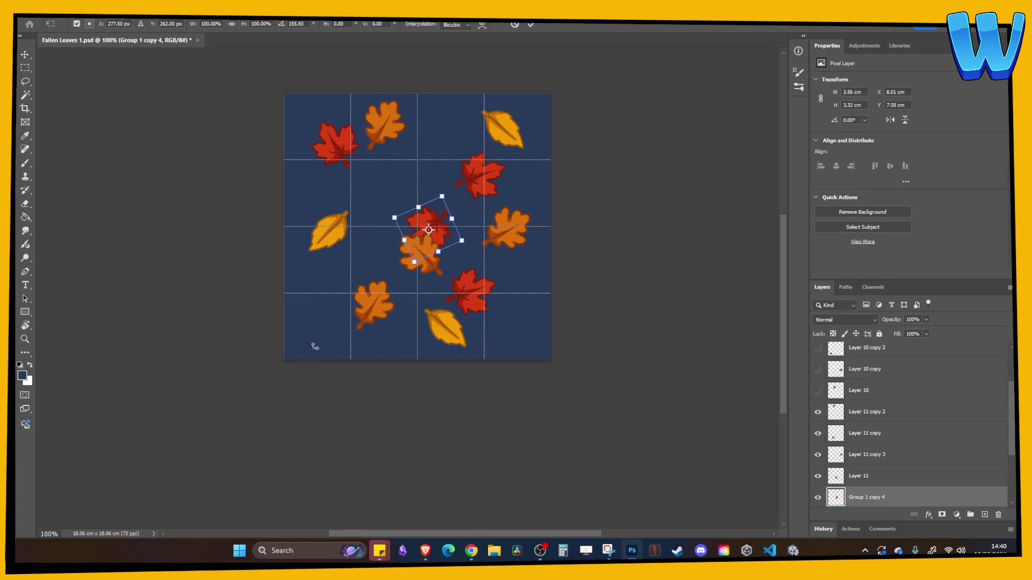
{"action": "mouse_move", "coordinate": [442, 242]}
{"action": "left_mouse_down"}
{"action": "mouse_move", "coordinate": [338, 318]}
{"action": "mouse_move", "coordinate": [352, 332]}
{"action": "left_mouse_up"}
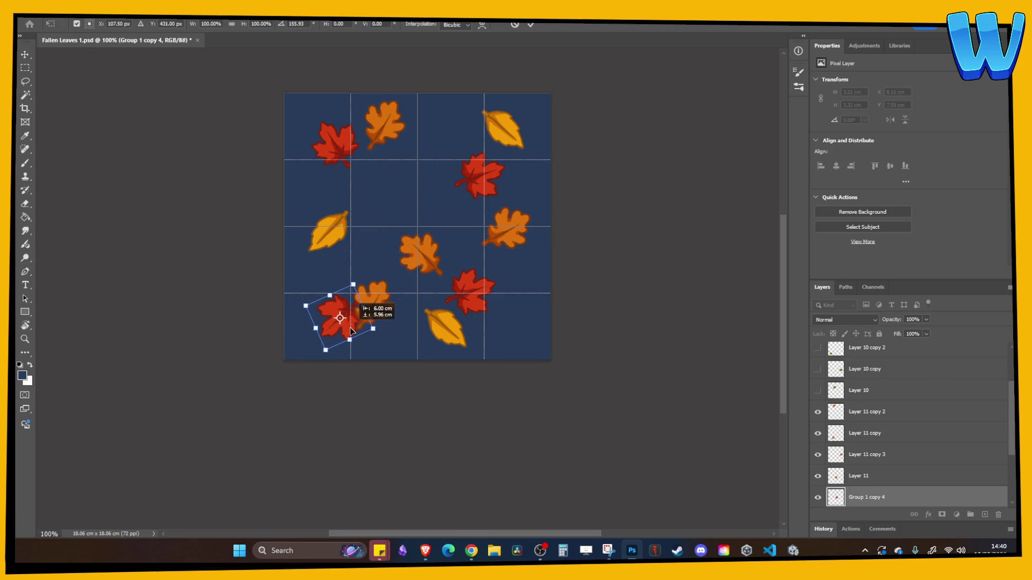
{"action": "key", "text": "Return"}
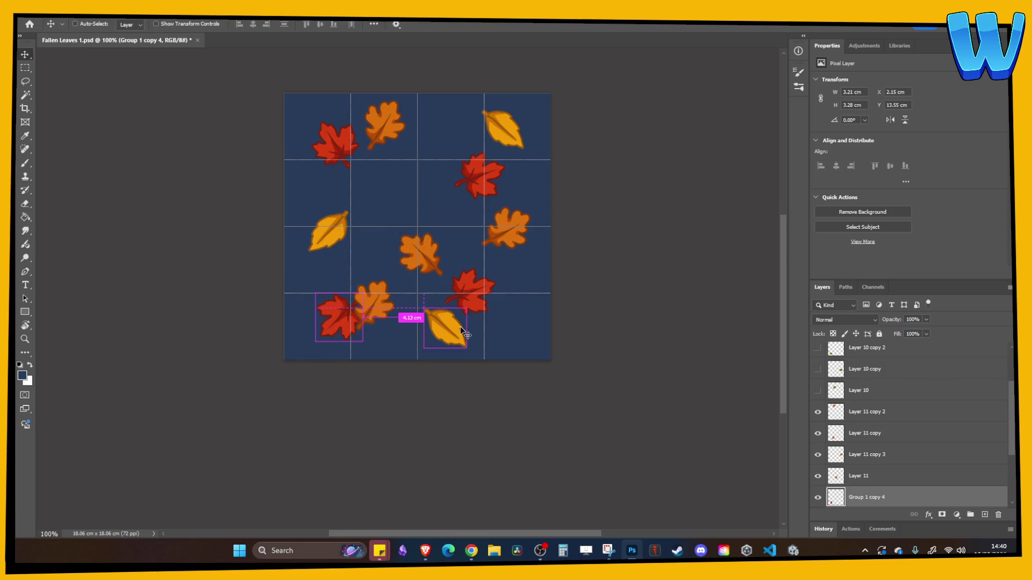
Add yellow leaf copies rotated about -75.6° and 106.5°, then check the whole sheet.
{"action": "left_click_drag", "start_coordinate": [456, 332], "coordinate": [511, 361]}
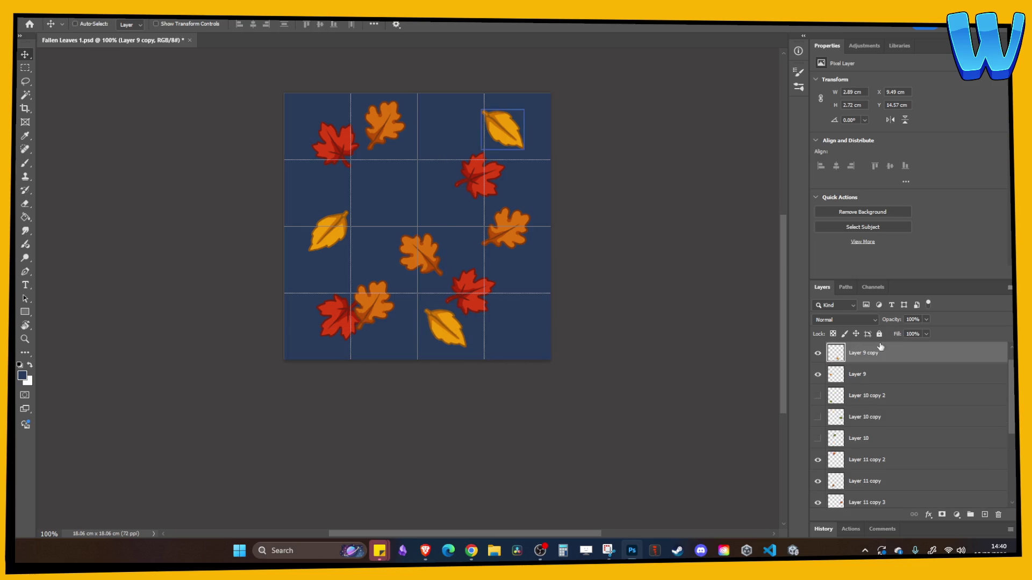
{"action": "left_click_drag", "start_coordinate": [487, 368], "coordinate": [461, 202]}
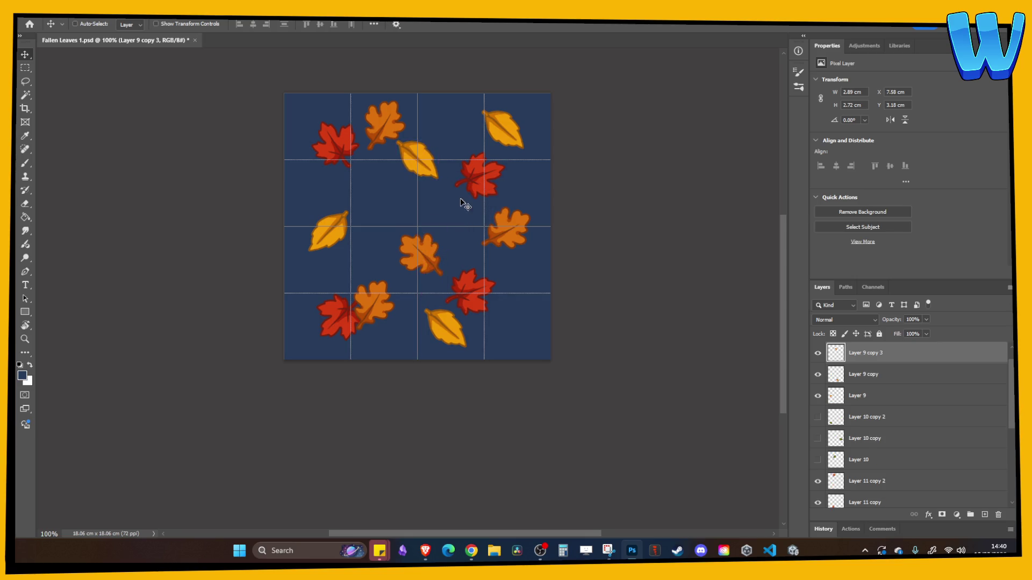
{"action": "key", "text": "ctrl+t"}
{"action": "mouse_move", "coordinate": [446, 147]}
{"action": "left_mouse_down"}
{"action": "mouse_move", "coordinate": [404, 78]}
{"action": "mouse_move", "coordinate": [430, 218]}
{"action": "mouse_move", "coordinate": [458, 141]}
{"action": "mouse_move", "coordinate": [301, 191]}
{"action": "mouse_move", "coordinate": [426, 179]}
{"action": "mouse_move", "coordinate": [398, 191]}
{"action": "mouse_move", "coordinate": [440, 215]}
{"action": "left_mouse_up"}
{"action": "key", "text": "Return"}
{"action": "key", "text": "ctrl+t"}
{"action": "mouse_move", "coordinate": [414, 247]}
{"action": "left_mouse_down"}
{"action": "mouse_move", "coordinate": [371, 279]}
{"action": "mouse_move", "coordinate": [456, 238]}
{"action": "mouse_move", "coordinate": [437, 205]}
{"action": "left_mouse_up"}
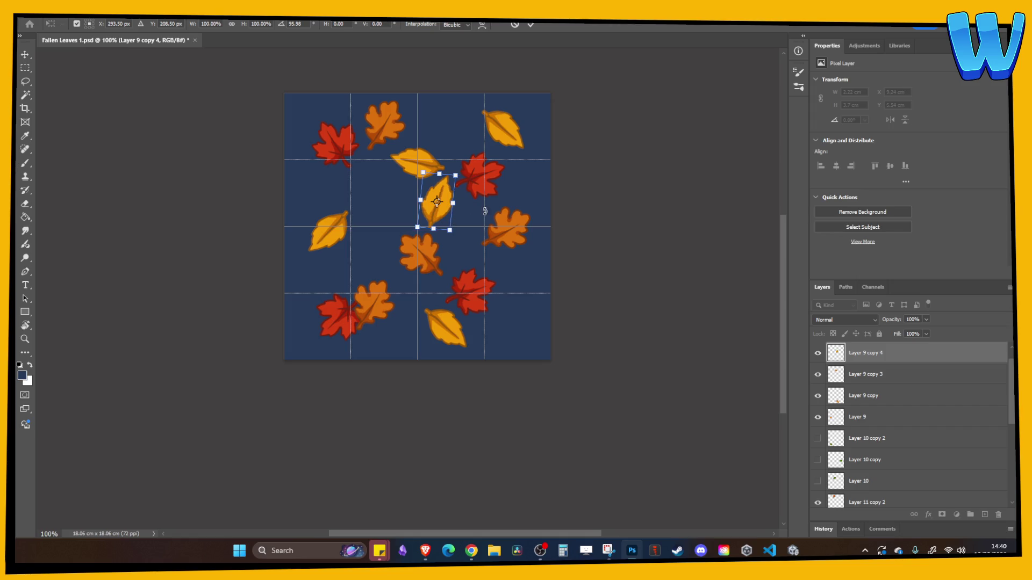
{"action": "key", "text": "Return"}
{"action": "key", "text": "ctrl+minus"}
{"action": "key", "text": "ctrl+minus"}
{"action": "key", "text": "ctrl+minus"}
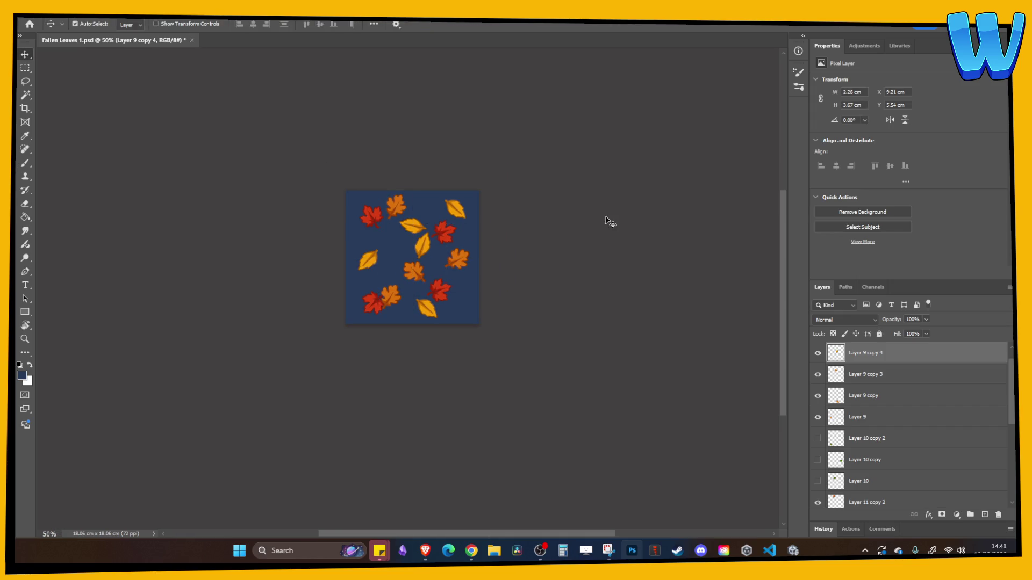
{"action": "key", "text": "ctrl+plus"}
{"action": "key", "text": "ctrl+plus"}
{"action": "key", "text": "ctrl+plus"}
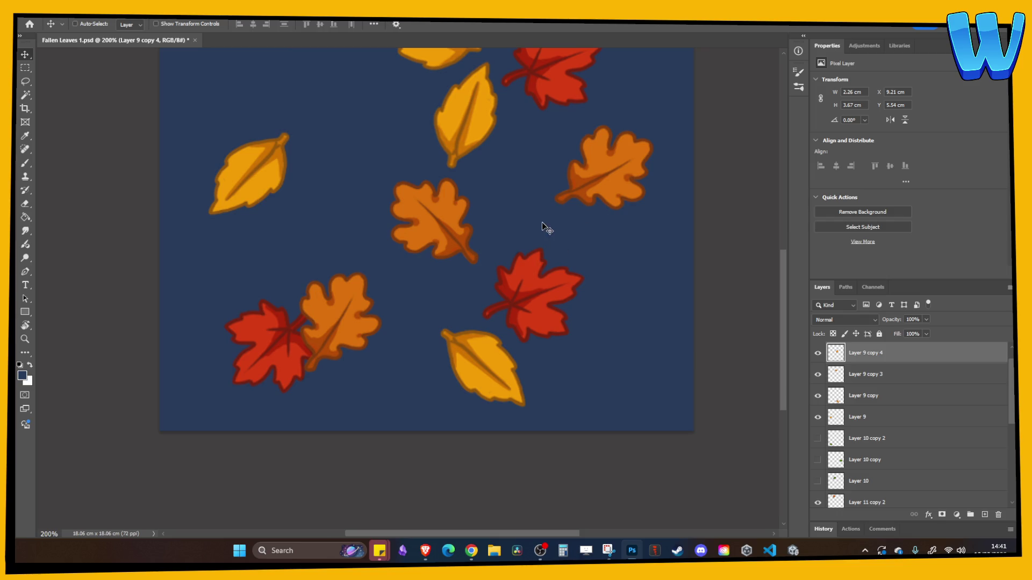
Group the leaf layers from Layer 9 copy 2 down into Group 2 and add a blue-filled layer above.
{"action": "scroll", "coordinate": [883, 412], "scroll_direction": "up", "scroll_amount": 1}
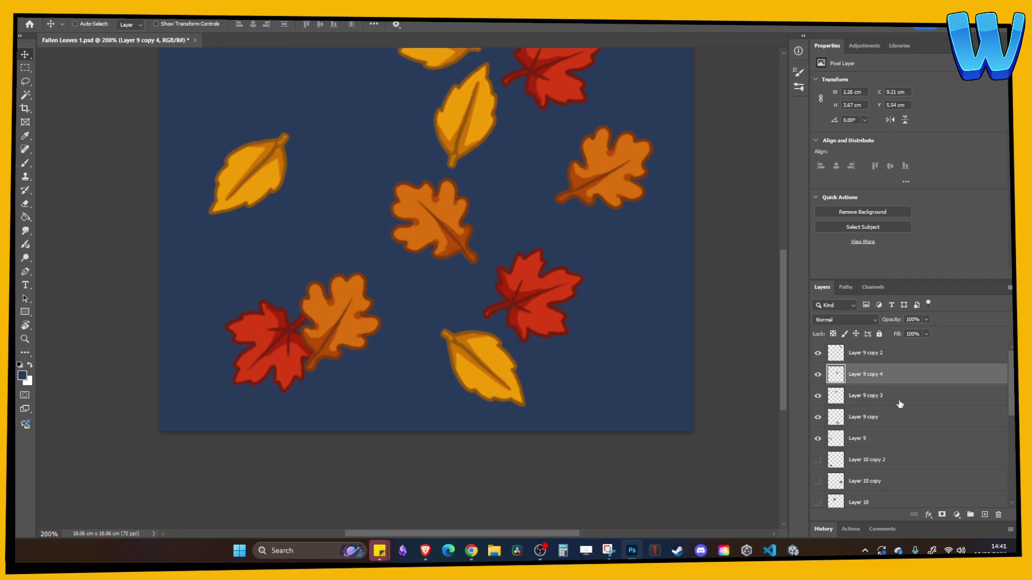
{"action": "key", "text": "ctrl+minus"}
{"action": "key", "text": "ctrl+minus"}
{"action": "key", "text": "ctrl+minus"}
{"action": "left_click", "coordinate": [877, 354]}
{"action": "scroll", "coordinate": [903, 453], "scroll_direction": "down", "scroll_amount": 3}
{"action": "left_click", "coordinate": [893, 458], "text": "shift"}
{"action": "key", "text": "ctrl+g"}
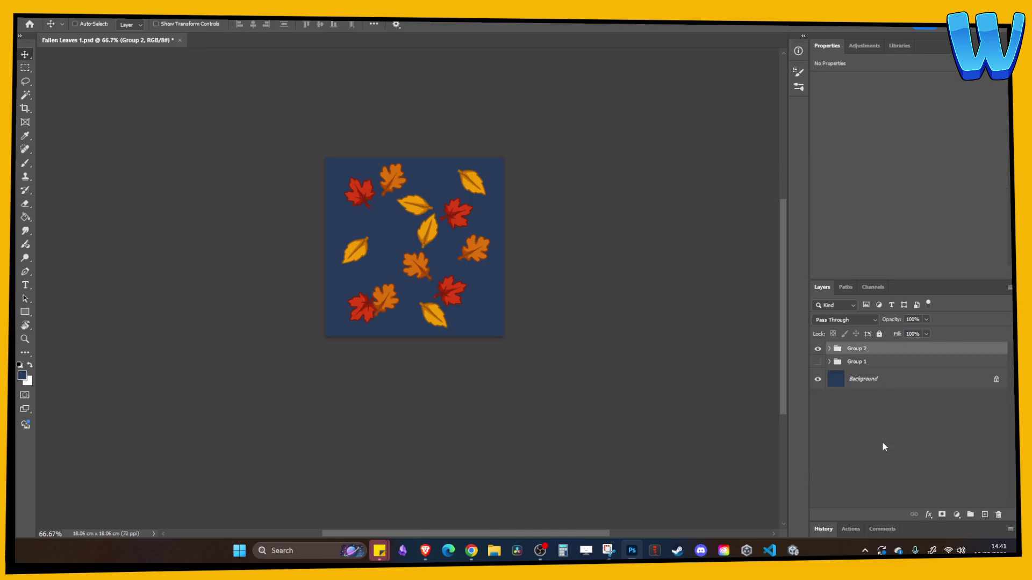
{"action": "left_click", "coordinate": [985, 514]}
{"action": "key", "text": "ctrl+1"}
Clip the blue layer onto the leaf group, hide the Background, and save the document.
{"action": "key", "text": "g"}
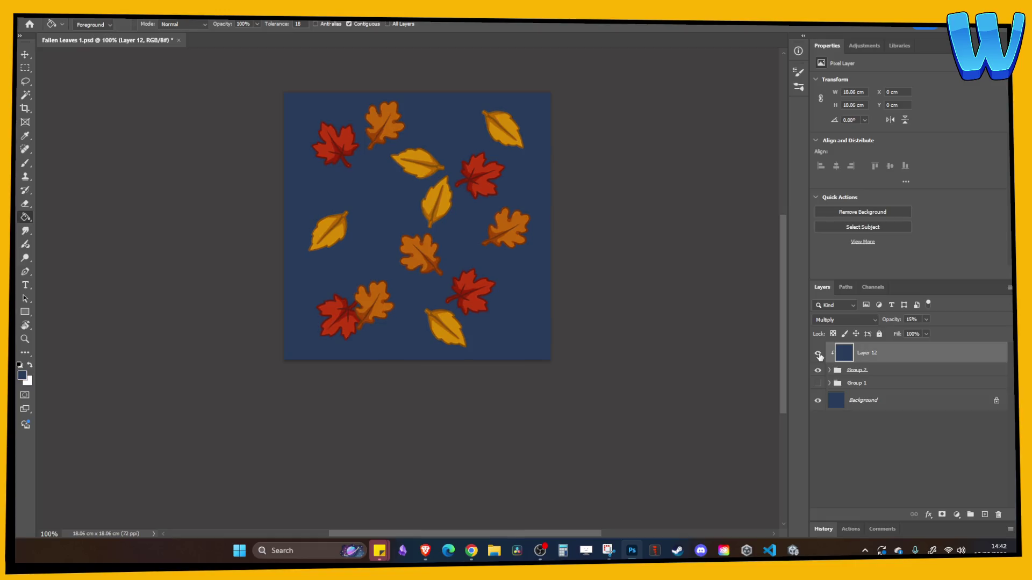
{"action": "left_click", "coordinate": [818, 400]}
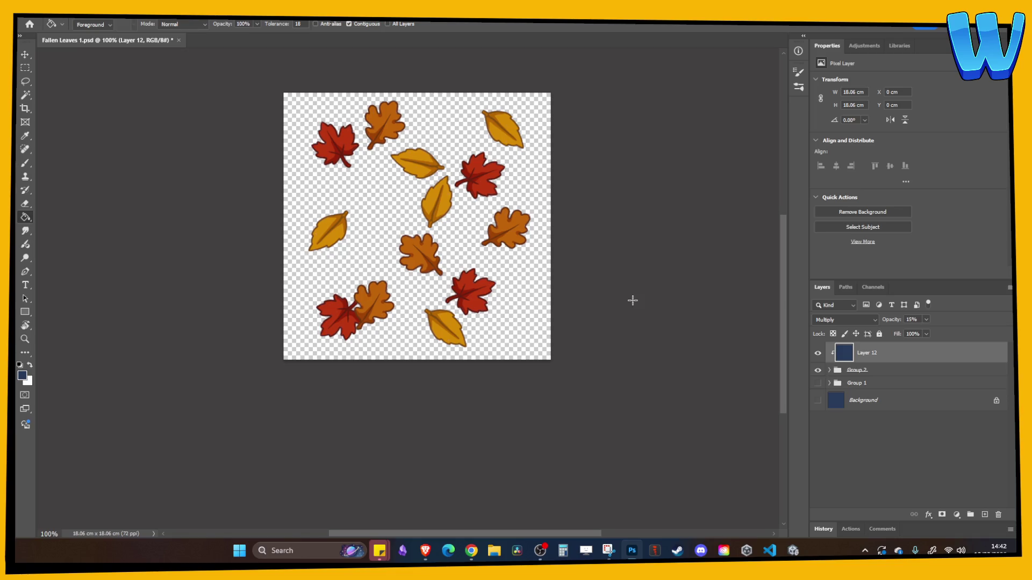
{"action": "key", "text": "ctrl+s"}
Save a copy of the leaf sheet as a PNG.
{"action": "left_click", "coordinate": [49, 18]}
{"action": "left_click", "coordinate": [60, 133]}
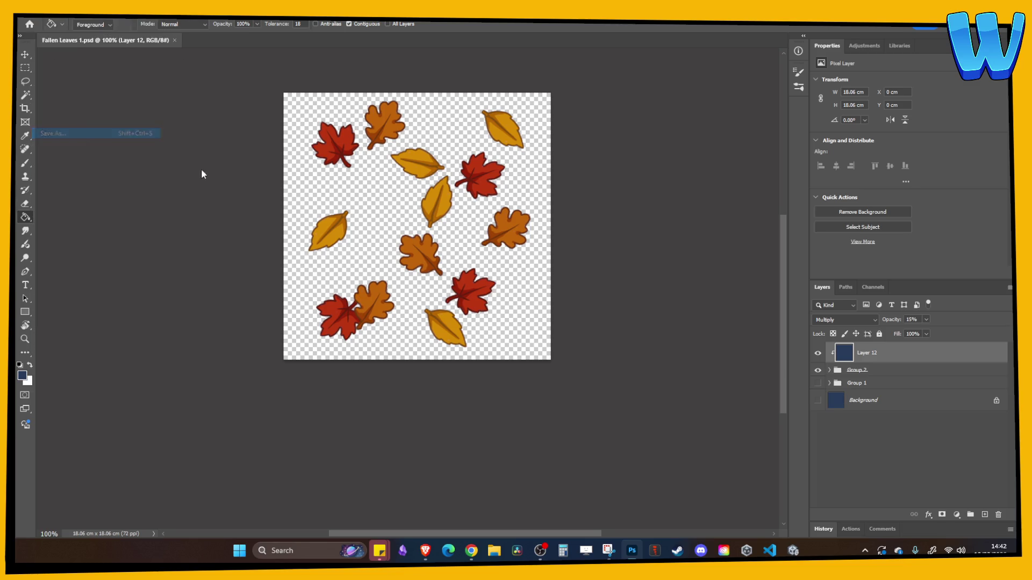
{"action": "key", "text": "Escape"}
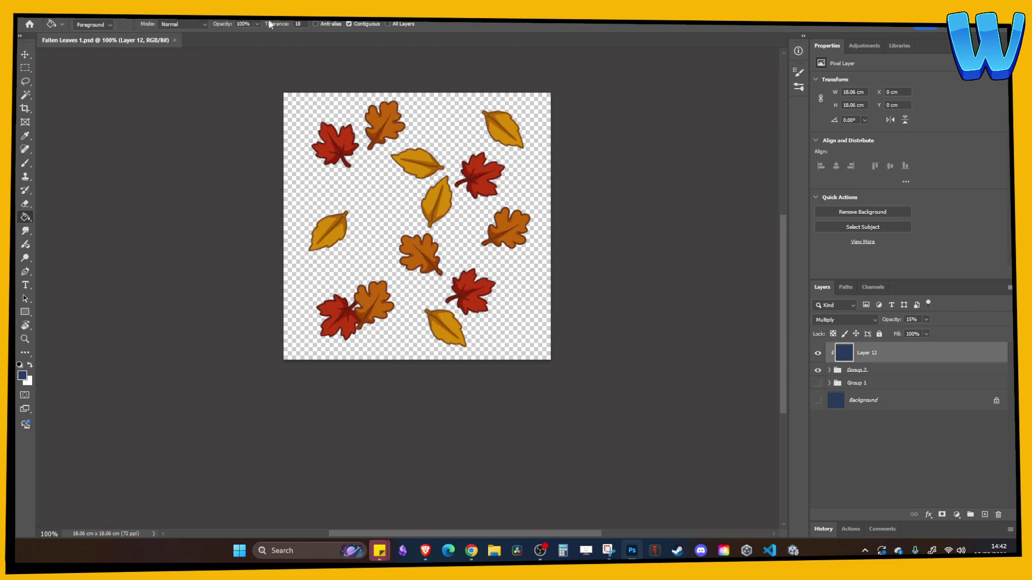
{"action": "left_click", "coordinate": [48, 17]}
{"action": "left_click", "coordinate": [96, 143]}
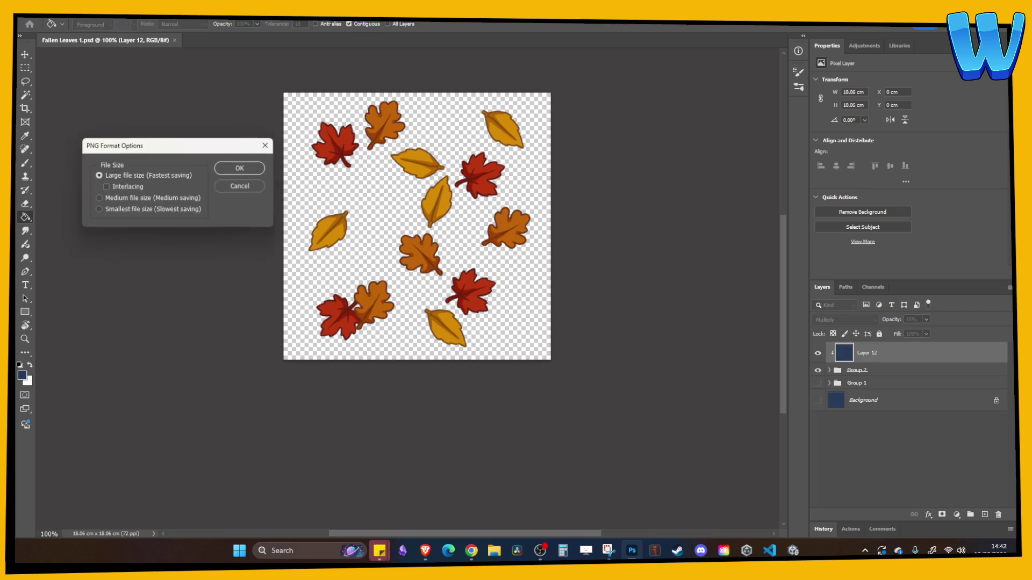
{"action": "key", "text": "Return"}
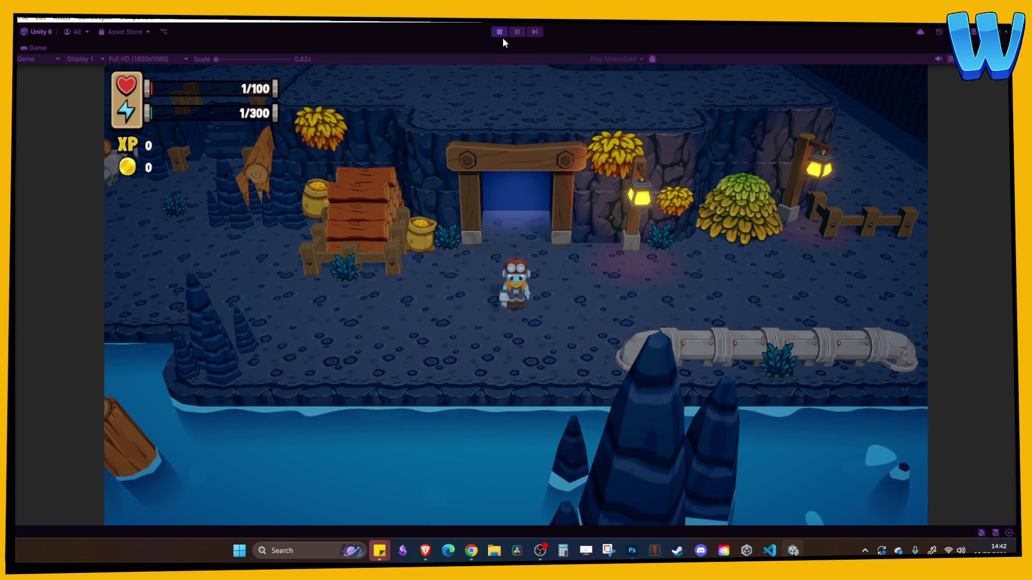
Stop Play mode and import the Fallen Leaves 2 PNG into Assets/Game/2D Art/Grasses.
{"action": "left_click", "coordinate": [499, 32]}
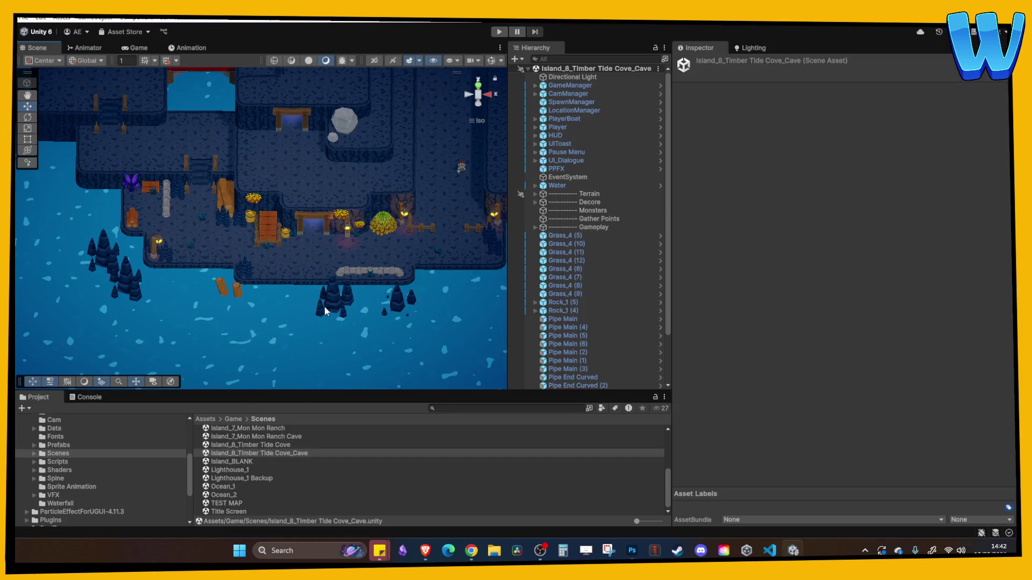
{"action": "scroll", "coordinate": [115, 447], "scroll_direction": "up", "scroll_amount": 3}
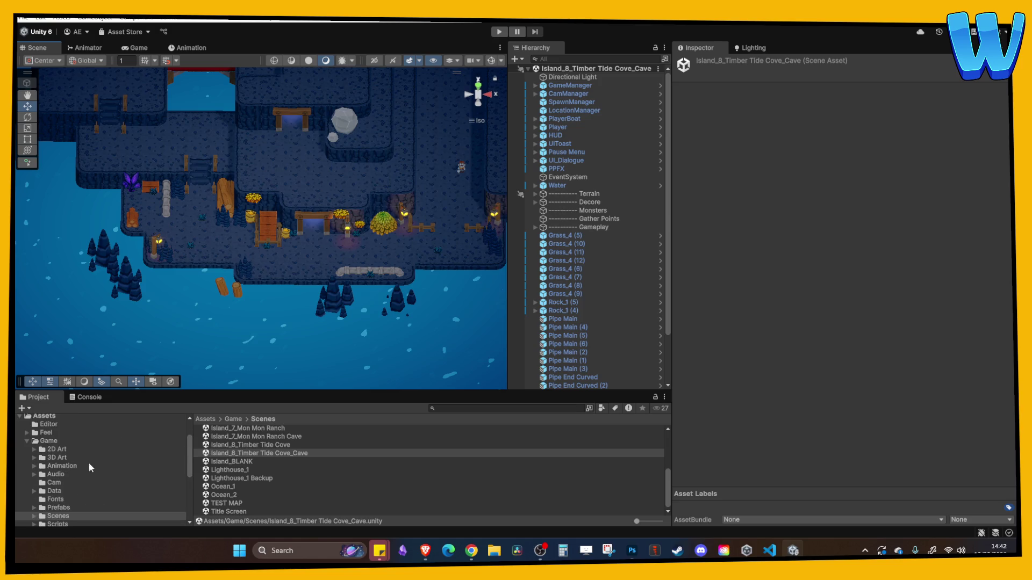
{"action": "left_click", "coordinate": [57, 450]}
{"action": "double_click", "coordinate": [228, 438]}
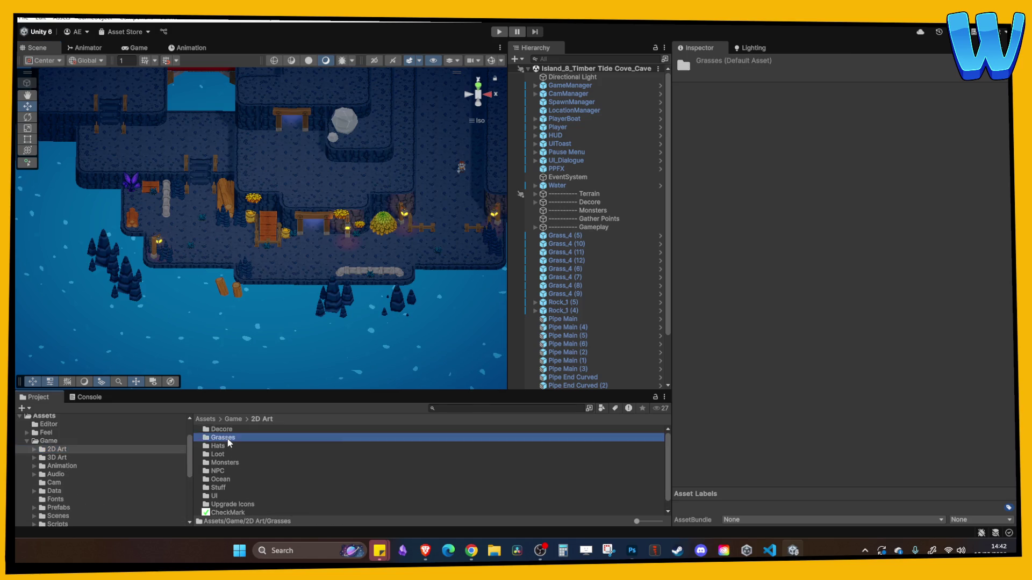
{"action": "right_click", "coordinate": [247, 471]}
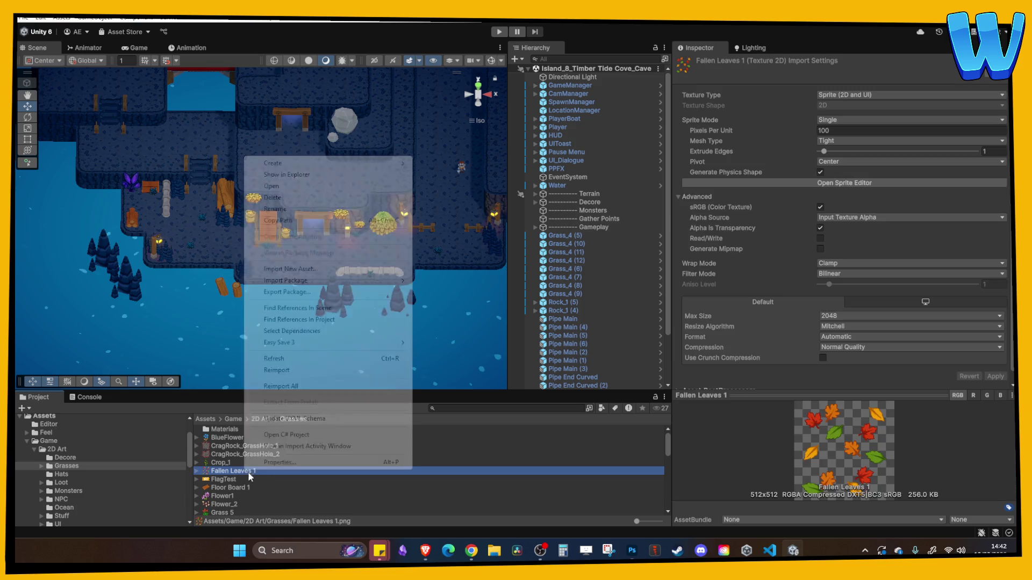
{"action": "left_click", "coordinate": [492, 551]}
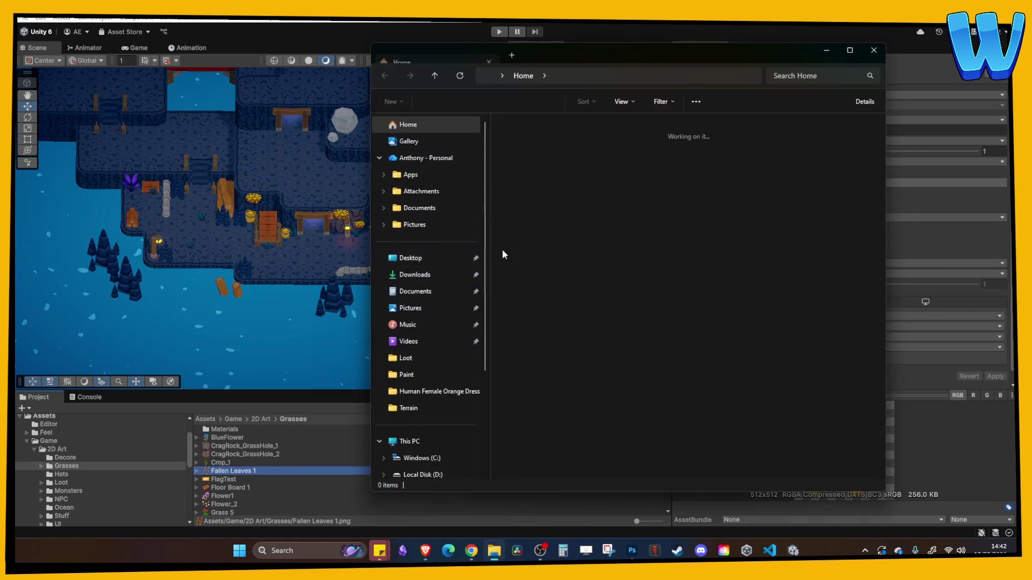
{"action": "key", "text": "super+Down"}
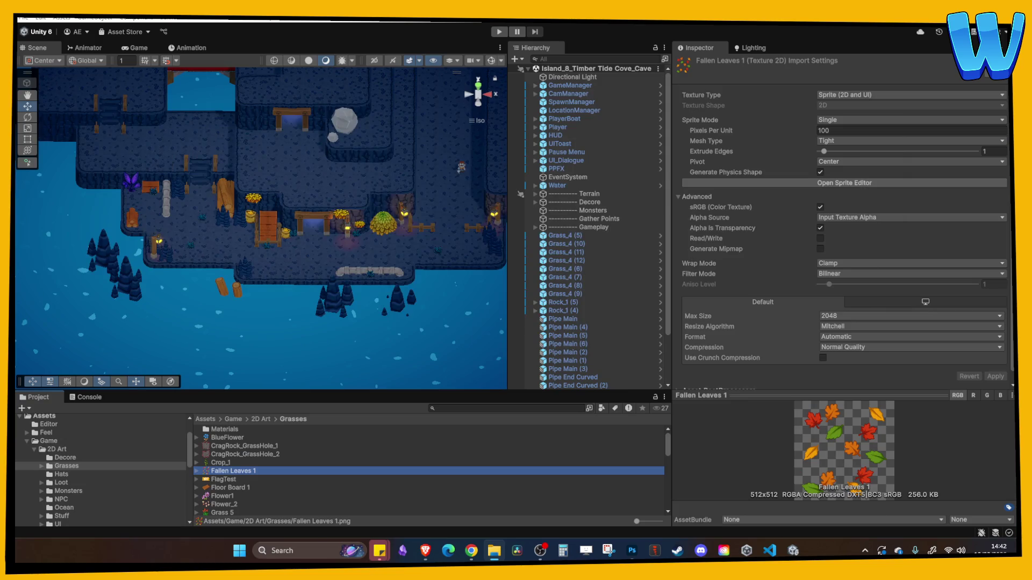
{"action": "left_click_drag", "start_coordinate": [333, 457], "coordinate": [303, 459]}
Set the texture to Sprite (2D and UI) with Sprite Mode Single and apply.
{"action": "left_click", "coordinate": [856, 100]}
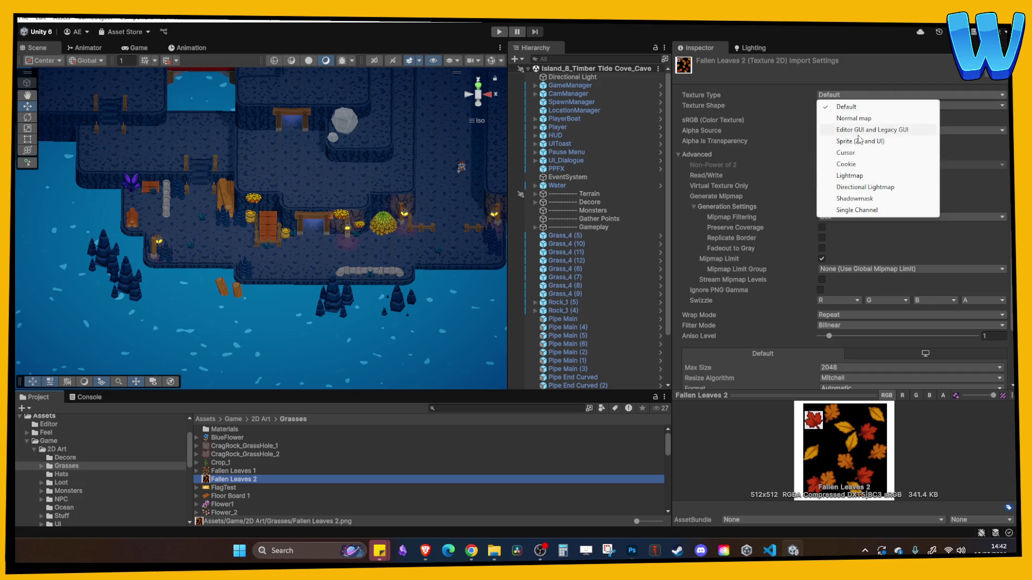
{"action": "left_click", "coordinate": [854, 139]}
{"action": "left_click", "coordinate": [850, 120]}
{"action": "left_click", "coordinate": [846, 132]}
{"action": "left_click", "coordinate": [996, 376]}
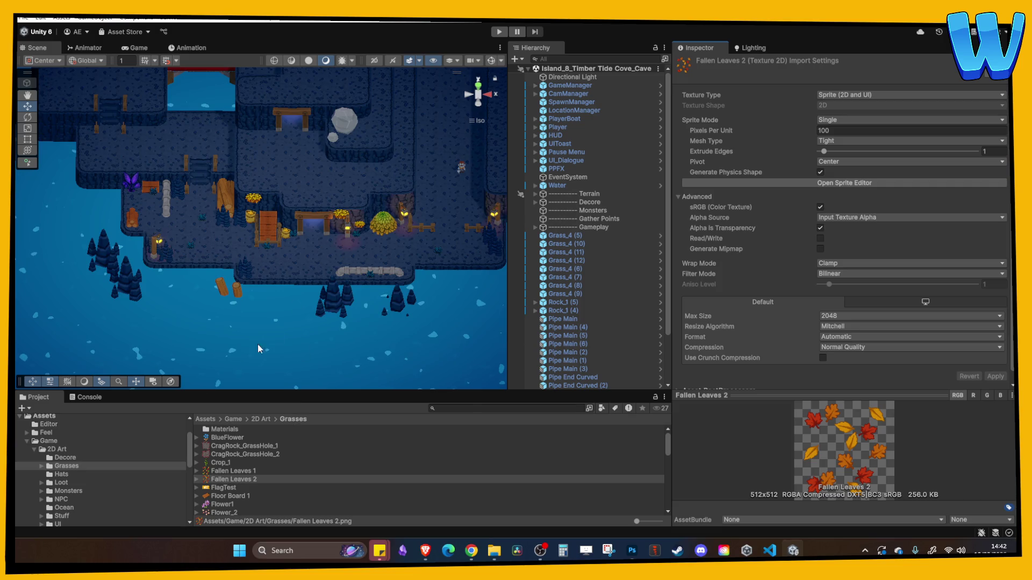
{"action": "scroll", "coordinate": [56, 457], "scroll_direction": "down", "scroll_amount": 10}
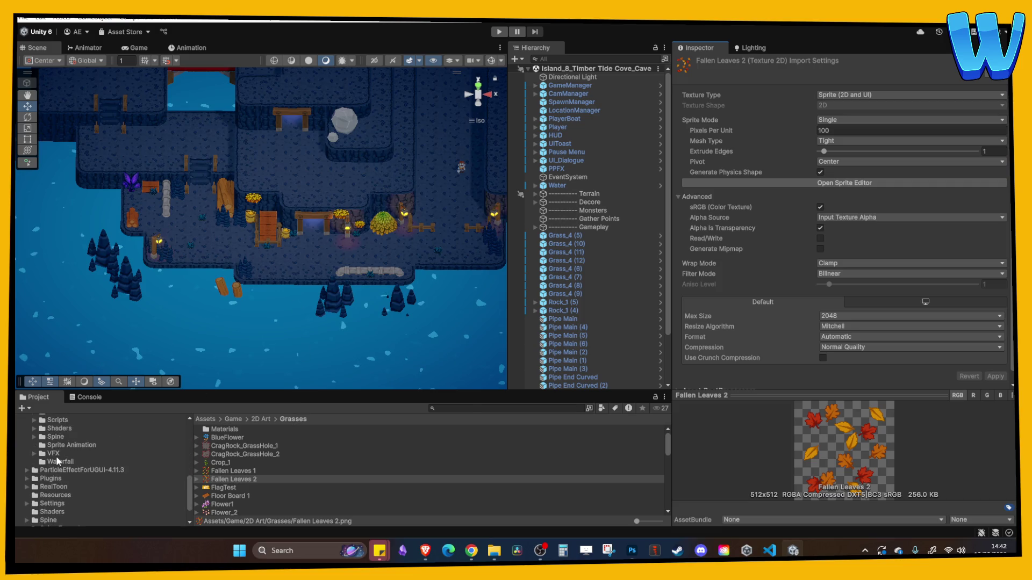
{"action": "left_click", "coordinate": [24, 17]}
In the Island_8_Timber Tide Cove scene, select and frame Fallen Leaves (23).
{"action": "mouse_move", "coordinate": [48, 53]}
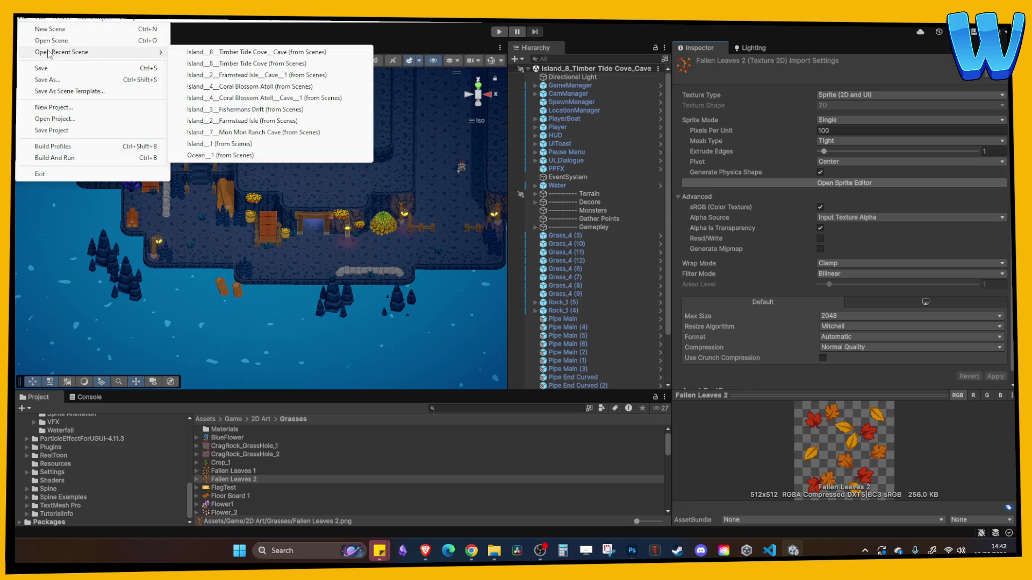
{"action": "left_click", "coordinate": [222, 64]}
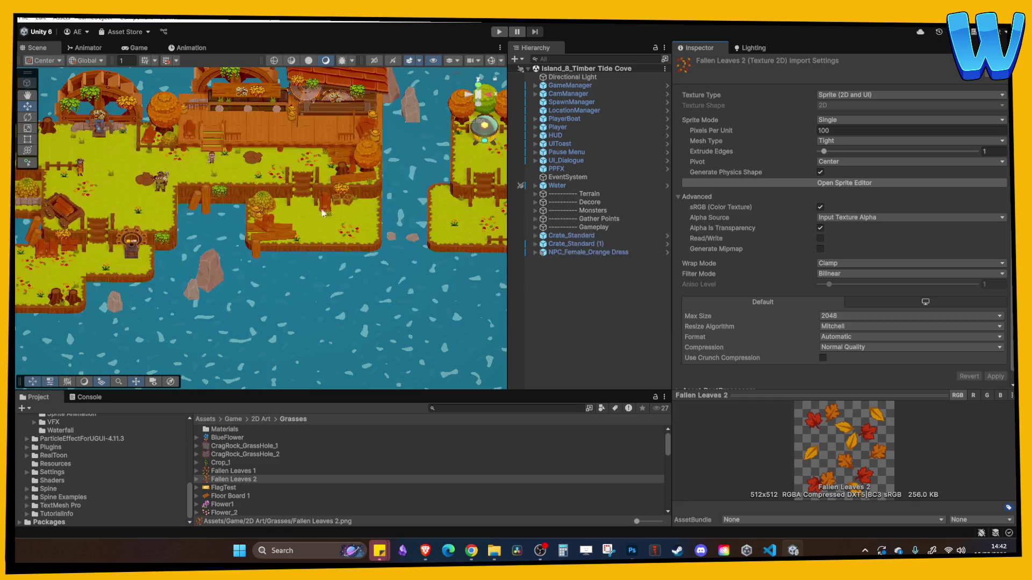
{"action": "left_click", "coordinate": [363, 233]}
{"action": "key", "text": "f"}
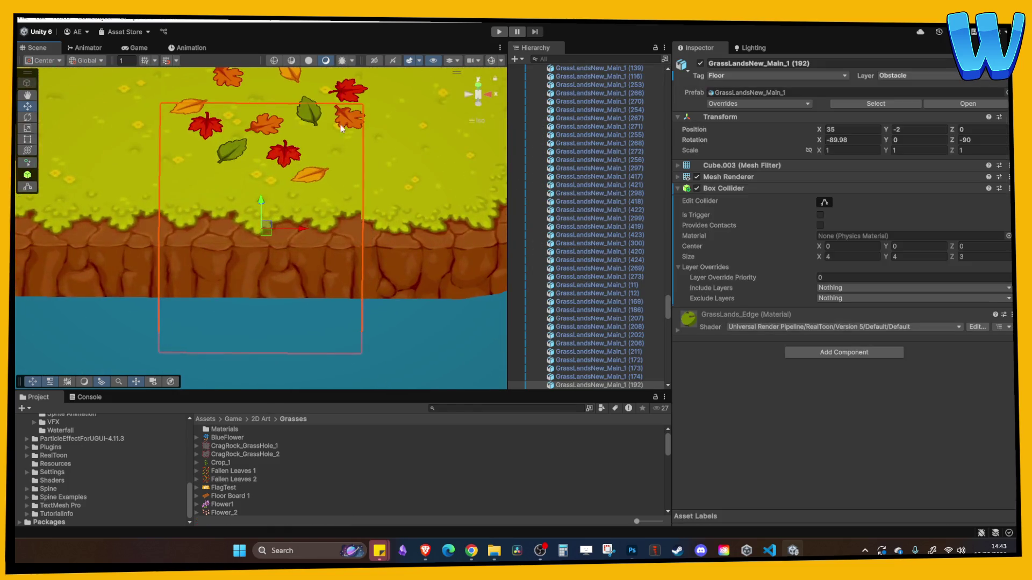
{"action": "scroll", "coordinate": [338, 115], "scroll_direction": "down", "scroll_amount": 3}
{"action": "left_click", "coordinate": [322, 154]}
{"action": "key", "text": "f"}
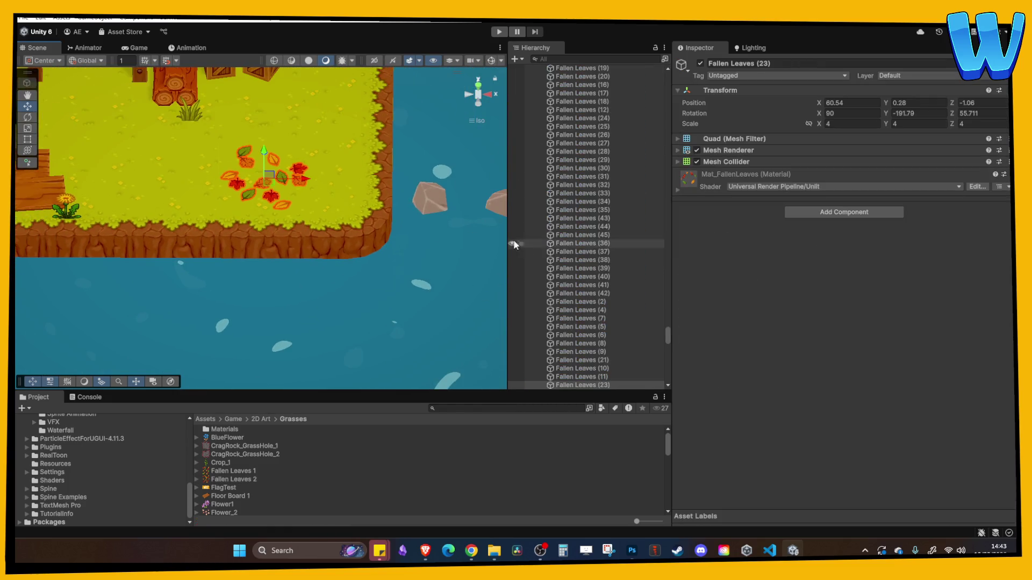
Duplicate it as 'Fallen Leaves 2' and locate its material in the project.
{"action": "key", "text": "ctrl+d"}
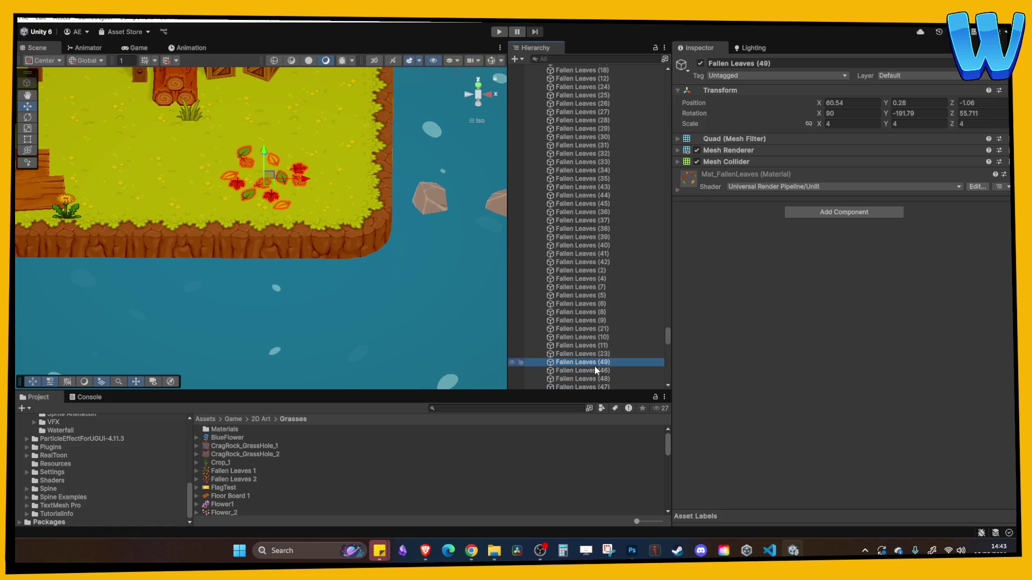
{"action": "key", "text": "F2"}
{"action": "type", "text": "Fallen Leaves 2"}
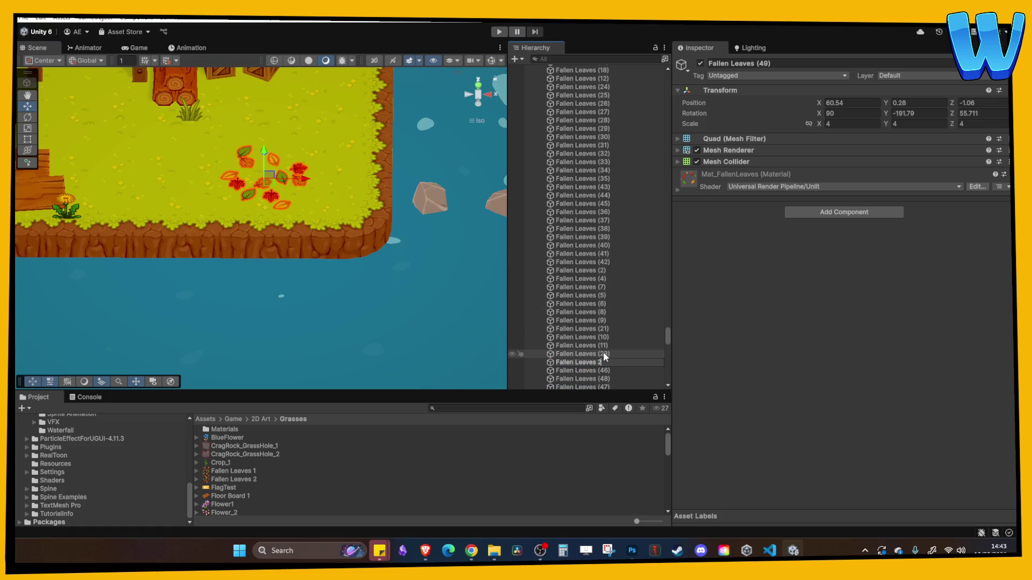
{"action": "key", "text": "Return"}
{"action": "right_click", "coordinate": [742, 173]}
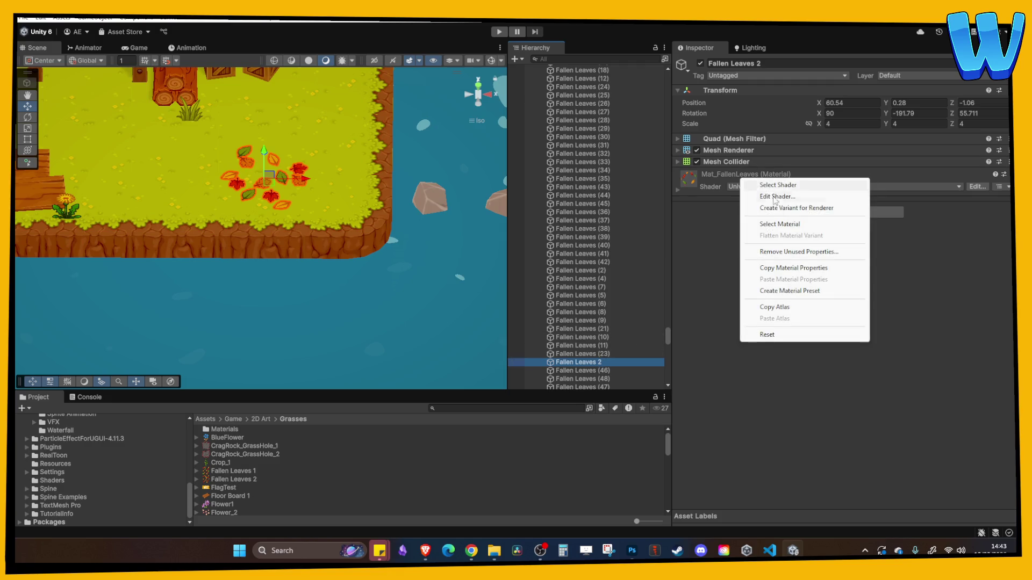
{"action": "left_click", "coordinate": [755, 225]}
Duplicate Mat_FallenLeaves as 'Mat_FallenLeaves 2' and assign the new leaves texture as its base map.
{"action": "left_click", "coordinate": [257, 469]}
{"action": "key", "text": "ctrl+d"}
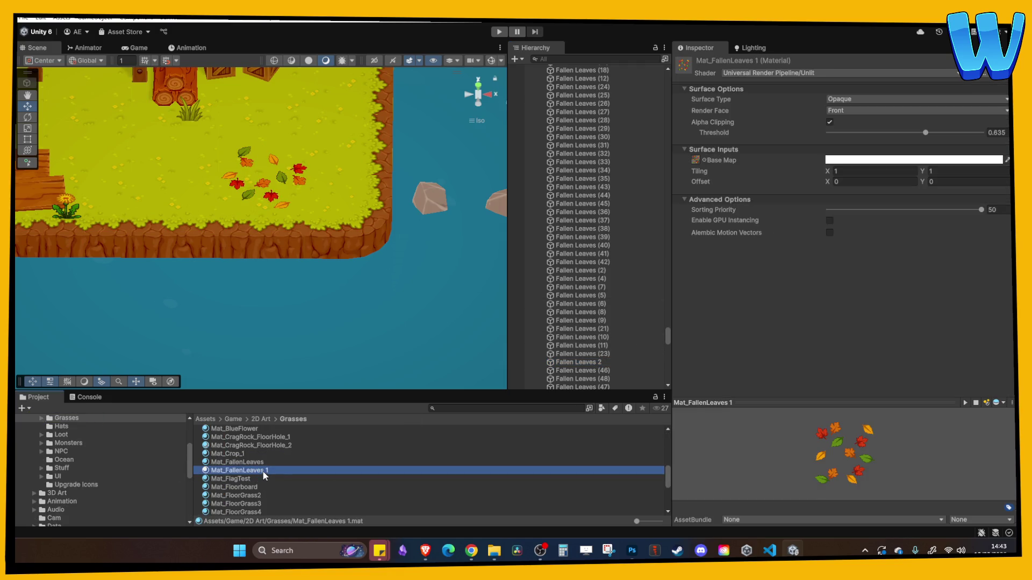
{"action": "key", "text": "F2"}
{"action": "type", "text": "Mat_FallenLeaves 2"}
{"action": "key", "text": "Return"}
{"action": "mouse_move", "coordinate": [232, 484]}
{"action": "left_mouse_down"}
{"action": "mouse_move", "coordinate": [748, 185]}
{"action": "mouse_move", "coordinate": [697, 162]}
{"action": "left_mouse_up"}
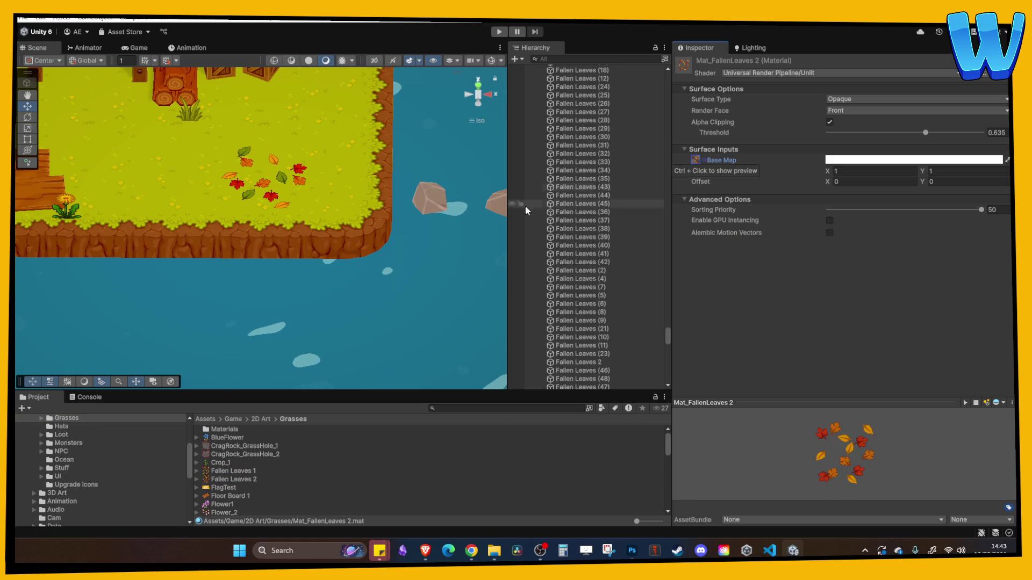
Select Fallen Leaves 2, locate its material, and undo the accidental material variant change.
{"action": "left_click", "coordinate": [277, 175]}
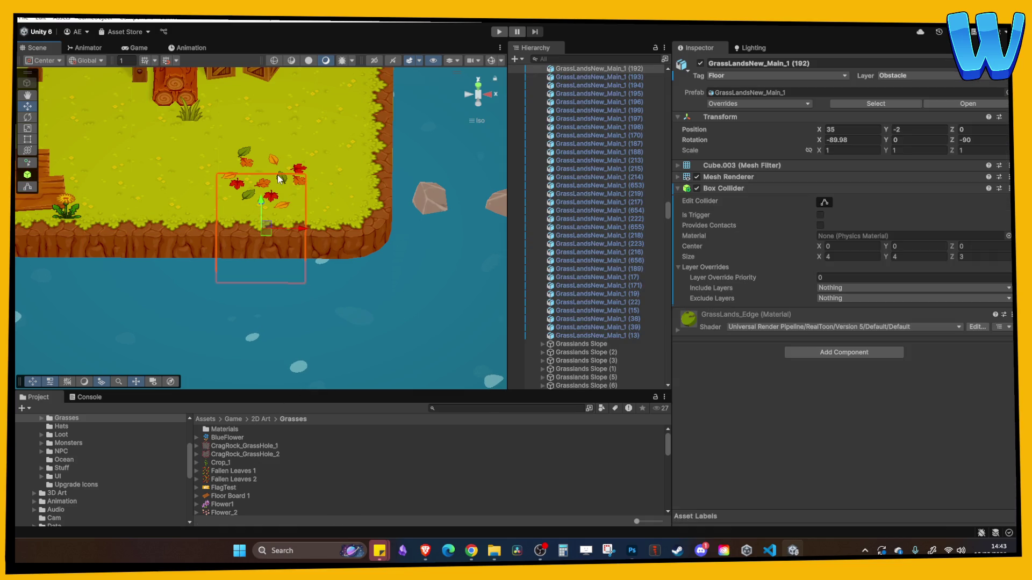
{"action": "left_click", "coordinate": [281, 176]}
{"action": "left_click", "coordinate": [288, 177]}
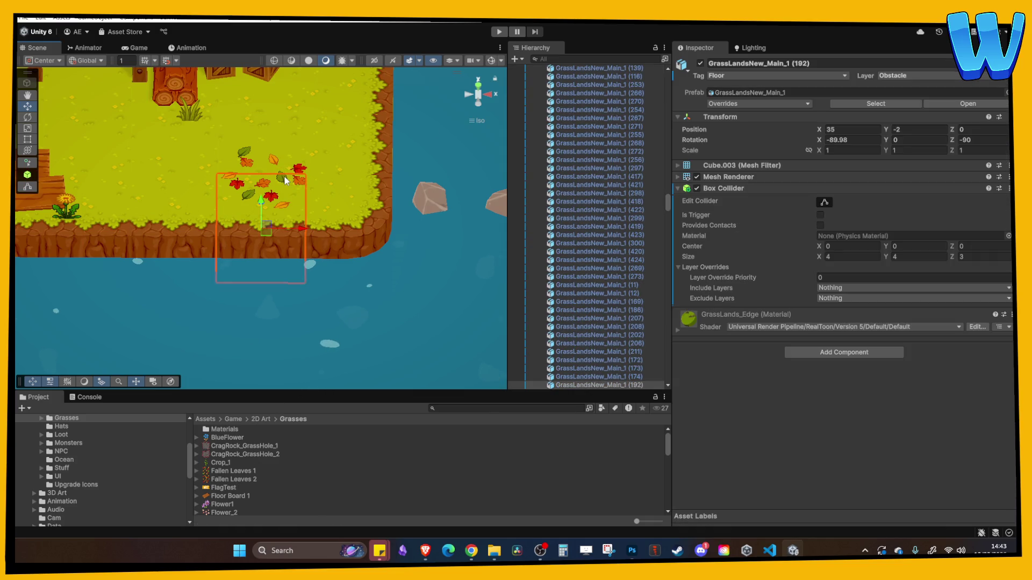
{"action": "left_click", "coordinate": [300, 169]}
{"action": "scroll", "coordinate": [575, 323], "scroll_direction": "down", "scroll_amount": 4}
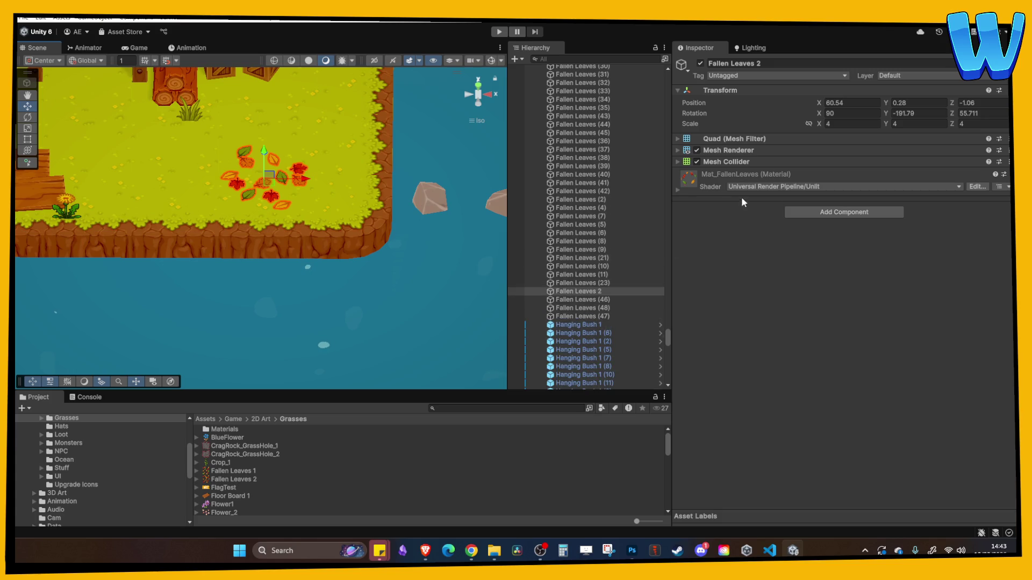
{"action": "left_click", "coordinate": [747, 175]}
{"action": "left_click", "coordinate": [742, 174]}
{"action": "left_click", "coordinate": [691, 178]}
{"action": "left_click", "coordinate": [704, 175]}
{"action": "right_click", "coordinate": [729, 174]}
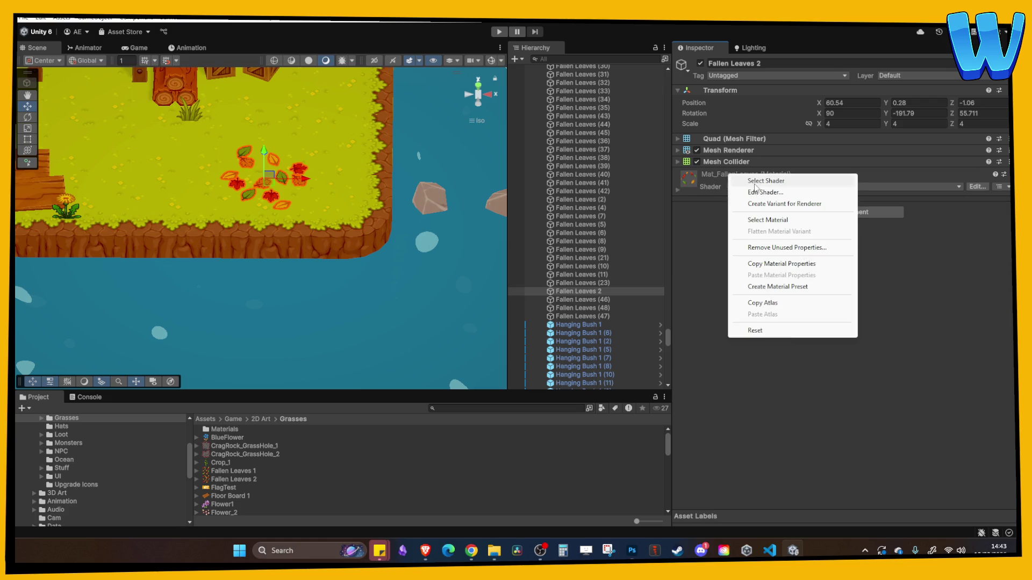
{"action": "left_click", "coordinate": [768, 220]}
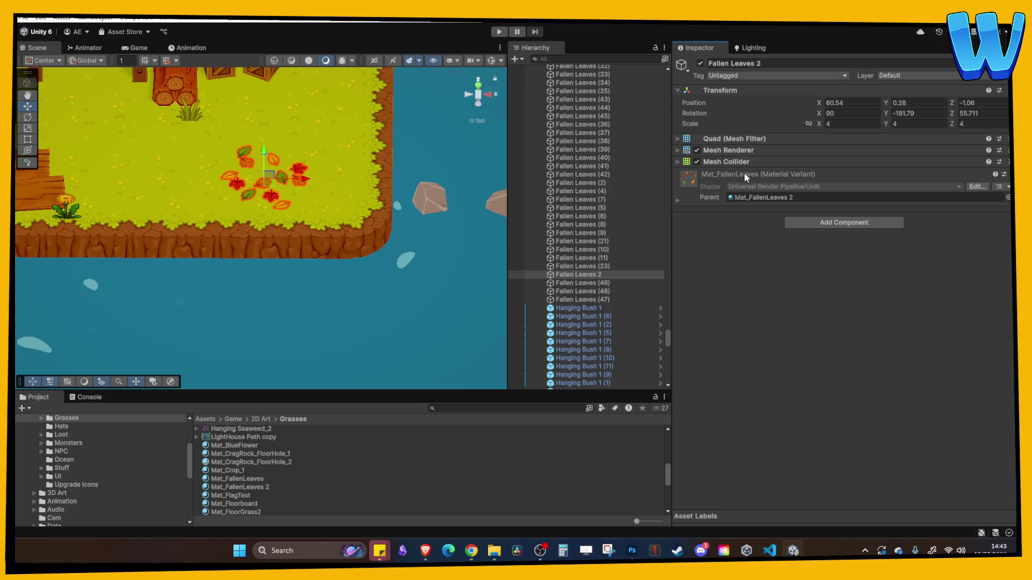
{"action": "key", "text": "ctrl+z"}
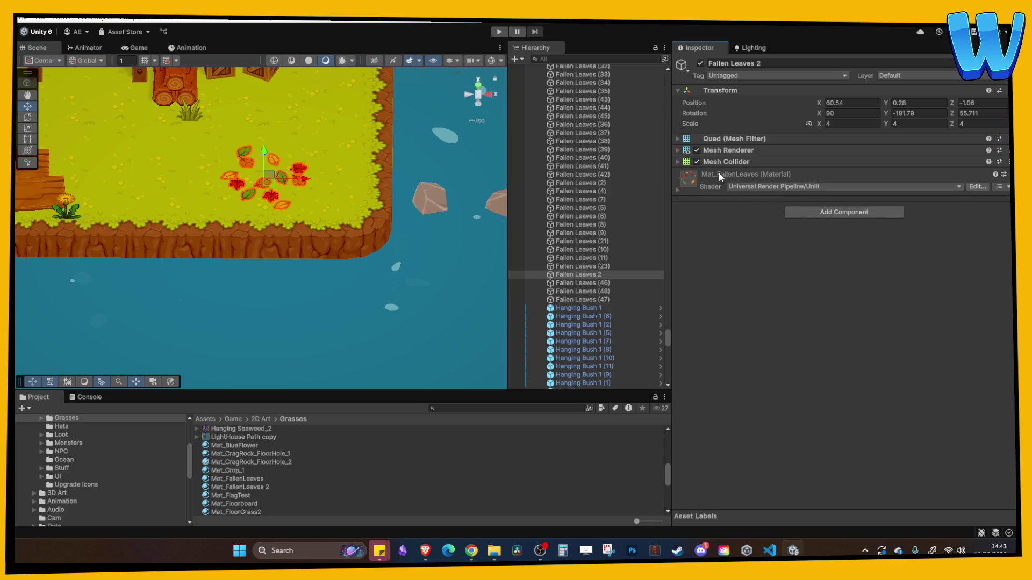
Frame the fallen leaves and shift one leaf cluster left beside the other cluster.
{"action": "key", "text": "f"}
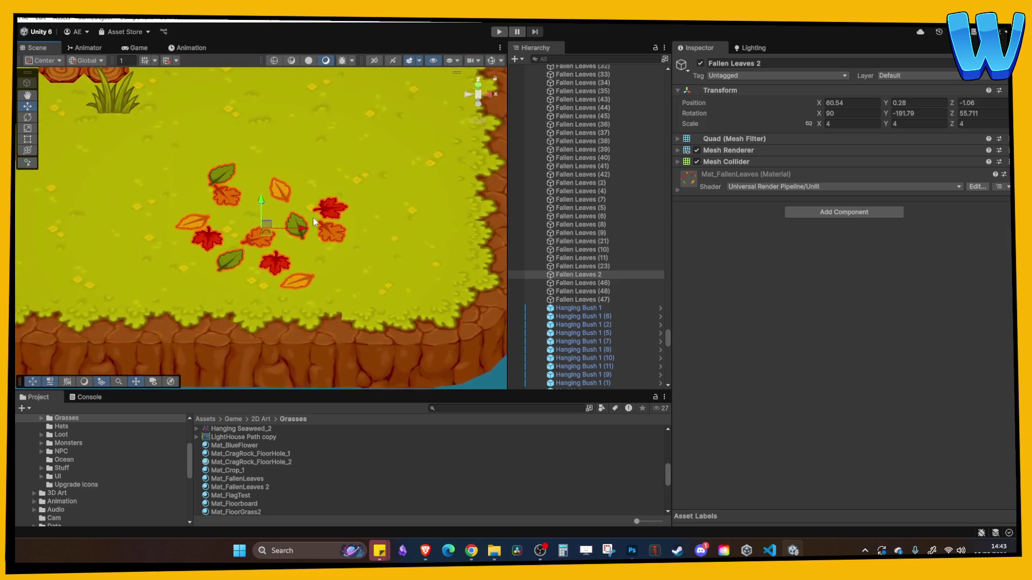
{"action": "scroll", "coordinate": [313, 219], "scroll_direction": "down", "scroll_amount": 5}
{"action": "mouse_move", "coordinate": [314, 221]}
{"action": "left_mouse_down"}
{"action": "mouse_move", "coordinate": [360, 225]}
{"action": "mouse_move", "coordinate": [124, 225]}
{"action": "left_mouse_up"}
{"action": "scroll", "coordinate": [345, 184], "scroll_direction": "up", "scroll_amount": 5}
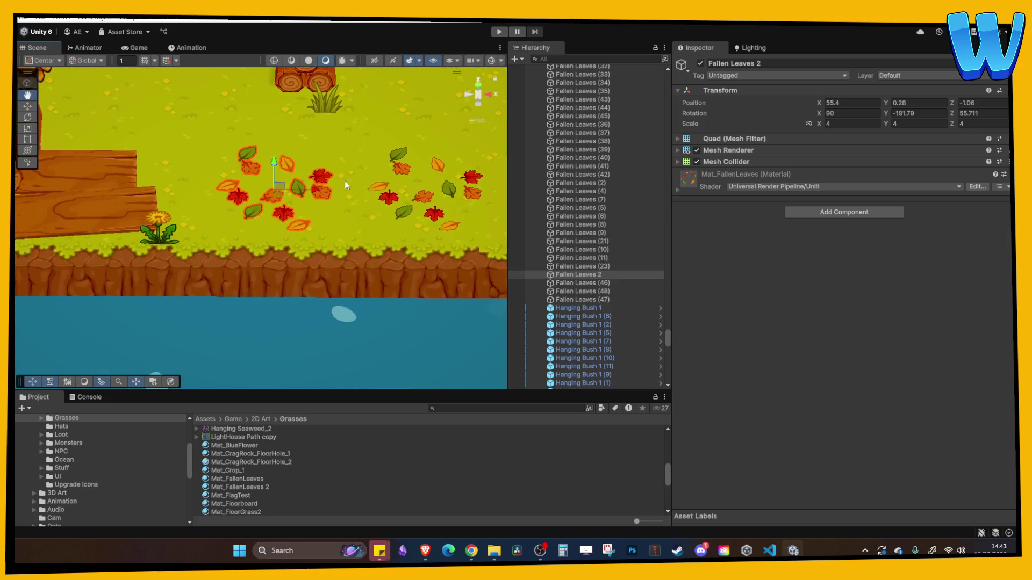
Apply the Mat_FallenLeaves 2 material to the Fallen Leaves 2 object.
{"action": "mouse_move", "coordinate": [265, 485]}
{"action": "left_mouse_down"}
{"action": "mouse_move", "coordinate": [307, 484]}
{"action": "mouse_move", "coordinate": [590, 278]}
{"action": "left_mouse_up"}
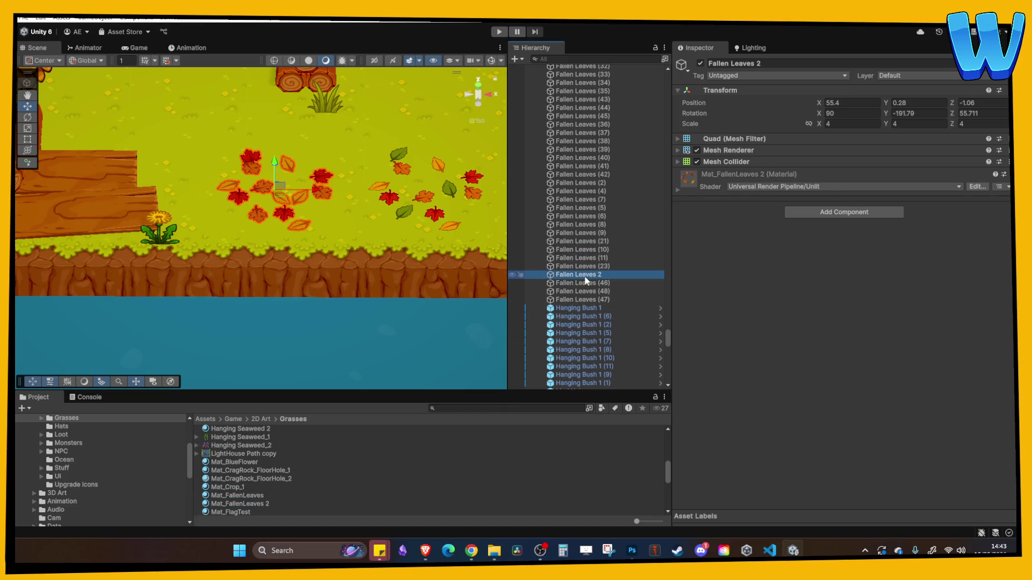
{"action": "scroll", "coordinate": [89, 452], "scroll_direction": "down", "scroll_amount": 5}
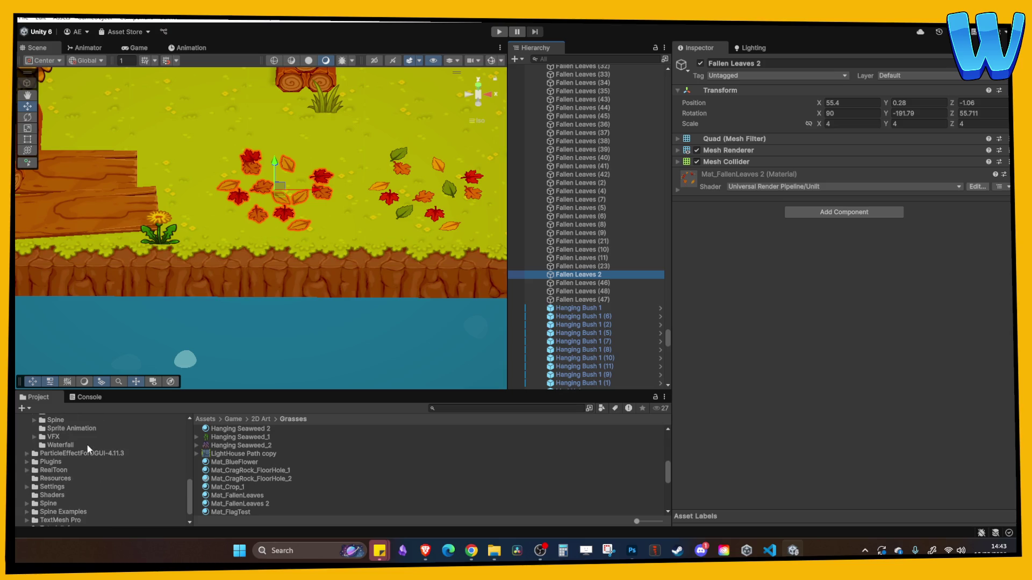
{"action": "scroll", "coordinate": [54, 466], "scroll_direction": "up", "scroll_amount": 5}
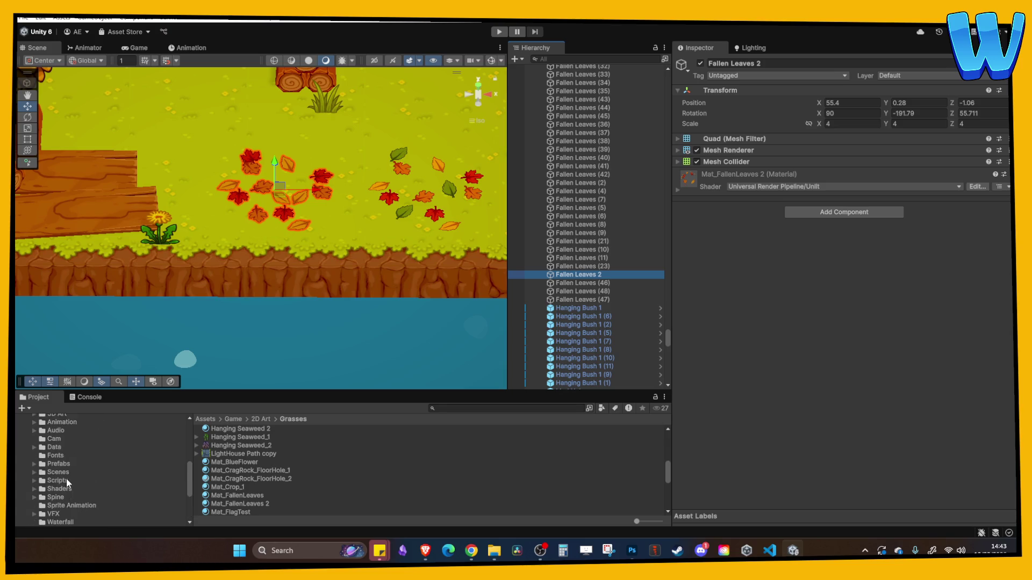
{"action": "scroll", "coordinate": [66, 469], "scroll_direction": "down", "scroll_amount": 2}
Browse the Project panel to the Prefabs/Environments/Timber Tide Cove folder.
{"action": "left_click", "coordinate": [33, 417]}
{"action": "left_click", "coordinate": [53, 475]}
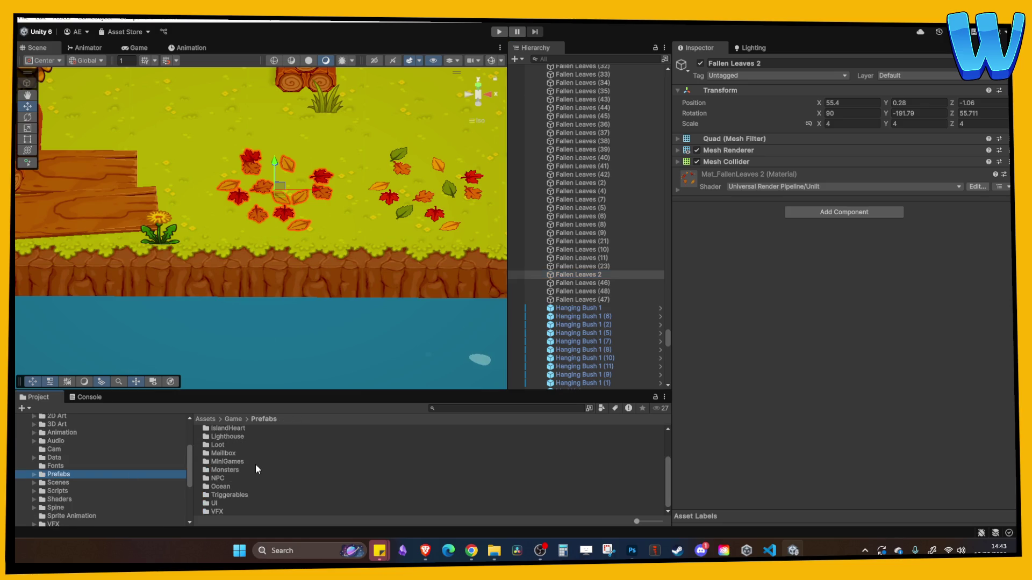
{"action": "scroll", "coordinate": [252, 468], "scroll_direction": "up", "scroll_amount": 2}
{"action": "double_click", "coordinate": [253, 437]}
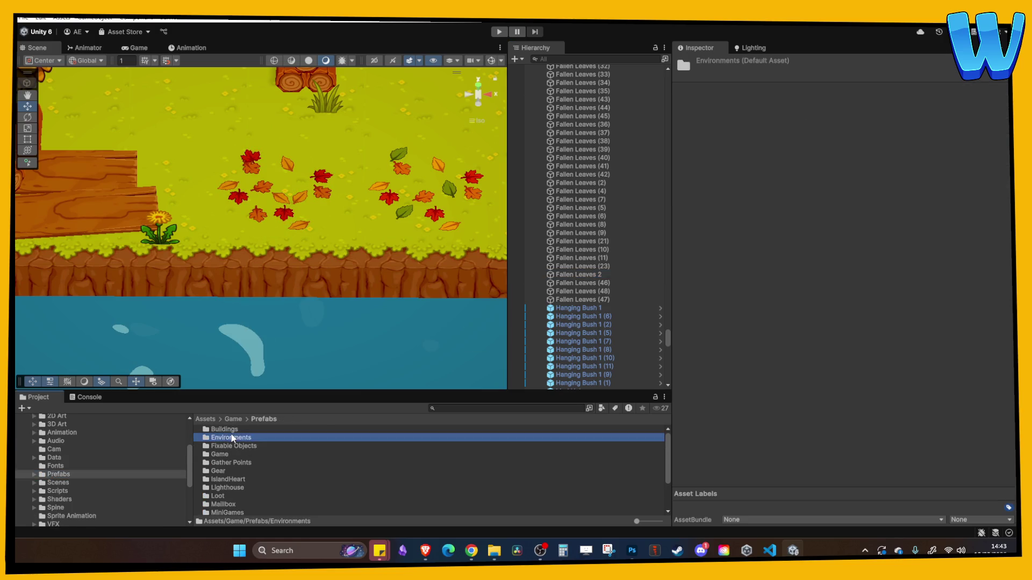
{"action": "scroll", "coordinate": [261, 447], "scroll_direction": "up", "scroll_amount": 3}
{"action": "double_click", "coordinate": [231, 487]}
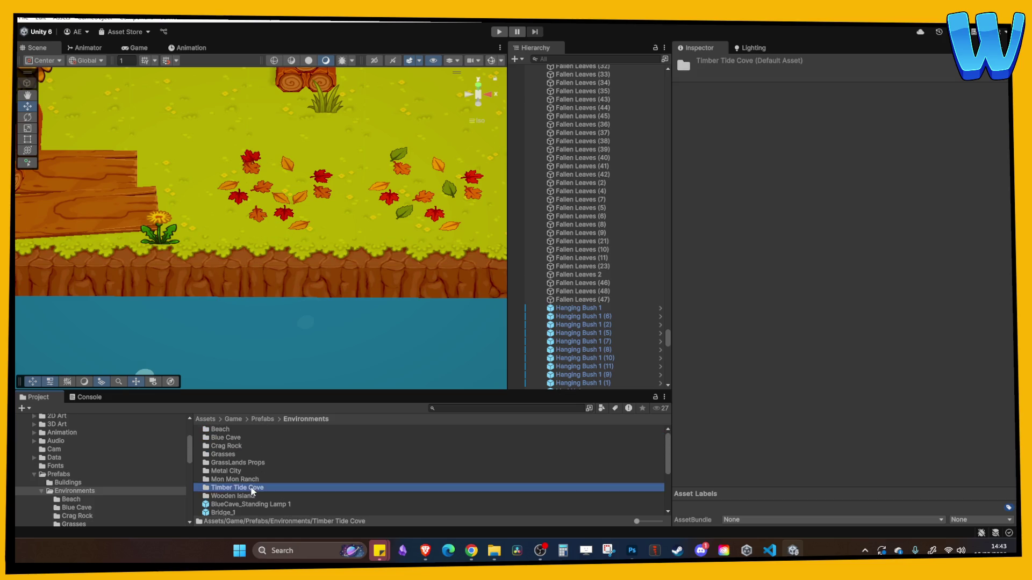
Save Fallen Leaves 2 as a prefab, rename the other cluster Fallen Leaves 1, and save it too.
{"action": "mouse_move", "coordinate": [580, 274]}
{"action": "left_mouse_down"}
{"action": "mouse_move", "coordinate": [604, 276]}
{"action": "mouse_move", "coordinate": [320, 503]}
{"action": "left_mouse_up"}
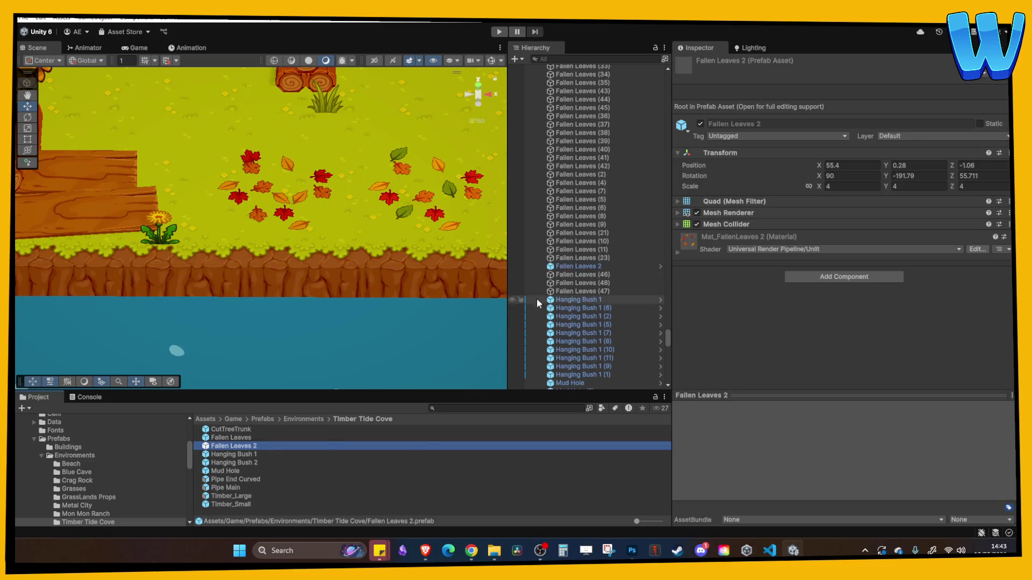
{"action": "left_click", "coordinate": [592, 291]}
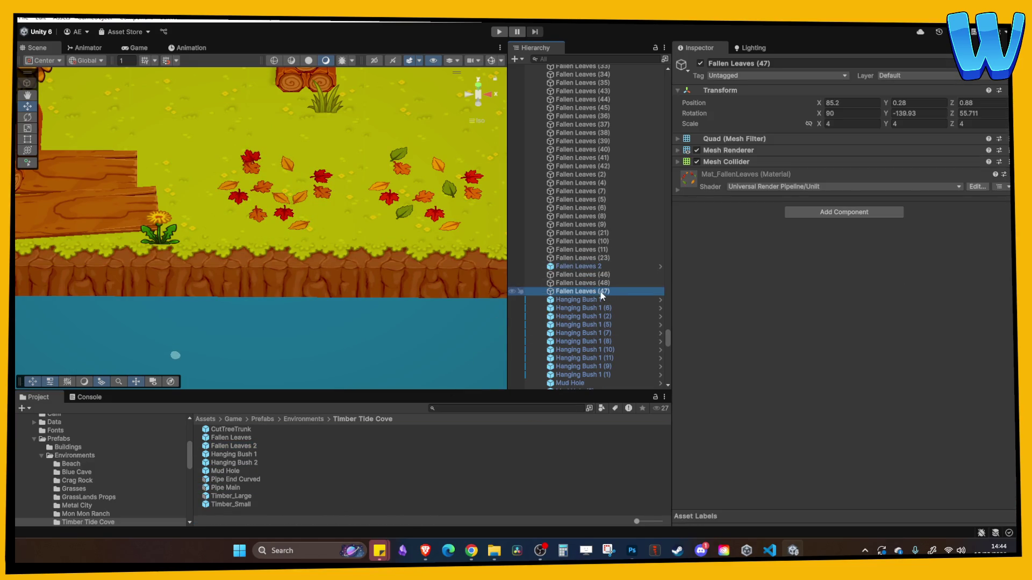
{"action": "type", "text": "1"}
{"action": "key", "text": "Return"}
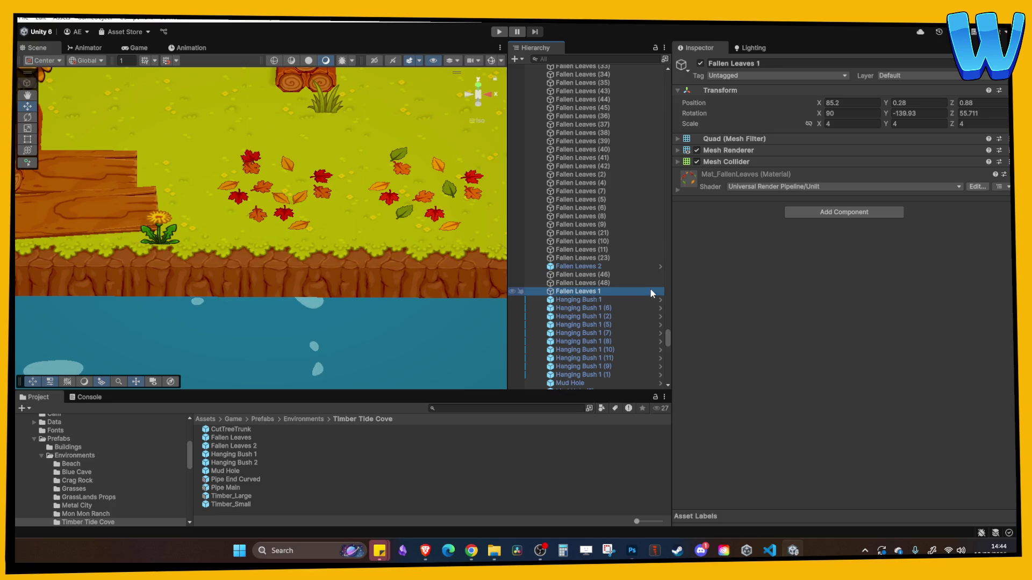
{"action": "left_click_drag", "start_coordinate": [602, 291], "coordinate": [370, 468]}
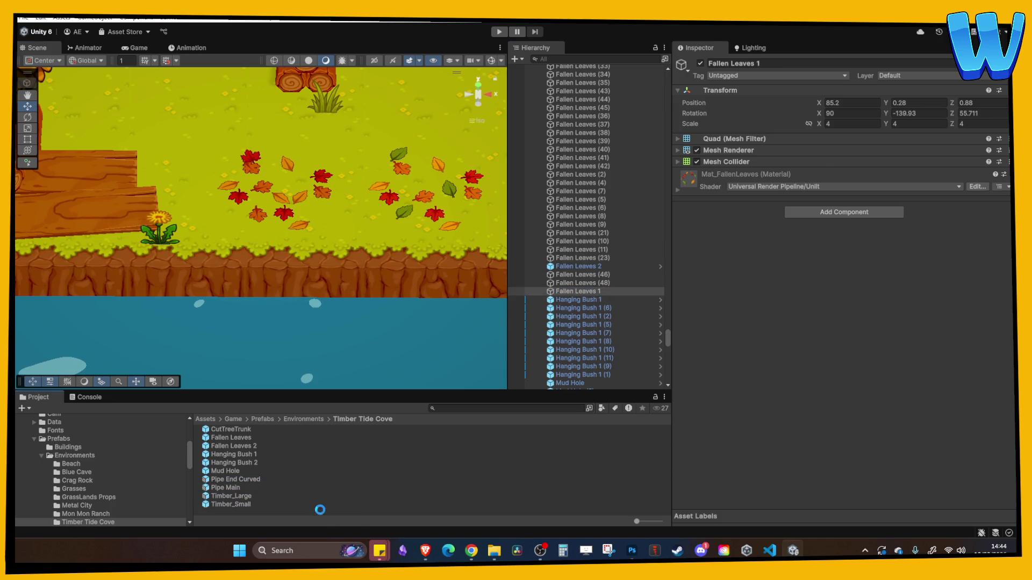
{"action": "left_click", "coordinate": [313, 450]}
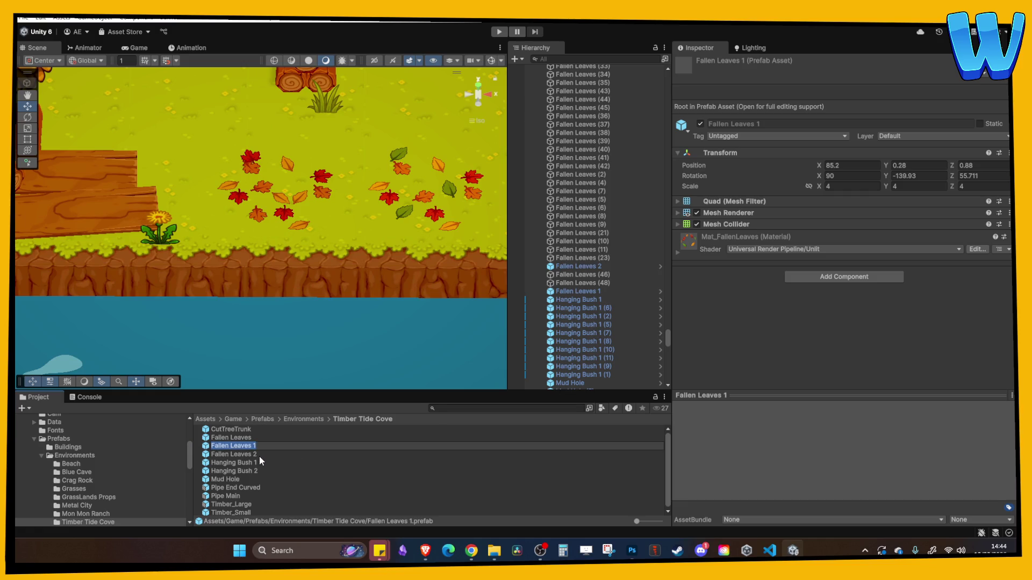
Delete the Fallen Leaves 2 object from the current scene.
{"action": "left_click", "coordinate": [597, 267]}
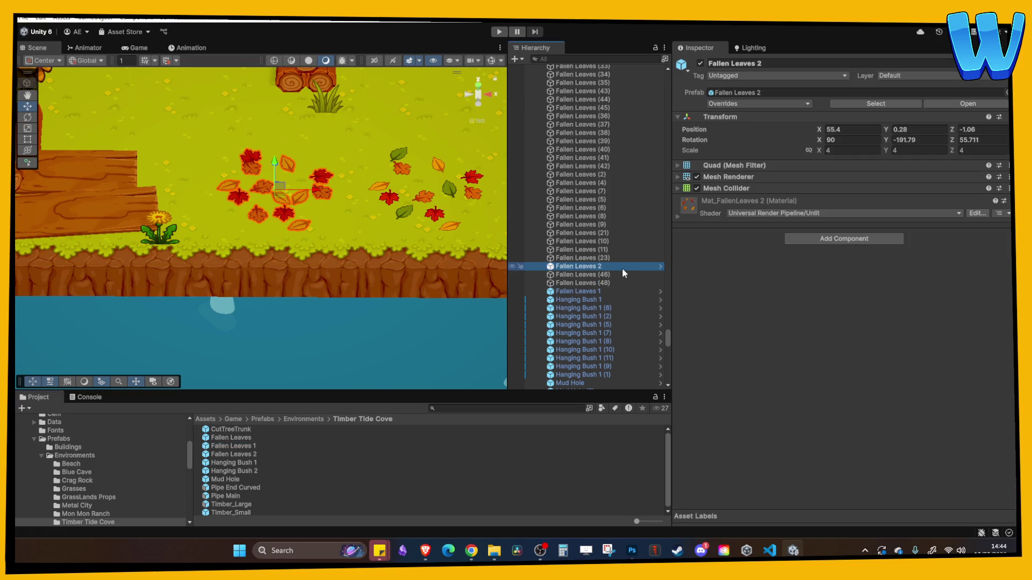
{"action": "key", "text": "Delete"}
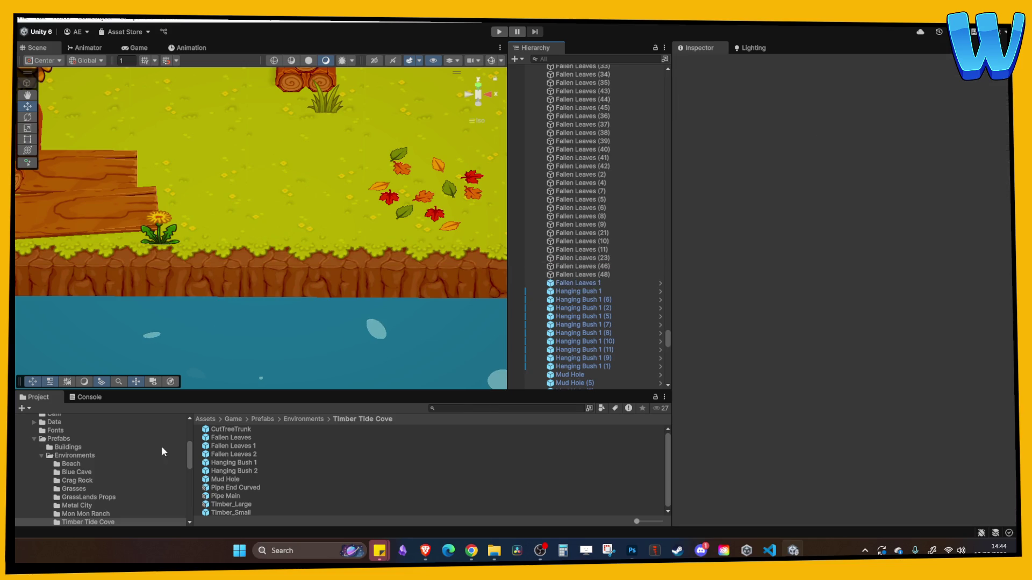
{"action": "left_click", "coordinate": [24, 18]}
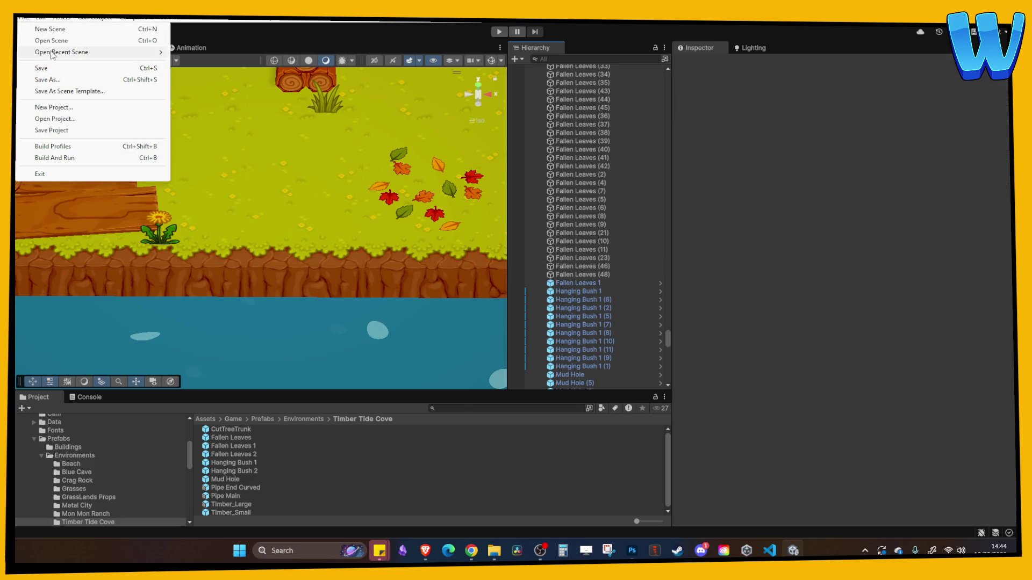
Open the Island_8_Timber Tide Cove_Cave scene and place a Fallen Leaves 2 cluster just above the floor.
{"action": "mouse_move", "coordinate": [53, 52]}
{"action": "left_click", "coordinate": [230, 65]}
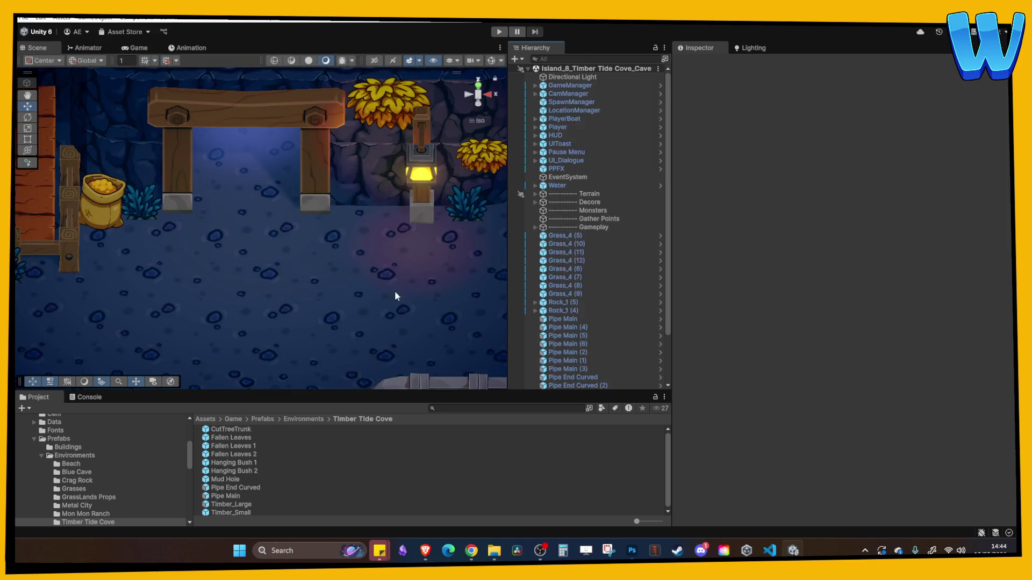
{"action": "mouse_move", "coordinate": [231, 454]}
{"action": "left_mouse_down"}
{"action": "mouse_move", "coordinate": [361, 398]}
{"action": "mouse_move", "coordinate": [329, 308]}
{"action": "left_mouse_up"}
{"action": "scroll", "coordinate": [386, 247], "scroll_direction": "down", "scroll_amount": 1}
{"action": "left_click", "coordinate": [385, 247]}
{"action": "left_click", "coordinate": [325, 275]}
{"action": "mouse_move", "coordinate": [324, 272]}
{"action": "left_mouse_down"}
{"action": "mouse_move", "coordinate": [335, 303]}
{"action": "mouse_move", "coordinate": [331, 223]}
{"action": "mouse_move", "coordinate": [242, 218]}
{"action": "mouse_move", "coordinate": [249, 239]}
{"action": "left_mouse_up"}
Duplicate the leaf cluster twice, spread the copies across the cave floor, and enter Play mode.
{"action": "key", "text": "ctrl+d"}
{"action": "left_click", "coordinate": [319, 243]}
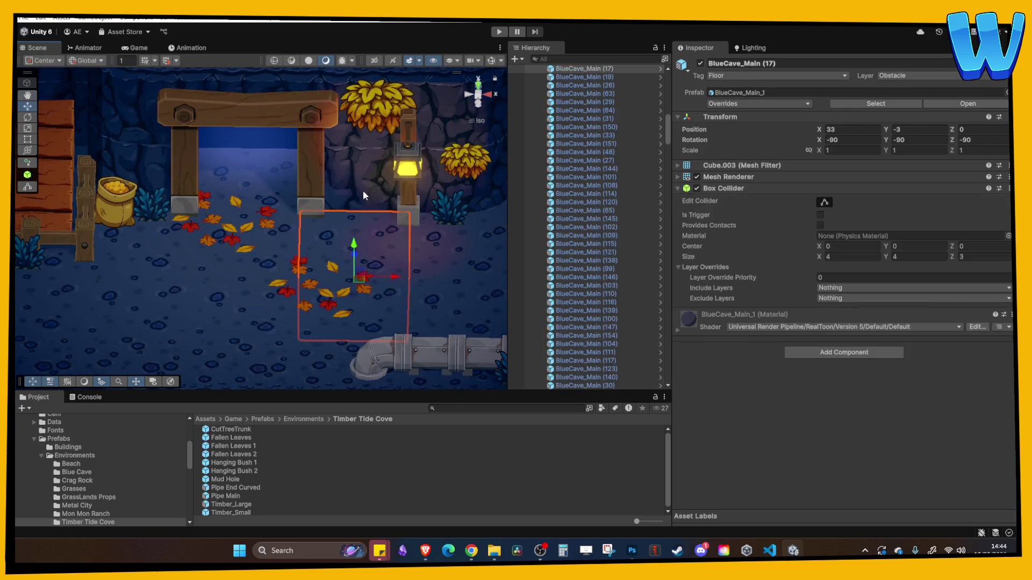
{"action": "scroll", "coordinate": [364, 268], "scroll_direction": "down", "scroll_amount": 3}
{"action": "left_click", "coordinate": [317, 290]}
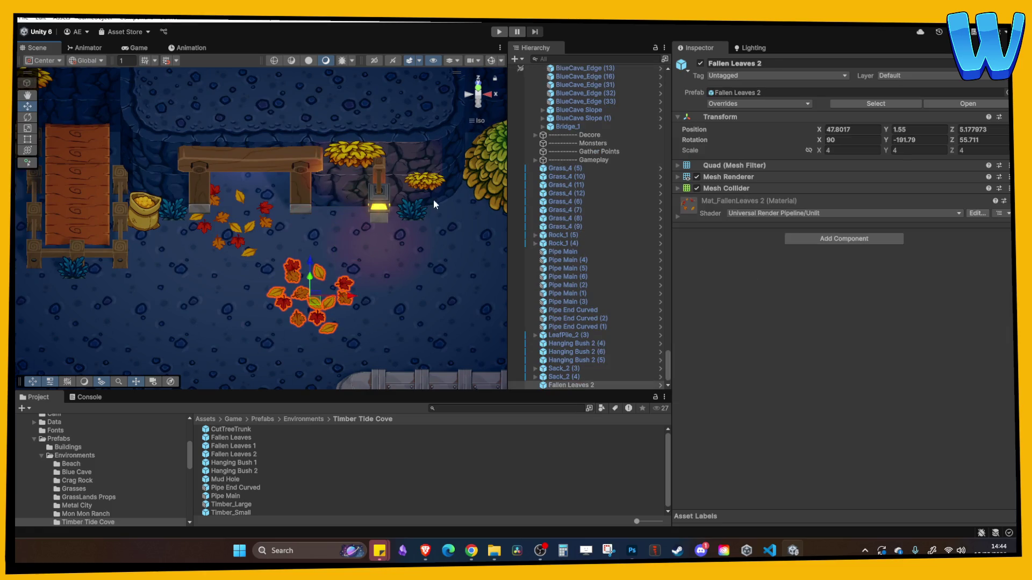
{"action": "key", "text": "ctrl+d"}
{"action": "mouse_move", "coordinate": [398, 296]}
{"action": "left_mouse_down"}
{"action": "mouse_move", "coordinate": [438, 299]}
{"action": "mouse_move", "coordinate": [453, 214]}
{"action": "left_mouse_up"}
{"action": "left_click", "coordinate": [453, 278]}
{"action": "left_click", "coordinate": [498, 32]}
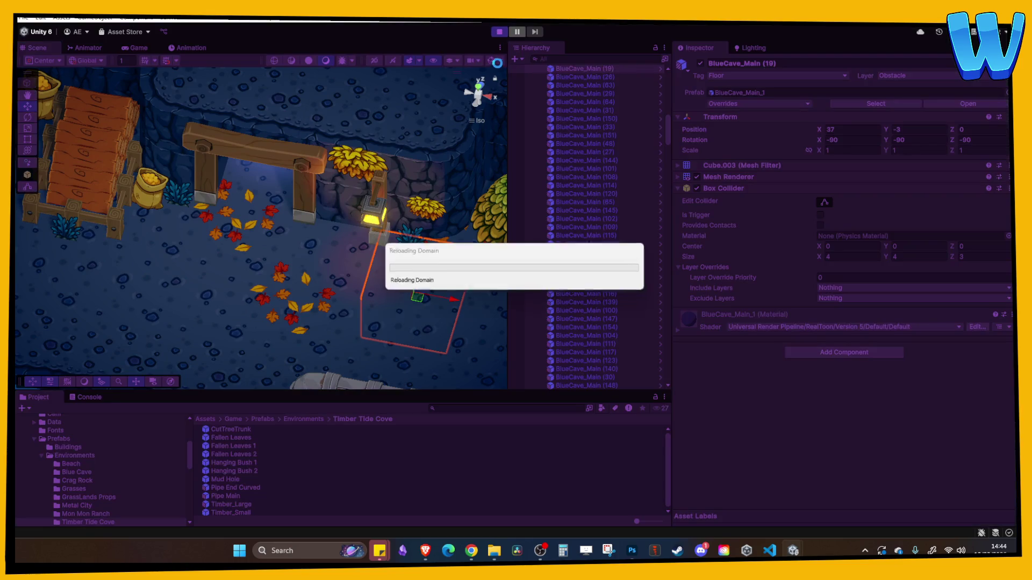
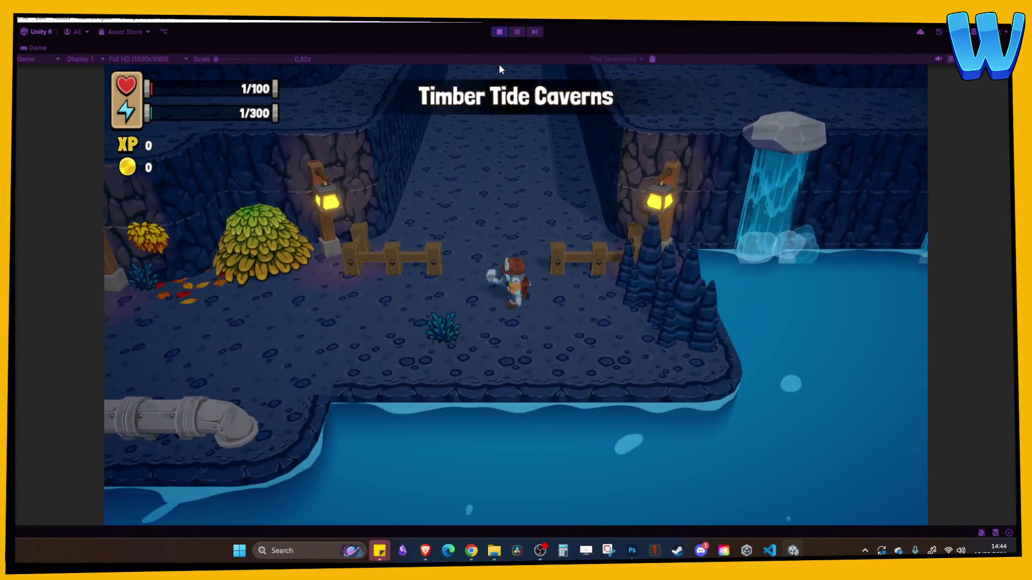
Walk the character left past the mine entrance toward the water, then stop the playtest.
{"action": "key", "text": "a"}
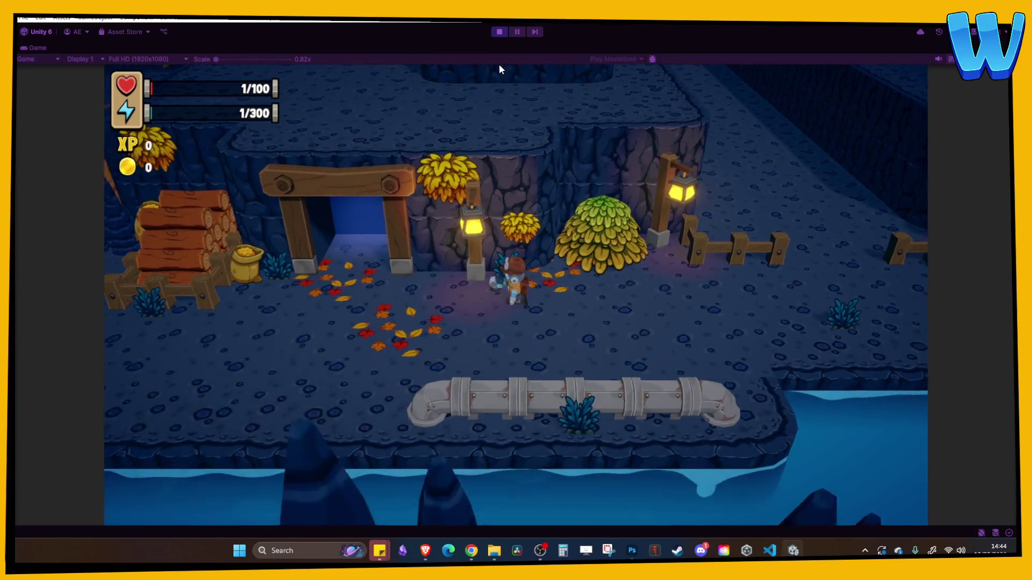
{"action": "key", "text": "a"}
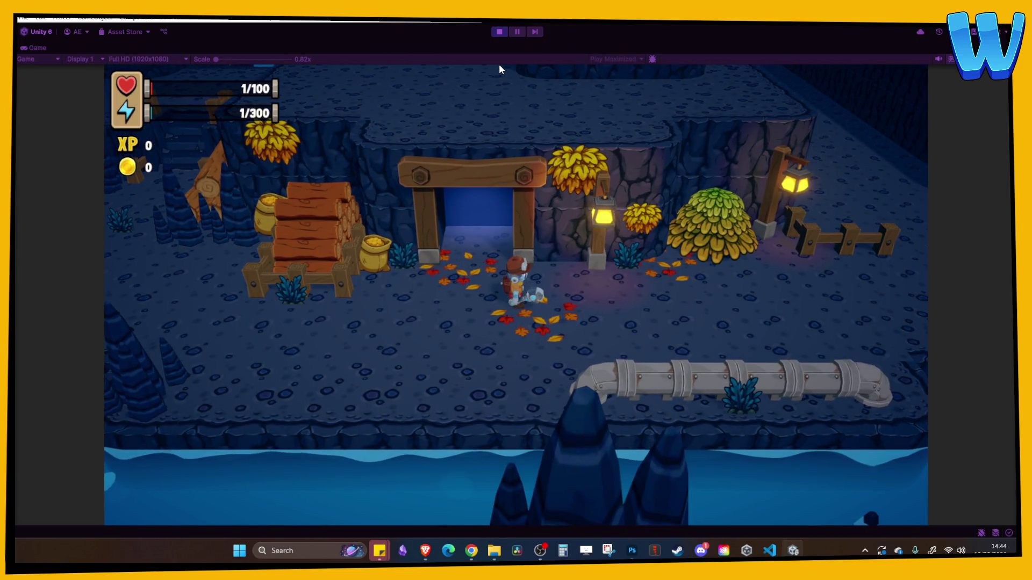
{"action": "key", "text": "s"}
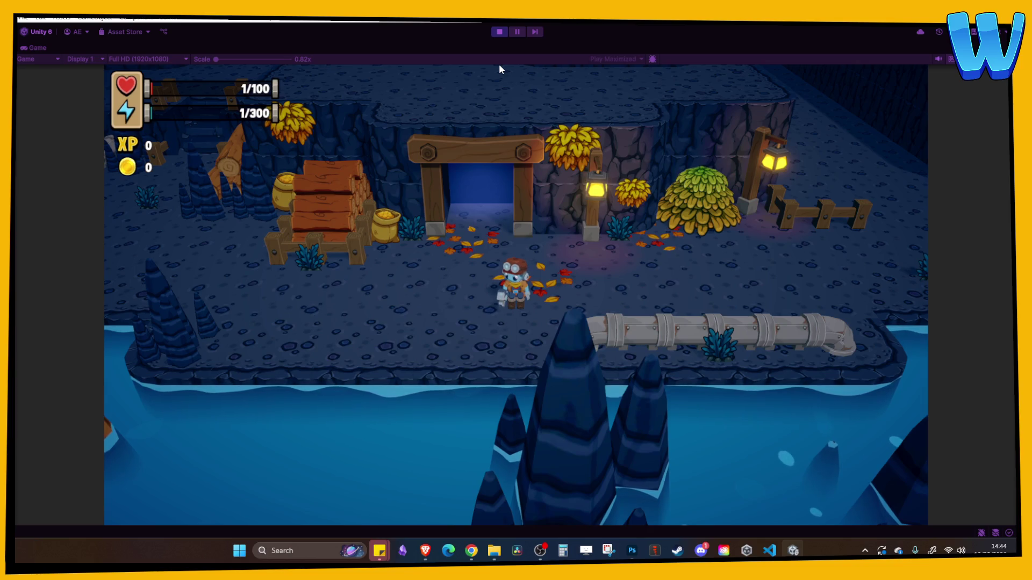
{"action": "key", "text": "a"}
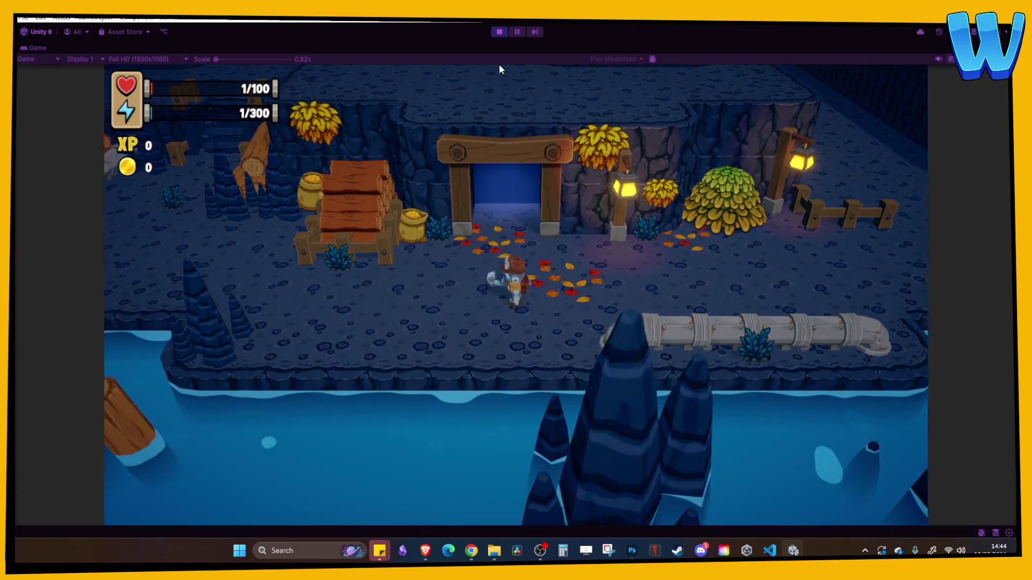
{"action": "key", "text": "w"}
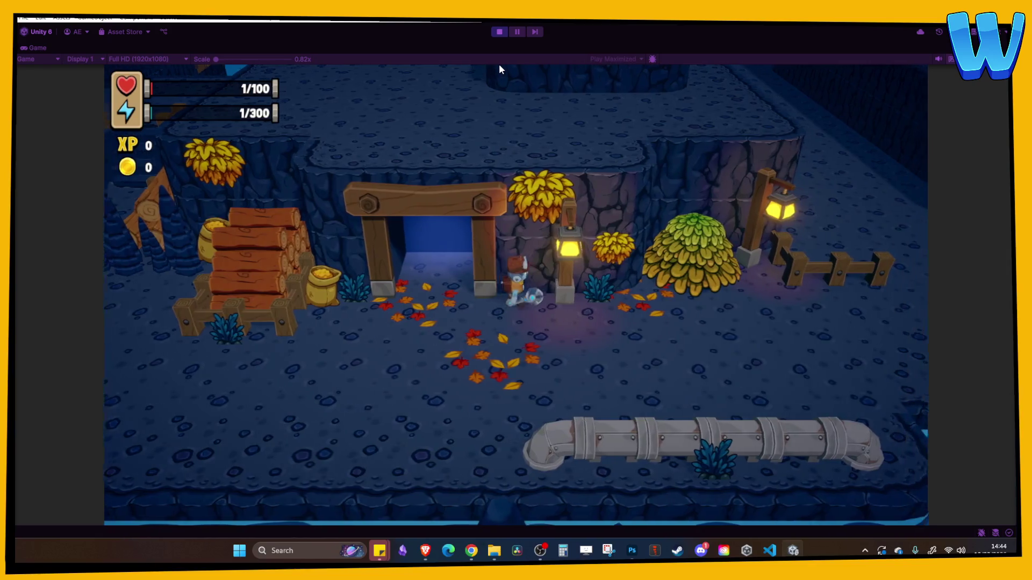
{"action": "key", "text": "a"}
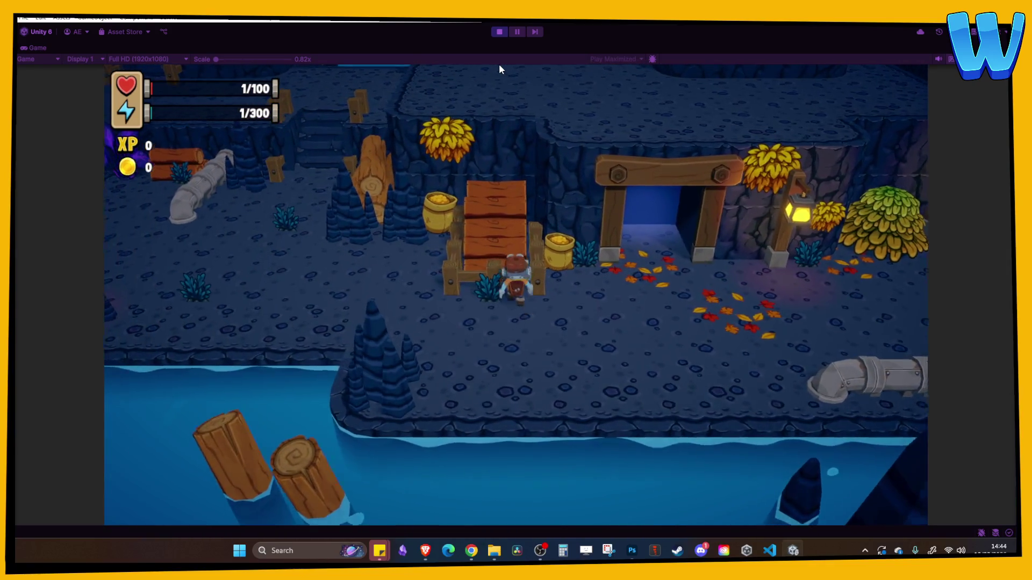
{"action": "key", "text": "a"}
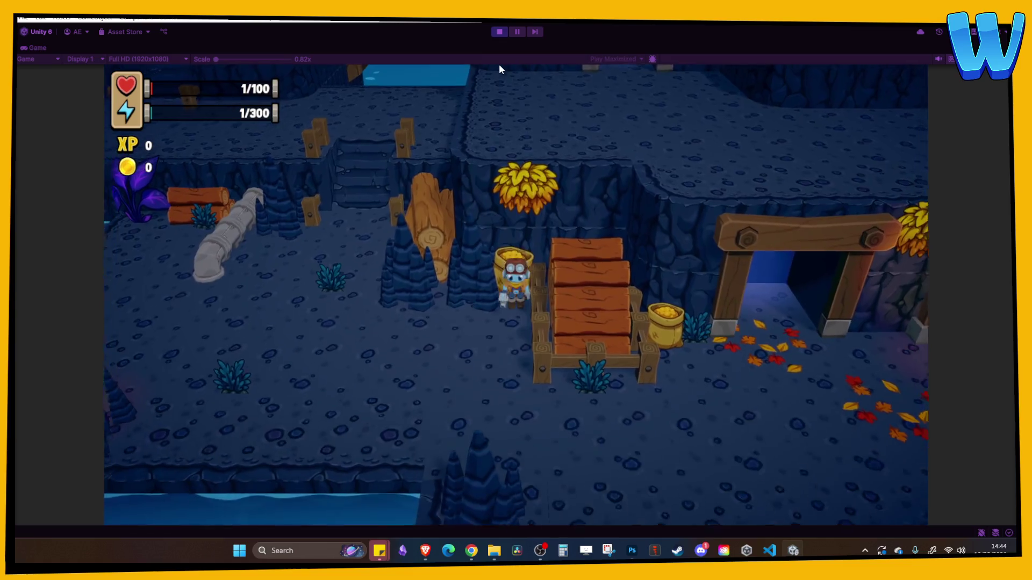
{"action": "key", "text": "s"}
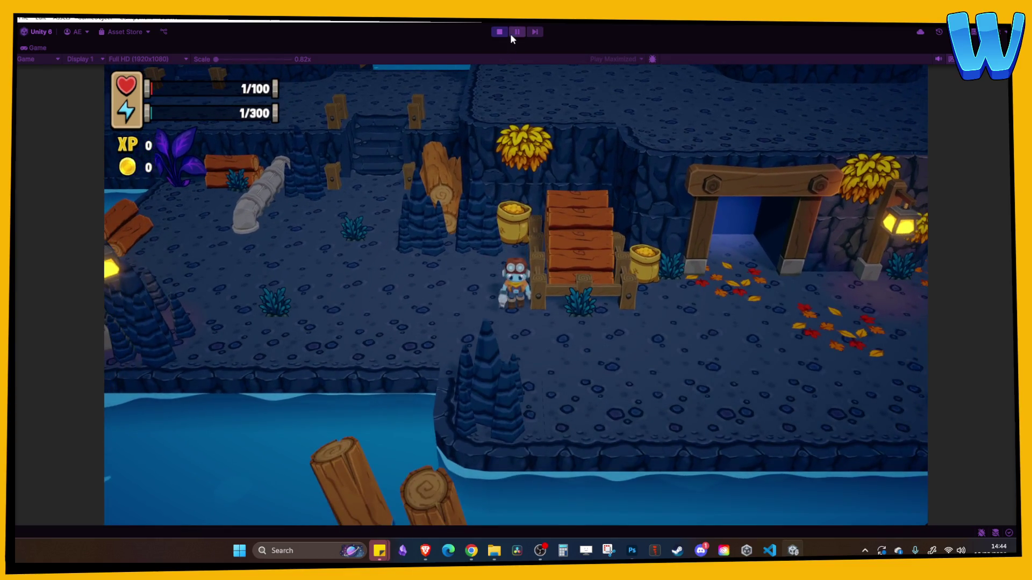
{"action": "left_click", "coordinate": [493, 32]}
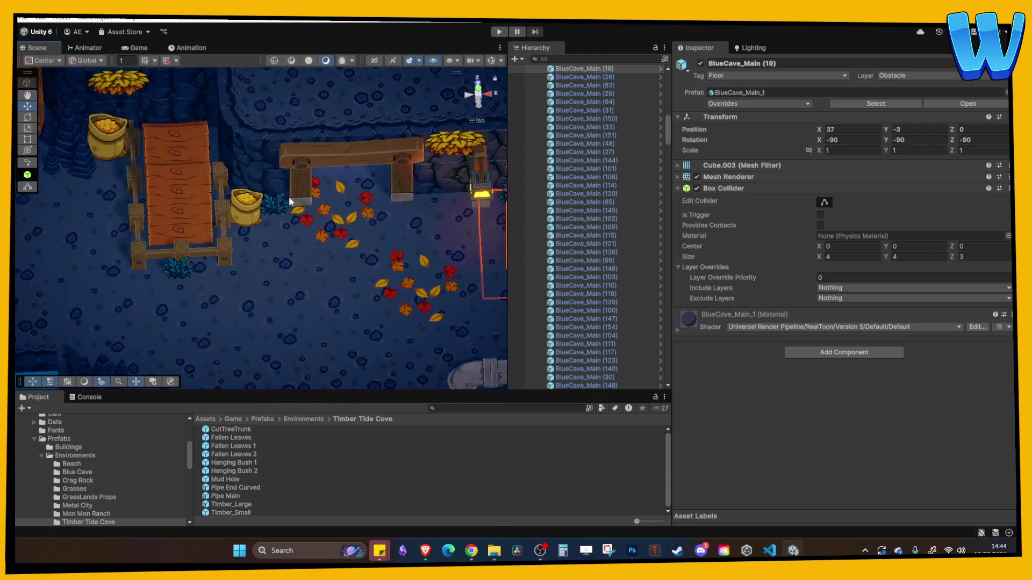
Select the gold sack left of the timber stack and show its box collider bounds.
{"action": "left_click_drag", "start_coordinate": [221, 206], "coordinate": [319, 235]}
{"action": "left_click", "coordinate": [204, 160]}
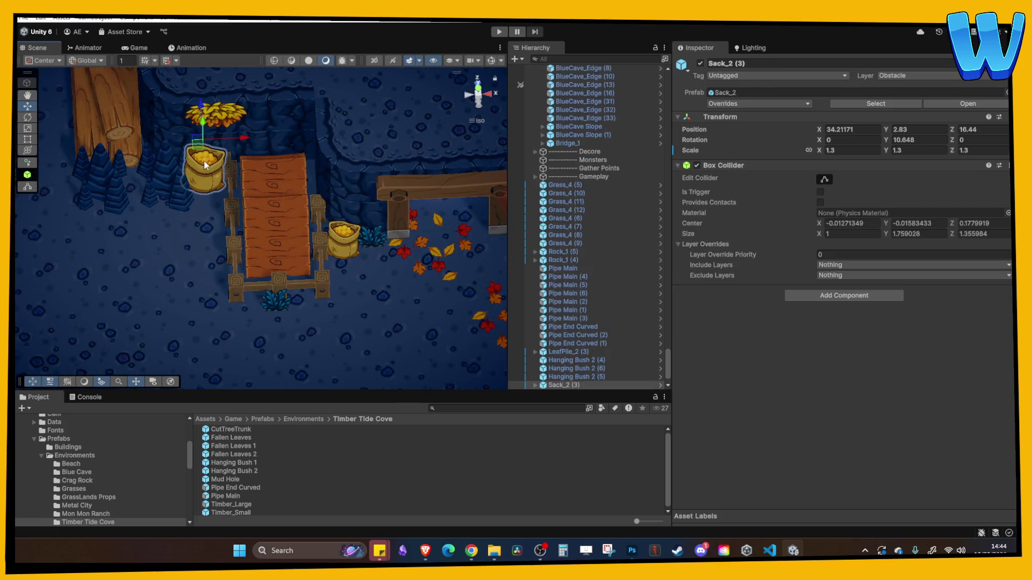
{"action": "scroll", "coordinate": [205, 160], "scroll_direction": "down", "scroll_amount": 3}
{"action": "left_click_drag", "start_coordinate": [240, 168], "coordinate": [398, 184]}
{"action": "scroll", "coordinate": [412, 179], "scroll_direction": "up", "scroll_amount": 3}
{"action": "scroll", "coordinate": [408, 249], "scroll_direction": "up", "scroll_amount": 2}
{"action": "left_click", "coordinate": [825, 183]}
{"action": "left_click_drag", "start_coordinate": [343, 279], "coordinate": [498, 298]}
Set the first sack's CurveCanvas (1) Position X and Z to 0.
{"action": "left_click", "coordinate": [535, 385]}
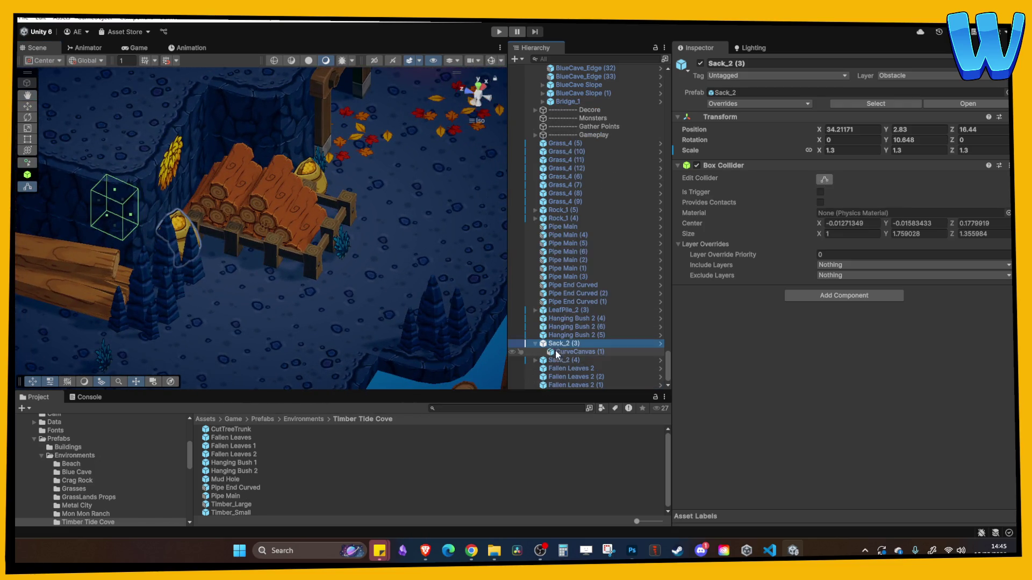
{"action": "left_click", "coordinate": [572, 352]}
{"action": "left_click", "coordinate": [847, 130]}
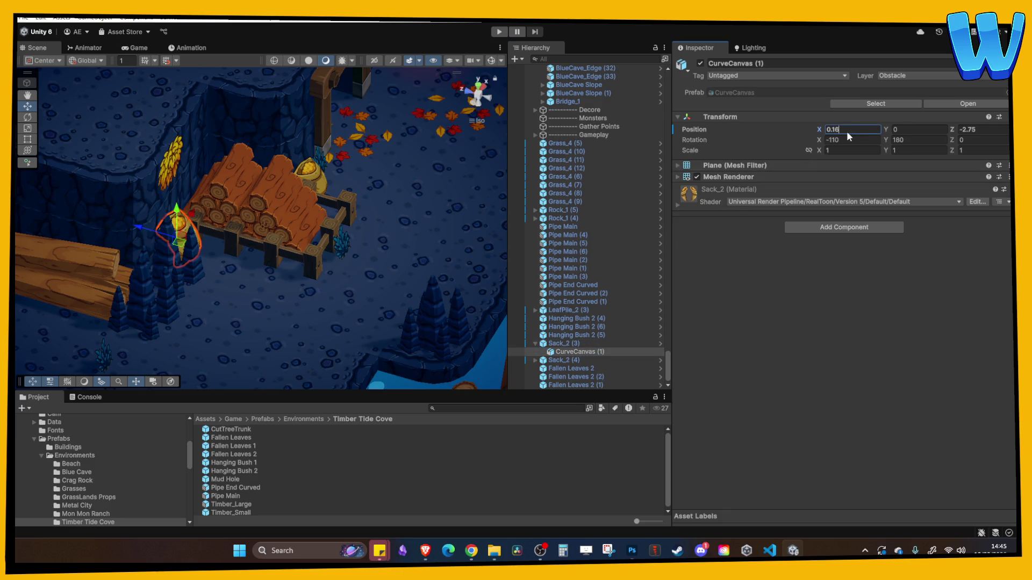
{"action": "type", "text": "0"}
{"action": "key", "text": "Tab"}
{"action": "key", "text": "Tab"}
{"action": "type", "text": "0"}
{"action": "key", "text": "Return"}
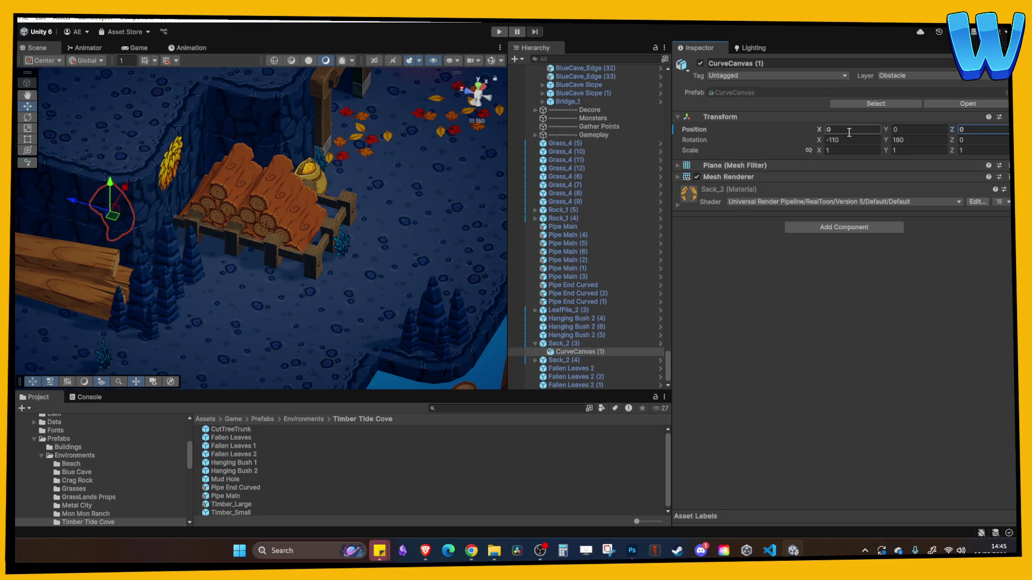
Drag the first gold sack along Z closer to the timber stack.
{"action": "left_click", "coordinate": [572, 343]}
{"action": "mouse_move", "coordinate": [95, 201]}
{"action": "left_mouse_down"}
{"action": "mouse_move", "coordinate": [149, 230]}
{"action": "mouse_move", "coordinate": [140, 225]}
{"action": "left_mouse_up"}
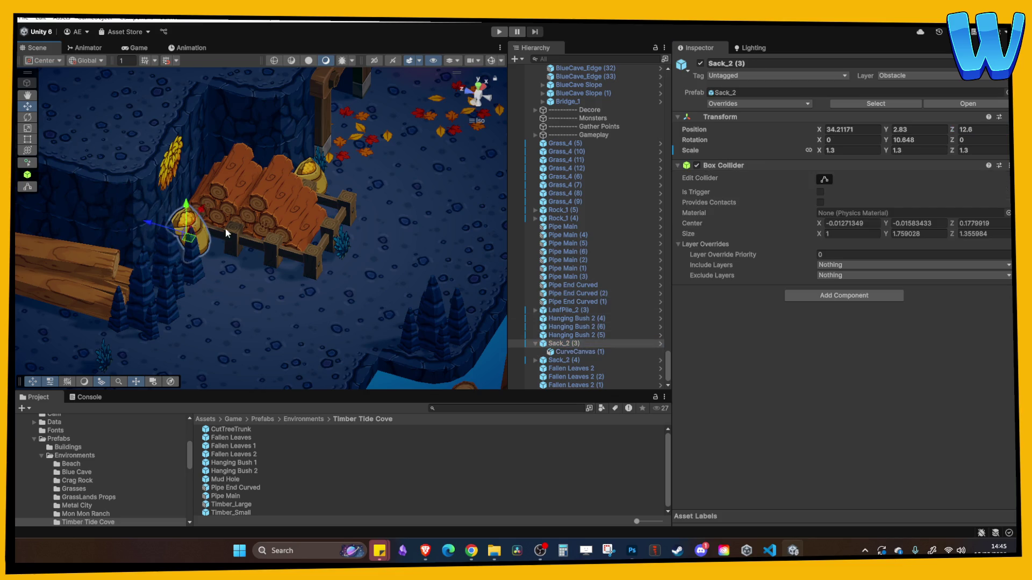
{"action": "scroll", "coordinate": [259, 237], "scroll_direction": "up", "scroll_amount": 2}
Select the second gold sack, Sack_2 (4), in the Hierarchy.
{"action": "left_click", "coordinate": [349, 215]}
{"action": "left_click", "coordinate": [347, 212]}
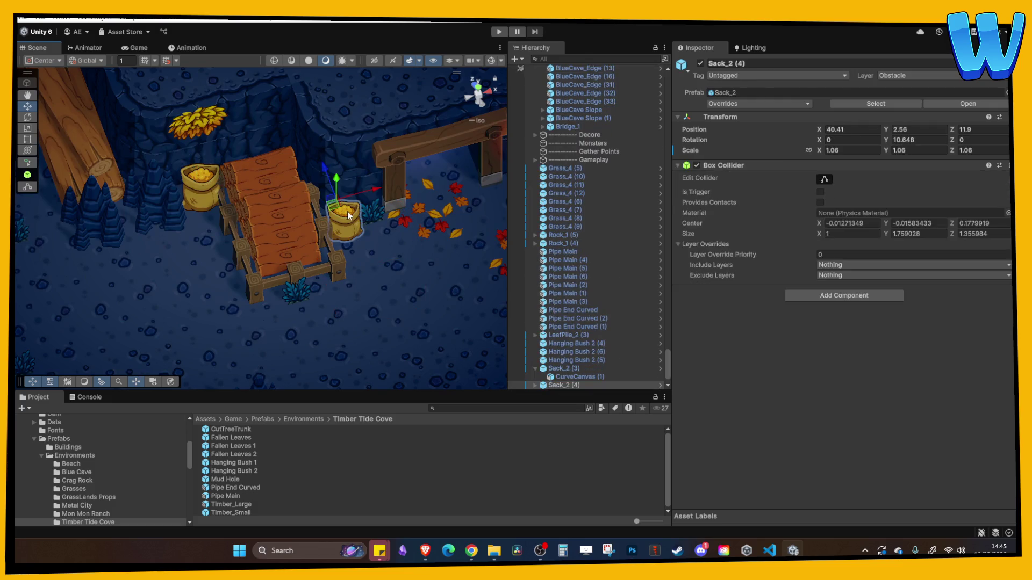
{"action": "left_click", "coordinate": [575, 344]}
{"action": "scroll", "coordinate": [607, 324], "scroll_direction": "down", "scroll_amount": 1}
{"action": "right_click", "coordinate": [613, 322]}
{"action": "left_click", "coordinate": [570, 342]}
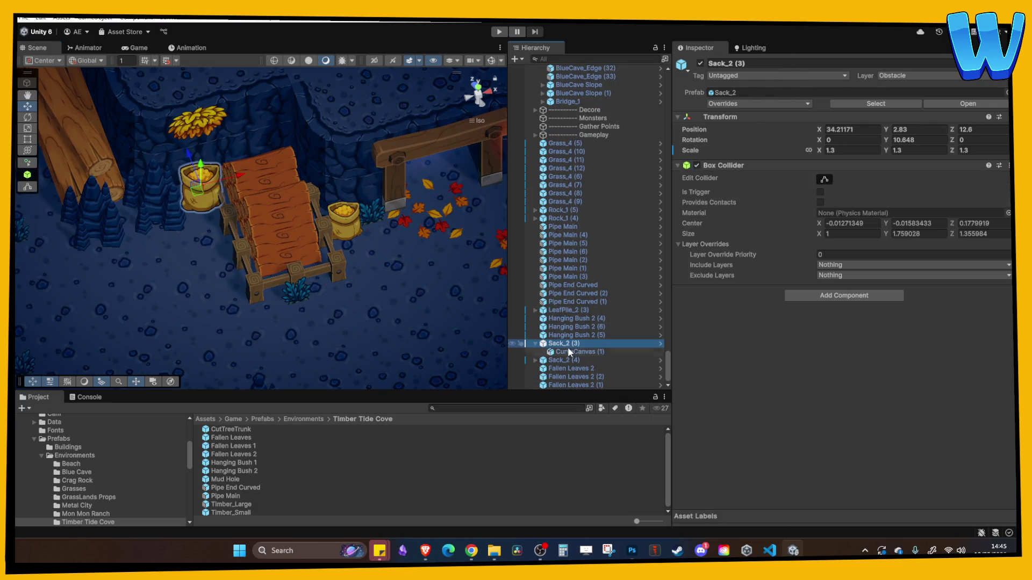
{"action": "left_click", "coordinate": [567, 350]}
{"action": "left_click", "coordinate": [559, 360]}
Zero the second sack's CurveCanvas X and Z, then move the sack to Z 9.18.
{"action": "left_click", "coordinate": [535, 361]}
{"action": "left_click", "coordinate": [569, 368]}
{"action": "left_click", "coordinate": [847, 130]}
{"action": "type", "text": "0"}
{"action": "key", "text": "Tab"}
{"action": "key", "text": "Tab"}
{"action": "type", "text": "0"}
{"action": "left_click", "coordinate": [553, 362]}
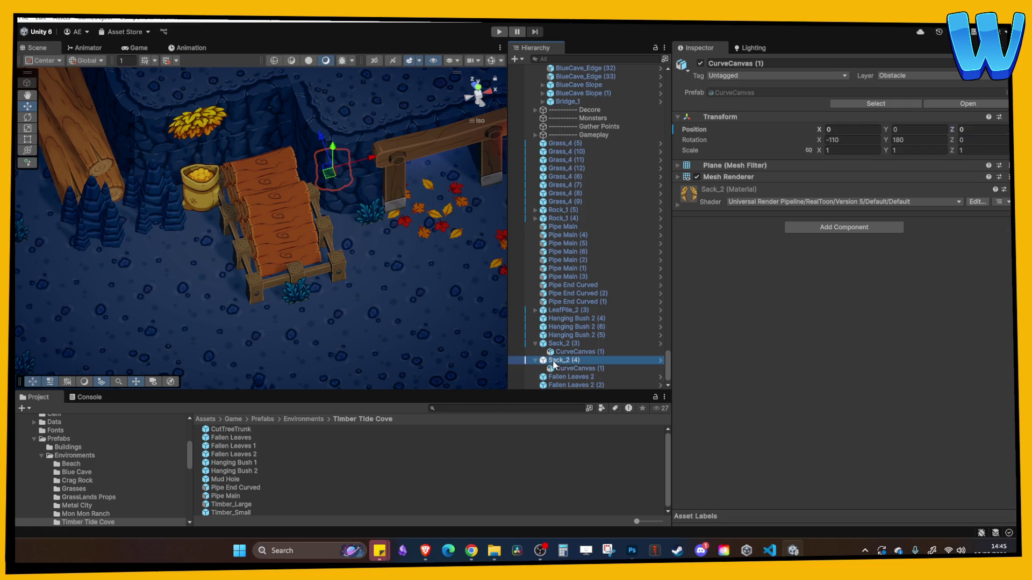
{"action": "left_click_drag", "start_coordinate": [326, 144], "coordinate": [345, 180]}
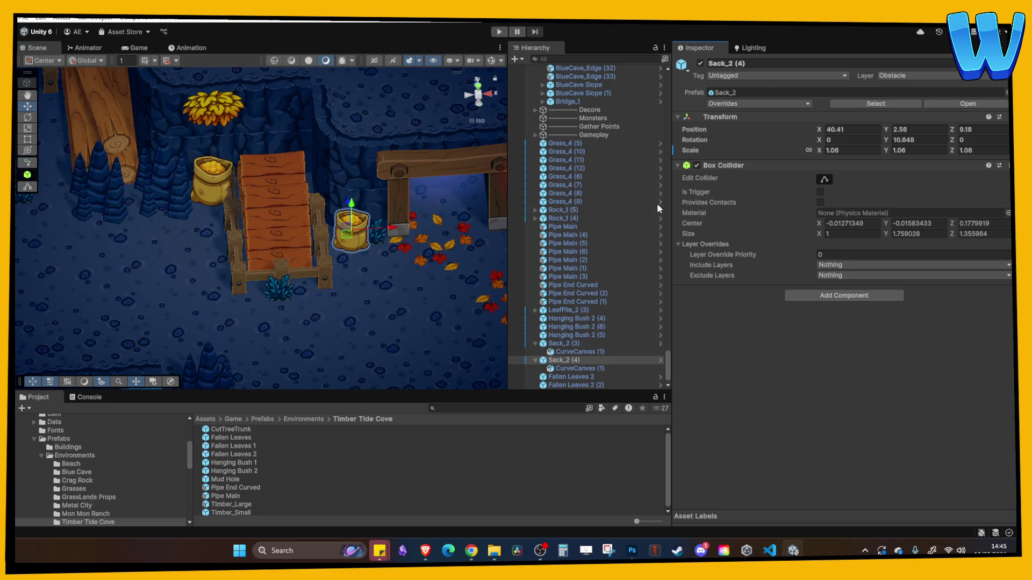
Duplicate the Fallen Leaves 2 patch, shift the copy left and rotate it.
{"action": "left_click", "coordinate": [415, 261]}
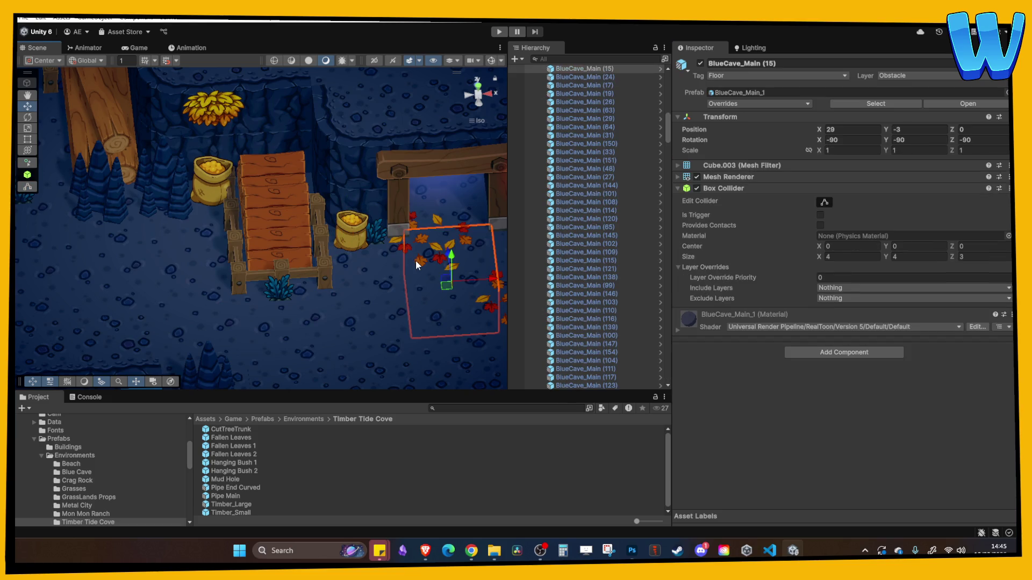
{"action": "mouse_move", "coordinate": [414, 257]}
{"action": "left_mouse_down"}
{"action": "mouse_move", "coordinate": [415, 296]}
{"action": "mouse_move", "coordinate": [258, 182]}
{"action": "mouse_move", "coordinate": [293, 181]}
{"action": "left_mouse_up"}
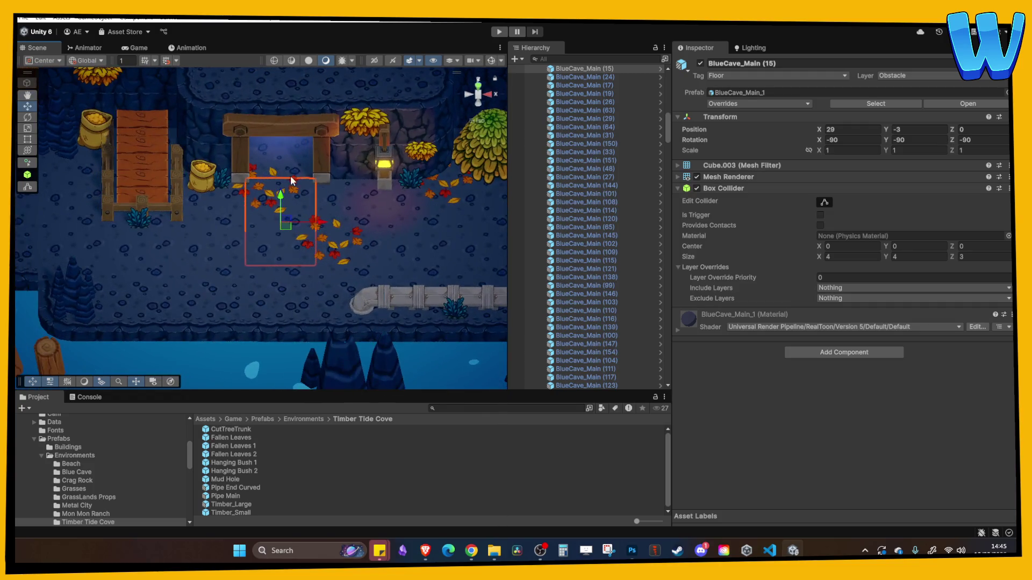
{"action": "left_click", "coordinate": [255, 183]}
{"action": "key", "text": "ctrl+d"}
{"action": "mouse_move", "coordinate": [300, 185]}
{"action": "left_mouse_down"}
{"action": "mouse_move", "coordinate": [56, 185]}
{"action": "mouse_move", "coordinate": [258, 233]}
{"action": "left_mouse_up"}
{"action": "left_click_drag", "start_coordinate": [889, 145], "coordinate": [935, 146]}
{"action": "left_click_drag", "start_coordinate": [234, 249], "coordinate": [304, 260]}
Add another leaves copy, Fallen Leaves 2 (5), moved further left to X 15.19 with new Y rotation.
{"action": "key", "text": "ctrl+d"}
{"action": "mouse_move", "coordinate": [298, 214]}
{"action": "left_mouse_down"}
{"action": "mouse_move", "coordinate": [193, 204]}
{"action": "mouse_move", "coordinate": [206, 200]}
{"action": "mouse_move", "coordinate": [172, 111]}
{"action": "mouse_move", "coordinate": [169, 214]}
{"action": "mouse_move", "coordinate": [63, 204]}
{"action": "mouse_move", "coordinate": [182, 156]}
{"action": "mouse_move", "coordinate": [172, 169]}
{"action": "left_mouse_up"}
{"action": "key", "text": "ctrl+z"}
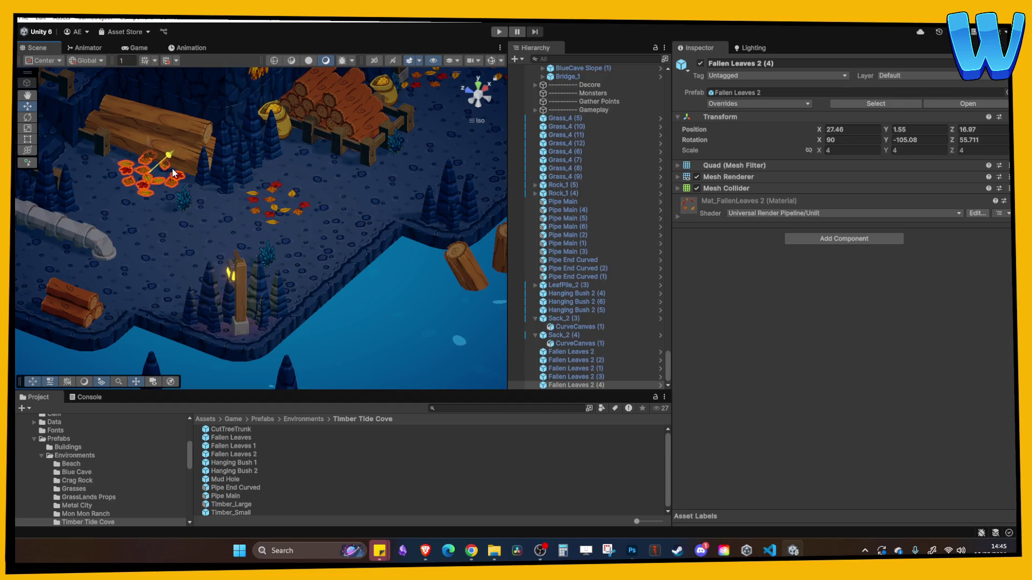
{"action": "left_click", "coordinate": [170, 154]}
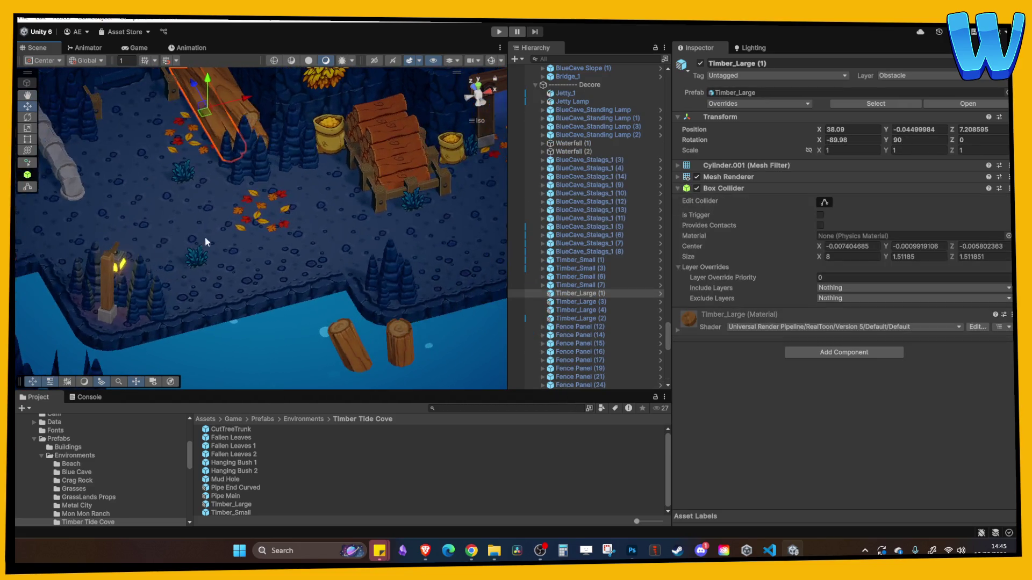
{"action": "left_click", "coordinate": [268, 215]}
{"action": "left_click", "coordinate": [257, 202]}
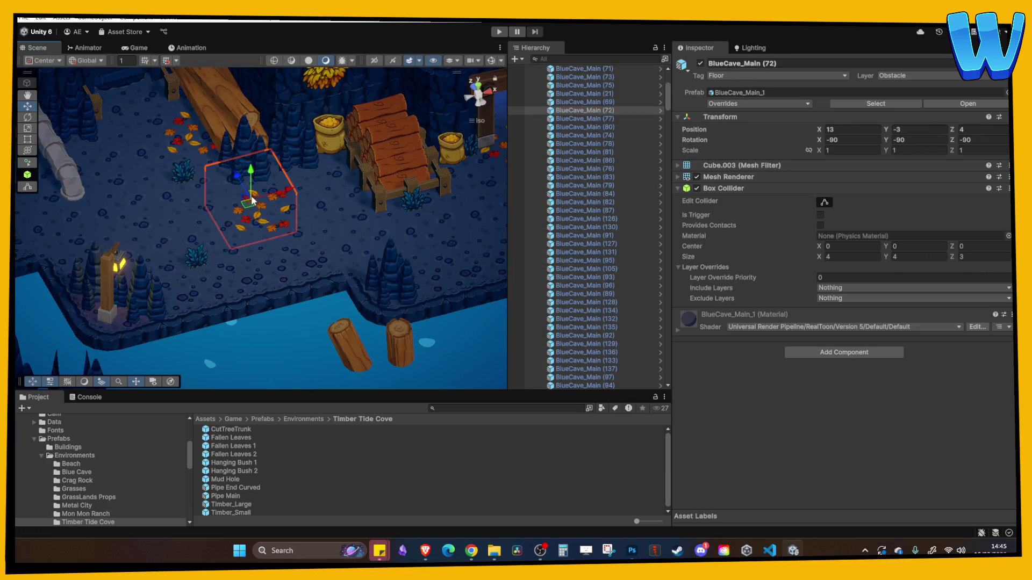
{"action": "left_click", "coordinate": [287, 212]}
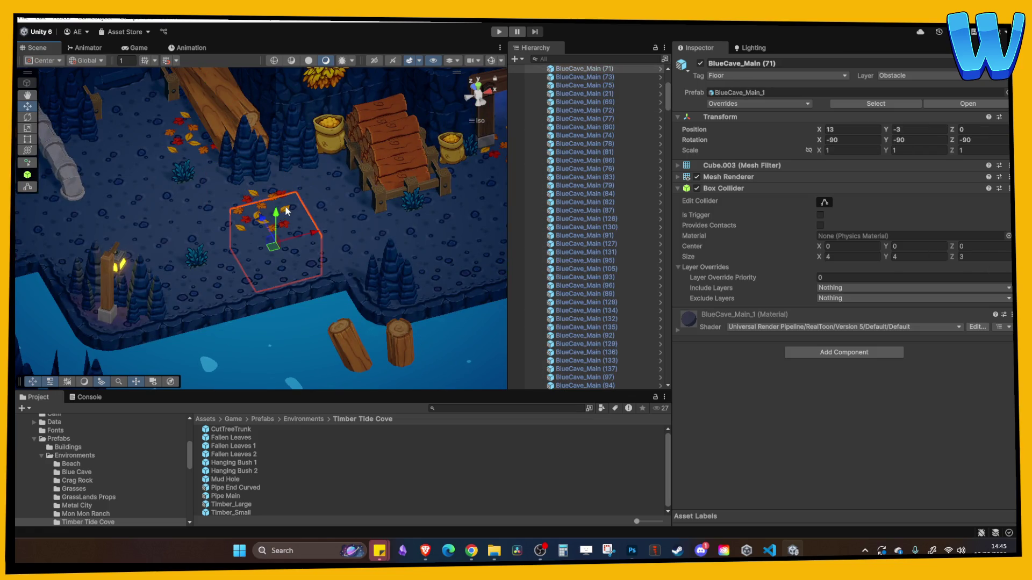
{"action": "scroll", "coordinate": [287, 212], "scroll_direction": "up", "scroll_amount": 3}
{"action": "left_click", "coordinate": [300, 197]}
{"action": "mouse_move", "coordinate": [300, 198]}
{"action": "left_mouse_down"}
{"action": "mouse_move", "coordinate": [177, 246]}
{"action": "mouse_move", "coordinate": [317, 224]}
{"action": "mouse_move", "coordinate": [210, 262]}
{"action": "mouse_move", "coordinate": [238, 198]}
{"action": "left_mouse_up"}
{"action": "scroll", "coordinate": [178, 246], "scroll_direction": "down", "scroll_amount": 3}
{"action": "mouse_move", "coordinate": [892, 135]}
{"action": "left_mouse_down"}
{"action": "mouse_move", "coordinate": [680, 138]}
{"action": "mouse_move", "coordinate": [728, 141]}
{"action": "left_mouse_up"}
Orbit for a wider view of the leaf area and start a playtest.
{"action": "left_click", "coordinate": [380, 206]}
{"action": "left_click_drag", "start_coordinate": [381, 206], "coordinate": [229, 200]}
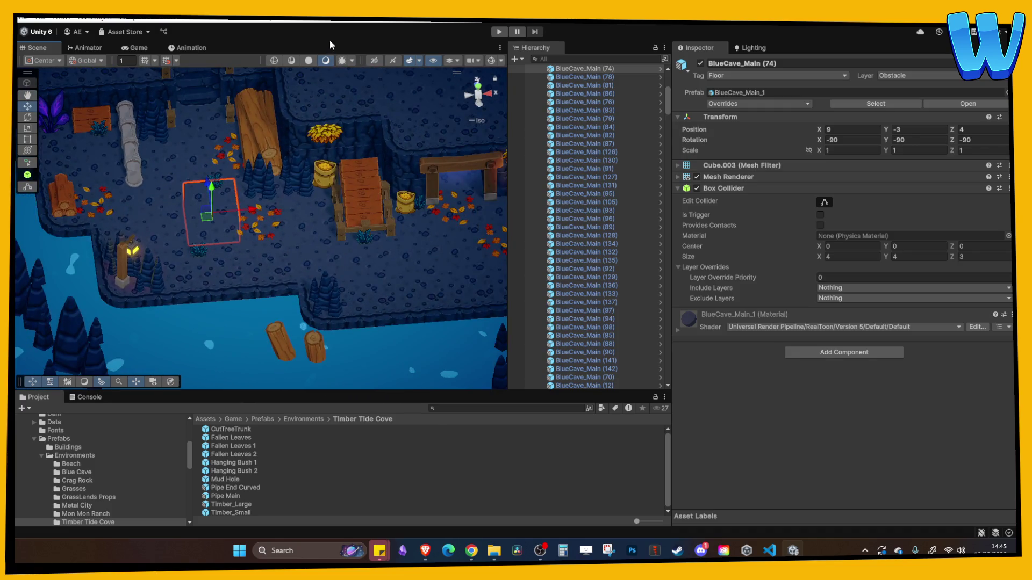
{"action": "left_click", "coordinate": [499, 32]}
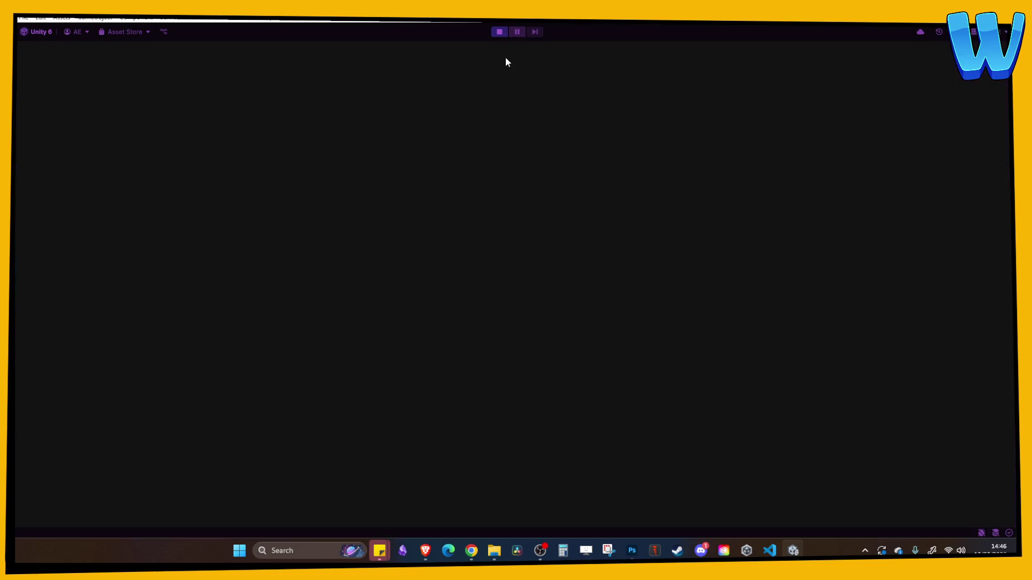
Walk the character past the waterfall to the mine entrance, then stop the playtest.
{"action": "key", "text": "s"}
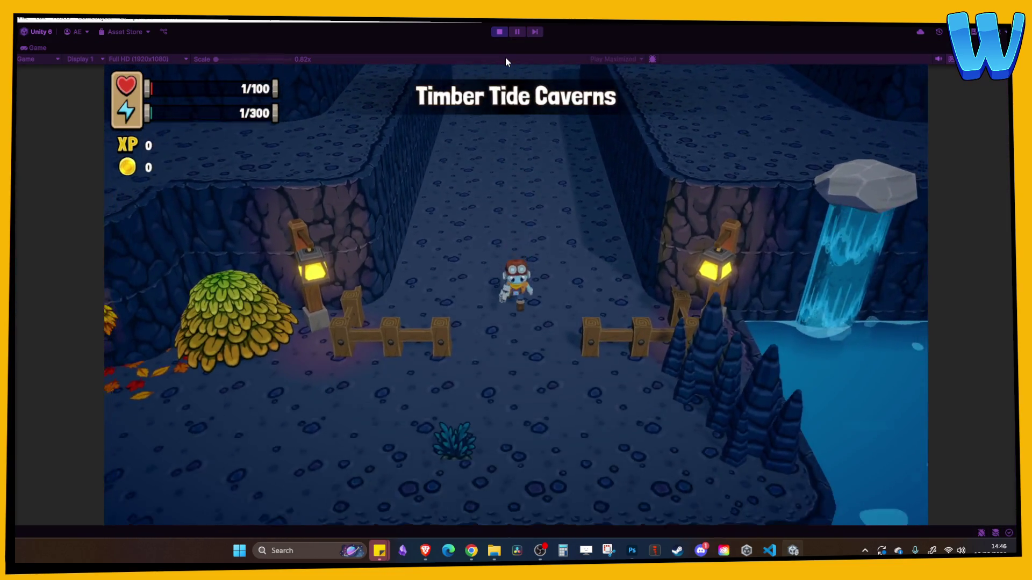
{"action": "key", "text": "a"}
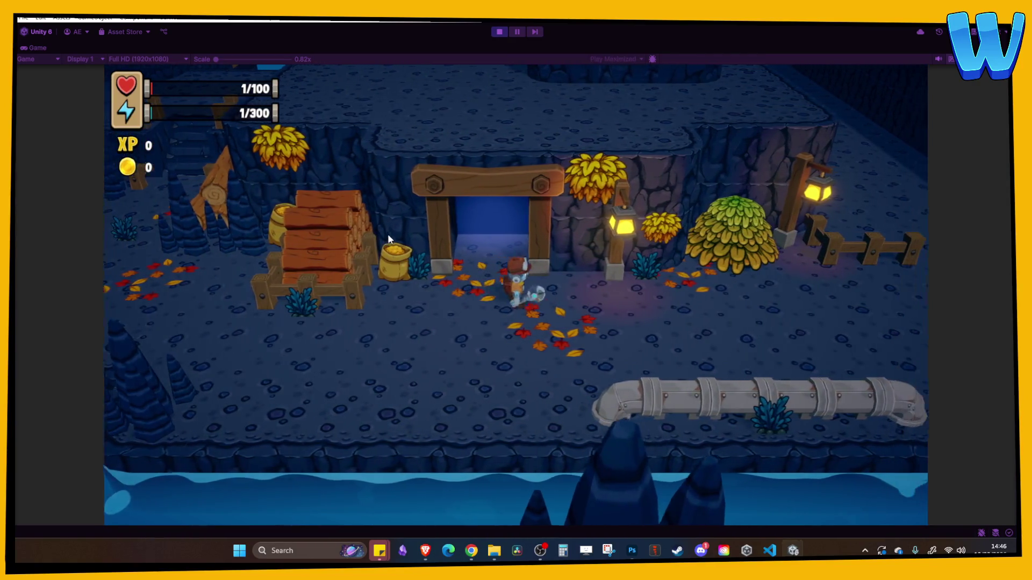
{"action": "key", "text": "d"}
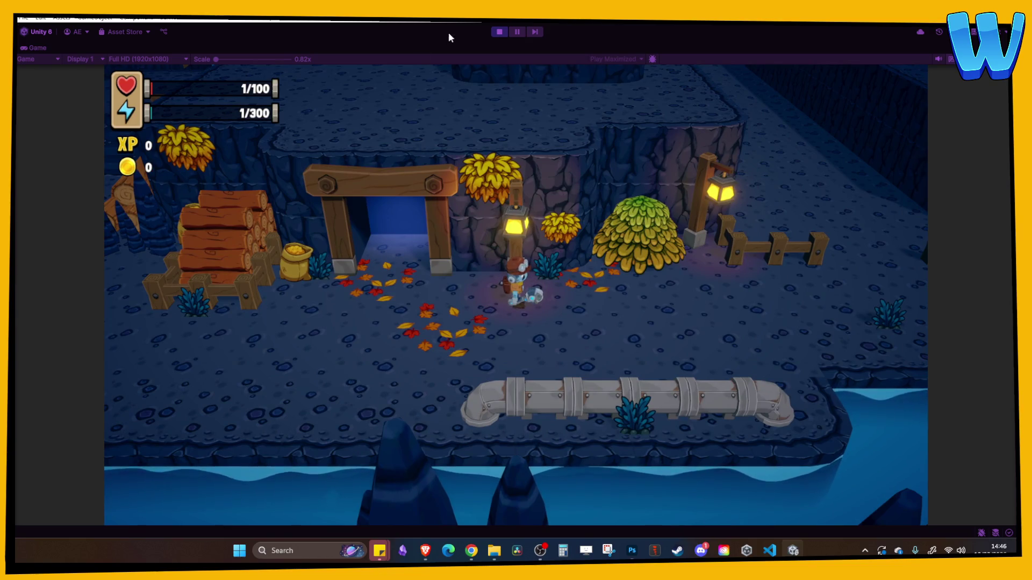
{"action": "left_click", "coordinate": [499, 32]}
{"action": "left_click_drag", "start_coordinate": [402, 212], "coordinate": [173, 216]}
{"action": "scroll", "coordinate": [173, 216], "scroll_direction": "up", "scroll_amount": 3}
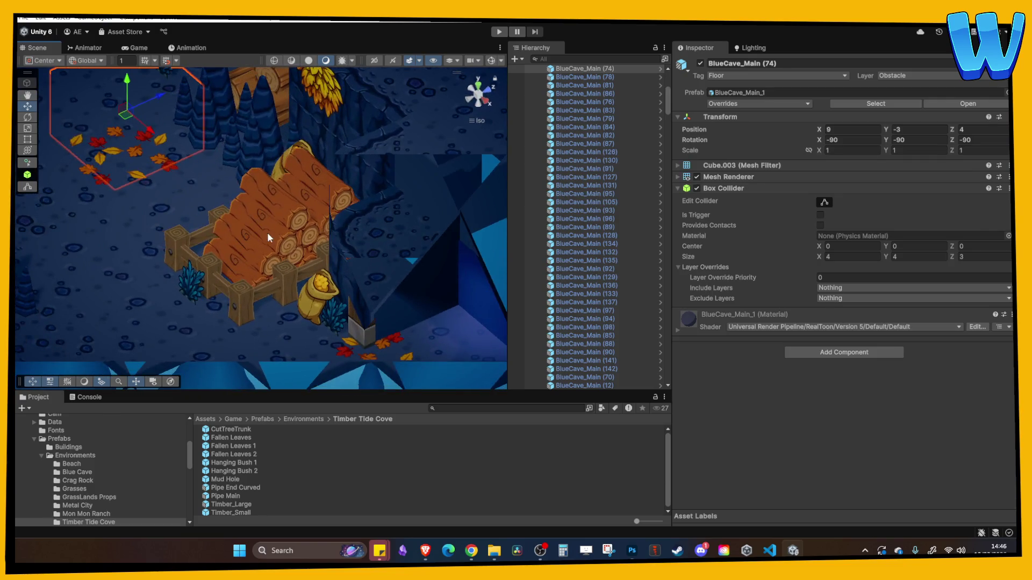
Select both small timber piles, Timber_Small (5) and (4), to raise them to Y 1.5.
{"action": "left_click", "coordinate": [267, 233]}
{"action": "mouse_move", "coordinate": [266, 232]}
{"action": "left_mouse_down"}
{"action": "mouse_move", "coordinate": [347, 208]}
{"action": "mouse_move", "coordinate": [322, 160]}
{"action": "mouse_move", "coordinate": [340, 248]}
{"action": "mouse_move", "coordinate": [377, 269]}
{"action": "mouse_move", "coordinate": [313, 264]}
{"action": "mouse_move", "coordinate": [278, 237]}
{"action": "left_mouse_up"}
{"action": "left_click", "coordinate": [347, 208], "text": "shift"}
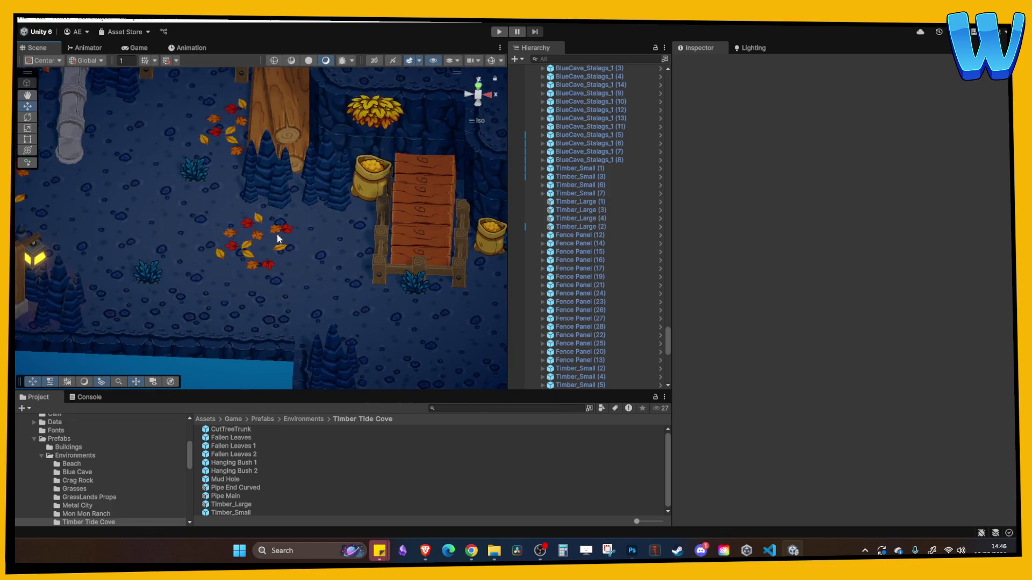
Locate the Mat_FallenLeaves 2 material from the Fallen Leaves 2 prefab.
{"action": "left_click", "coordinate": [252, 453]}
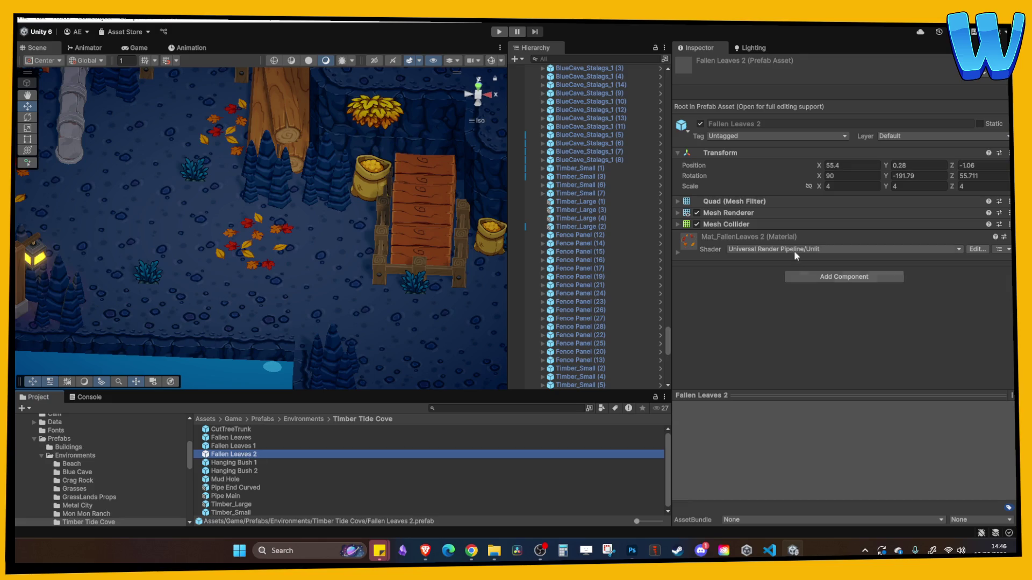
{"action": "left_click", "coordinate": [730, 241]}
{"action": "right_click", "coordinate": [729, 239]}
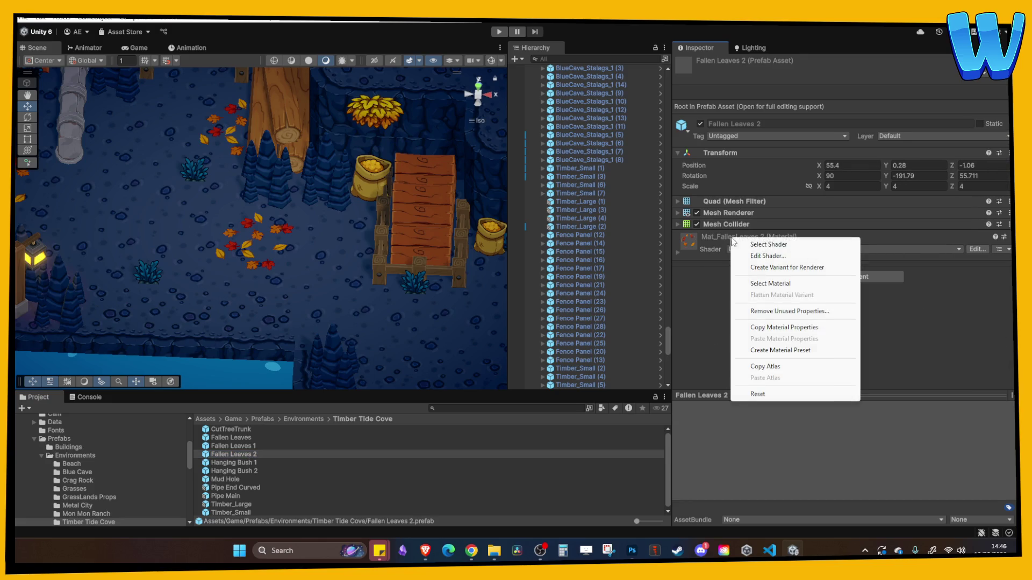
{"action": "left_click", "coordinate": [770, 283]}
{"action": "left_click", "coordinate": [257, 471]}
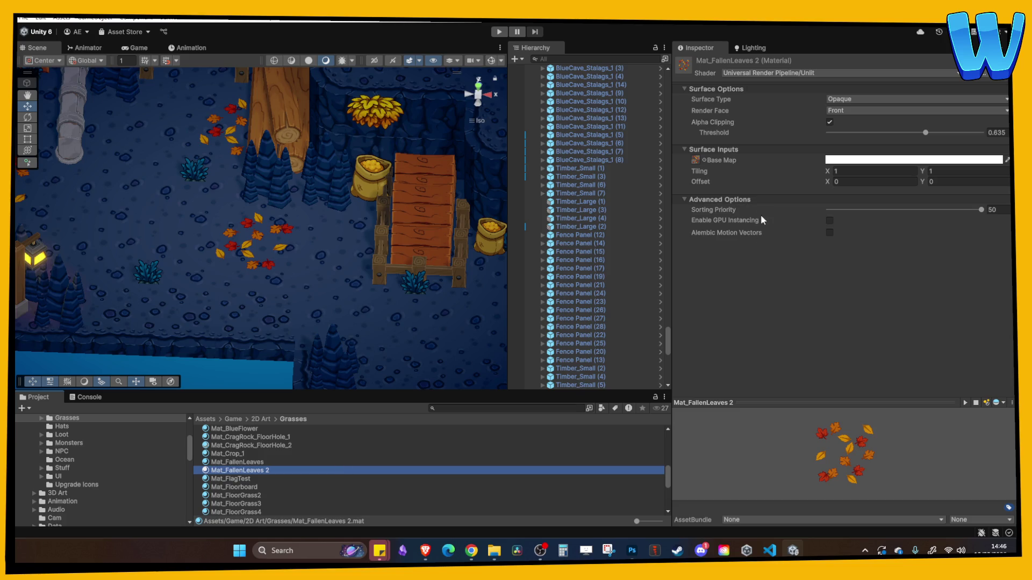
Tint the material's Base Map colour pale lavender (C4B6E7).
{"action": "left_click", "coordinate": [884, 160]}
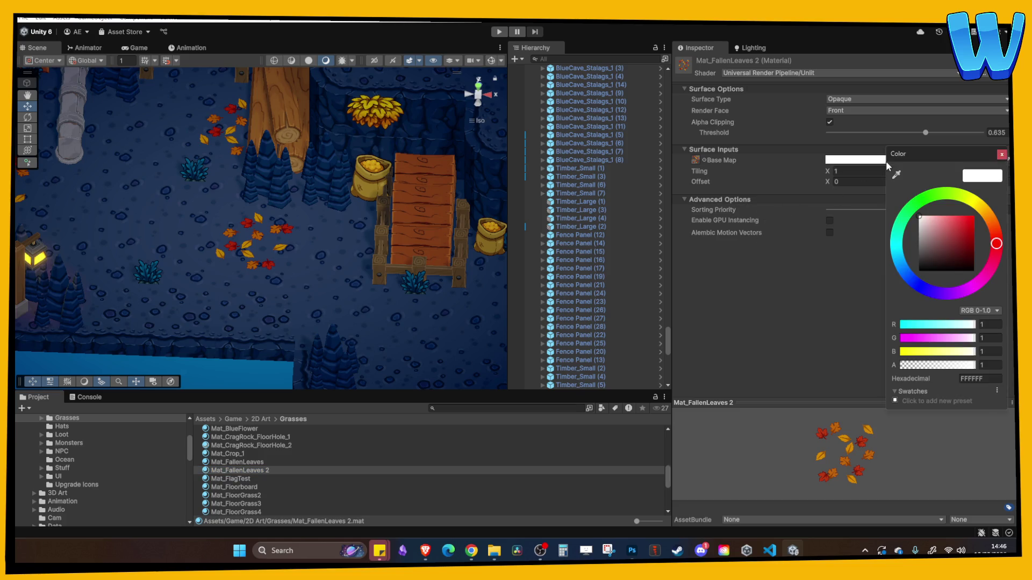
{"action": "left_click", "coordinate": [920, 285]}
{"action": "left_click", "coordinate": [925, 221]}
{"action": "mouse_move", "coordinate": [926, 221]}
{"action": "left_mouse_down"}
{"action": "mouse_move", "coordinate": [989, 218]}
{"action": "mouse_move", "coordinate": [998, 243]}
{"action": "left_mouse_up"}
{"action": "mouse_move", "coordinate": [977, 291]}
{"action": "left_mouse_down"}
{"action": "mouse_move", "coordinate": [924, 281]}
{"action": "mouse_move", "coordinate": [908, 254]}
{"action": "mouse_move", "coordinate": [947, 289]}
{"action": "mouse_move", "coordinate": [928, 282]}
{"action": "mouse_move", "coordinate": [958, 294]}
{"action": "mouse_move", "coordinate": [894, 245]}
{"action": "mouse_move", "coordinate": [983, 205]}
{"action": "mouse_move", "coordinate": [1010, 272]}
{"action": "mouse_move", "coordinate": [938, 297]}
{"action": "left_mouse_up"}
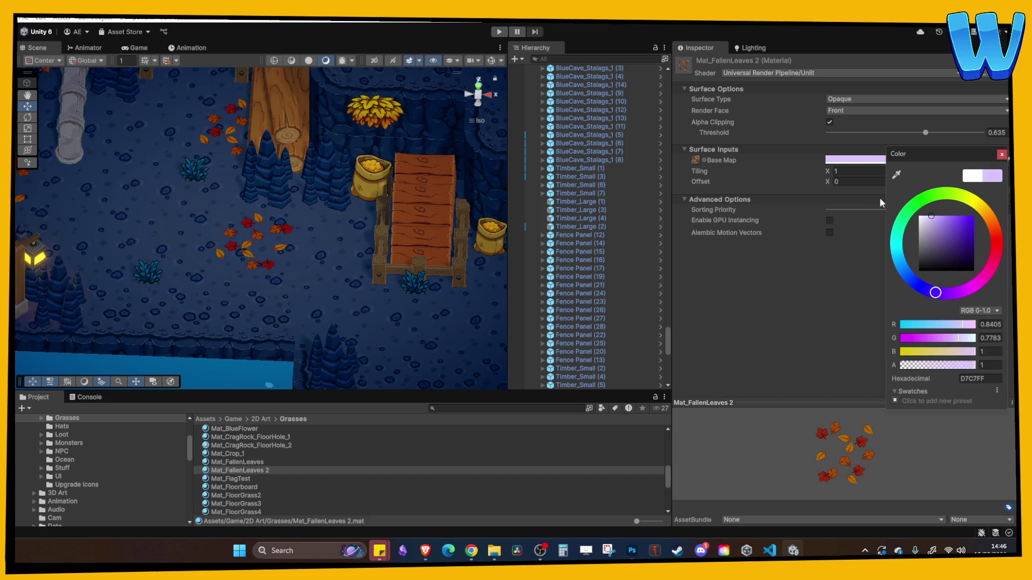
{"action": "left_click_drag", "start_coordinate": [935, 220], "coordinate": [931, 222]}
{"action": "left_click", "coordinate": [1002, 155]}
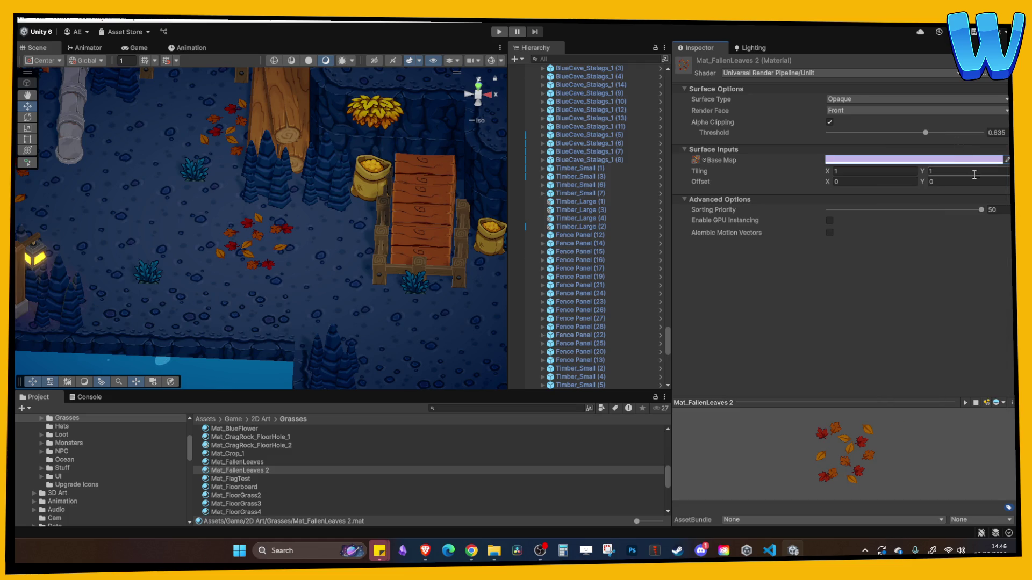
{"action": "left_click", "coordinate": [967, 159]}
{"action": "left_click_drag", "start_coordinate": [598, 284], "coordinate": [583, 285]}
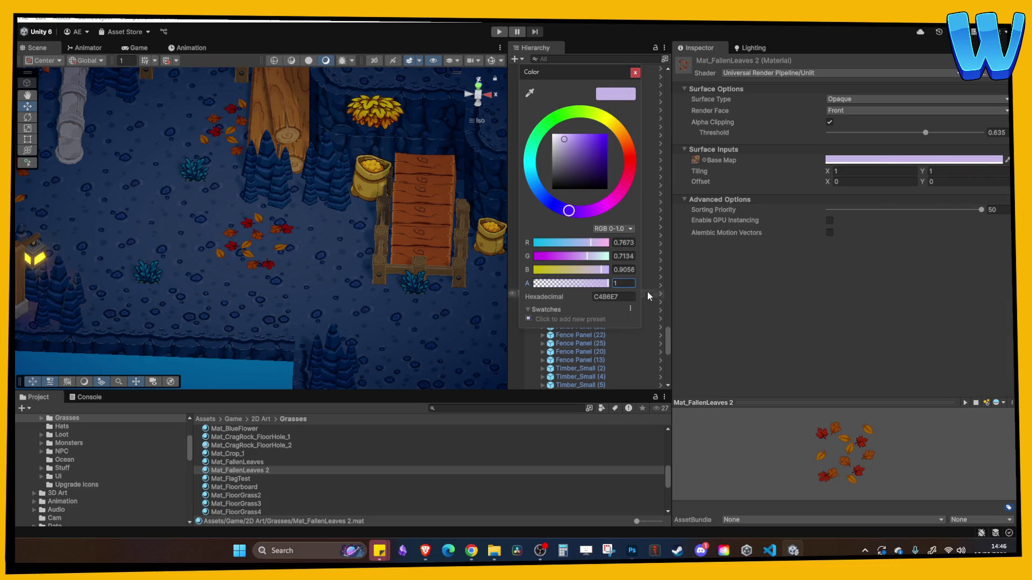
{"action": "left_click", "coordinate": [729, 264]}
{"action": "scroll", "coordinate": [347, 273], "scroll_direction": "up", "scroll_amount": 5}
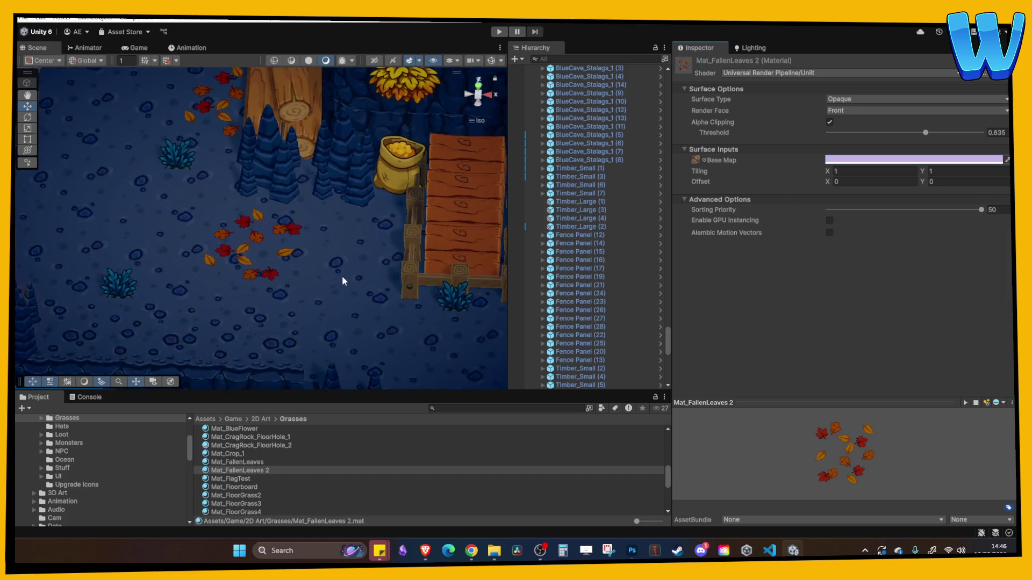
{"action": "scroll", "coordinate": [324, 237], "scroll_direction": "down", "scroll_amount": 3}
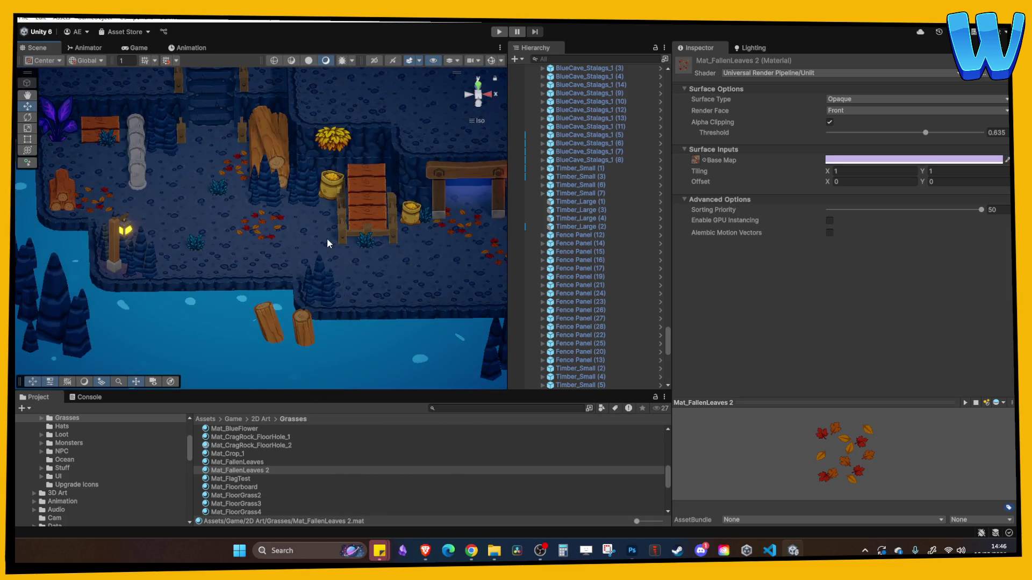
Move the Player to X 55, Z 7 beside the fallen leaves and start Play mode.
{"action": "left_click", "coordinate": [325, 237]}
{"action": "key", "text": "Right"}
{"action": "key", "text": "Right"}
{"action": "key", "text": "Right"}
{"action": "key", "text": "Up"}
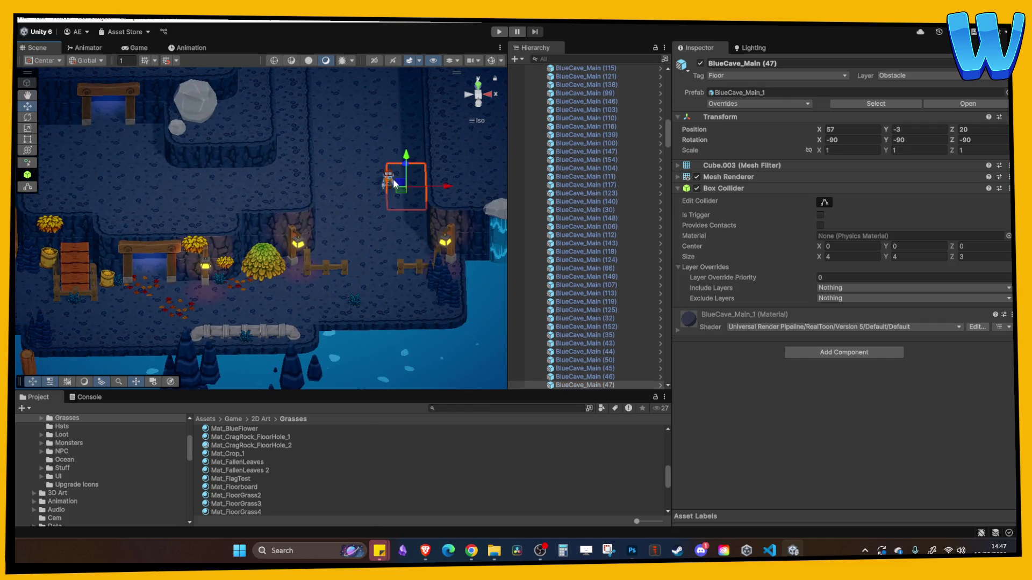
{"action": "left_click", "coordinate": [391, 178]}
{"action": "mouse_move", "coordinate": [400, 162]}
{"action": "left_mouse_down"}
{"action": "mouse_move", "coordinate": [404, 237]}
{"action": "mouse_move", "coordinate": [439, 295]}
{"action": "left_mouse_up"}
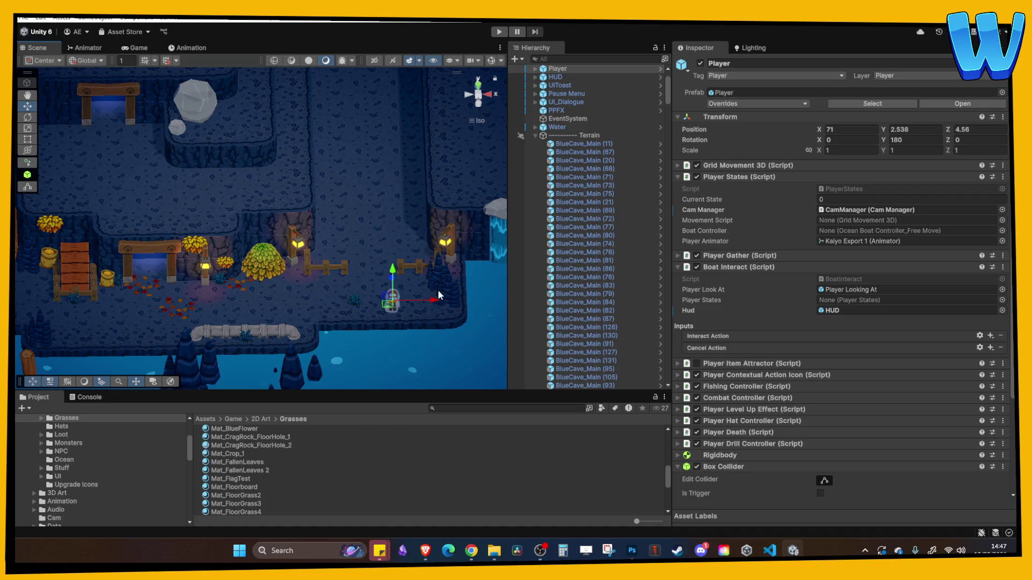
{"action": "key", "text": "ctrl+z"}
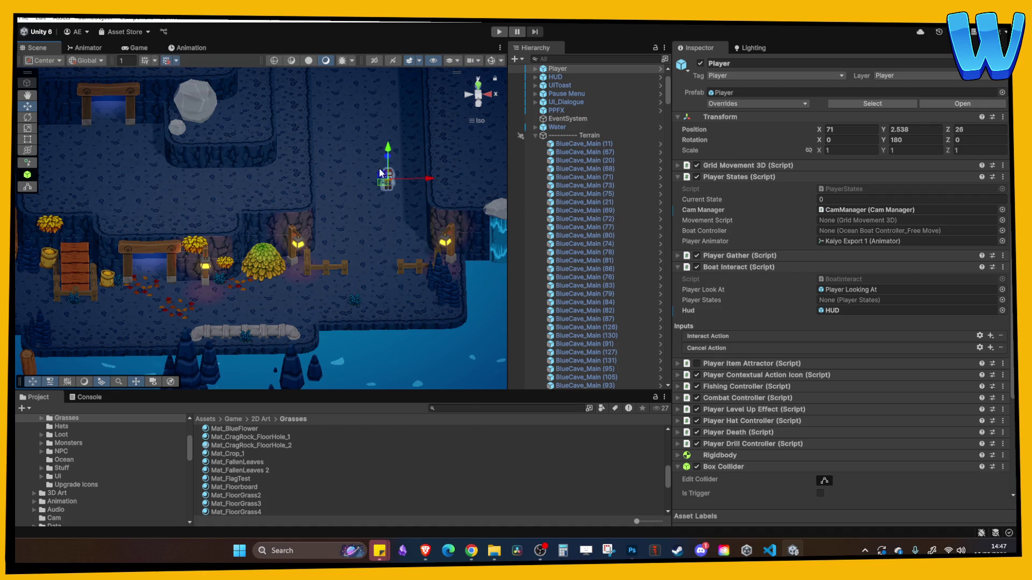
{"action": "left_click_drag", "start_coordinate": [385, 160], "coordinate": [438, 293]}
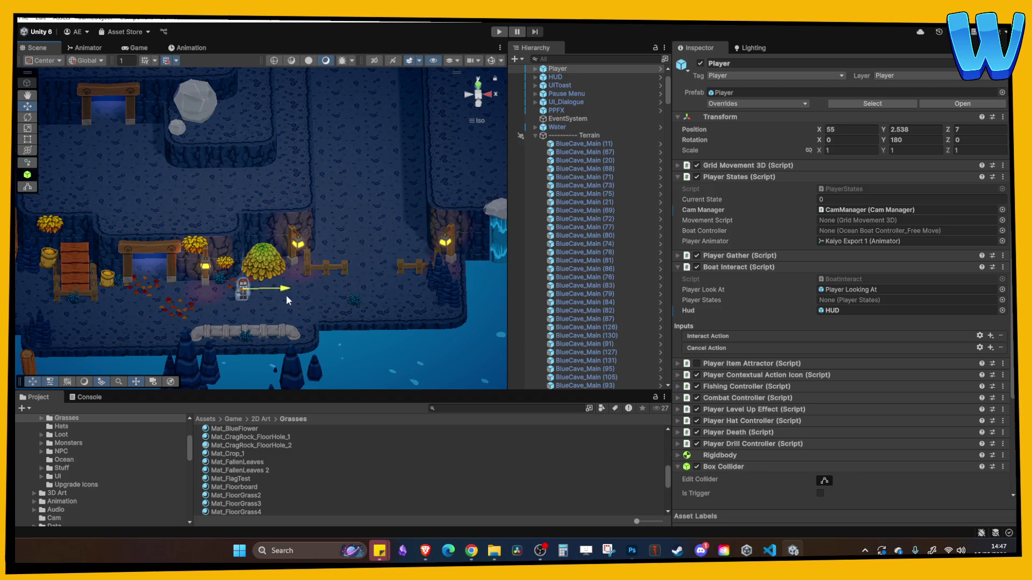
{"action": "left_click", "coordinate": [499, 31]}
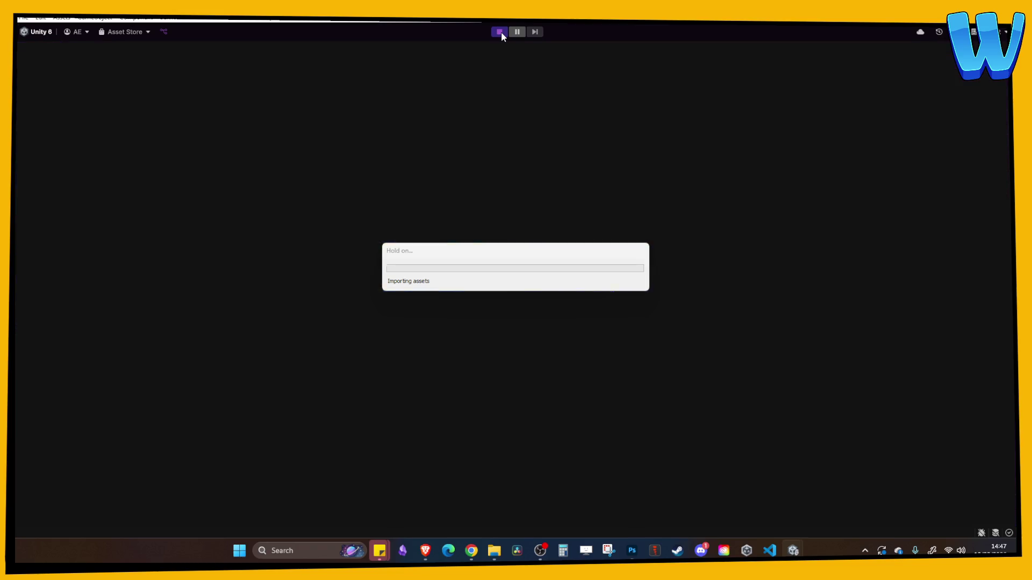
Walk the character around the mine entrance and down to the water, then stop play mode.
{"action": "key", "text": "a"}
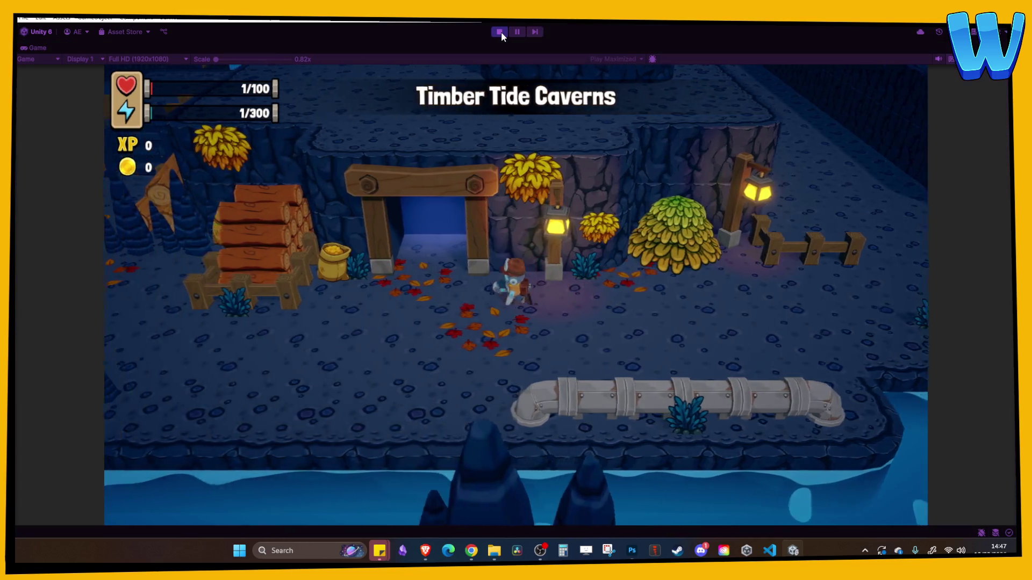
{"action": "key", "text": "d"}
{"action": "key", "text": "w"}
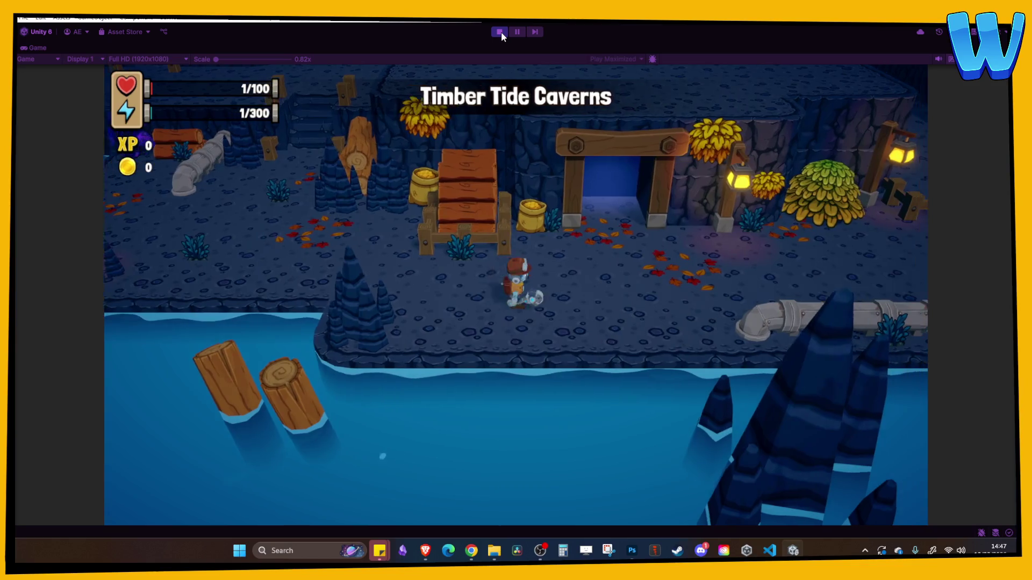
{"action": "key", "text": "d"}
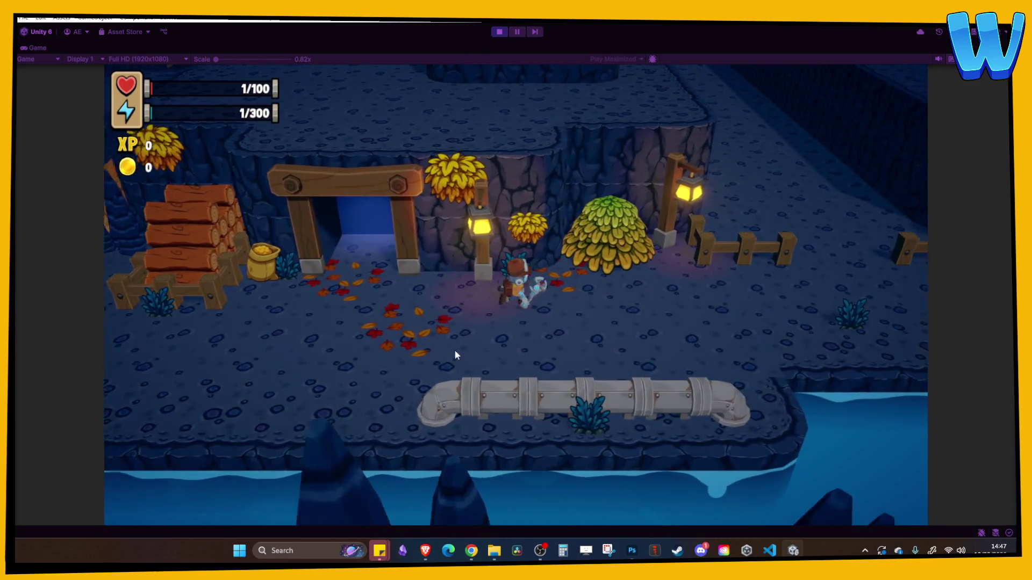
{"action": "key", "text": "a"}
{"action": "key", "text": "a"}
{"action": "key", "text": "s"}
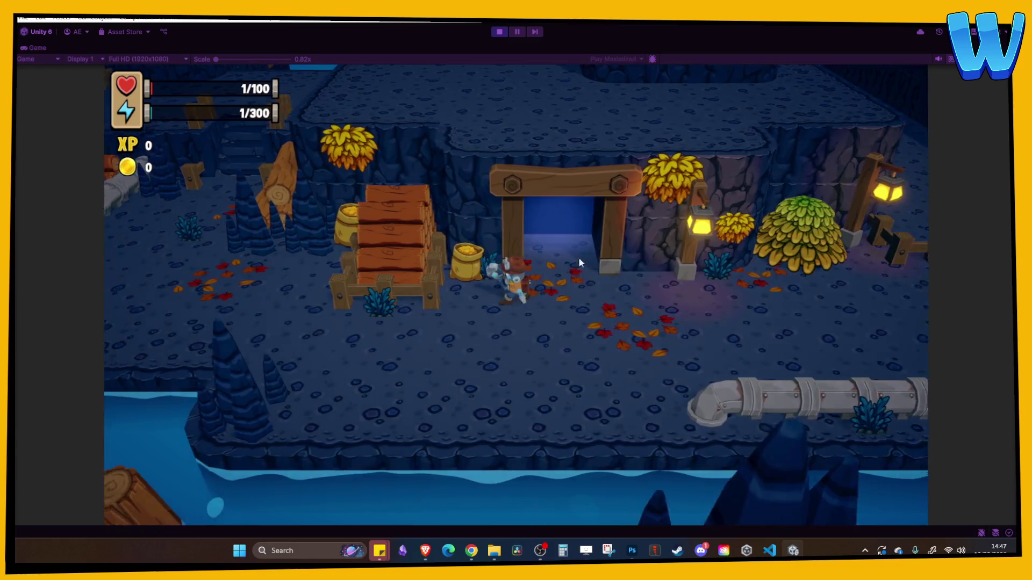
{"action": "key", "text": "w"}
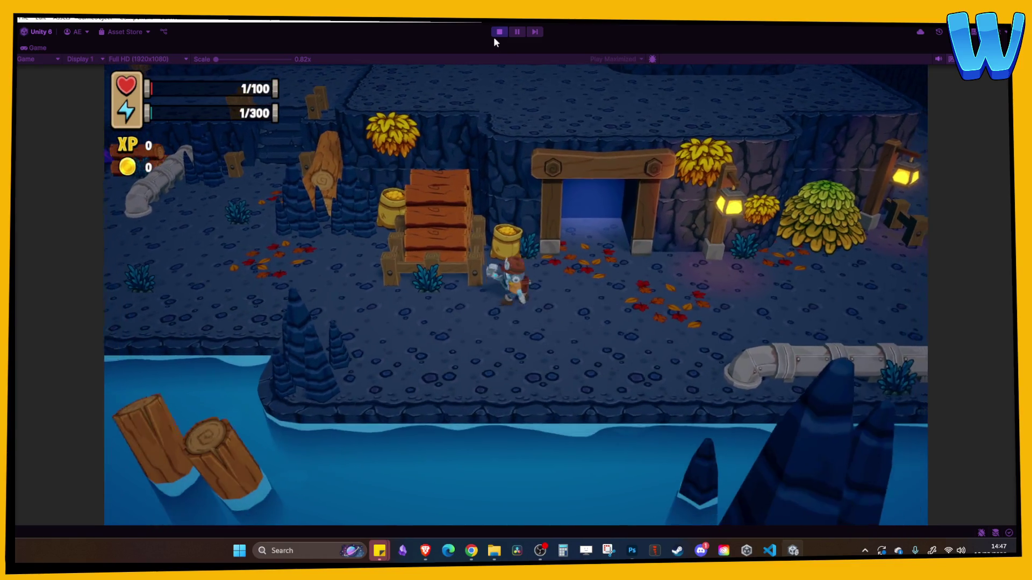
{"action": "left_click", "coordinate": [498, 32]}
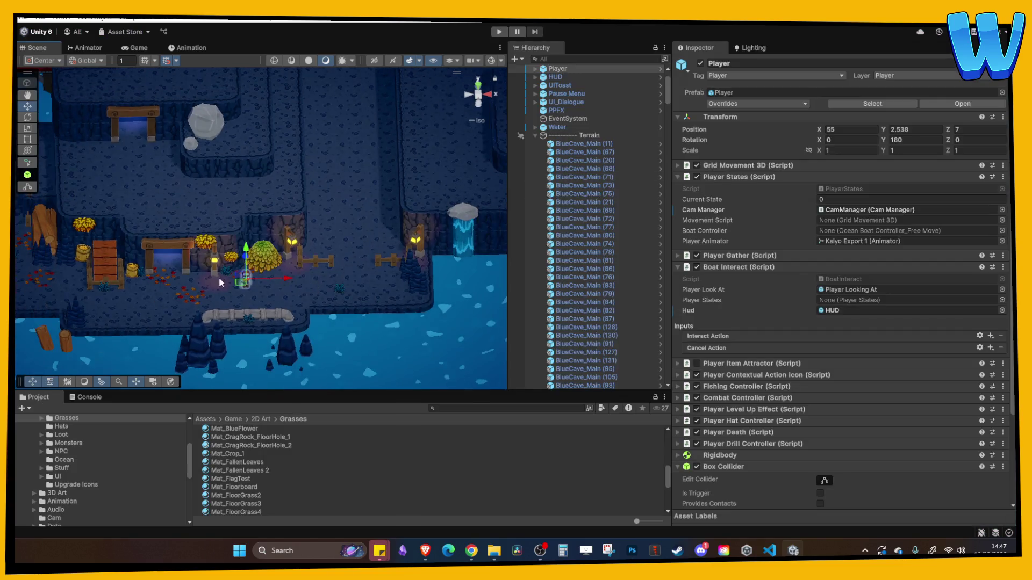
Open the Island_8_Timber Tide Cove scene from the recent scenes list.
{"action": "mouse_move", "coordinate": [218, 278]}
{"action": "left_mouse_down"}
{"action": "mouse_move", "coordinate": [315, 235]}
{"action": "mouse_move", "coordinate": [312, 244]}
{"action": "left_mouse_up"}
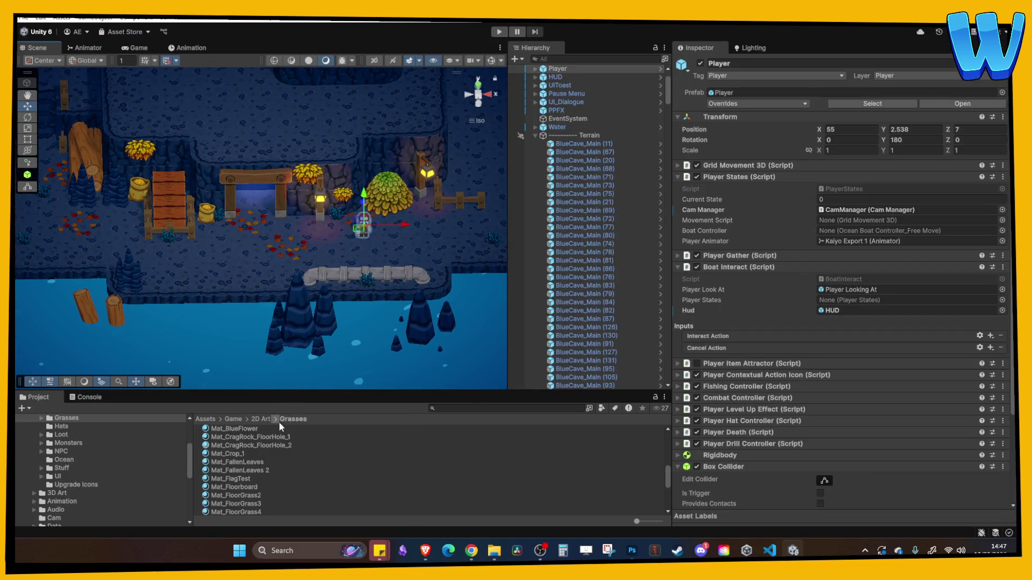
{"action": "left_click", "coordinate": [24, 18]}
{"action": "mouse_move", "coordinate": [97, 52]}
{"action": "left_click", "coordinate": [247, 63]}
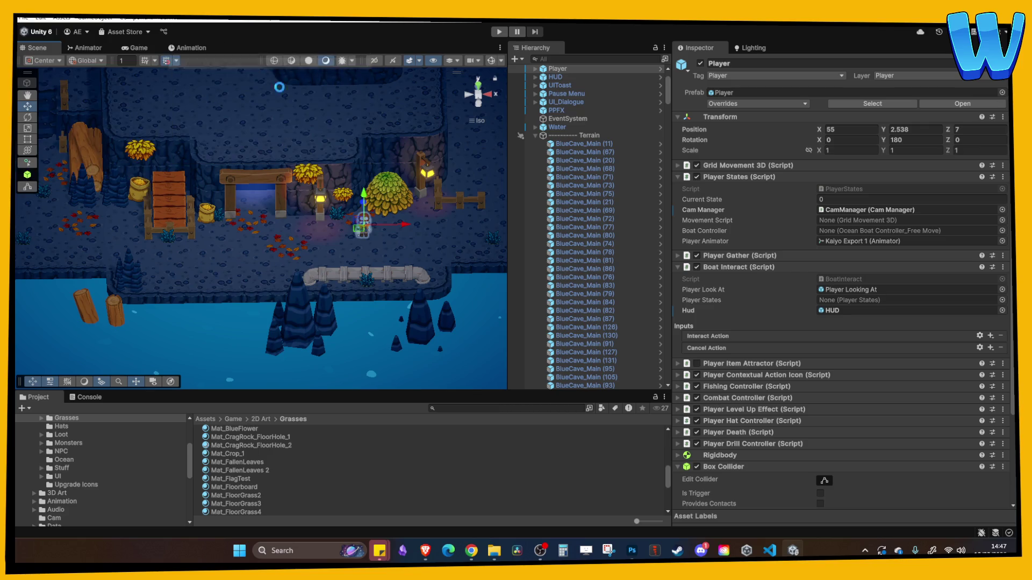
Select the water wheel, frame it and orbit around it for a close look.
{"action": "left_click_drag", "start_coordinate": [383, 204], "coordinate": [315, 389]}
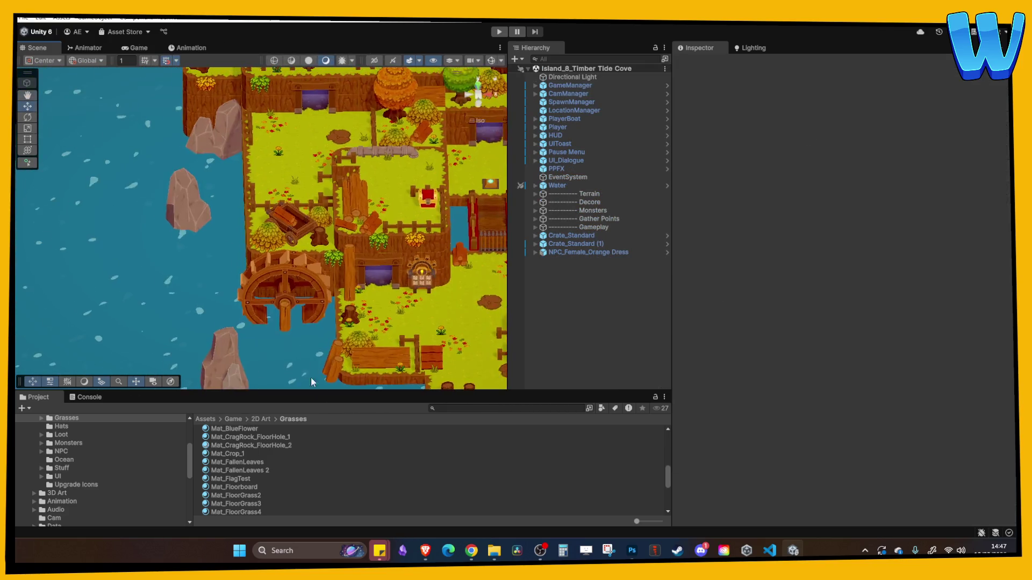
{"action": "scroll", "coordinate": [285, 334], "scroll_direction": "up", "scroll_amount": 5}
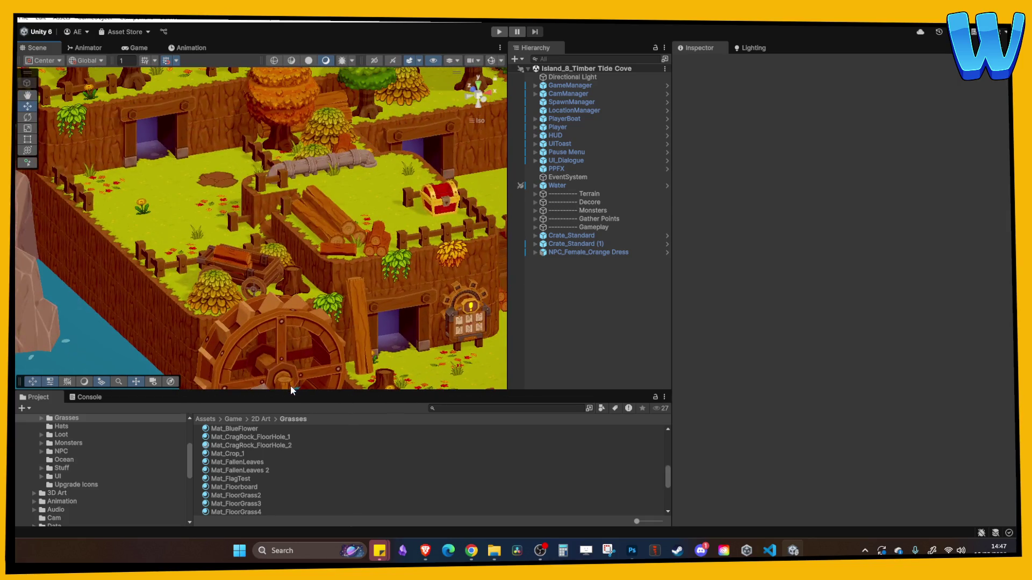
{"action": "left_click", "coordinate": [281, 356]}
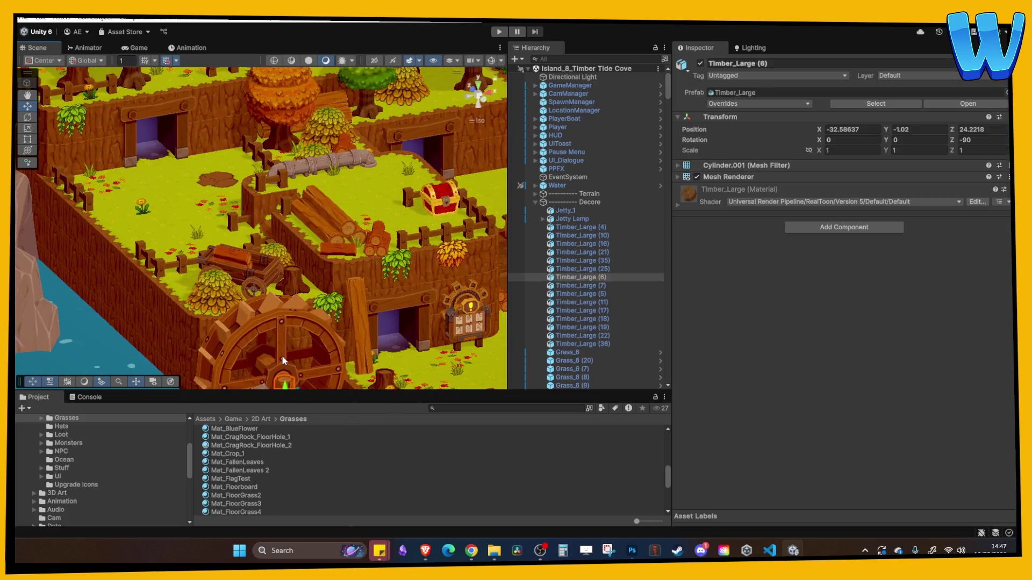
{"action": "key", "text": "f"}
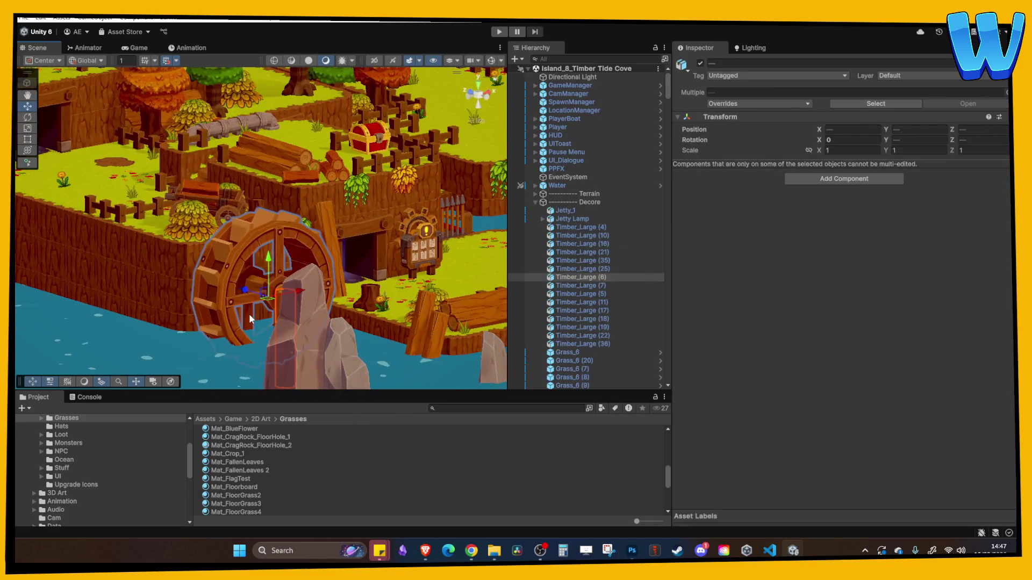
{"action": "mouse_move", "coordinate": [251, 320]}
{"action": "left_mouse_down"}
{"action": "mouse_move", "coordinate": [299, 316]}
{"action": "mouse_move", "coordinate": [184, 312]}
{"action": "left_mouse_up"}
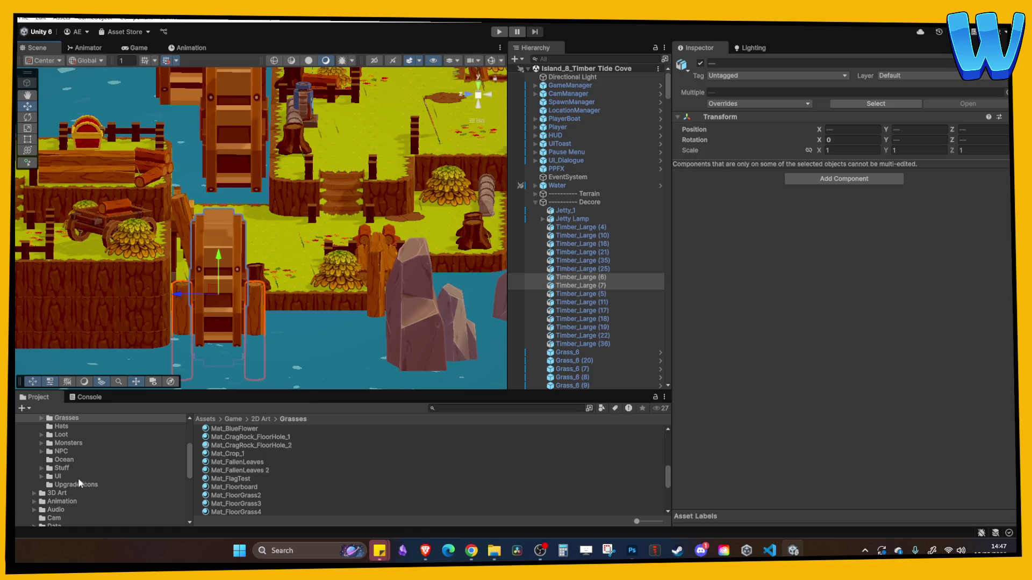
{"action": "scroll", "coordinate": [74, 490], "scroll_direction": "up", "scroll_amount": 5}
{"action": "left_click", "coordinate": [24, 17]}
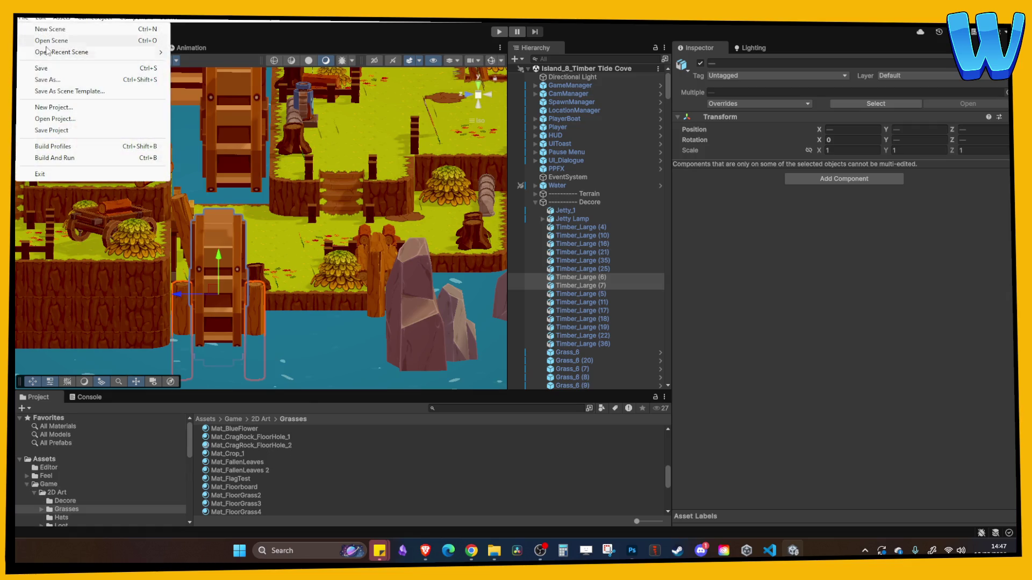
Reopen the Timber Tide Cove_Cave scene and frame the copied water wheel.
{"action": "mouse_move", "coordinate": [81, 52]}
{"action": "left_click", "coordinate": [234, 63]}
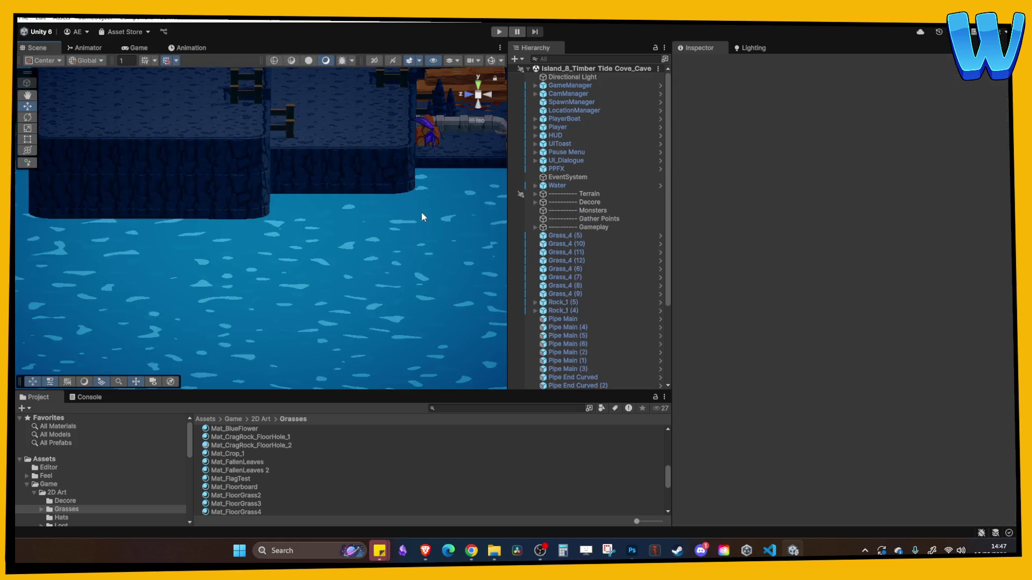
{"action": "scroll", "coordinate": [556, 293], "scroll_direction": "down", "scroll_amount": 5}
{"action": "left_click", "coordinate": [592, 286]}
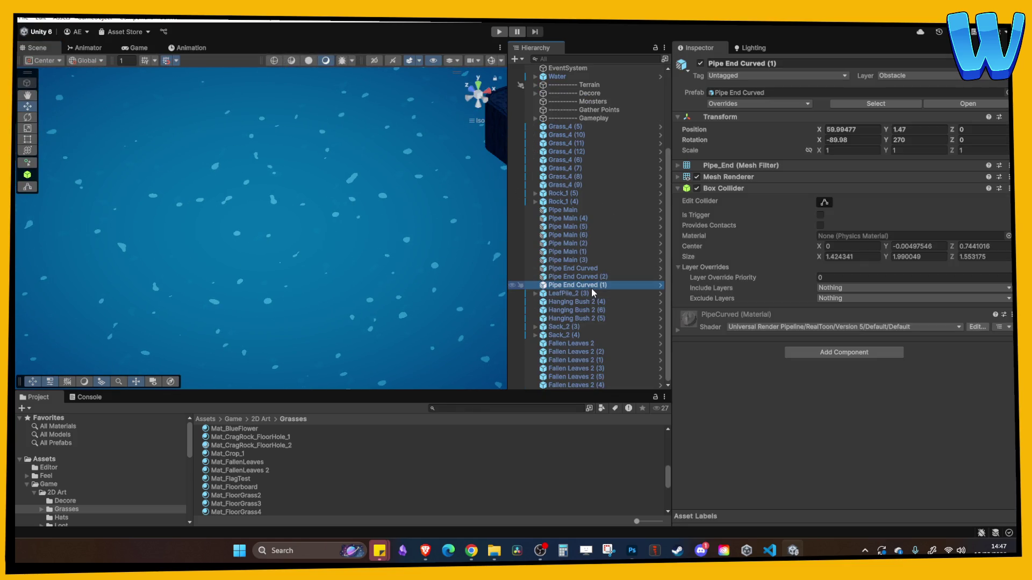
{"action": "key", "text": "f"}
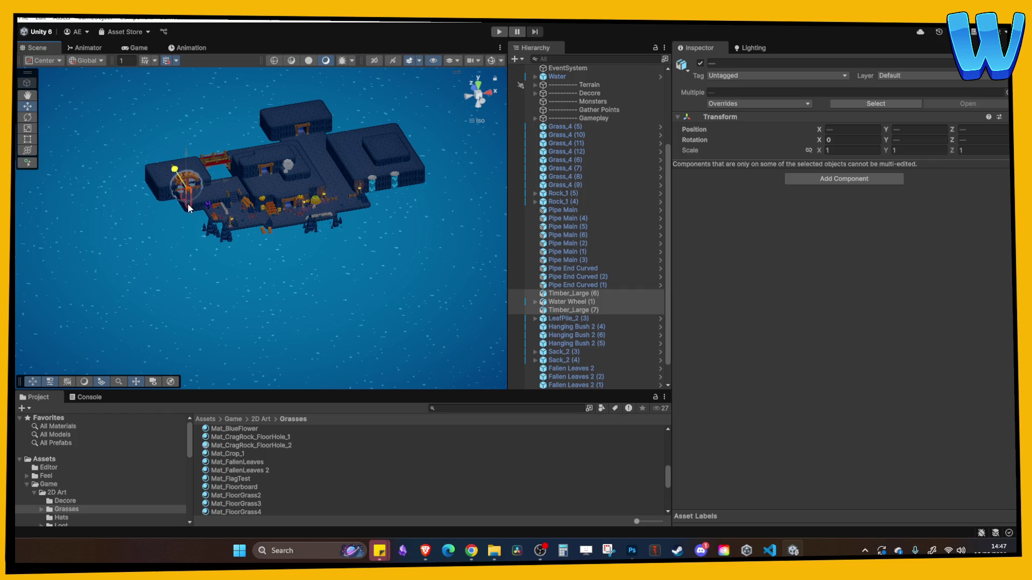
{"action": "key", "text": "f"}
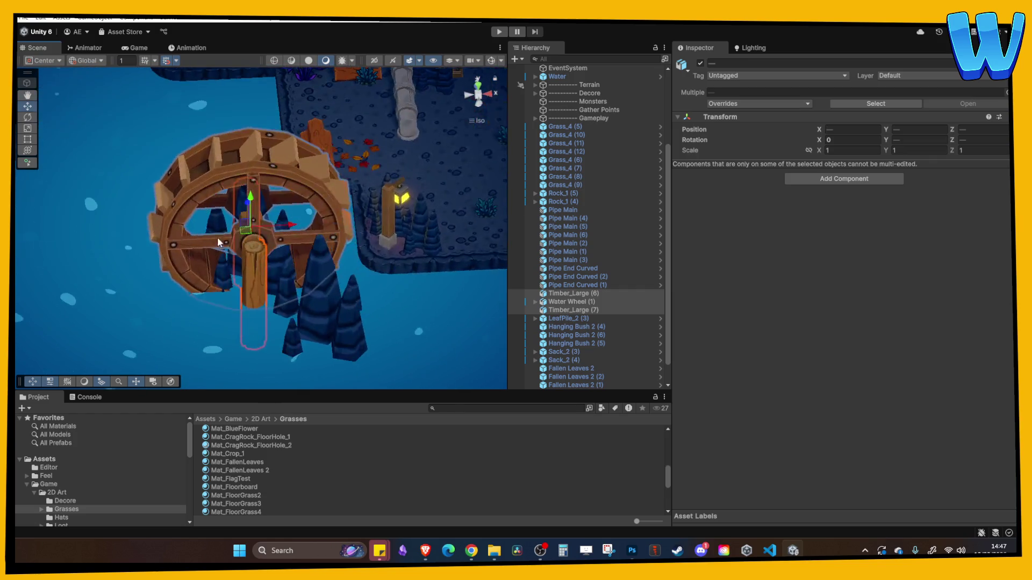
{"action": "mouse_move", "coordinate": [250, 207]}
{"action": "left_mouse_down"}
{"action": "mouse_move", "coordinate": [344, 234]}
{"action": "mouse_move", "coordinate": [302, 198]}
{"action": "mouse_move", "coordinate": [260, 186]}
{"action": "mouse_move", "coordinate": [361, 197]}
{"action": "mouse_move", "coordinate": [394, 178]}
{"action": "left_mouse_up"}
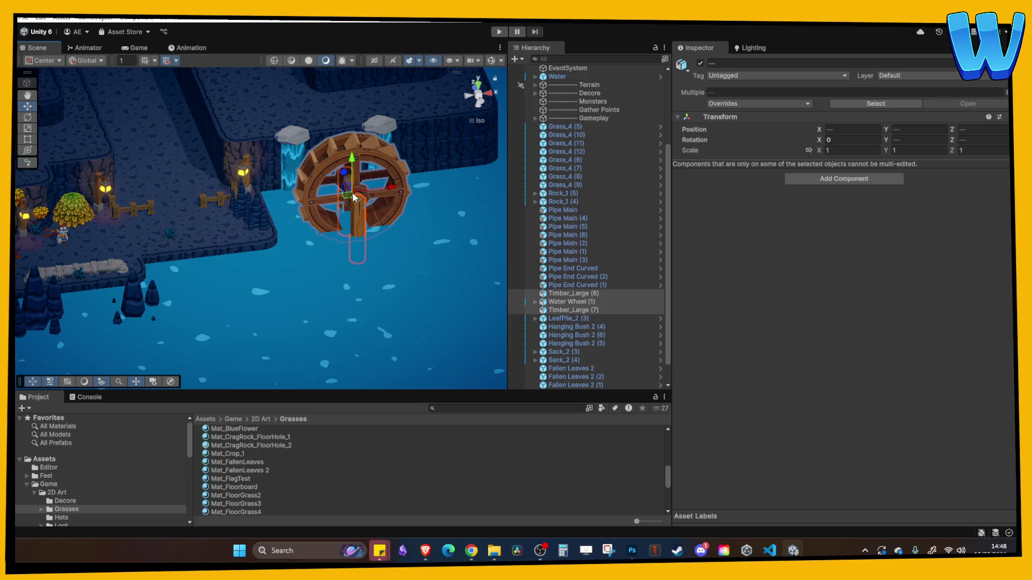
{"action": "scroll", "coordinate": [376, 172], "scroll_direction": "up", "scroll_amount": 2}
Move the water wheel and its Timber_Large posts along X beside the left waterfall.
{"action": "left_click", "coordinate": [345, 153]}
{"action": "left_click", "coordinate": [365, 168]}
{"action": "left_click_drag", "start_coordinate": [366, 168], "coordinate": [344, 138]}
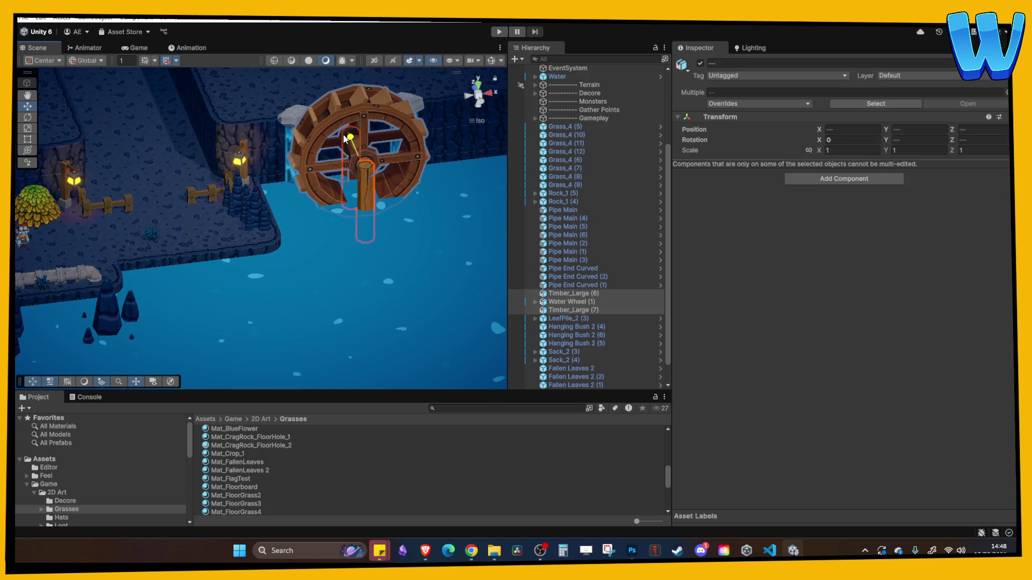
{"action": "left_click", "coordinate": [294, 124]}
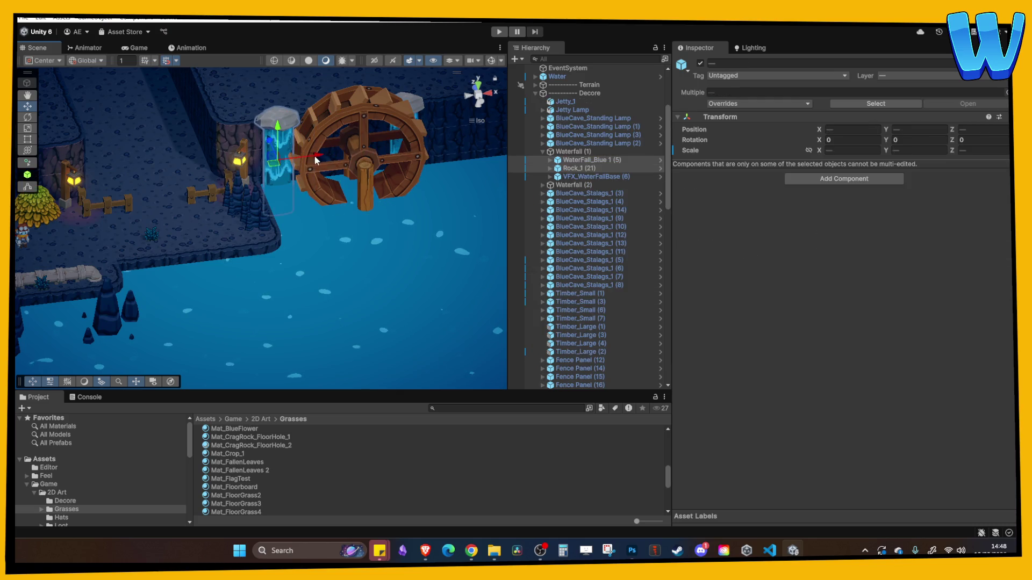
Drag Waterfall (2) along X so it sits right of the water wheel.
{"action": "left_click", "coordinate": [392, 240]}
{"action": "scroll", "coordinate": [322, 204], "scroll_direction": "up", "scroll_amount": 2}
{"action": "left_click", "coordinate": [288, 156]}
{"action": "mouse_move", "coordinate": [358, 186]}
{"action": "left_mouse_down"}
{"action": "mouse_move", "coordinate": [309, 226]}
{"action": "mouse_move", "coordinate": [356, 245]}
{"action": "left_mouse_up"}
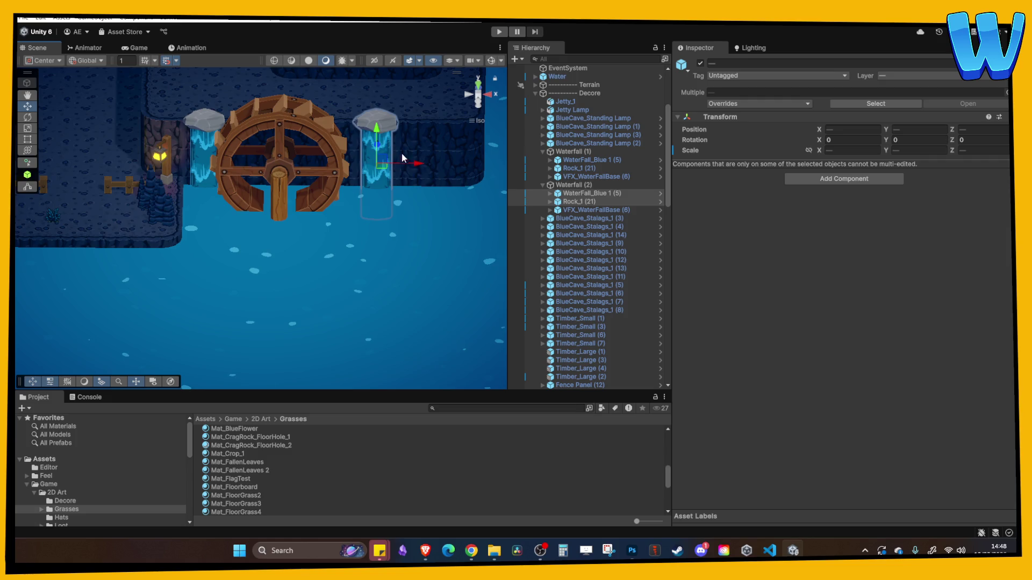
{"action": "left_click_drag", "start_coordinate": [397, 156], "coordinate": [441, 155]}
Check the wheel, wooden post and both waterfalls from a new angle, then enter Play mode.
{"action": "left_click", "coordinate": [317, 146]}
{"action": "left_click", "coordinate": [290, 192], "text": "shift"}
{"action": "mouse_move", "coordinate": [290, 192]}
{"action": "left_mouse_down"}
{"action": "mouse_move", "coordinate": [344, 234]}
{"action": "mouse_move", "coordinate": [392, 226]}
{"action": "left_mouse_up"}
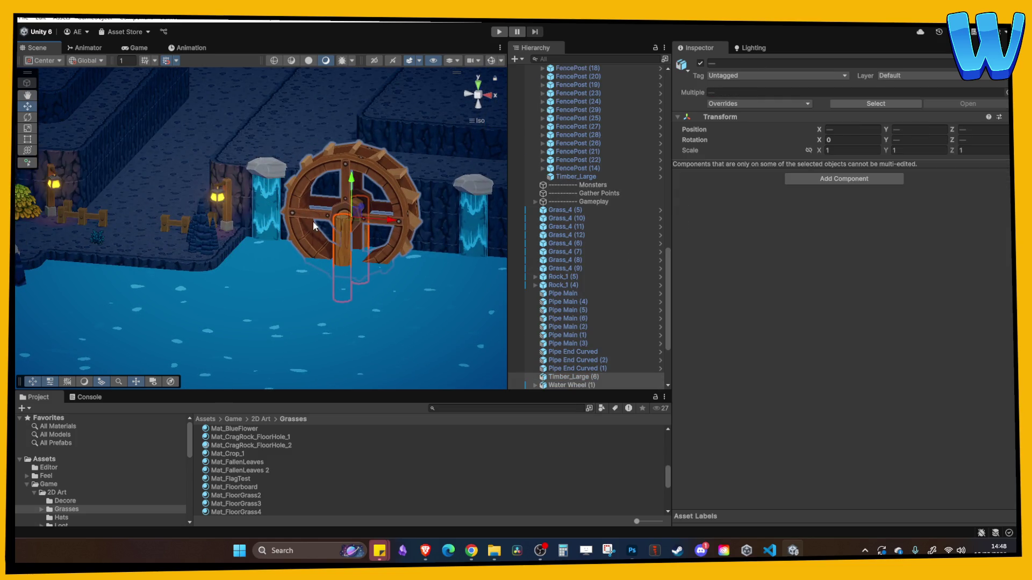
{"action": "left_click", "coordinate": [191, 175]}
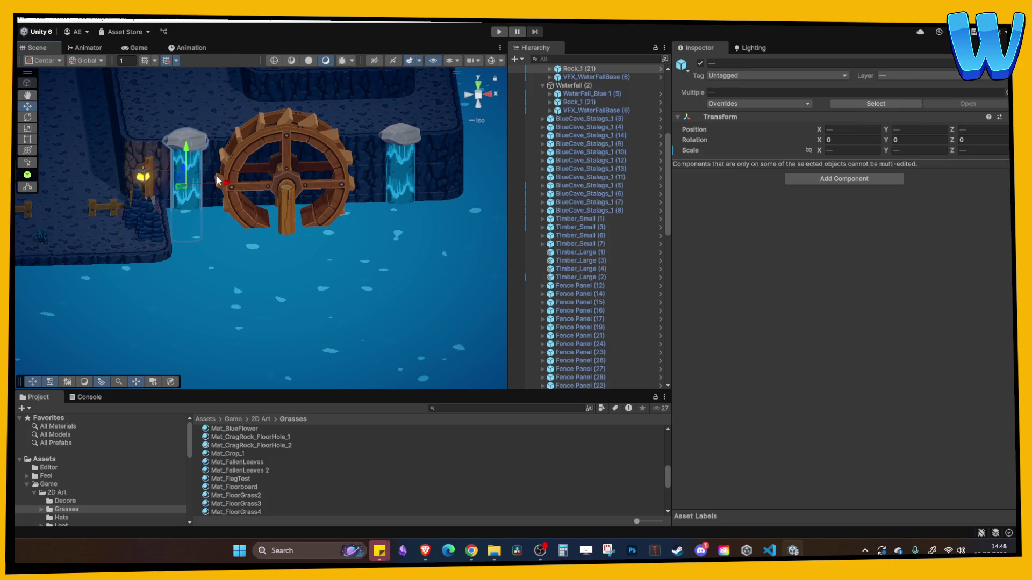
{"action": "left_click", "coordinate": [410, 142]}
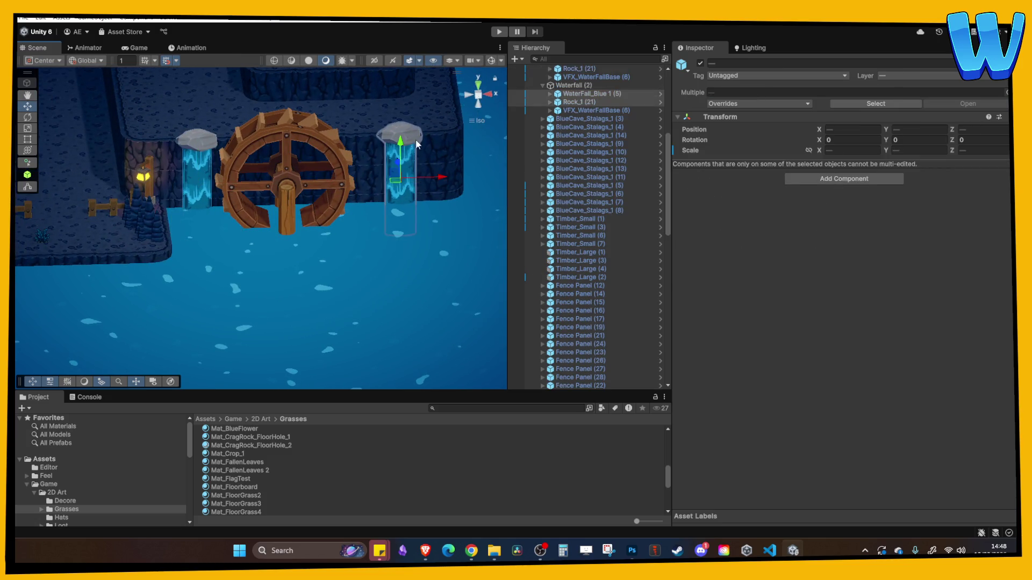
{"action": "left_click", "coordinate": [442, 182]}
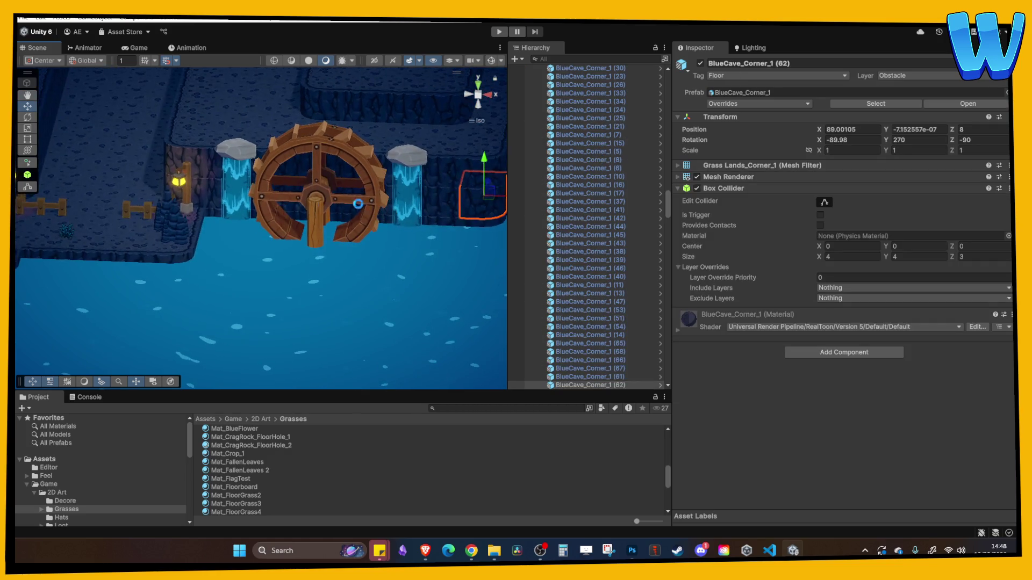
{"action": "left_click", "coordinate": [497, 33]}
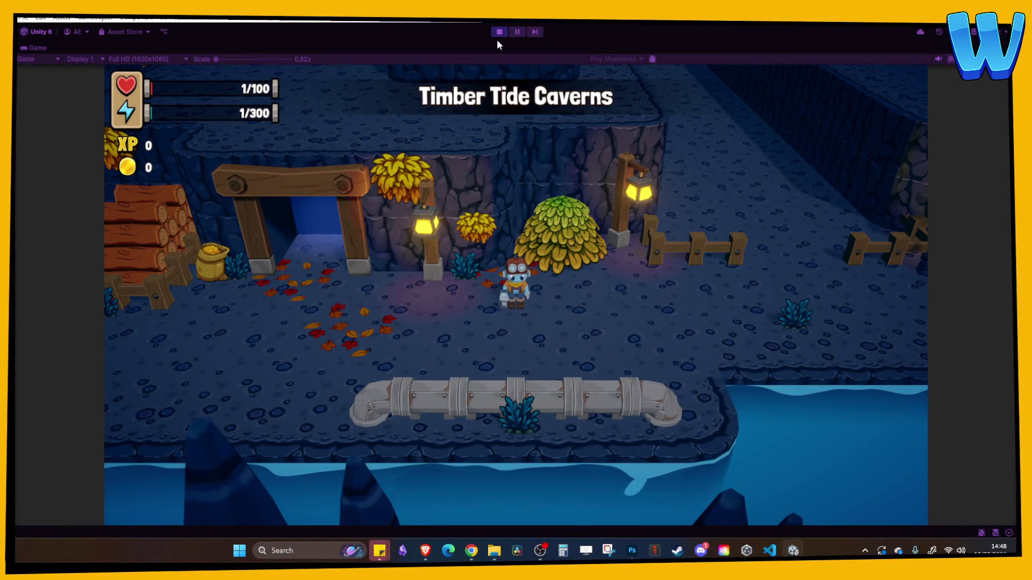
Walk the character with WASD past the water wheel, mine entrance and stairs, then exit Play mode.
{"action": "key", "text": "s"}
{"action": "key", "text": "d"}
{"action": "key", "text": "d"}
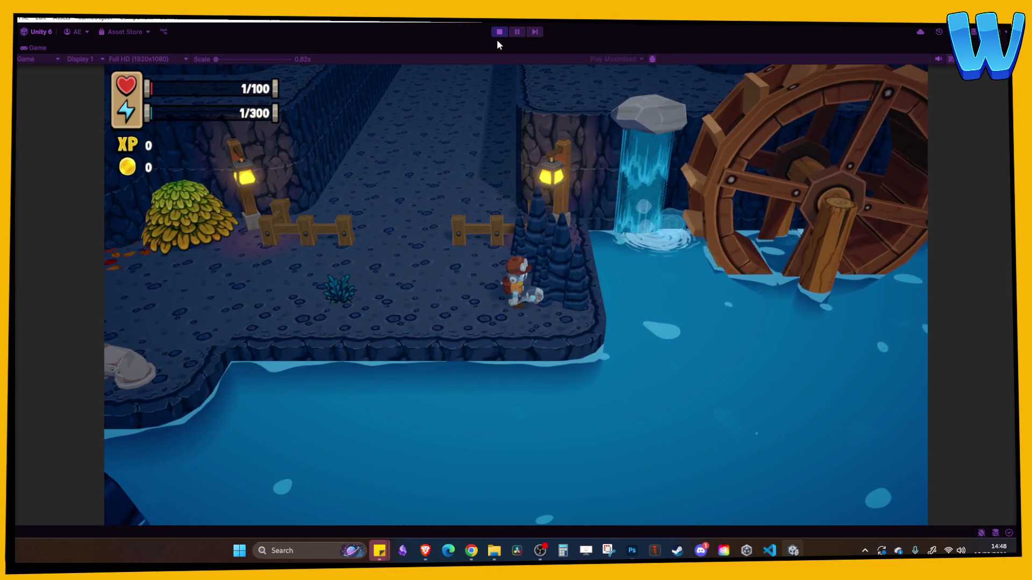
{"action": "key", "text": "a"}
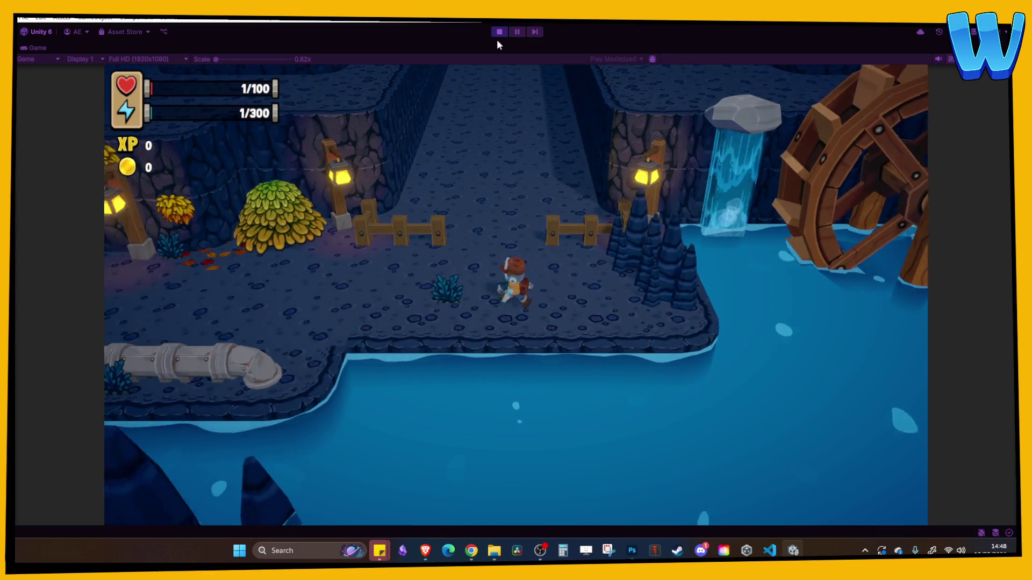
{"action": "key", "text": "a"}
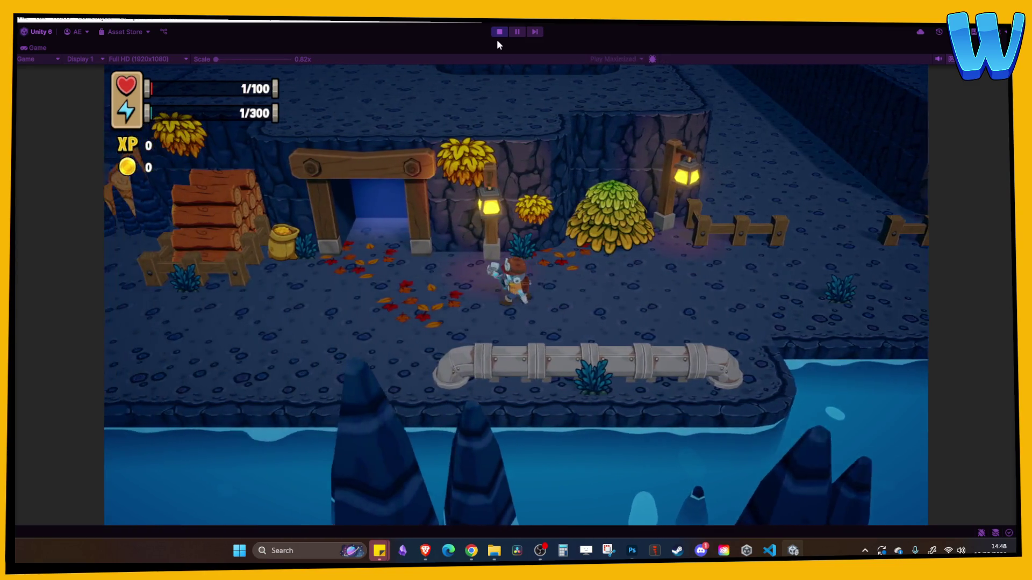
{"action": "key", "text": "a"}
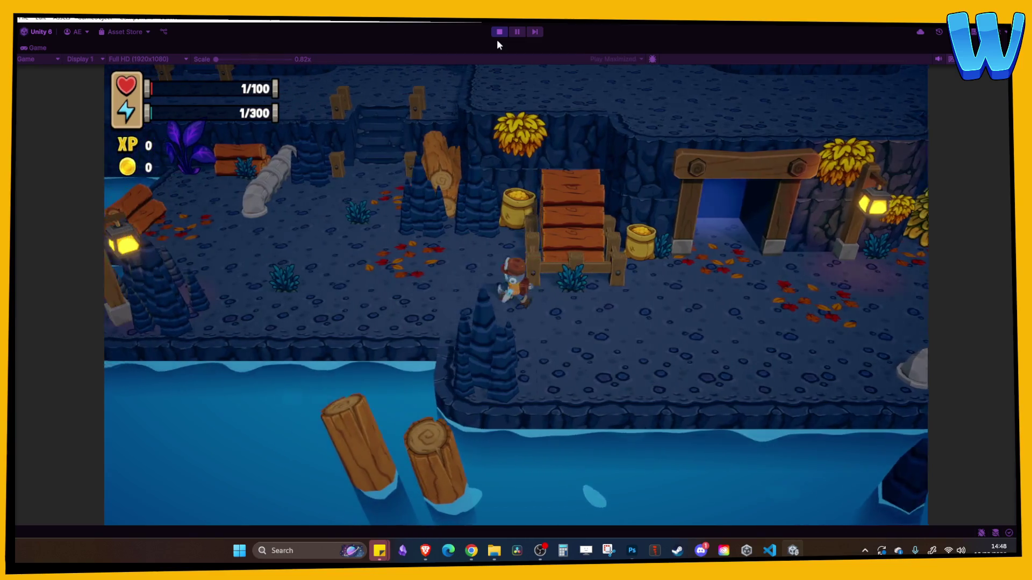
{"action": "key", "text": "a"}
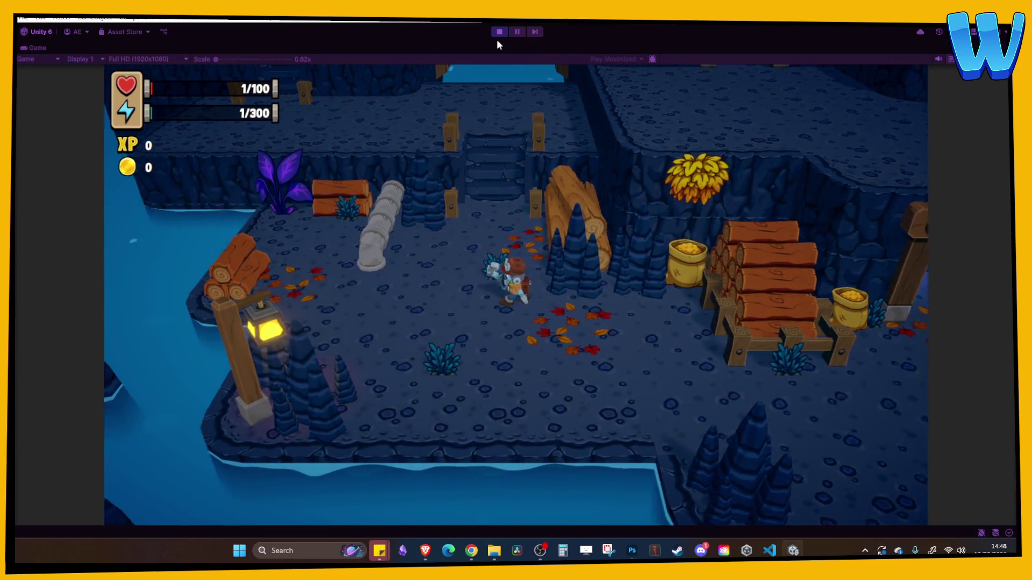
{"action": "key", "text": "s"}
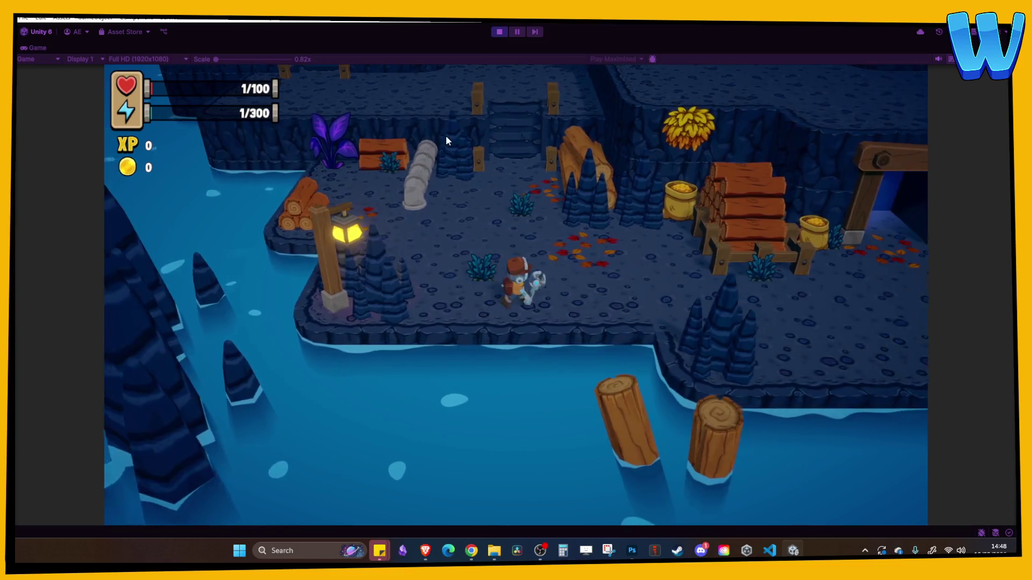
{"action": "key", "text": "d"}
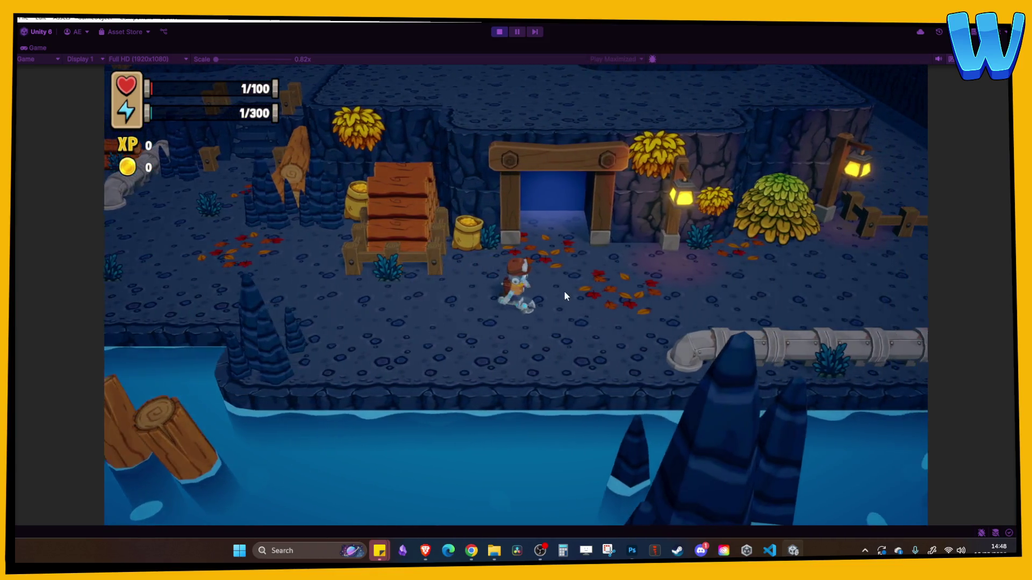
{"action": "key", "text": "a"}
{"action": "key", "text": "ctrl+p"}
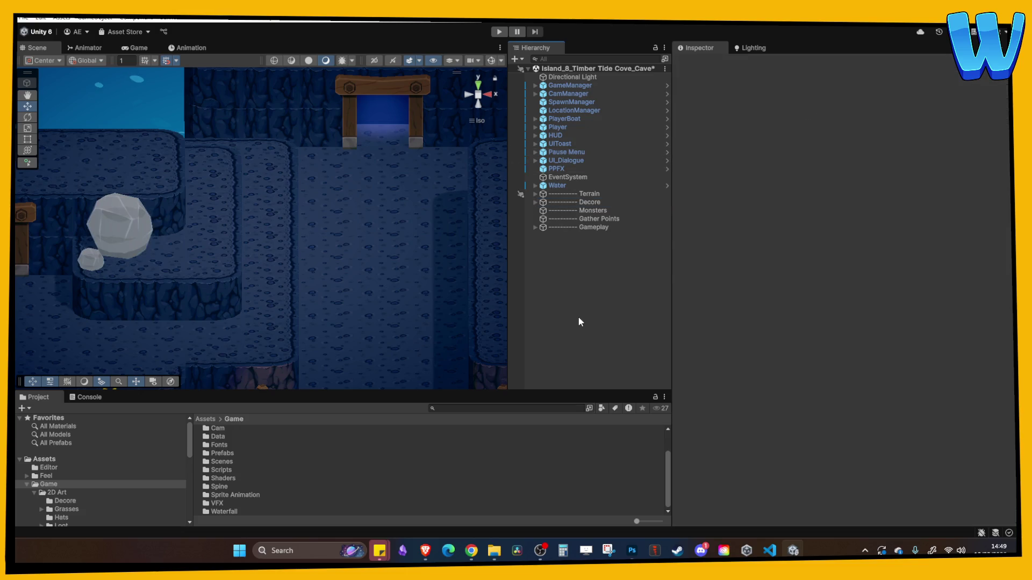
Paste a saw blade, slide it along X, and place a second blade up the corridor at X 75, Z 23, then play.
{"action": "key", "text": "ctrl+v"}
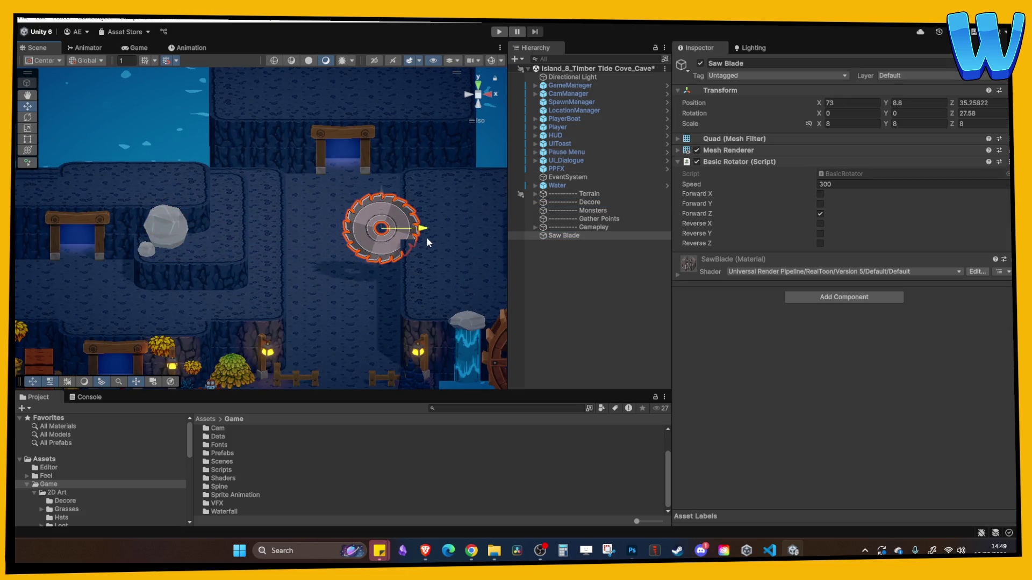
{"action": "left_click_drag", "start_coordinate": [427, 238], "coordinate": [269, 165]}
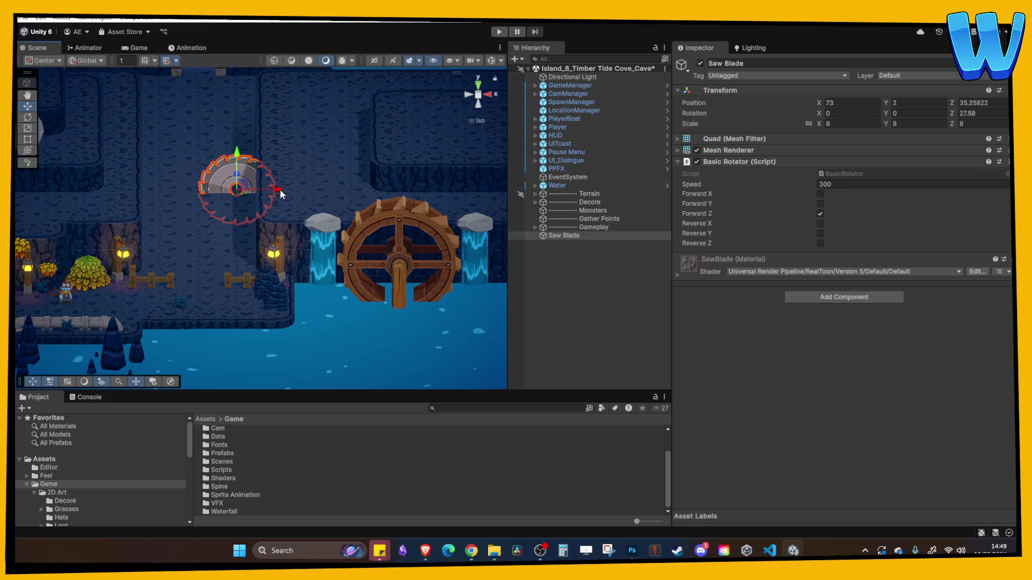
{"action": "left_click_drag", "start_coordinate": [303, 230], "coordinate": [223, 228]}
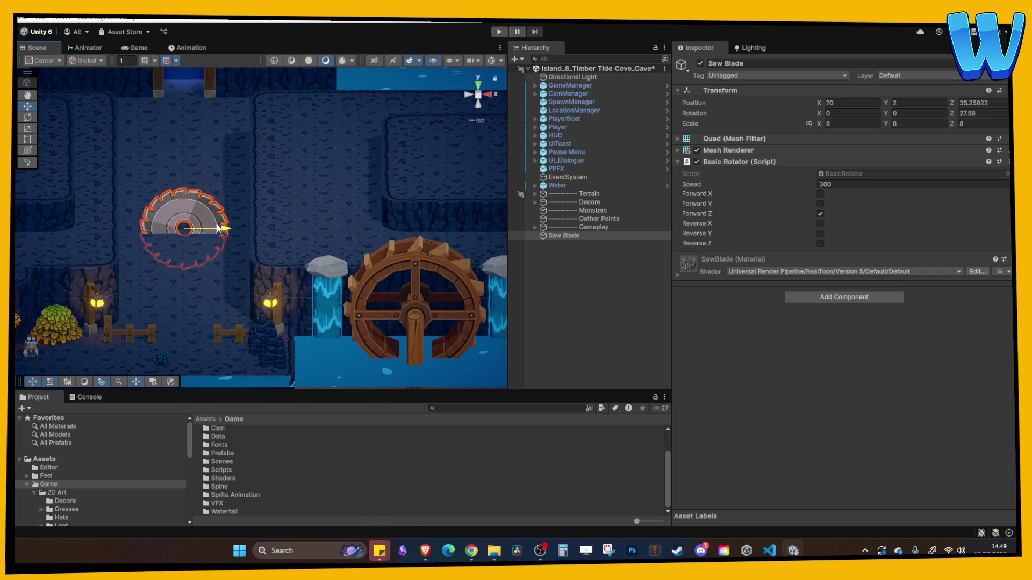
{"action": "mouse_move", "coordinate": [116, 225]}
{"action": "left_mouse_down"}
{"action": "mouse_move", "coordinate": [155, 204]}
{"action": "mouse_move", "coordinate": [281, 242]}
{"action": "mouse_move", "coordinate": [258, 242]}
{"action": "mouse_move", "coordinate": [318, 234]}
{"action": "mouse_move", "coordinate": [198, 214]}
{"action": "left_mouse_up"}
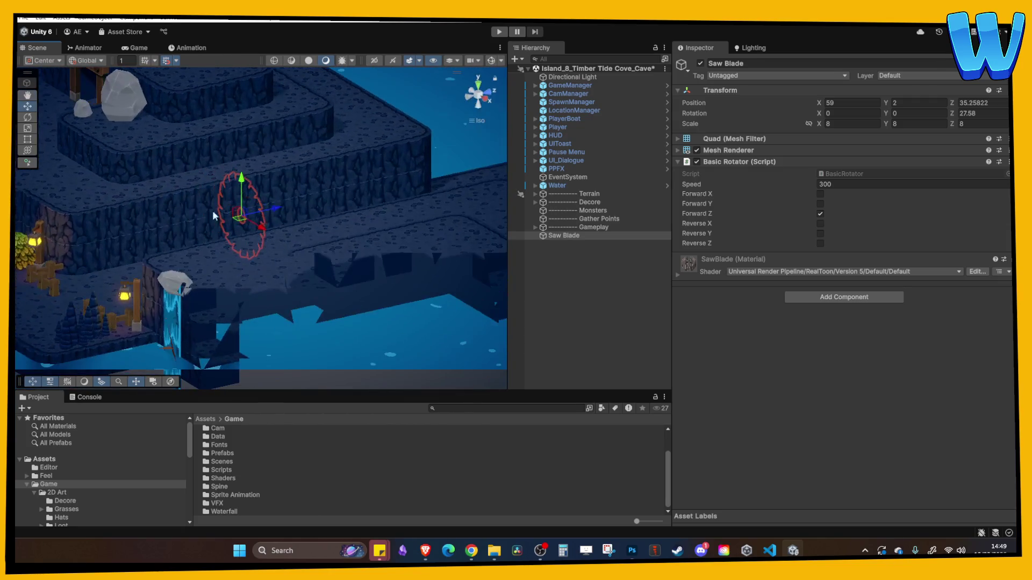
{"action": "mouse_move", "coordinate": [290, 248]}
{"action": "left_mouse_down"}
{"action": "mouse_move", "coordinate": [395, 247]}
{"action": "mouse_move", "coordinate": [400, 209]}
{"action": "left_mouse_up"}
{"action": "mouse_move", "coordinate": [414, 253]}
{"action": "left_mouse_down"}
{"action": "mouse_move", "coordinate": [411, 239]}
{"action": "mouse_move", "coordinate": [430, 242]}
{"action": "mouse_move", "coordinate": [401, 224]}
{"action": "mouse_move", "coordinate": [462, 168]}
{"action": "left_mouse_up"}
{"action": "left_click", "coordinate": [497, 32]}
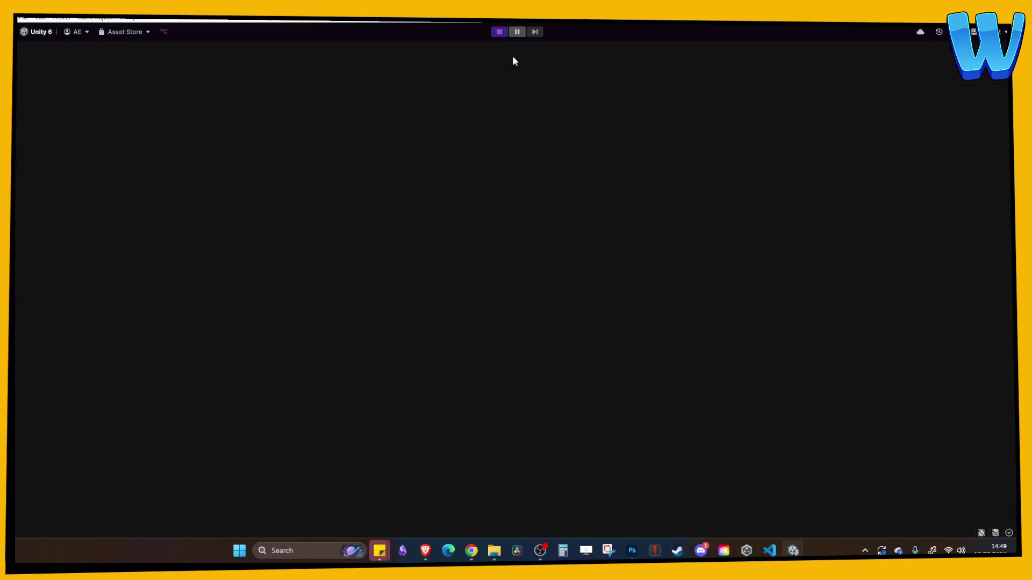
Run the character north up the saw-blade corridor and back south, then stop the playtest.
{"action": "key", "text": "d"}
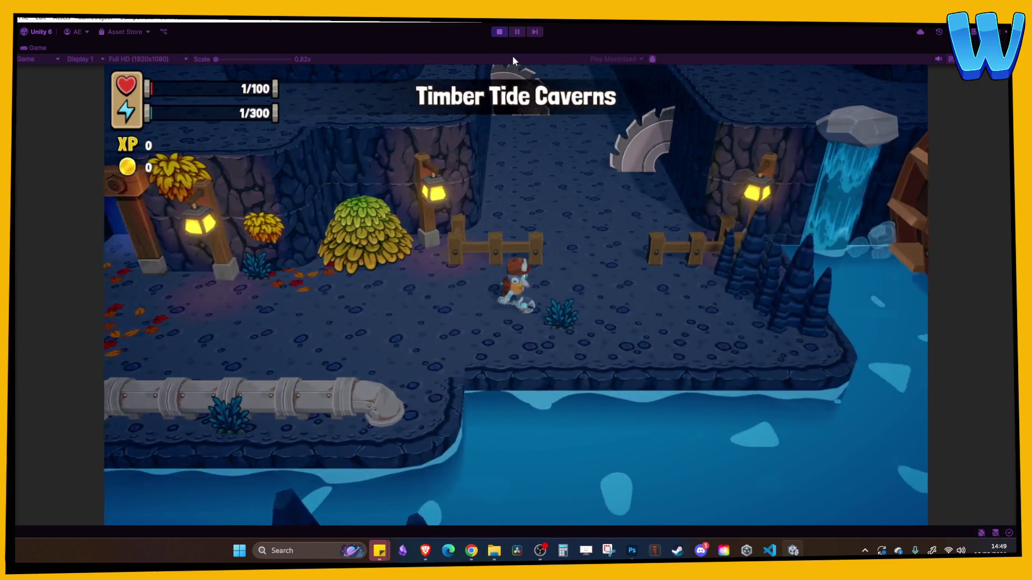
{"action": "key", "text": "w"}
{"action": "key", "text": "w"}
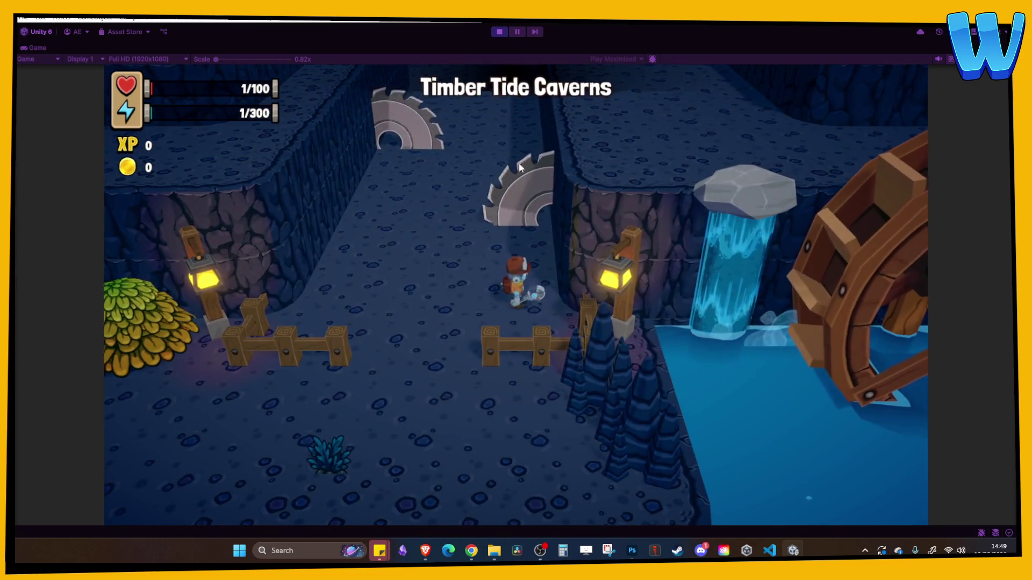
{"action": "key", "text": "w"}
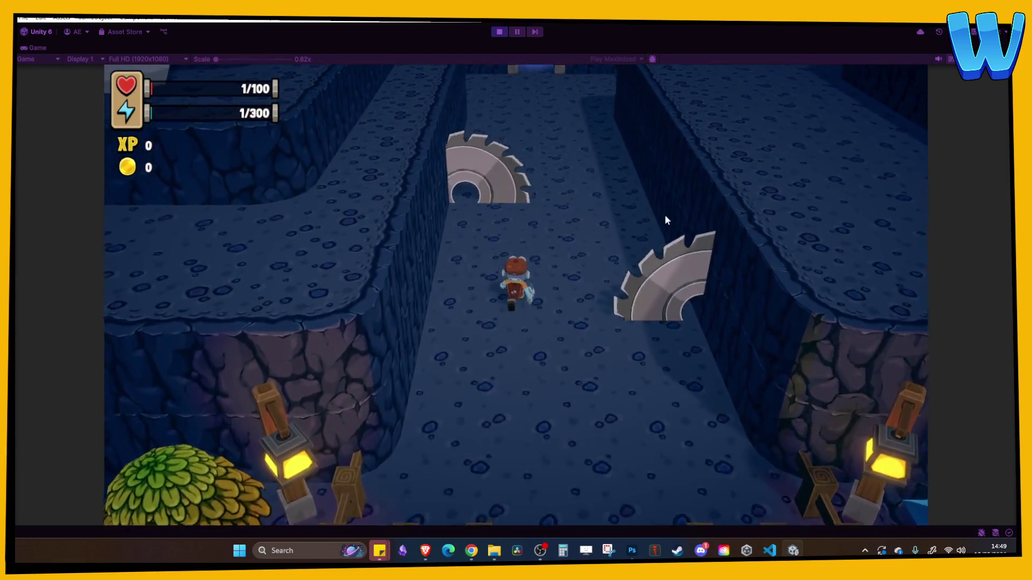
{"action": "key", "text": "s"}
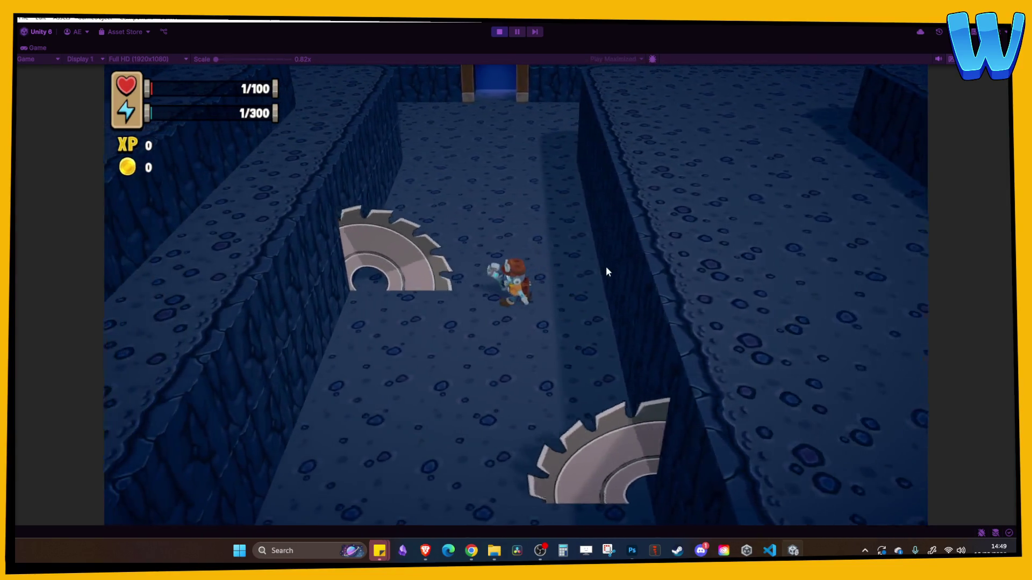
{"action": "key", "text": "s"}
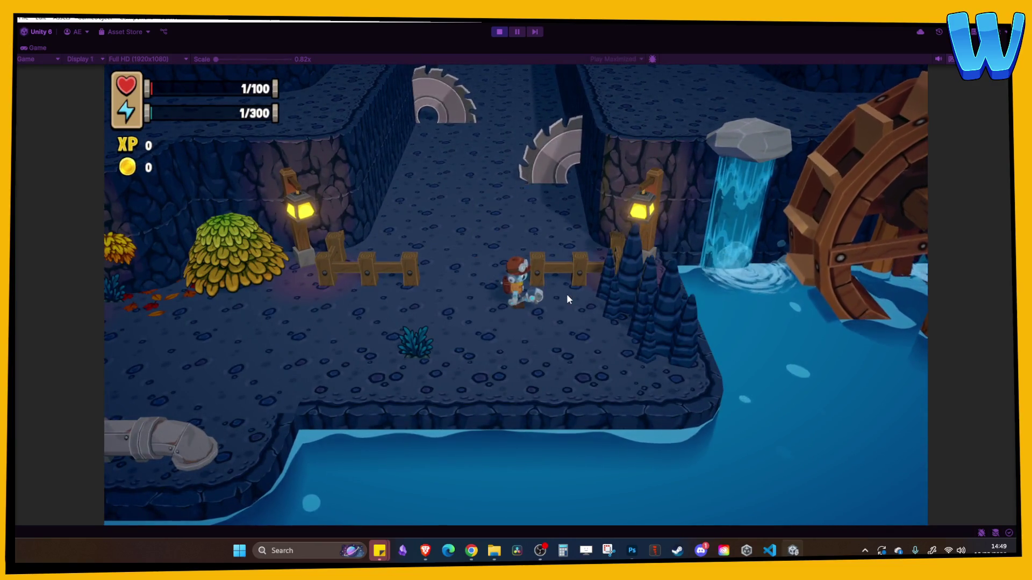
{"action": "key", "text": "a"}
{"action": "key", "text": "a"}
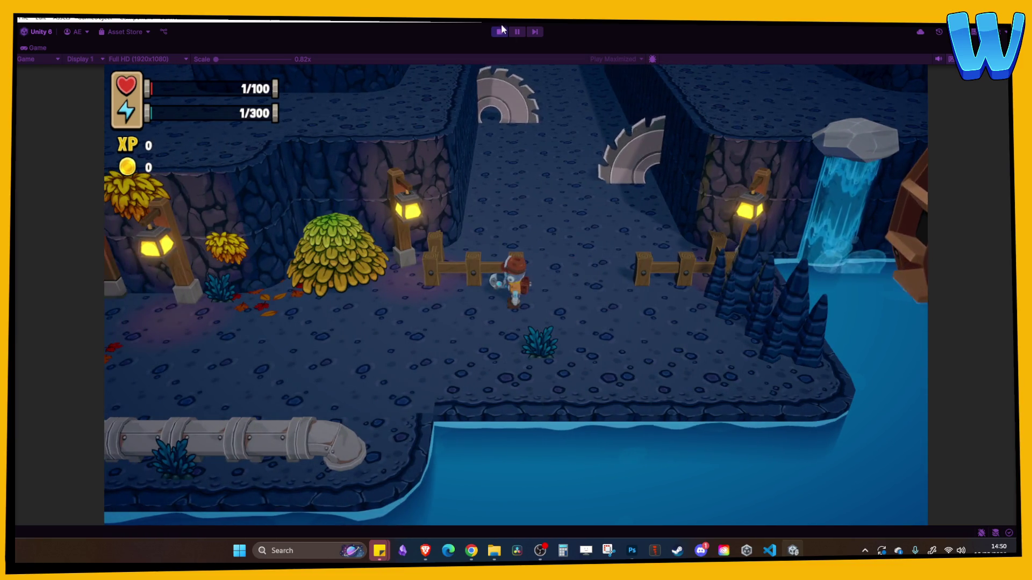
{"action": "key", "text": "ctrl+p"}
{"action": "left_click_drag", "start_coordinate": [289, 209], "coordinate": [369, 191]}
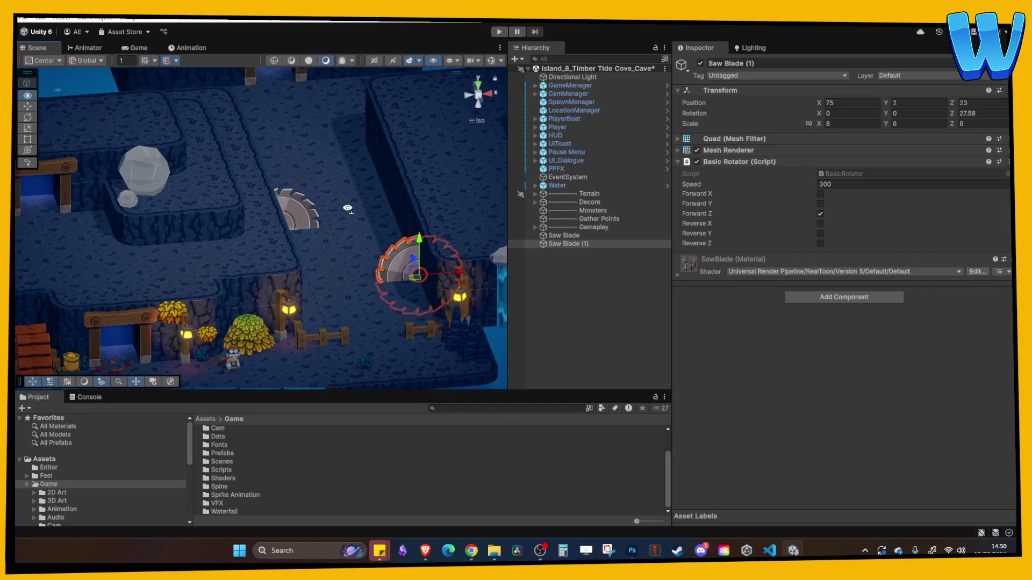
Frame Timber_Small (8) by the waterfall and nudge it to X 86.549 against the stalagmites.
{"action": "left_click", "coordinate": [346, 209]}
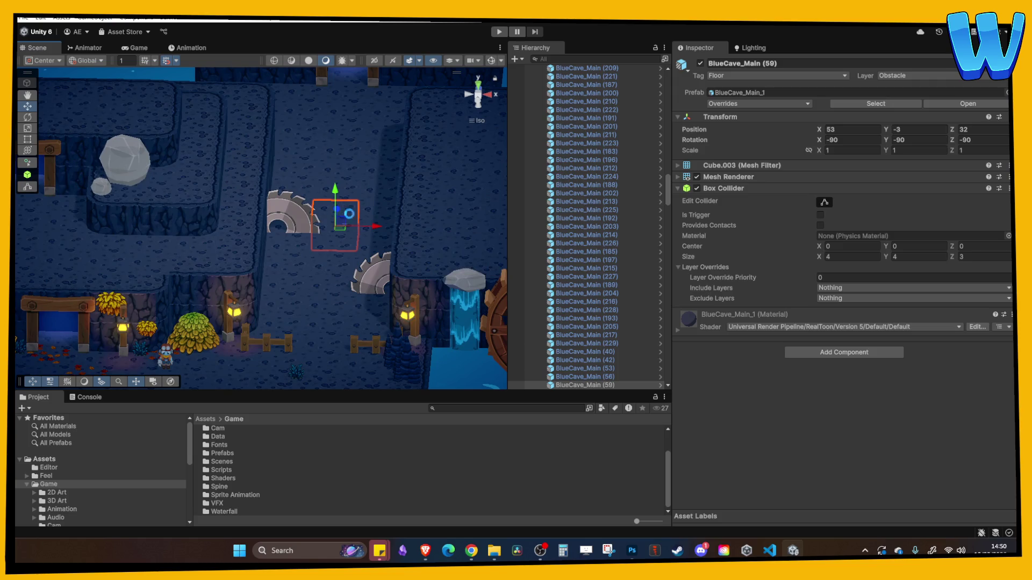
{"action": "mouse_move", "coordinate": [314, 226]}
{"action": "left_mouse_down"}
{"action": "mouse_move", "coordinate": [412, 237]}
{"action": "mouse_move", "coordinate": [357, 240]}
{"action": "mouse_move", "coordinate": [388, 197]}
{"action": "mouse_move", "coordinate": [340, 236]}
{"action": "mouse_move", "coordinate": [249, 189]}
{"action": "mouse_move", "coordinate": [334, 206]}
{"action": "mouse_move", "coordinate": [334, 221]}
{"action": "mouse_move", "coordinate": [241, 208]}
{"action": "mouse_move", "coordinate": [297, 211]}
{"action": "left_mouse_up"}
{"action": "mouse_move", "coordinate": [93, 193]}
{"action": "left_mouse_down"}
{"action": "mouse_move", "coordinate": [227, 202]}
{"action": "mouse_move", "coordinate": [142, 183]}
{"action": "mouse_move", "coordinate": [400, 188]}
{"action": "mouse_move", "coordinate": [231, 193]}
{"action": "left_mouse_up"}
{"action": "left_click", "coordinate": [63, 188]}
{"action": "mouse_move", "coordinate": [465, 212]}
{"action": "left_mouse_down"}
{"action": "mouse_move", "coordinate": [327, 187]}
{"action": "mouse_move", "coordinate": [363, 188]}
{"action": "left_mouse_up"}
{"action": "key", "text": "f"}
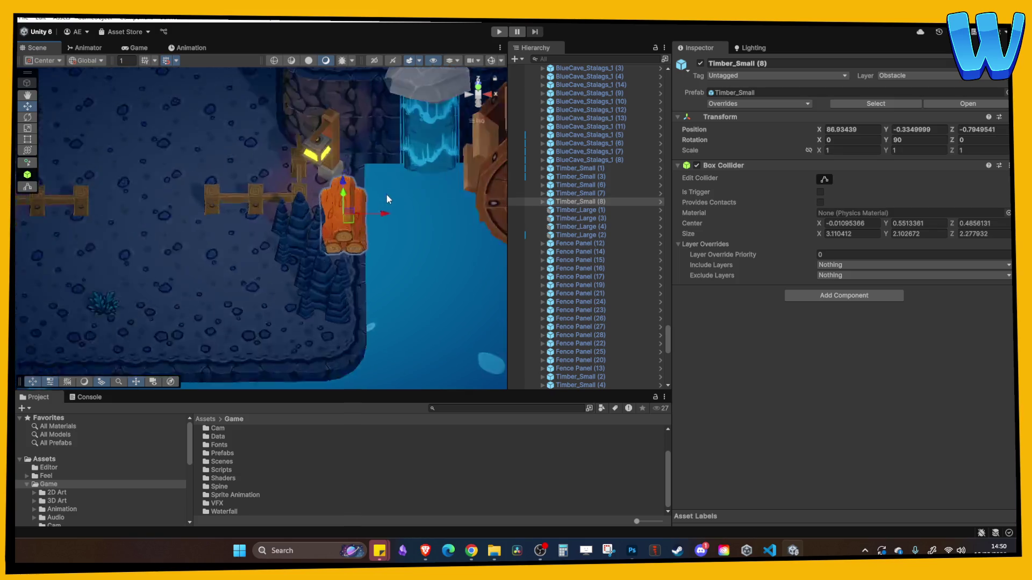
{"action": "left_click_drag", "start_coordinate": [295, 246], "coordinate": [275, 239]}
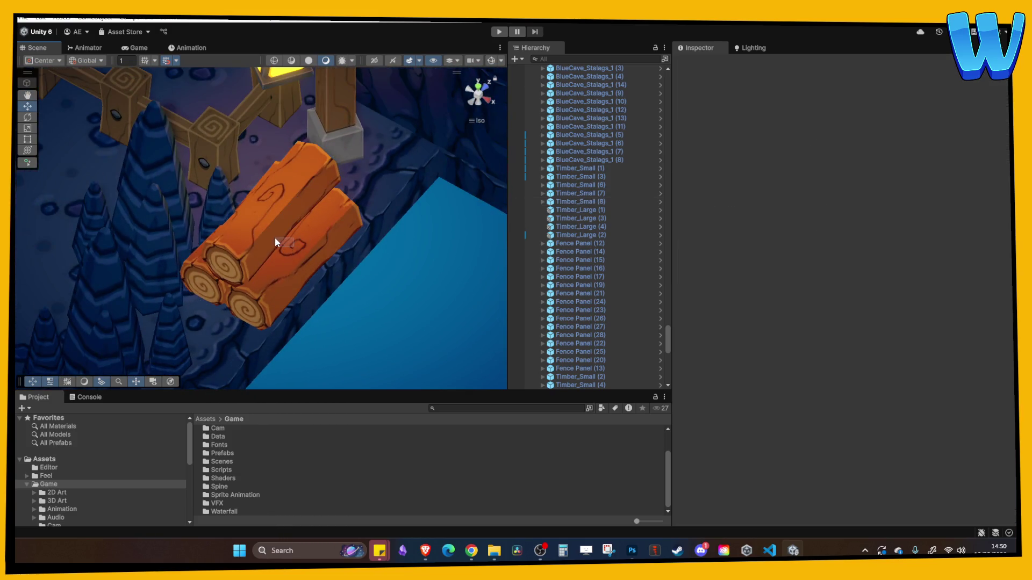
{"action": "left_click", "coordinate": [305, 247]}
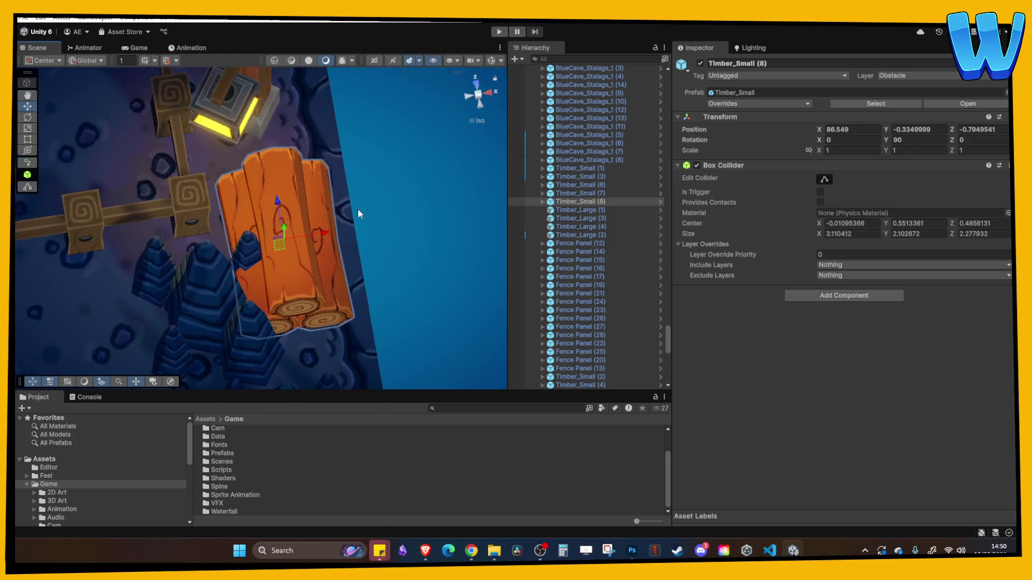
{"action": "left_click", "coordinate": [235, 237]}
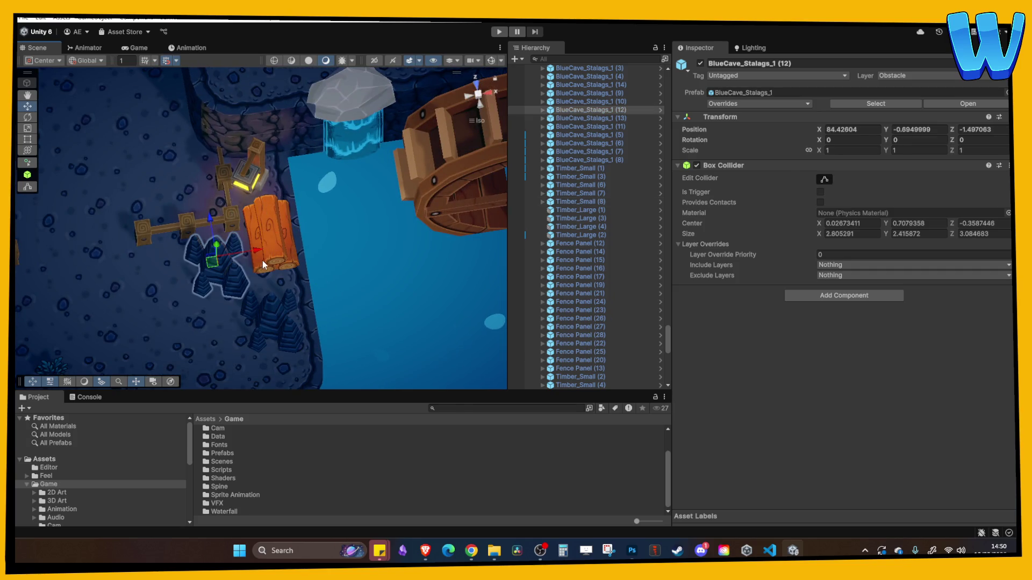
{"action": "right_click", "coordinate": [263, 260]}
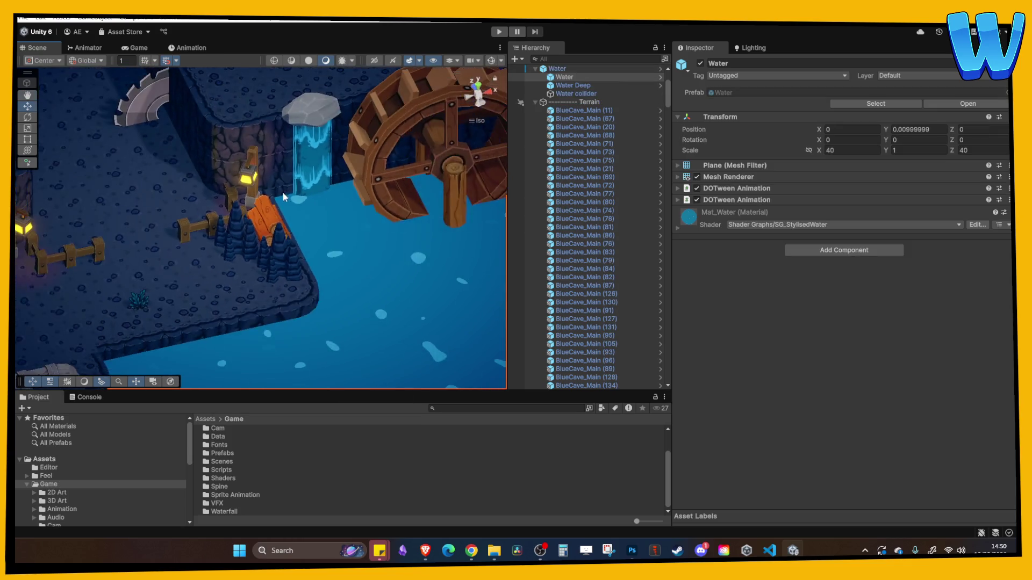
Select Hanging Bush 2 (7) and move it right toward the waterfall.
{"action": "scroll", "coordinate": [282, 204], "scroll_direction": "down", "scroll_amount": 5}
{"action": "left_click_drag", "start_coordinate": [283, 204], "coordinate": [334, 228]}
{"action": "scroll", "coordinate": [335, 228], "scroll_direction": "up", "scroll_amount": 3}
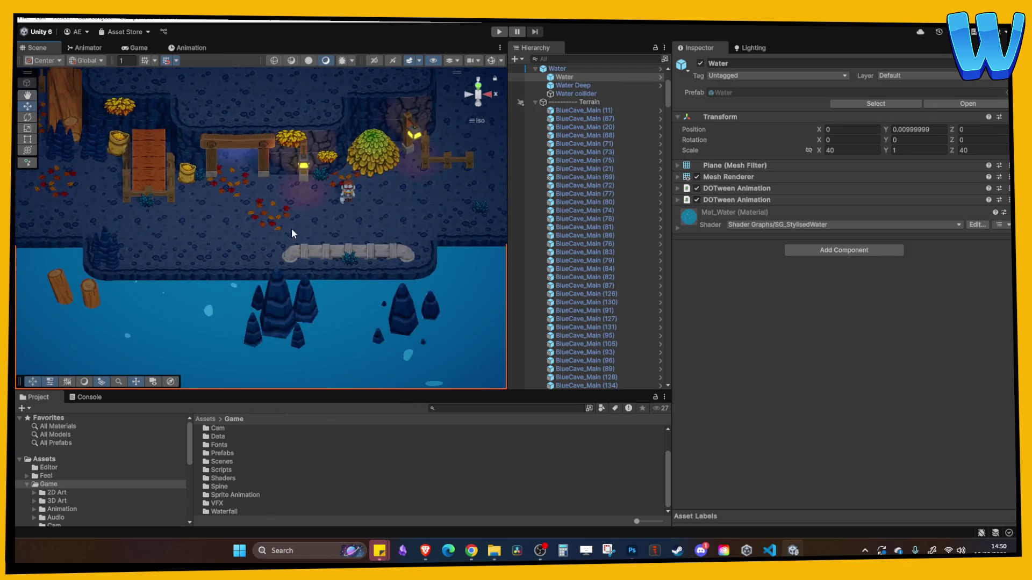
{"action": "left_click", "coordinate": [352, 150]}
{"action": "scroll", "coordinate": [231, 150], "scroll_direction": "down", "scroll_amount": 4}
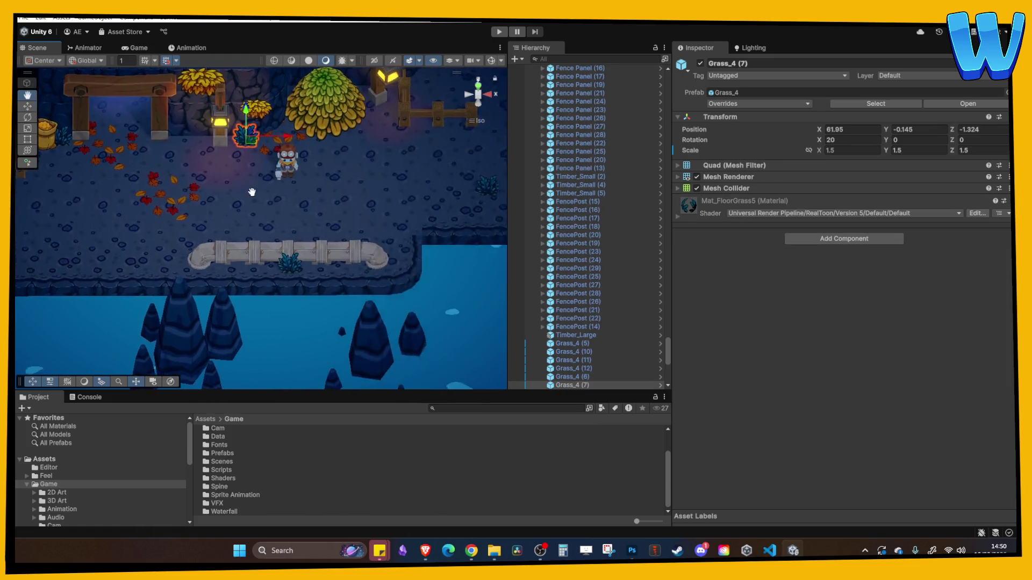
{"action": "mouse_move", "coordinate": [268, 152]}
{"action": "left_mouse_down"}
{"action": "mouse_move", "coordinate": [430, 164]}
{"action": "mouse_move", "coordinate": [408, 184]}
{"action": "left_mouse_up"}
{"action": "key", "text": "f"}
Settle the bush onto the lamp post at X 84.6, Z 3.17.
{"action": "mouse_move", "coordinate": [276, 212]}
{"action": "left_mouse_down"}
{"action": "mouse_move", "coordinate": [274, 189]}
{"action": "mouse_move", "coordinate": [190, 159]}
{"action": "mouse_move", "coordinate": [250, 186]}
{"action": "left_mouse_up"}
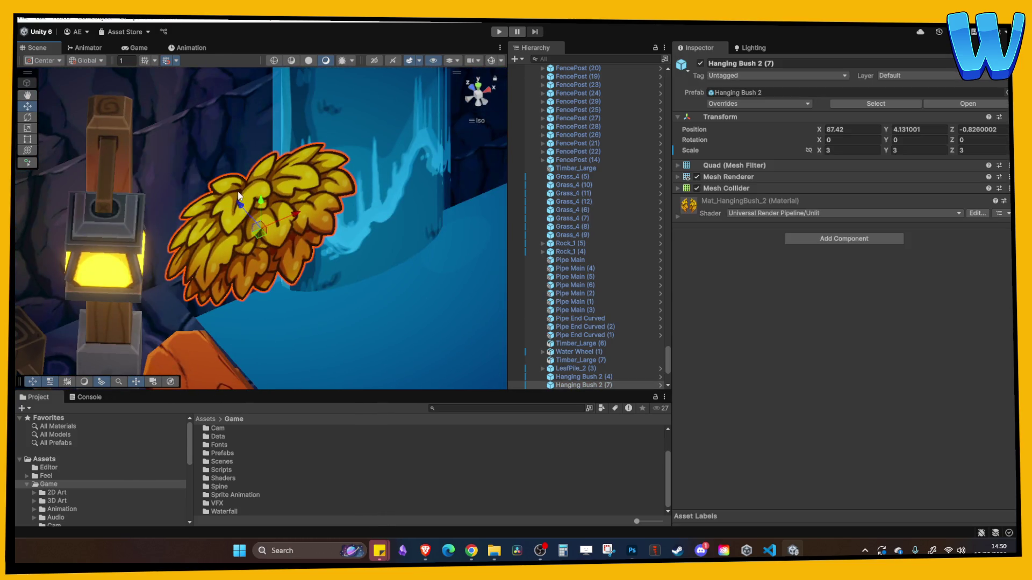
{"action": "key", "text": "f"}
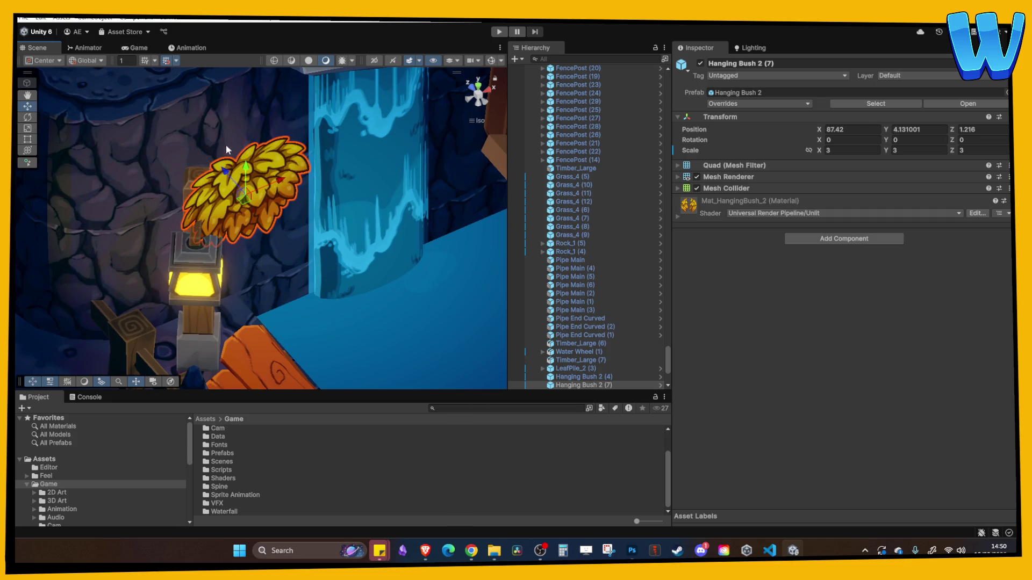
{"action": "mouse_move", "coordinate": [227, 169]}
{"action": "left_mouse_down"}
{"action": "mouse_move", "coordinate": [199, 153]}
{"action": "mouse_move", "coordinate": [200, 129]}
{"action": "mouse_move", "coordinate": [162, 117]}
{"action": "left_mouse_up"}
{"action": "scroll", "coordinate": [207, 122], "scroll_direction": "down", "scroll_amount": 10}
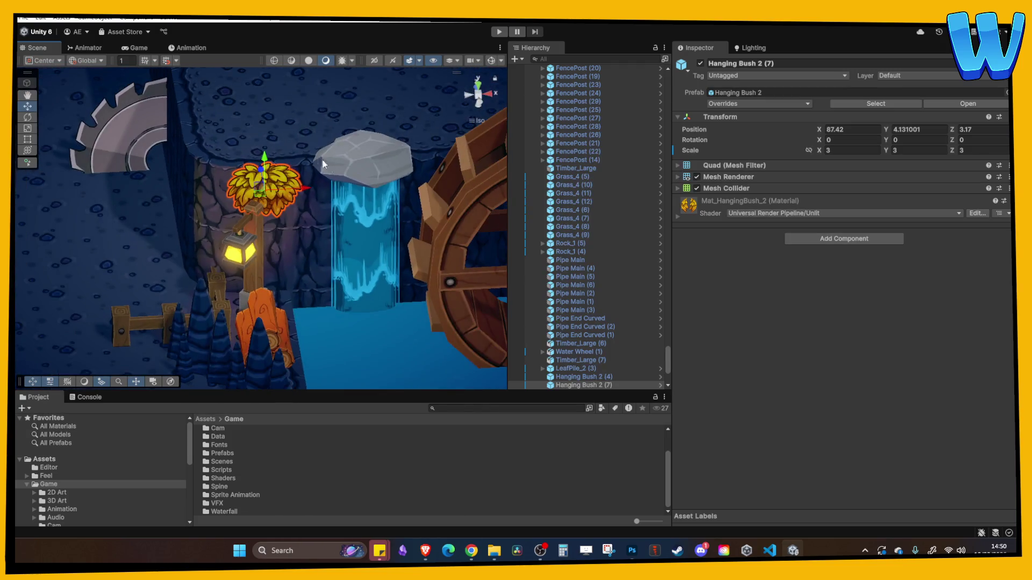
{"action": "left_click", "coordinate": [370, 202]}
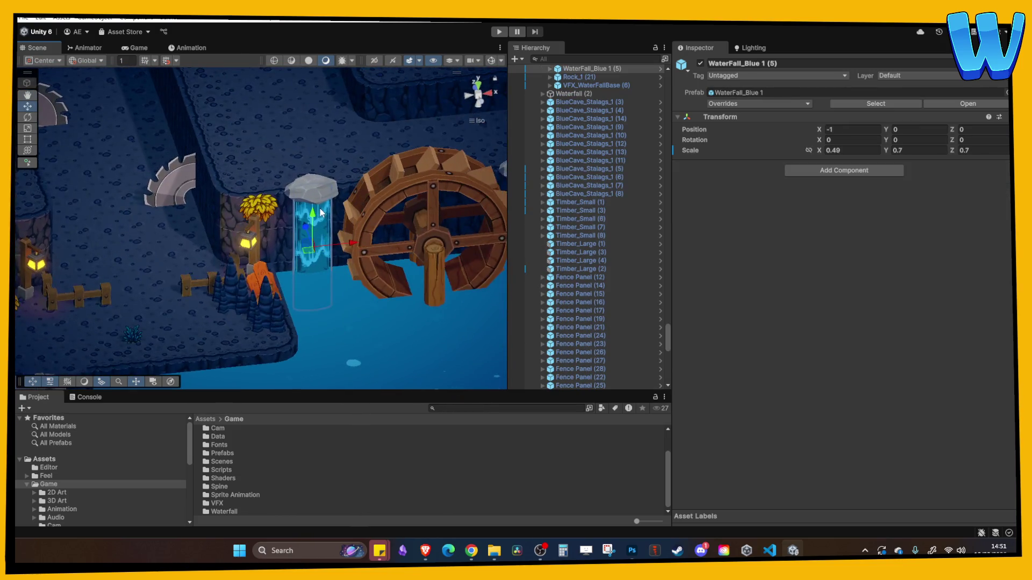
{"action": "left_click", "coordinate": [297, 203]}
{"action": "scroll", "coordinate": [297, 203], "scroll_direction": "down", "scroll_amount": 2}
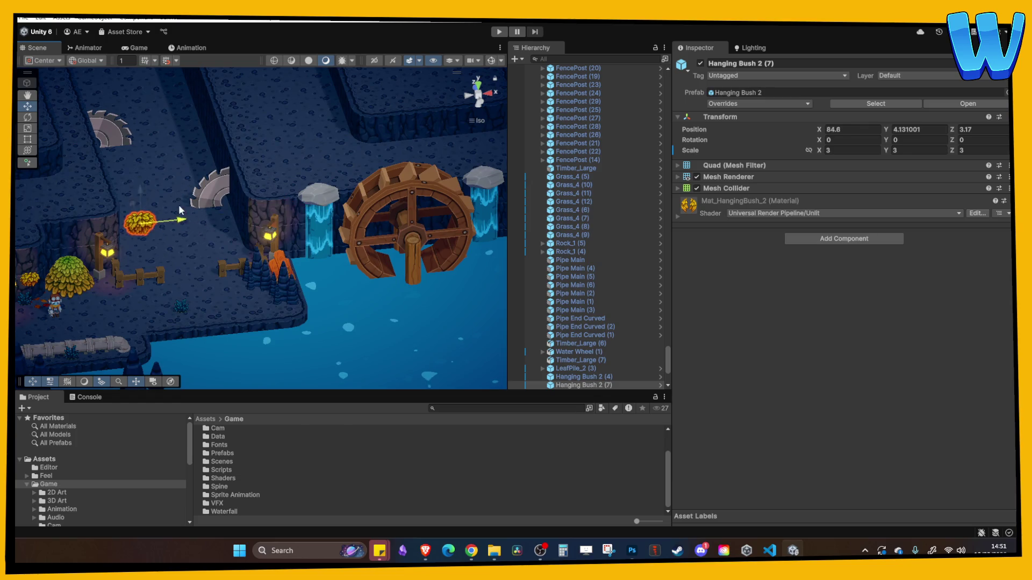
{"action": "left_click", "coordinate": [156, 212]}
{"action": "key", "text": "Left"}
{"action": "key", "text": "Left"}
{"action": "key", "text": "Left"}
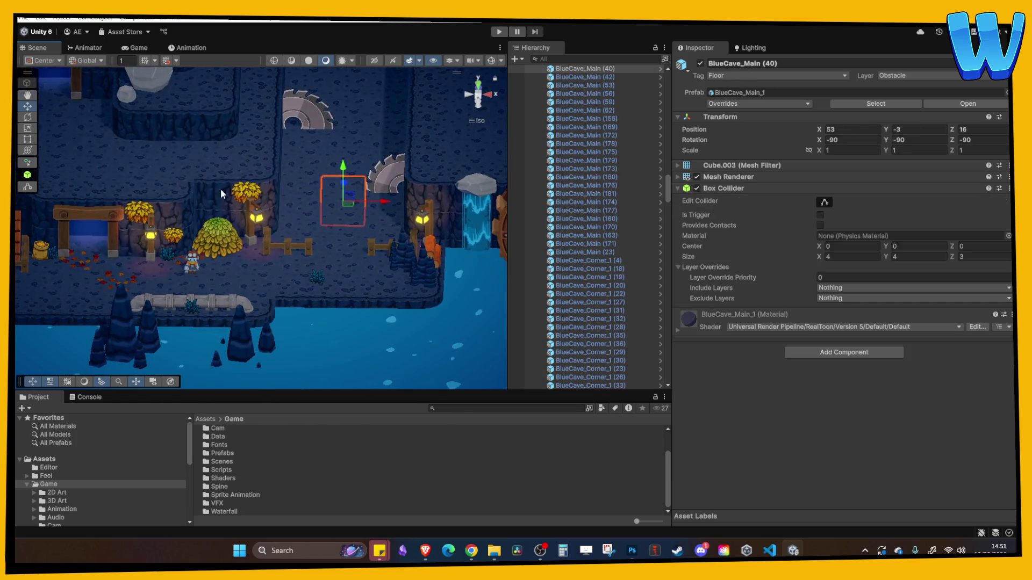
Select a stalagmite cluster and reposition it along X and depth.
{"action": "key", "text": "Left"}
{"action": "key", "text": "Left"}
{"action": "key", "text": "Left"}
{"action": "scroll", "coordinate": [340, 271], "scroll_direction": "down", "scroll_amount": 4}
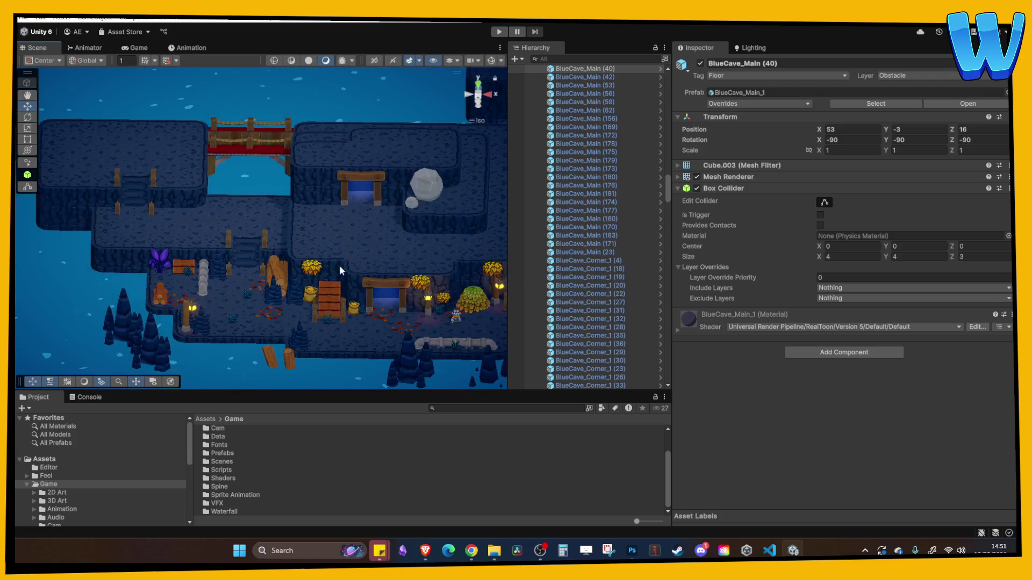
{"action": "scroll", "coordinate": [310, 230], "scroll_direction": "up", "scroll_amount": 4}
{"action": "key", "text": "Left"}
{"action": "key", "text": "Left"}
{"action": "key", "text": "Down"}
{"action": "key", "text": "Down"}
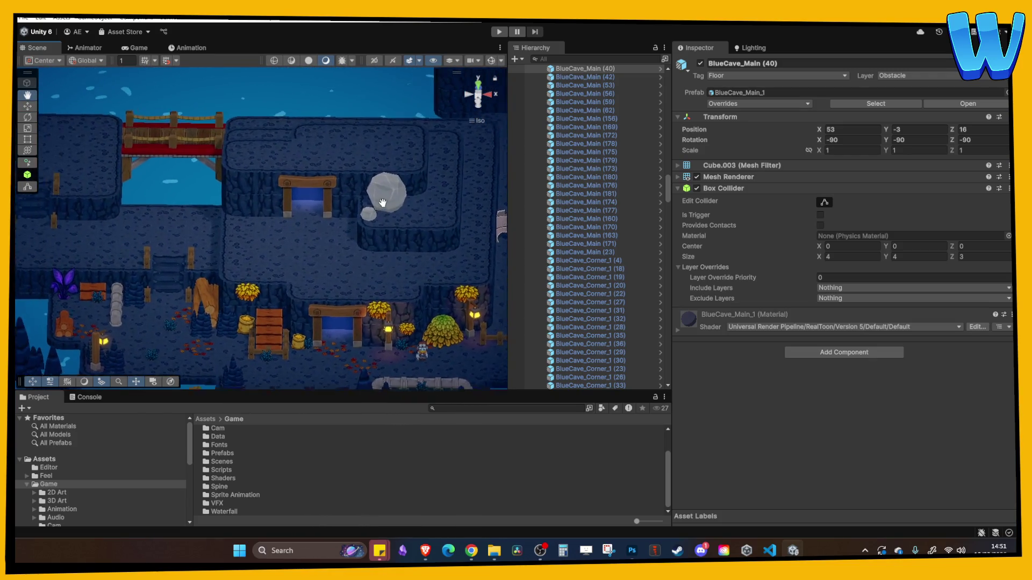
{"action": "left_click", "coordinate": [129, 298]}
{"action": "left_click_drag", "start_coordinate": [204, 293], "coordinate": [210, 281]}
{"action": "key", "text": "f"}
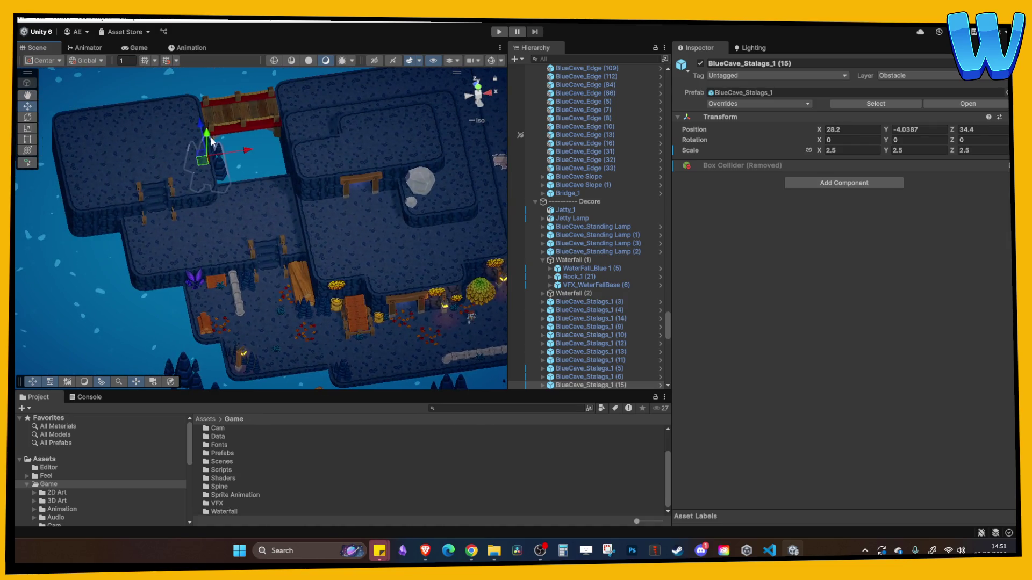
{"action": "mouse_move", "coordinate": [210, 103]}
{"action": "left_mouse_down"}
{"action": "mouse_move", "coordinate": [277, 221]}
{"action": "mouse_move", "coordinate": [218, 232]}
{"action": "mouse_move", "coordinate": [181, 195]}
{"action": "mouse_move", "coordinate": [244, 245]}
{"action": "left_mouse_up"}
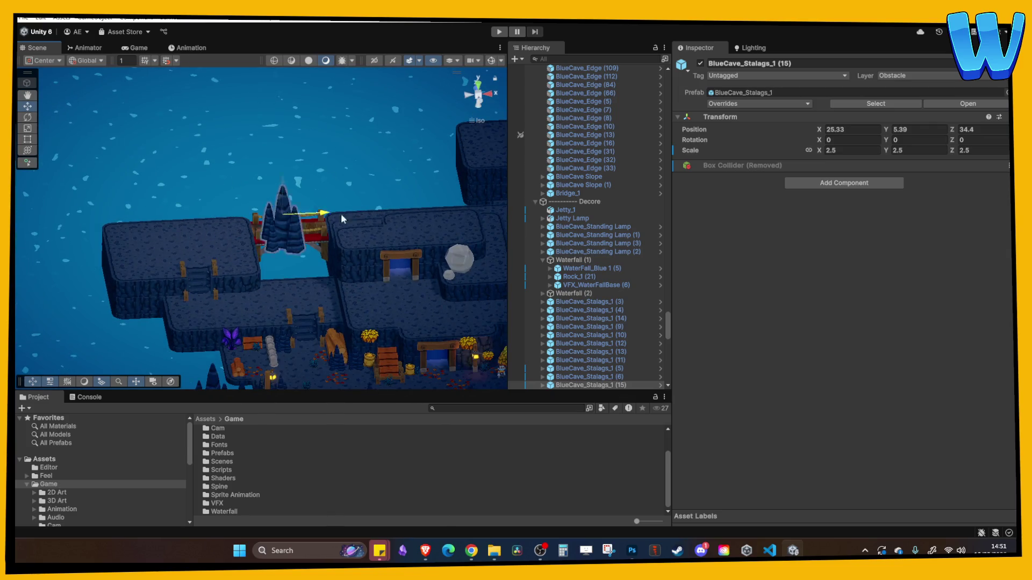
{"action": "left_click_drag", "start_coordinate": [368, 176], "coordinate": [343, 218]}
{"action": "scroll", "coordinate": [339, 182], "scroll_direction": "down", "scroll_amount": 3}
{"action": "mouse_move", "coordinate": [343, 217]}
{"action": "left_mouse_down"}
{"action": "mouse_move", "coordinate": [346, 193]}
{"action": "mouse_move", "coordinate": [400, 202]}
{"action": "left_mouse_up"}
Raise the stalagmite onto the upper rock ledge and reduce its scale.
{"action": "scroll", "coordinate": [356, 185], "scroll_direction": "up", "scroll_amount": 5}
{"action": "scroll", "coordinate": [363, 175], "scroll_direction": "down", "scroll_amount": 2}
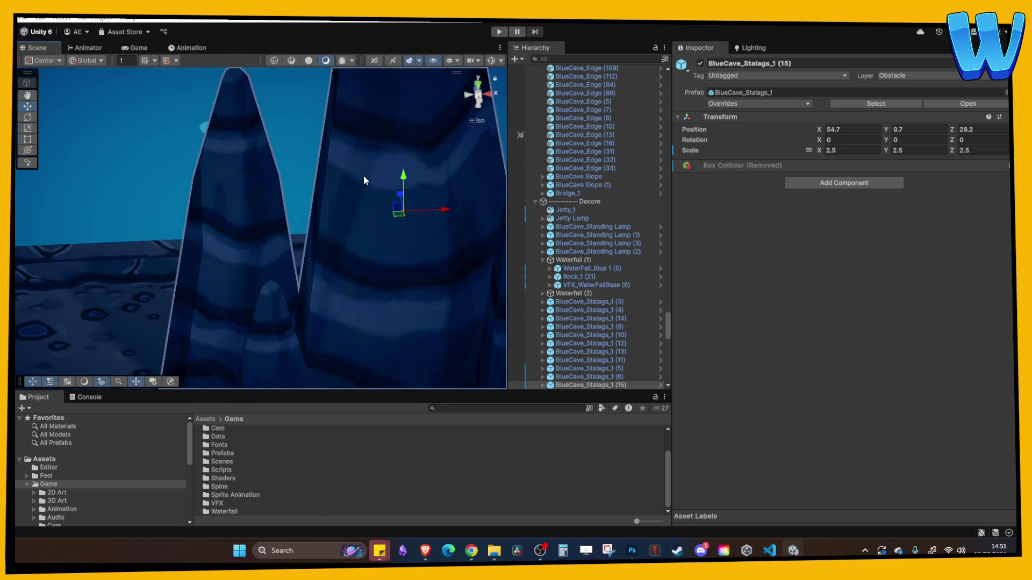
{"action": "scroll", "coordinate": [365, 187], "scroll_direction": "down", "scroll_amount": 3}
{"action": "mouse_move", "coordinate": [297, 180]}
{"action": "left_mouse_down"}
{"action": "mouse_move", "coordinate": [295, 159]}
{"action": "mouse_move", "coordinate": [334, 220]}
{"action": "left_mouse_up"}
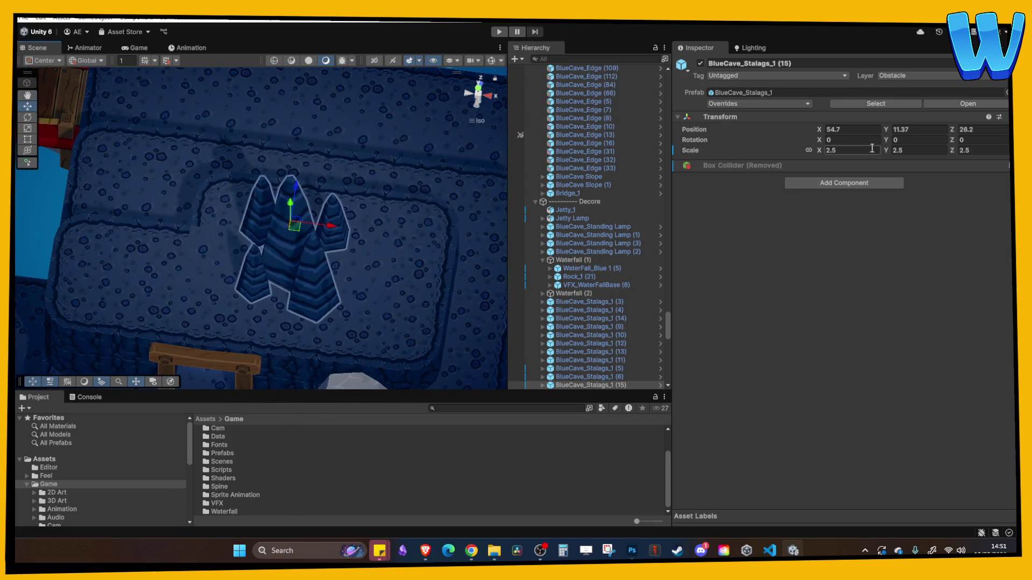
{"action": "type", "text": "2"}
{"action": "key", "text": "Return"}
{"action": "mouse_move", "coordinate": [387, 258]}
{"action": "left_mouse_down"}
{"action": "mouse_move", "coordinate": [365, 226]}
{"action": "mouse_move", "coordinate": [294, 181]}
{"action": "left_mouse_up"}
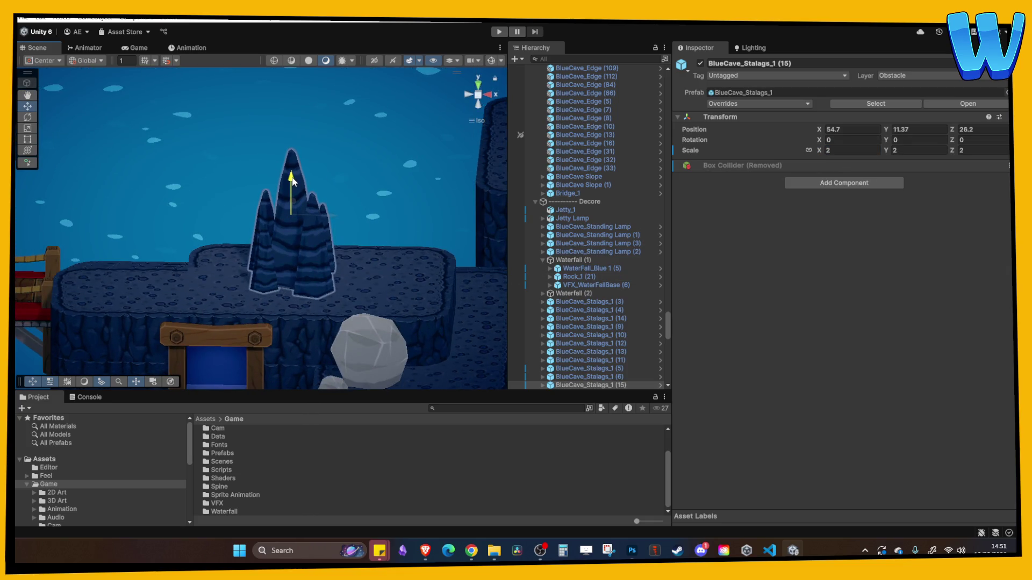
{"action": "left_click", "coordinate": [356, 160]}
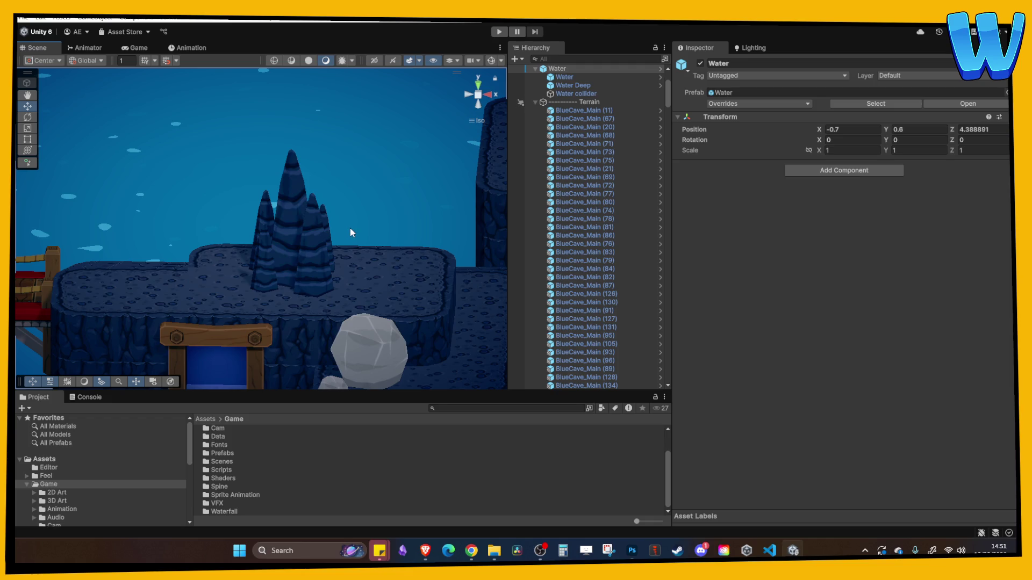
Slide the ledge stalagmite along, then duplicate it and place the turned copy to its right.
{"action": "mouse_move", "coordinate": [322, 344]}
{"action": "left_mouse_down"}
{"action": "mouse_move", "coordinate": [269, 237]}
{"action": "mouse_move", "coordinate": [338, 260]}
{"action": "mouse_move", "coordinate": [334, 232]}
{"action": "left_mouse_up"}
{"action": "left_click", "coordinate": [333, 232]}
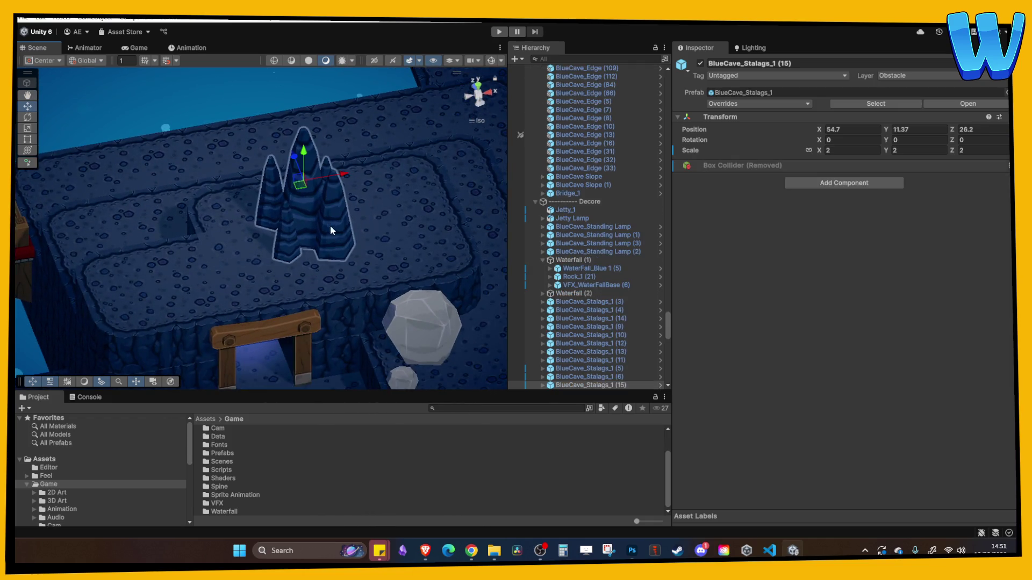
{"action": "mouse_move", "coordinate": [342, 176]}
{"action": "left_mouse_down"}
{"action": "mouse_move", "coordinate": [306, 173]}
{"action": "mouse_move", "coordinate": [364, 218]}
{"action": "mouse_move", "coordinate": [426, 189]}
{"action": "left_mouse_up"}
{"action": "key", "text": "ctrl+d"}
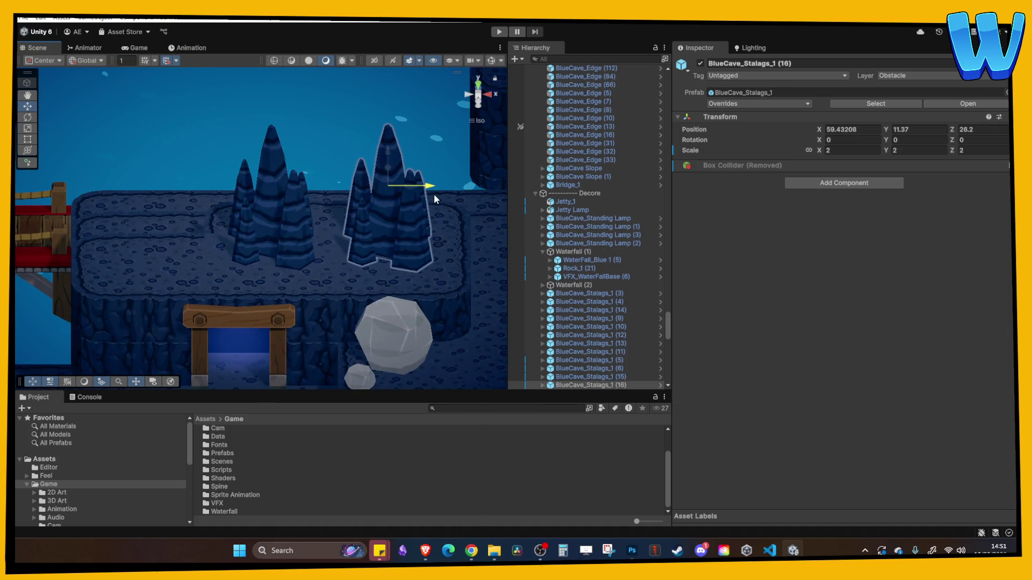
{"action": "left_click_drag", "start_coordinate": [886, 141], "coordinate": [625, 168]}
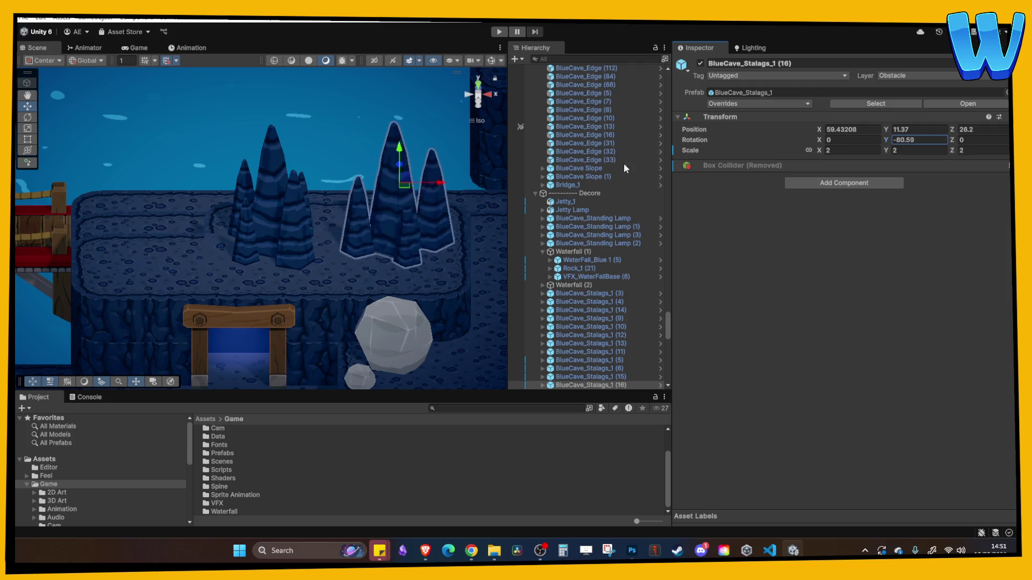
{"action": "left_click", "coordinate": [421, 188]}
{"action": "left_click", "coordinate": [425, 215]}
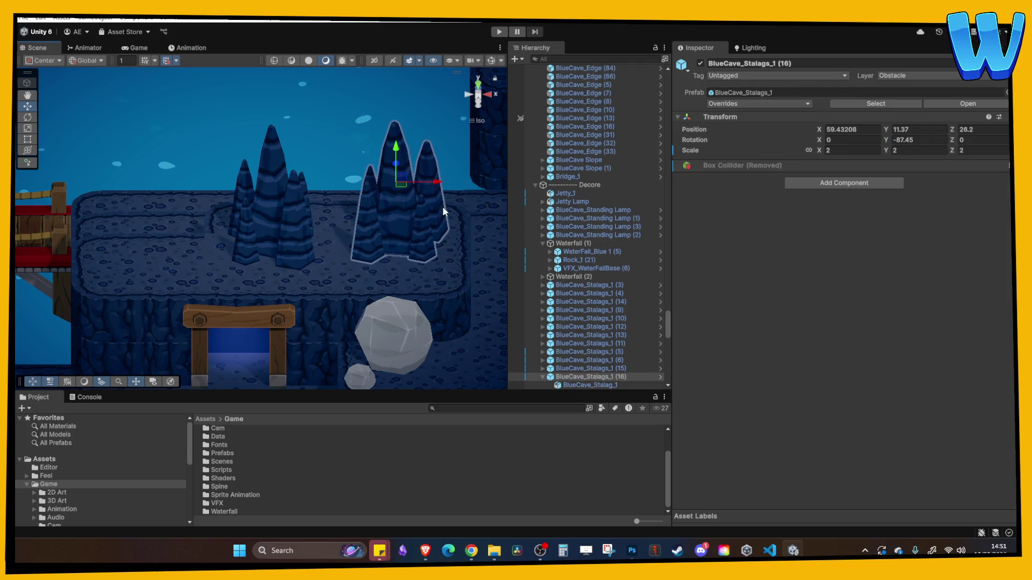
{"action": "mouse_move", "coordinate": [439, 208]}
{"action": "left_mouse_down"}
{"action": "mouse_move", "coordinate": [394, 163]}
{"action": "mouse_move", "coordinate": [346, 139]}
{"action": "mouse_move", "coordinate": [453, 190]}
{"action": "left_mouse_up"}
{"action": "left_click", "coordinate": [373, 149]}
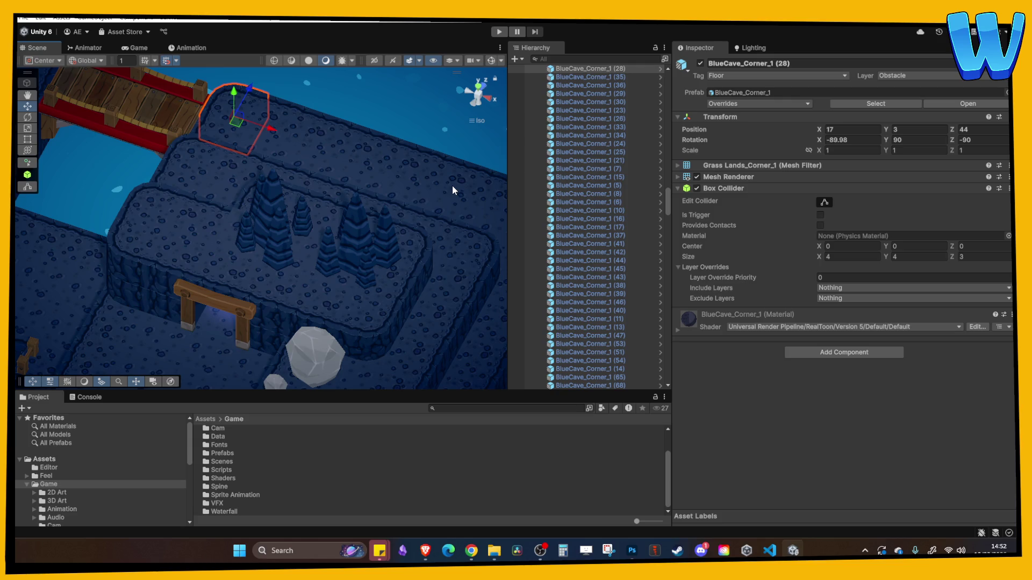
Shrink BlueCave_Stalags_1 (16) from 1.79 to 1.61 scale, then show File > Open Recent Scene.
{"action": "mouse_move", "coordinate": [453, 185]}
{"action": "left_mouse_down"}
{"action": "mouse_move", "coordinate": [302, 183]}
{"action": "mouse_move", "coordinate": [296, 171]}
{"action": "left_mouse_up"}
{"action": "left_click", "coordinate": [331, 185]}
{"action": "left_click_drag", "start_coordinate": [821, 152], "coordinate": [815, 151]}
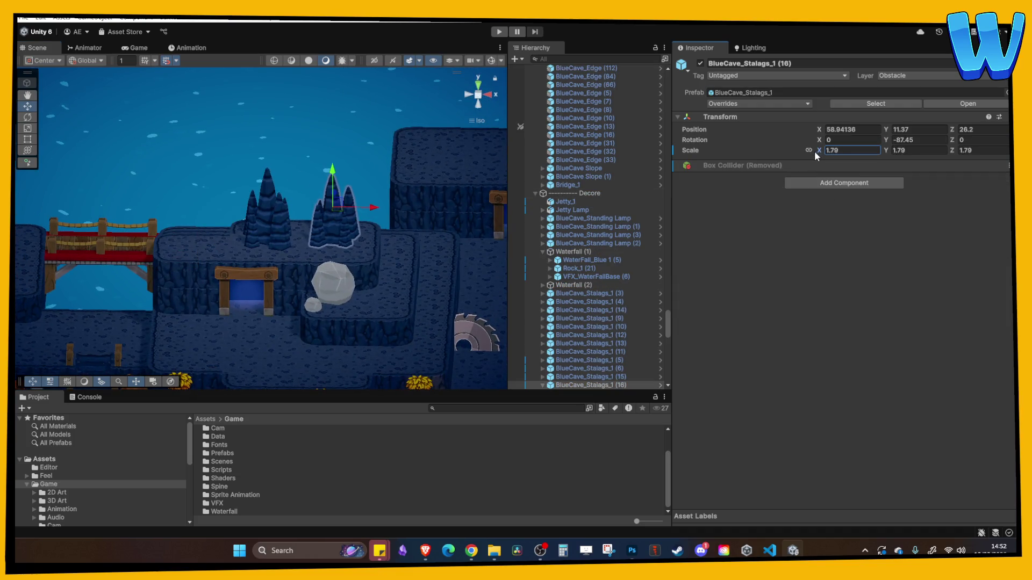
{"action": "key", "text": "f"}
{"action": "left_click_drag", "start_coordinate": [283, 164], "coordinate": [403, 201]}
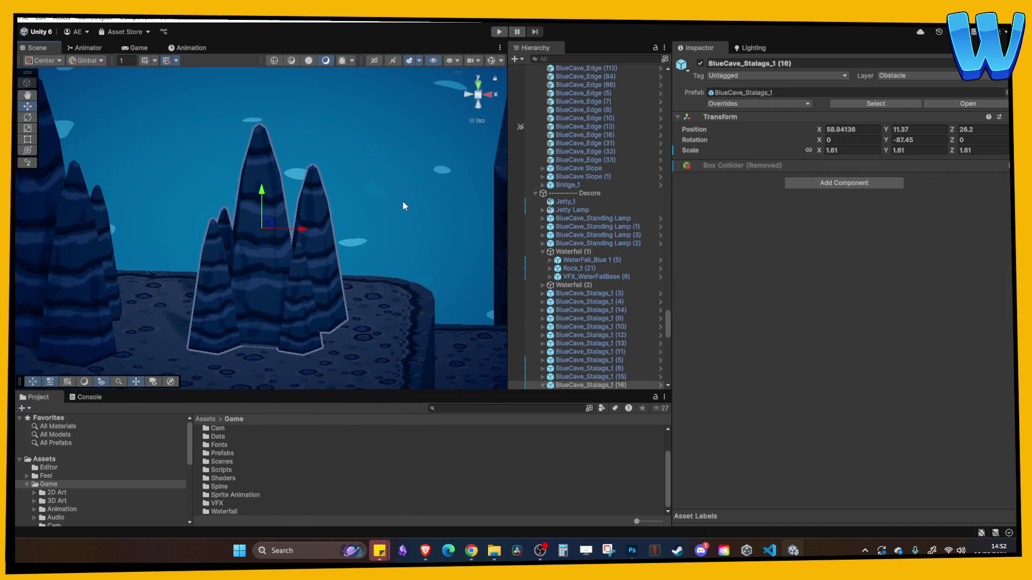
{"action": "left_click", "coordinate": [356, 232]}
{"action": "left_click", "coordinate": [24, 18]}
{"action": "mouse_move", "coordinate": [64, 53]}
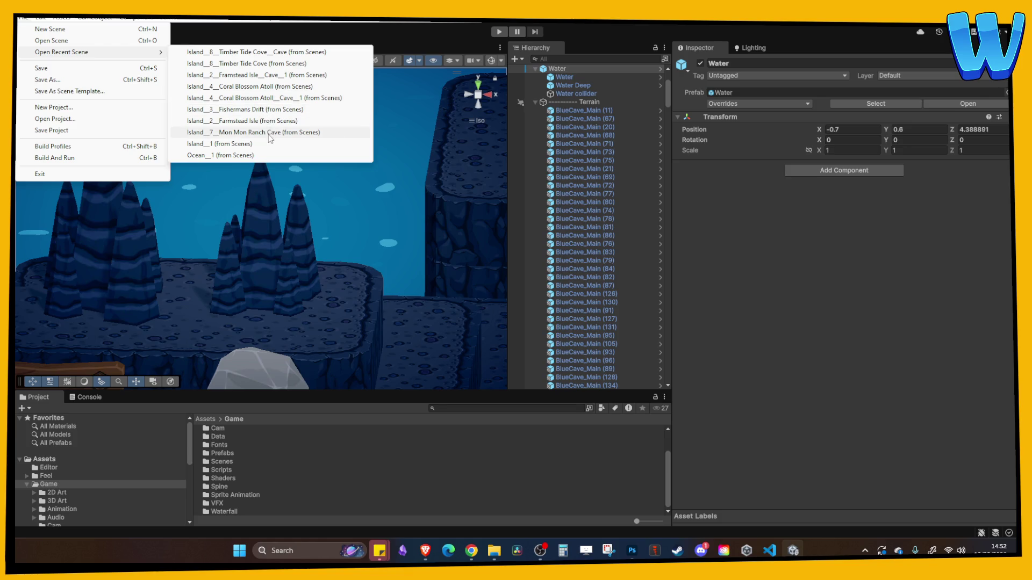
Open Framstead Isle Cave 1, copy its pink shrub, and return to Island_8_Timber Tide Cove_Cave.
{"action": "left_click", "coordinate": [253, 80]}
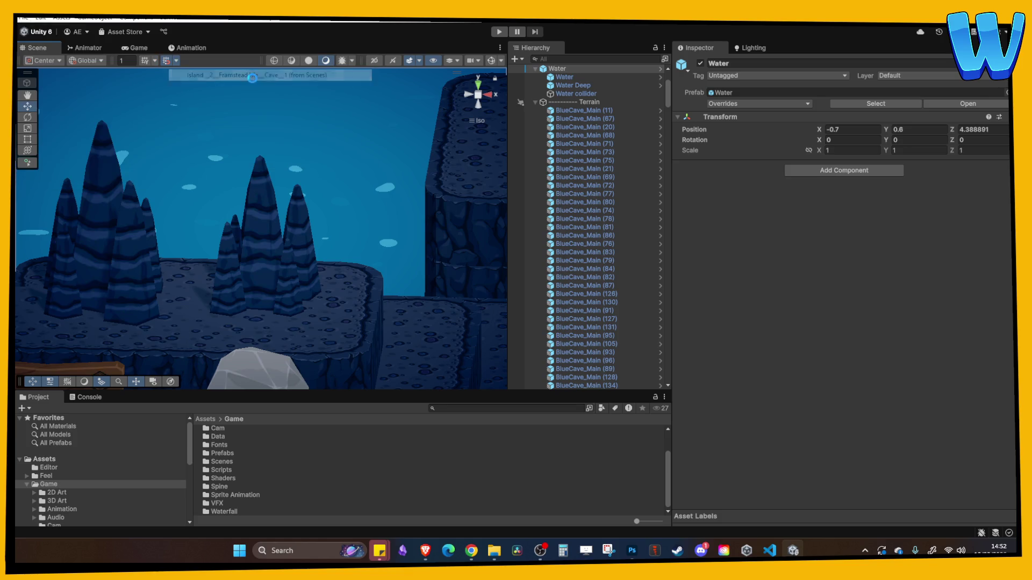
{"action": "left_click", "coordinate": [347, 263]}
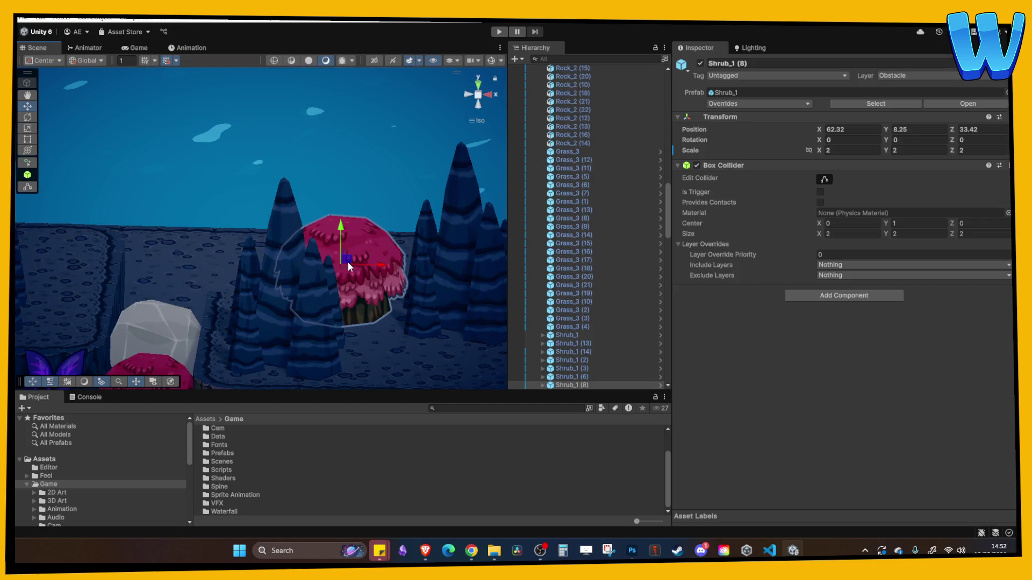
{"action": "left_click", "coordinate": [23, 17]}
{"action": "mouse_move", "coordinate": [81, 52]}
{"action": "left_click", "coordinate": [242, 65]}
{"action": "scroll", "coordinate": [289, 195], "scroll_direction": "down", "scroll_amount": 10}
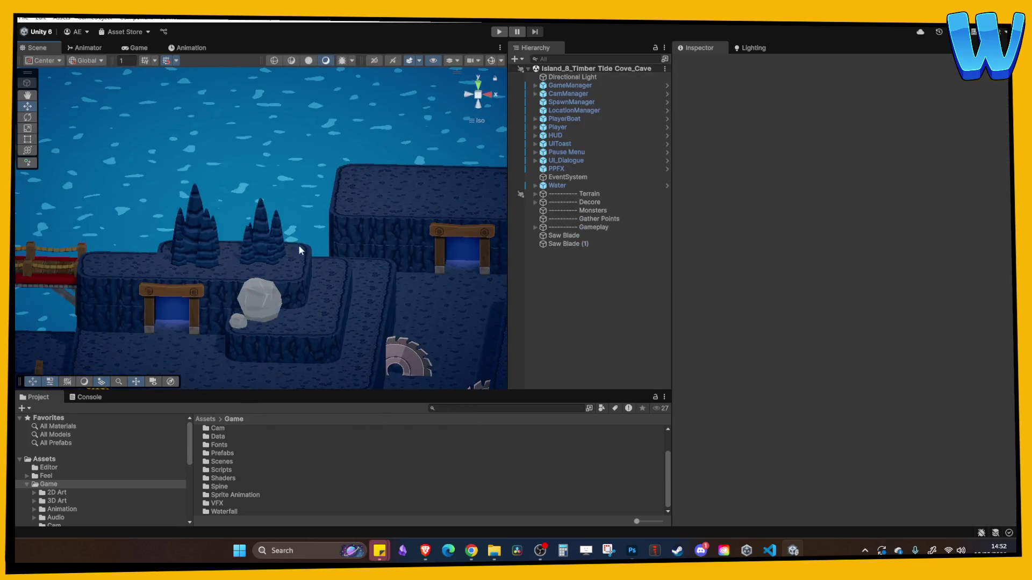
Paste the pink shrub and set it on the cave ledge.
{"action": "key", "text": "ctrl+v"}
{"action": "mouse_move", "coordinate": [274, 184]}
{"action": "left_mouse_down"}
{"action": "mouse_move", "coordinate": [272, 251]}
{"action": "mouse_move", "coordinate": [262, 243]}
{"action": "left_mouse_up"}
{"action": "key", "text": "f"}
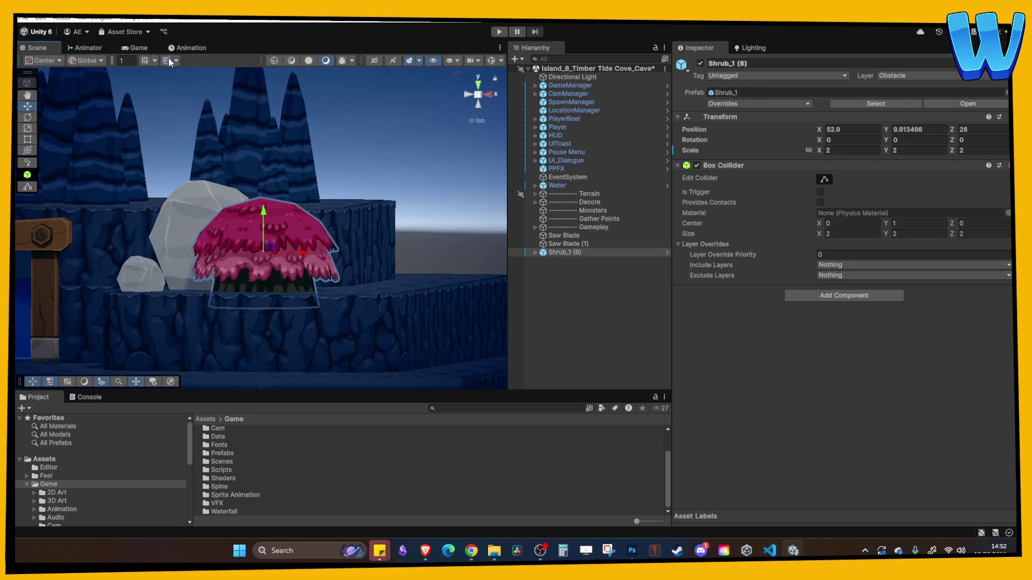
{"action": "left_click_drag", "start_coordinate": [266, 217], "coordinate": [264, 205]}
{"action": "scroll", "coordinate": [309, 250], "scroll_direction": "down", "scroll_amount": 5}
Duplicate the shrub and lift the copy onto the upper ledge.
{"action": "key", "text": "ctrl+d"}
{"action": "mouse_move", "coordinate": [309, 238]}
{"action": "left_mouse_down"}
{"action": "mouse_move", "coordinate": [264, 238]}
{"action": "mouse_move", "coordinate": [213, 177]}
{"action": "mouse_move", "coordinate": [217, 150]}
{"action": "left_mouse_up"}
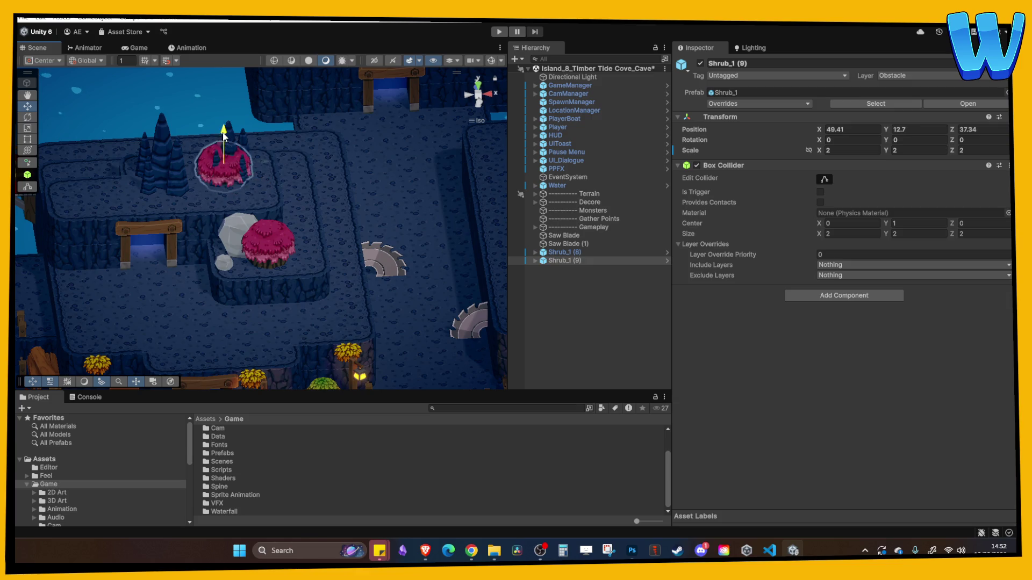
{"action": "key", "text": "f"}
{"action": "mouse_move", "coordinate": [273, 213]}
{"action": "left_mouse_down"}
{"action": "mouse_move", "coordinate": [242, 222]}
{"action": "mouse_move", "coordinate": [234, 204]}
{"action": "left_mouse_up"}
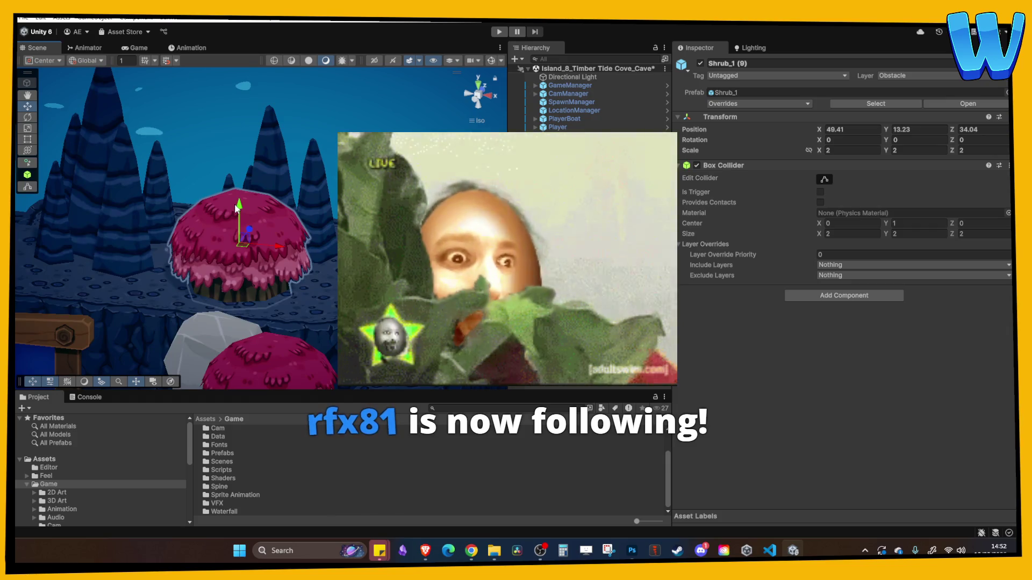
{"action": "left_click_drag", "start_coordinate": [239, 212], "coordinate": [239, 208]}
{"action": "scroll", "coordinate": [253, 220], "scroll_direction": "down", "scroll_amount": 3}
{"action": "scroll", "coordinate": [320, 278], "scroll_direction": "down", "scroll_amount": 10}
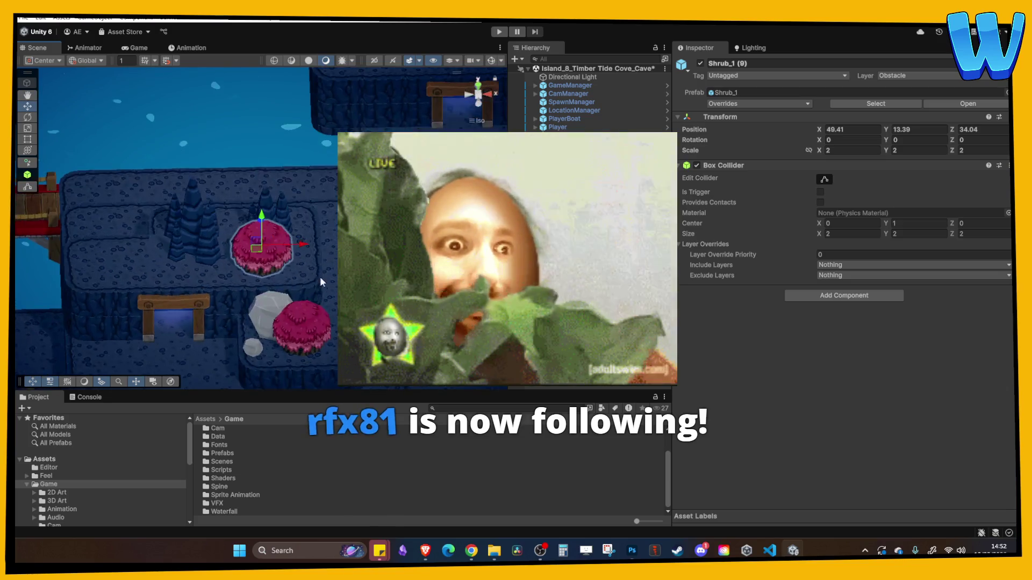
Add a third shrub further left along the ledge, scaled to 1.36.
{"action": "key", "text": "ctrl+d"}
{"action": "mouse_move", "coordinate": [292, 234]}
{"action": "left_mouse_down"}
{"action": "mouse_move", "coordinate": [233, 242]}
{"action": "mouse_move", "coordinate": [262, 242]}
{"action": "left_mouse_up"}
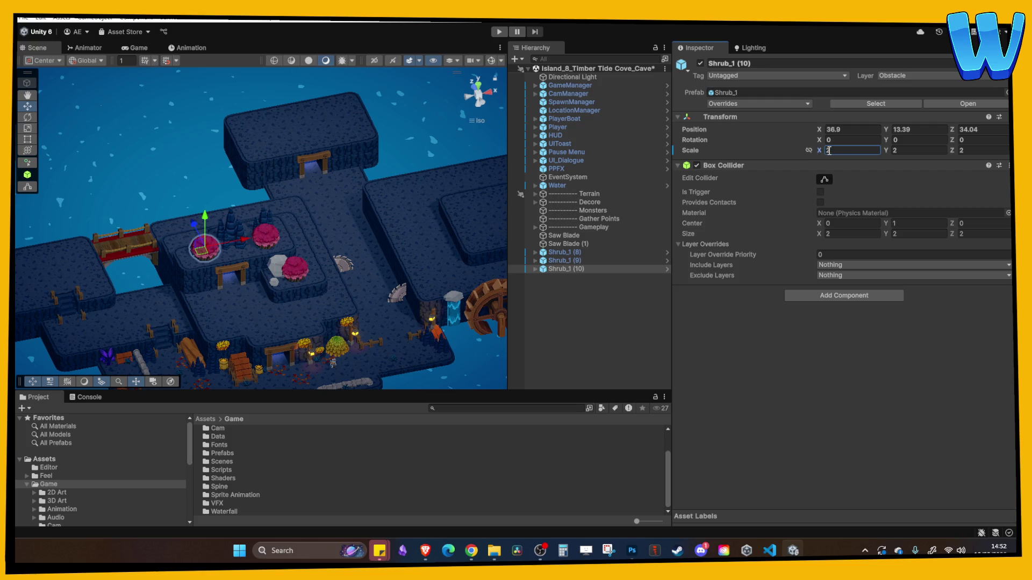
{"action": "left_click_drag", "start_coordinate": [821, 149], "coordinate": [802, 149]}
{"action": "scroll", "coordinate": [340, 237], "scroll_direction": "up", "scroll_amount": 5}
{"action": "left_click_drag", "start_coordinate": [257, 245], "coordinate": [269, 252]}
{"action": "left_click", "coordinate": [269, 290]}
Duplicate a Rock_1 and place the copy beside the small shrub.
{"action": "left_click", "coordinate": [269, 290]}
{"action": "key", "text": "ctrl+d"}
{"action": "mouse_move", "coordinate": [271, 276]}
{"action": "left_mouse_down"}
{"action": "mouse_move", "coordinate": [156, 279]}
{"action": "mouse_move", "coordinate": [180, 308]}
{"action": "mouse_move", "coordinate": [162, 290]}
{"action": "mouse_move", "coordinate": [176, 264]}
{"action": "left_mouse_up"}
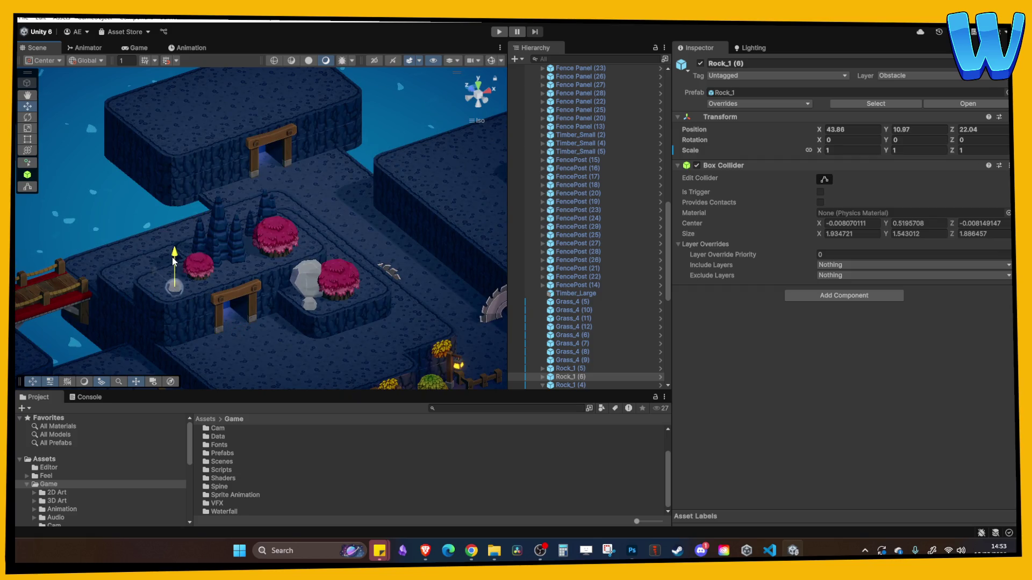
Move the tall stalagmite left and raise it onto the ledge.
{"action": "left_click", "coordinate": [263, 214]}
{"action": "mouse_move", "coordinate": [275, 208]}
{"action": "left_mouse_down"}
{"action": "mouse_move", "coordinate": [218, 237]}
{"action": "mouse_move", "coordinate": [162, 232]}
{"action": "mouse_move", "coordinate": [194, 290]}
{"action": "mouse_move", "coordinate": [165, 275]}
{"action": "mouse_move", "coordinate": [200, 282]}
{"action": "mouse_move", "coordinate": [214, 273]}
{"action": "left_mouse_up"}
{"action": "key", "text": "f"}
{"action": "left_click_drag", "start_coordinate": [238, 232], "coordinate": [240, 208]}
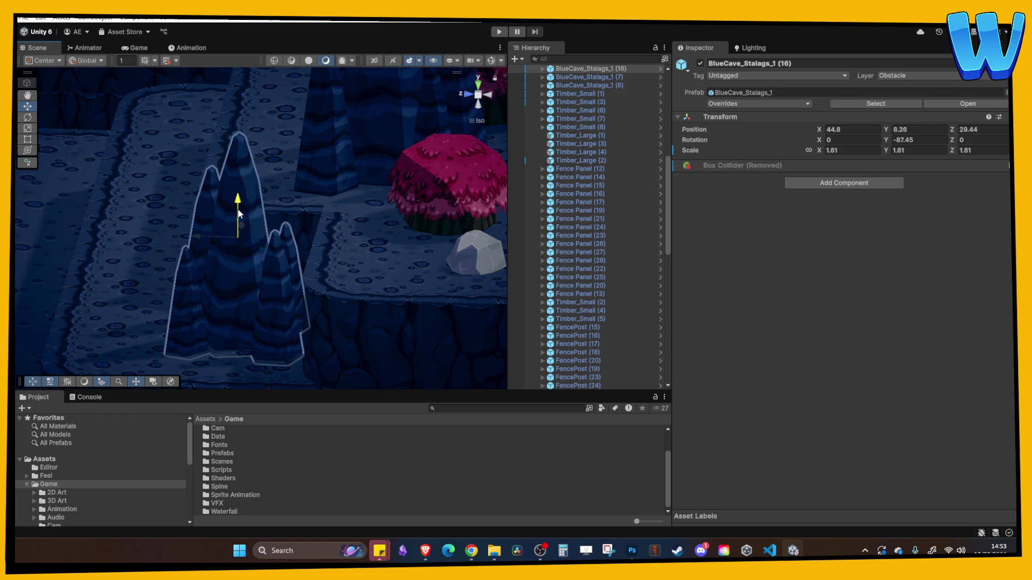
{"action": "left_click", "coordinate": [357, 223]}
{"action": "scroll", "coordinate": [272, 230], "scroll_direction": "down", "scroll_amount": 5}
{"action": "left_click_drag", "start_coordinate": [308, 302], "coordinate": [268, 298]}
Duplicate the small rock as Rock_1 (7) by the big shrub at X 57.85, Z 27.92, scaled 1.66.
{"action": "left_click", "coordinate": [258, 300]}
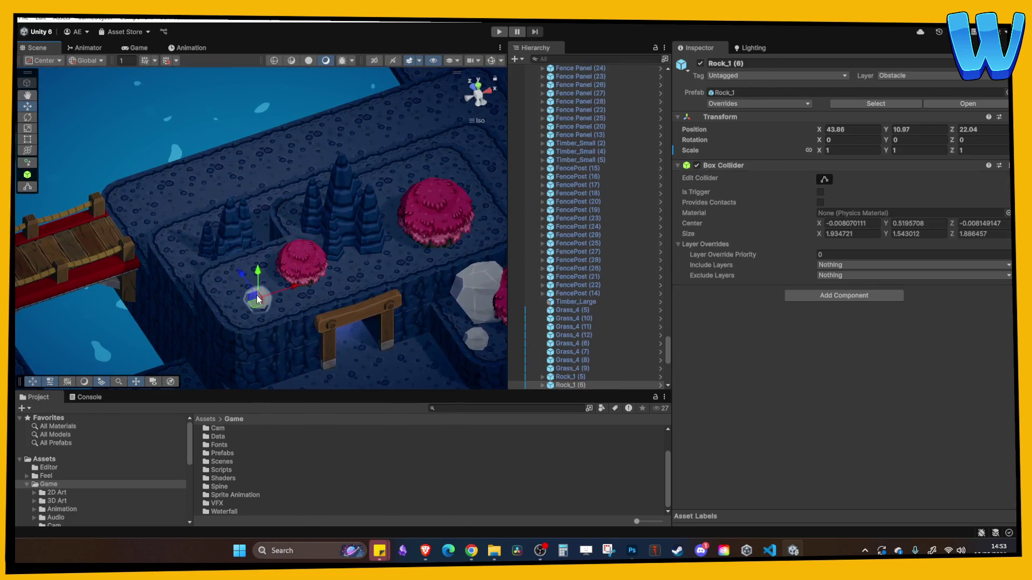
{"action": "key", "text": "ctrl+d"}
{"action": "mouse_move", "coordinate": [311, 282]}
{"action": "left_mouse_down"}
{"action": "mouse_move", "coordinate": [466, 253]}
{"action": "mouse_move", "coordinate": [417, 224]}
{"action": "left_mouse_up"}
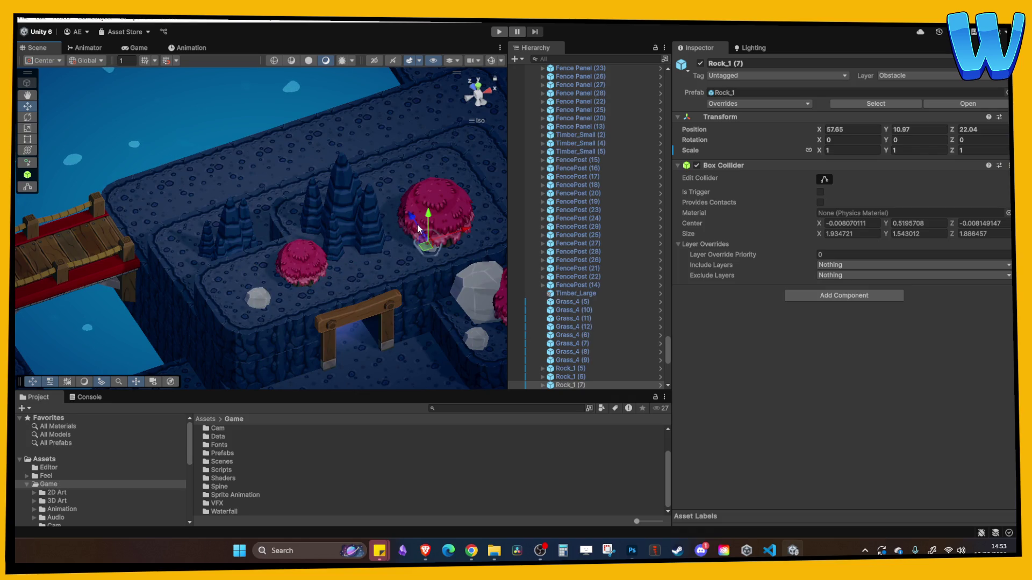
{"action": "type", "text": "1.66"}
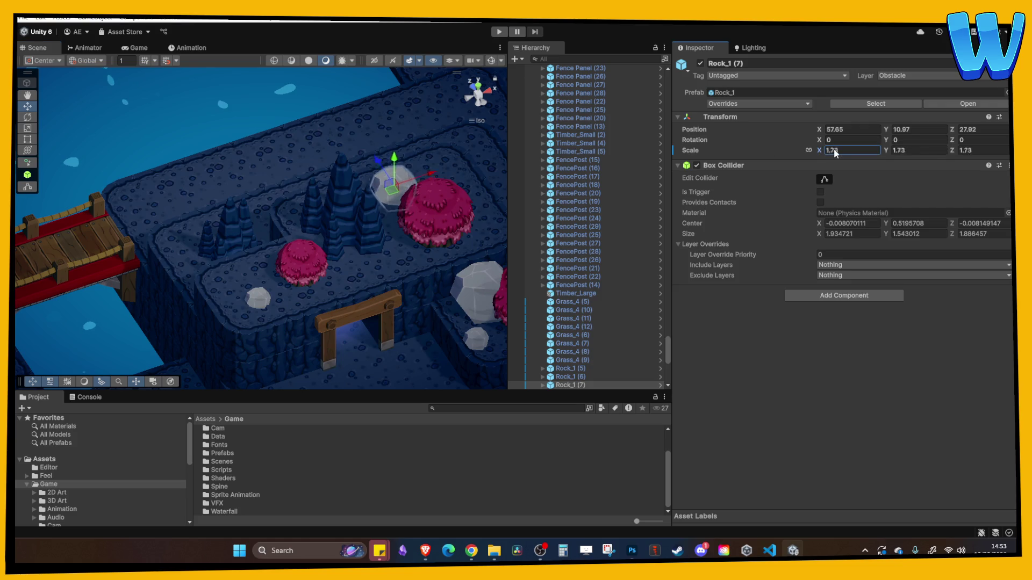
{"action": "right_click", "coordinate": [747, 166]}
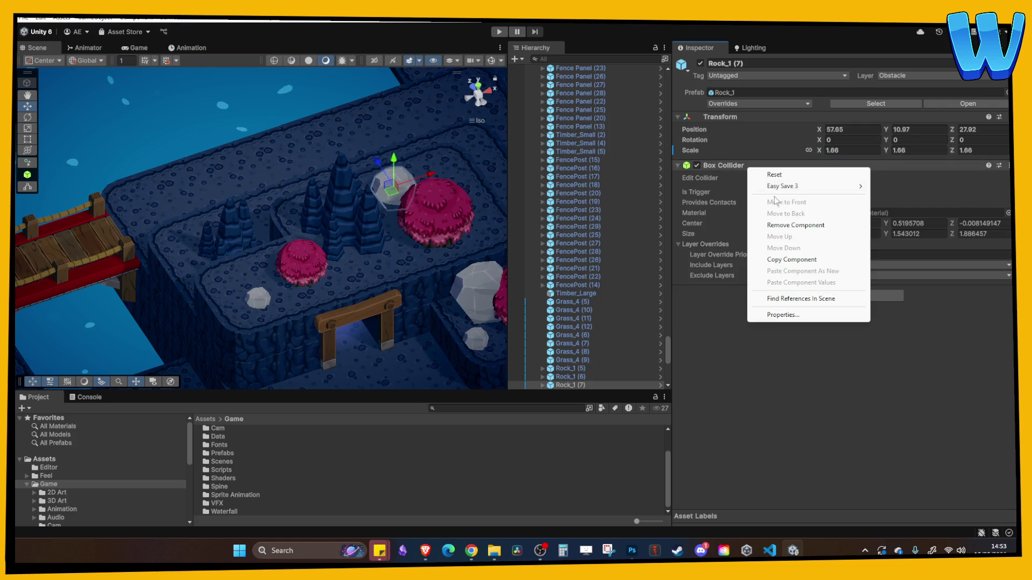
Remove the enlarged rock's Box Collider, then select the nearby pink shrubs and rocks.
{"action": "left_click", "coordinate": [795, 223]}
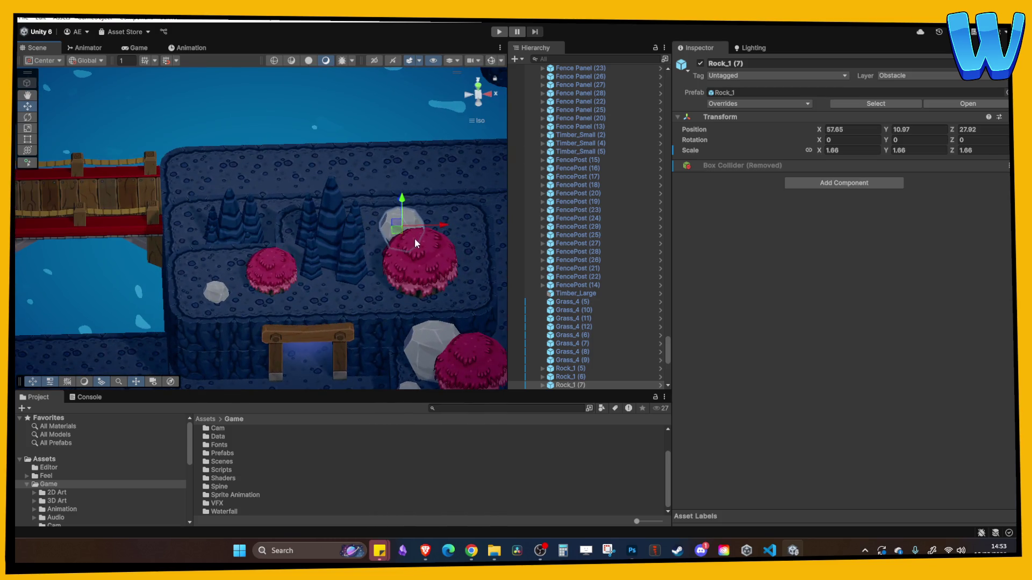
{"action": "left_click", "coordinate": [415, 243]}
{"action": "scroll", "coordinate": [375, 283], "scroll_direction": "down", "scroll_amount": 3}
{"action": "left_click", "coordinate": [352, 281], "text": "shift"}
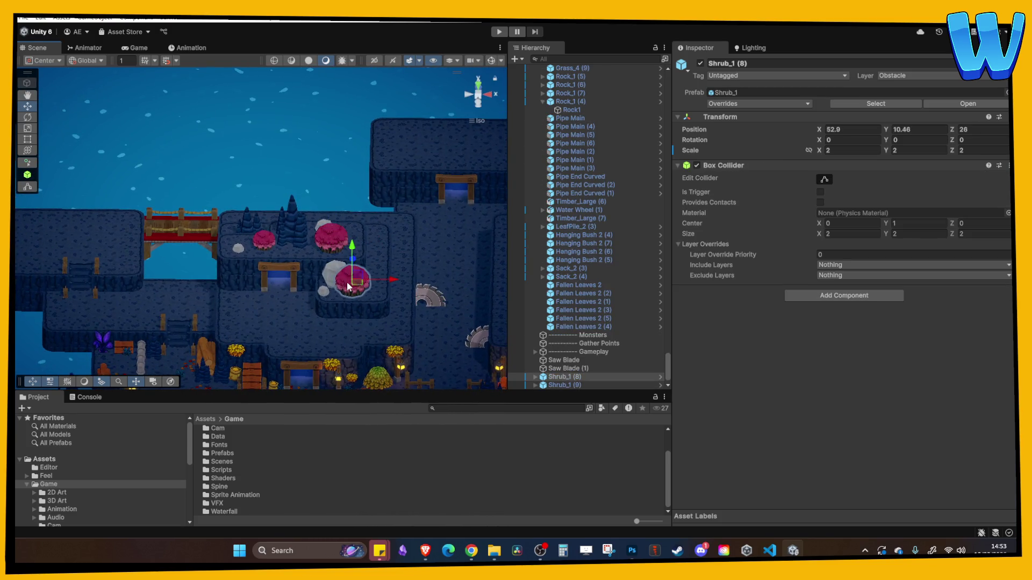
{"action": "left_click", "coordinate": [336, 271], "text": "shift"}
{"action": "left_click", "coordinate": [325, 291], "text": "shift"}
{"action": "left_click", "coordinate": [393, 251]}
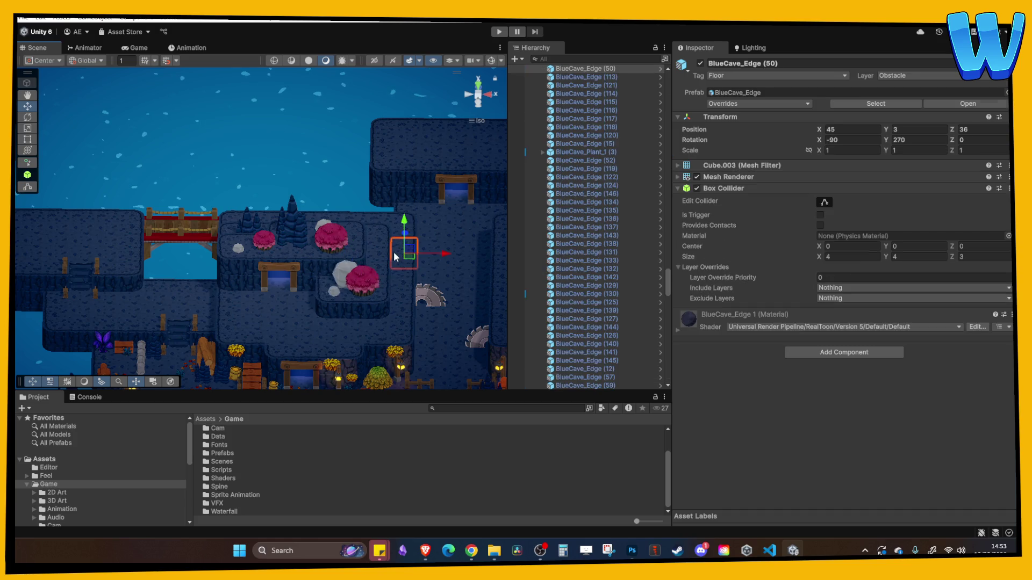
{"action": "left_click_drag", "start_coordinate": [394, 252], "coordinate": [329, 267]}
Duplicate a small rock and place the copy up on the ledge.
{"action": "left_click", "coordinate": [325, 296]}
{"action": "key", "text": "ctrl+d"}
{"action": "mouse_move", "coordinate": [363, 308]}
{"action": "left_mouse_down"}
{"action": "mouse_move", "coordinate": [386, 305]}
{"action": "mouse_move", "coordinate": [395, 285]}
{"action": "mouse_move", "coordinate": [311, 263]}
{"action": "mouse_move", "coordinate": [247, 223]}
{"action": "mouse_move", "coordinate": [257, 244]}
{"action": "mouse_move", "coordinate": [133, 223]}
{"action": "mouse_move", "coordinate": [401, 225]}
{"action": "mouse_move", "coordinate": [321, 217]}
{"action": "left_mouse_up"}
{"action": "left_click", "coordinate": [393, 291]}
Move stalagmite BlueCave_Stalags_1 (17) along the ledge near the rocks to X 64.5, Z 31.49.
{"action": "left_click", "coordinate": [247, 224]}
{"action": "left_click", "coordinate": [133, 223]}
{"action": "mouse_move", "coordinate": [377, 258]}
{"action": "left_mouse_down"}
{"action": "mouse_move", "coordinate": [304, 238]}
{"action": "mouse_move", "coordinate": [320, 271]}
{"action": "mouse_move", "coordinate": [386, 243]}
{"action": "left_mouse_up"}
{"action": "left_click", "coordinate": [383, 260]}
{"action": "left_click", "coordinate": [320, 271]}
{"action": "left_click", "coordinate": [386, 243]}
{"action": "left_click", "coordinate": [336, 259]}
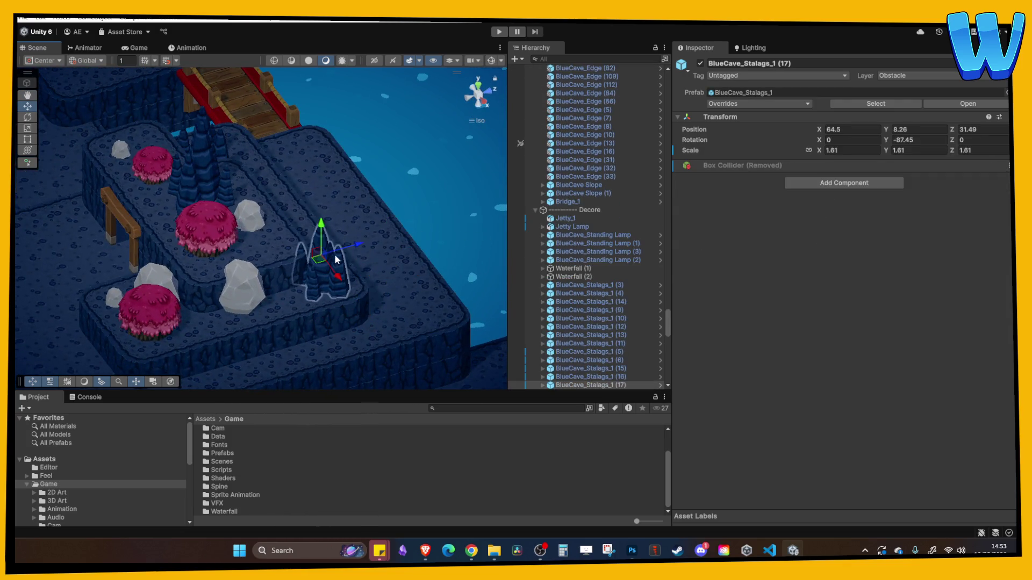
Set the stalagmite's Scale X to 1 and shift it beside the rocks.
{"action": "left_click", "coordinate": [838, 150]}
{"action": "type", "text": "1"}
{"action": "left_click_drag", "start_coordinate": [338, 290], "coordinate": [369, 262]}
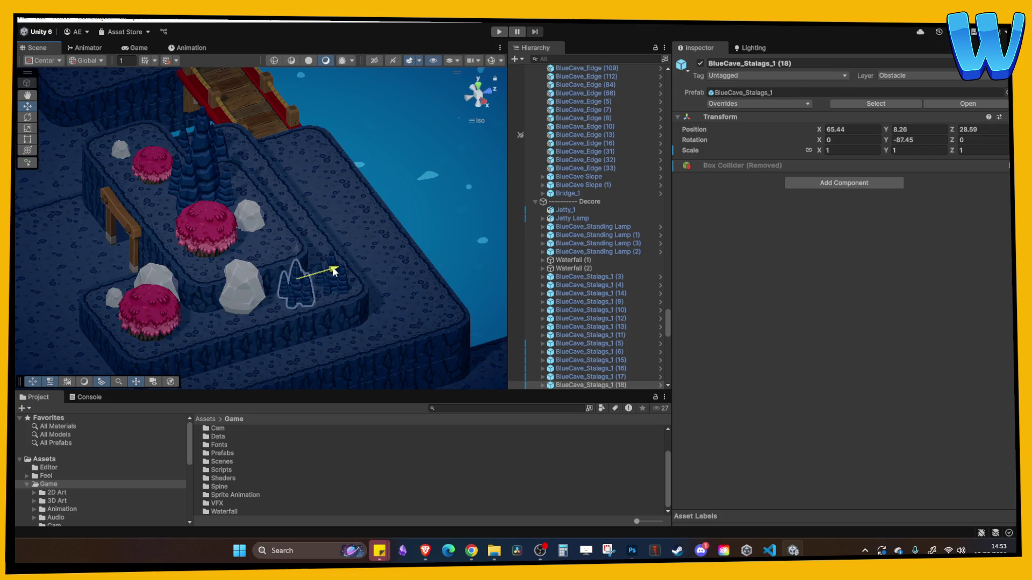
{"action": "left_click", "coordinate": [329, 231]}
{"action": "mouse_move", "coordinate": [329, 231]}
{"action": "left_mouse_down"}
{"action": "mouse_move", "coordinate": [365, 308]}
{"action": "mouse_move", "coordinate": [401, 245]}
{"action": "mouse_move", "coordinate": [379, 201]}
{"action": "mouse_move", "coordinate": [341, 203]}
{"action": "mouse_move", "coordinate": [348, 199]}
{"action": "mouse_move", "coordinate": [338, 220]}
{"action": "mouse_move", "coordinate": [398, 240]}
{"action": "mouse_move", "coordinate": [372, 250]}
{"action": "left_mouse_up"}
Place smaller stalagmite BlueCave_Stalags_1 (19) on the ledge at X 59.65, Z 32.42, then zoom out.
{"action": "left_click", "coordinate": [339, 202]}
{"action": "left_click", "coordinate": [372, 250]}
{"action": "scroll", "coordinate": [350, 243], "scroll_direction": "down", "scroll_amount": 2}
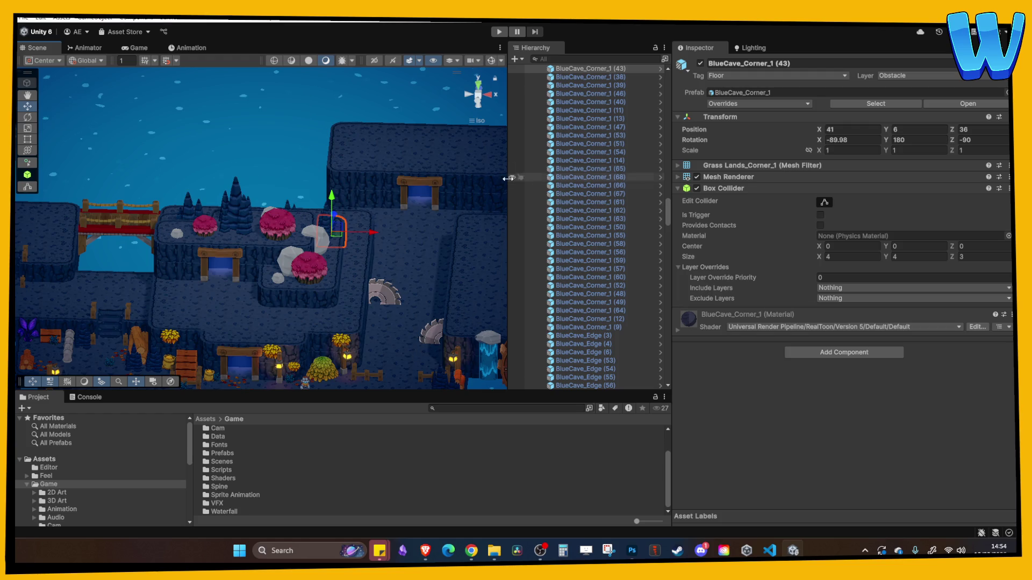
{"action": "mouse_move", "coordinate": [414, 286]}
{"action": "left_mouse_down"}
{"action": "mouse_move", "coordinate": [343, 220]}
{"action": "mouse_move", "coordinate": [371, 253]}
{"action": "mouse_move", "coordinate": [408, 262]}
{"action": "left_mouse_up"}
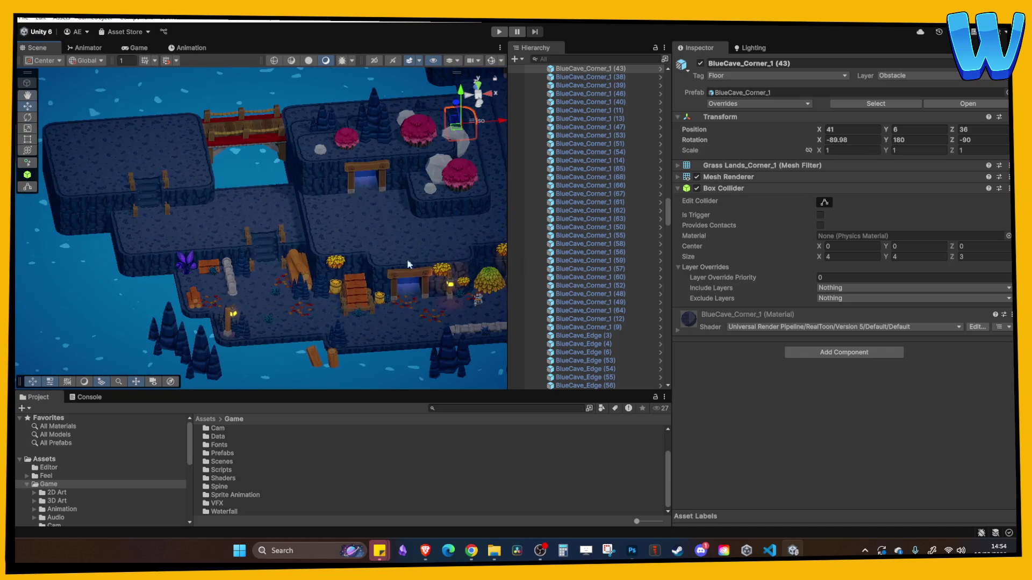
Move purple plant BlueCave_Plant_1 (3) beside the pink shrub, next to the rock.
{"action": "left_click", "coordinate": [194, 268]}
{"action": "mouse_move", "coordinate": [195, 267]}
{"action": "left_mouse_down"}
{"action": "mouse_move", "coordinate": [288, 240]}
{"action": "mouse_move", "coordinate": [456, 240]}
{"action": "mouse_move", "coordinate": [434, 177]}
{"action": "left_mouse_up"}
{"action": "key", "text": "f"}
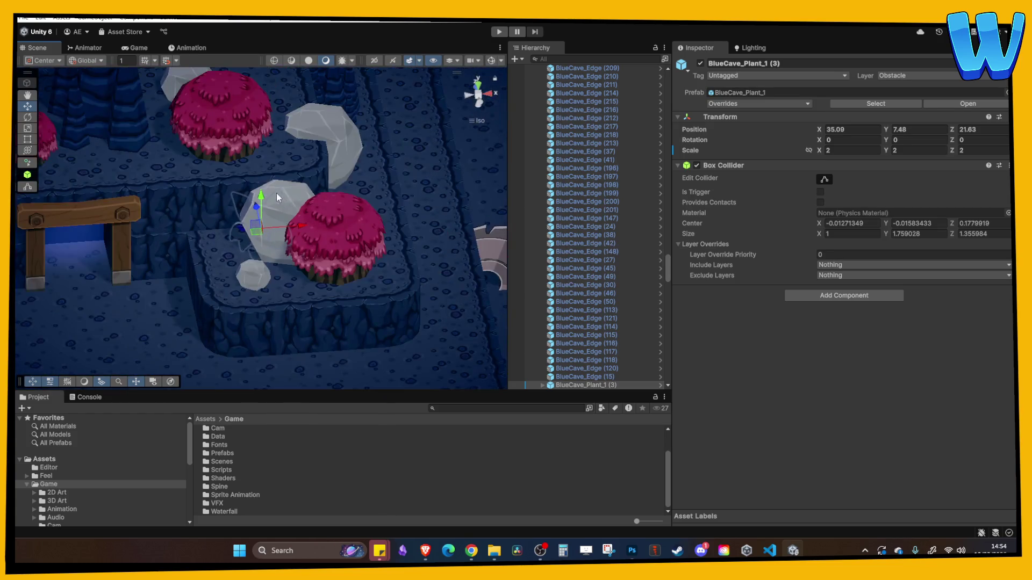
{"action": "mouse_move", "coordinate": [261, 158]}
{"action": "left_mouse_down"}
{"action": "mouse_move", "coordinate": [224, 191]}
{"action": "mouse_move", "coordinate": [231, 153]}
{"action": "mouse_move", "coordinate": [211, 171]}
{"action": "mouse_move", "coordinate": [225, 152]}
{"action": "left_mouse_up"}
{"action": "scroll", "coordinate": [231, 204], "scroll_direction": "down", "scroll_amount": 2}
Duplicate the purple plant onto the upper ledge and enlarge the copy to 2.48 scale.
{"action": "key", "text": "ctrl+d"}
{"action": "mouse_move", "coordinate": [157, 161]}
{"action": "left_mouse_down"}
{"action": "mouse_move", "coordinate": [169, 145]}
{"action": "mouse_move", "coordinate": [170, 155]}
{"action": "left_mouse_up"}
{"action": "left_click_drag", "start_coordinate": [267, 152], "coordinate": [424, 150]}
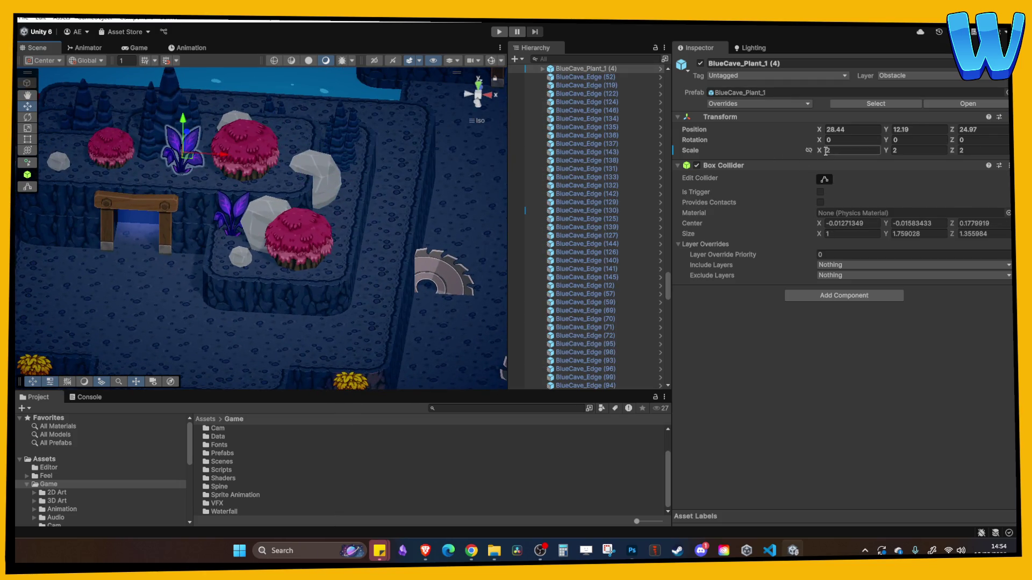
{"action": "left_click_drag", "start_coordinate": [814, 150], "coordinate": [830, 150]}
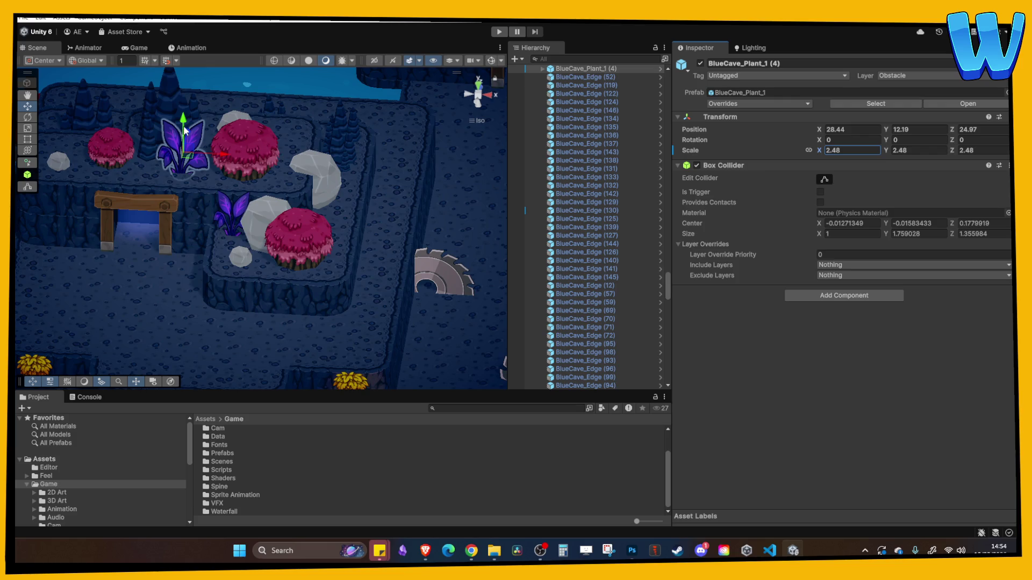
Duplicate the first purple plant again and set the copy at X 40.5, Z 23.31 on the lower ledge.
{"action": "left_click", "coordinate": [233, 154]}
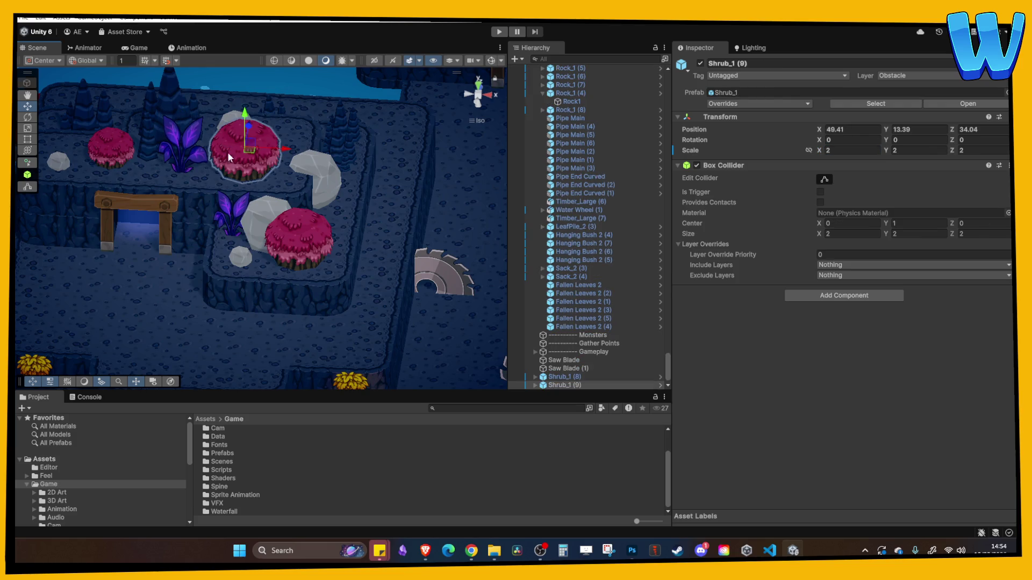
{"action": "scroll", "coordinate": [234, 154], "scroll_direction": "down", "scroll_amount": 3}
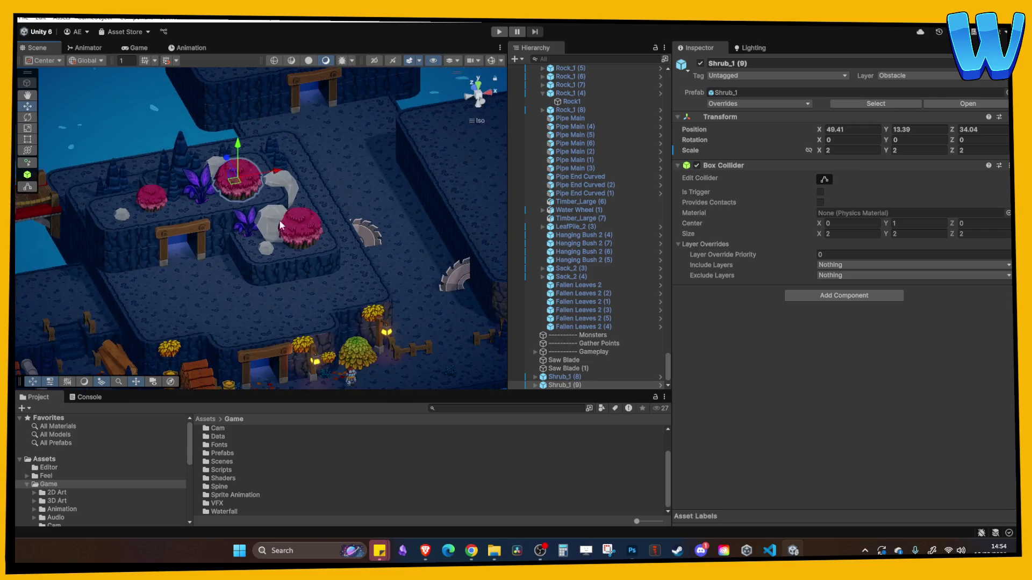
{"action": "scroll", "coordinate": [281, 220], "scroll_direction": "up", "scroll_amount": 3}
{"action": "left_click", "coordinate": [279, 185]}
{"action": "key", "text": "ctrl+d"}
{"action": "mouse_move", "coordinate": [308, 181]}
{"action": "left_mouse_down"}
{"action": "mouse_move", "coordinate": [395, 176]}
{"action": "mouse_move", "coordinate": [383, 183]}
{"action": "left_mouse_up"}
{"action": "left_click", "coordinate": [360, 185]}
{"action": "left_click", "coordinate": [345, 196]}
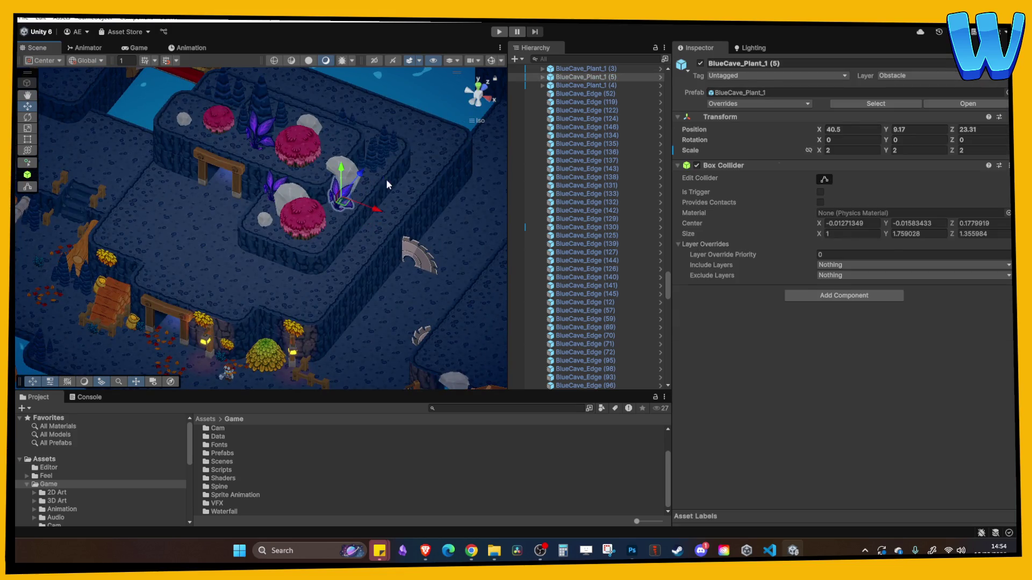
{"action": "left_click", "coordinate": [384, 183]}
{"action": "scroll", "coordinate": [261, 228], "scroll_direction": "down", "scroll_amount": 2}
{"action": "mouse_move", "coordinate": [238, 217]}
{"action": "left_mouse_down"}
{"action": "mouse_move", "coordinate": [329, 177]}
{"action": "mouse_move", "coordinate": [325, 205]}
{"action": "left_mouse_up"}
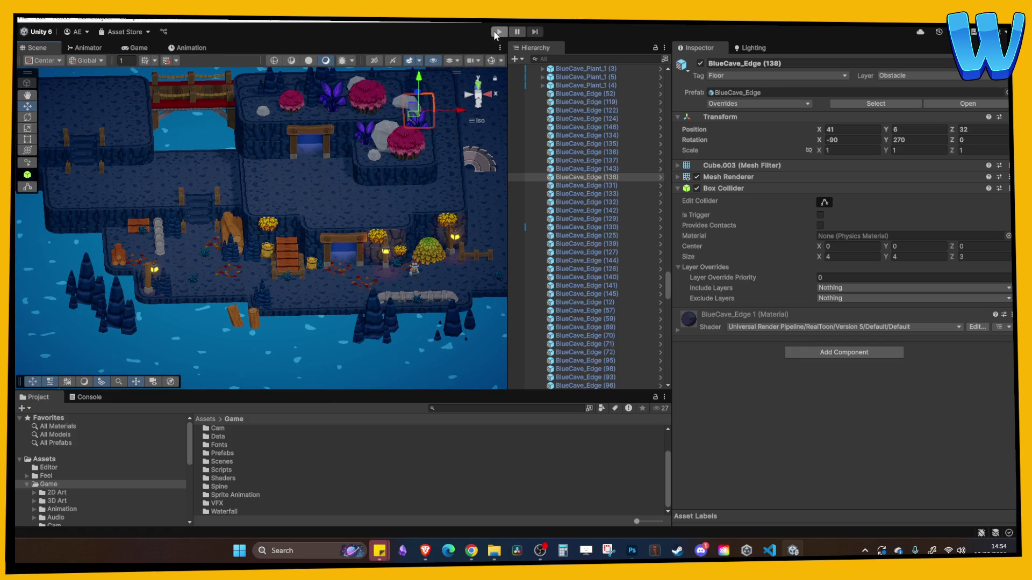
Enter Play mode and walk the character through the cavern, up the stairs and across the bridge.
{"action": "left_click", "coordinate": [497, 33]}
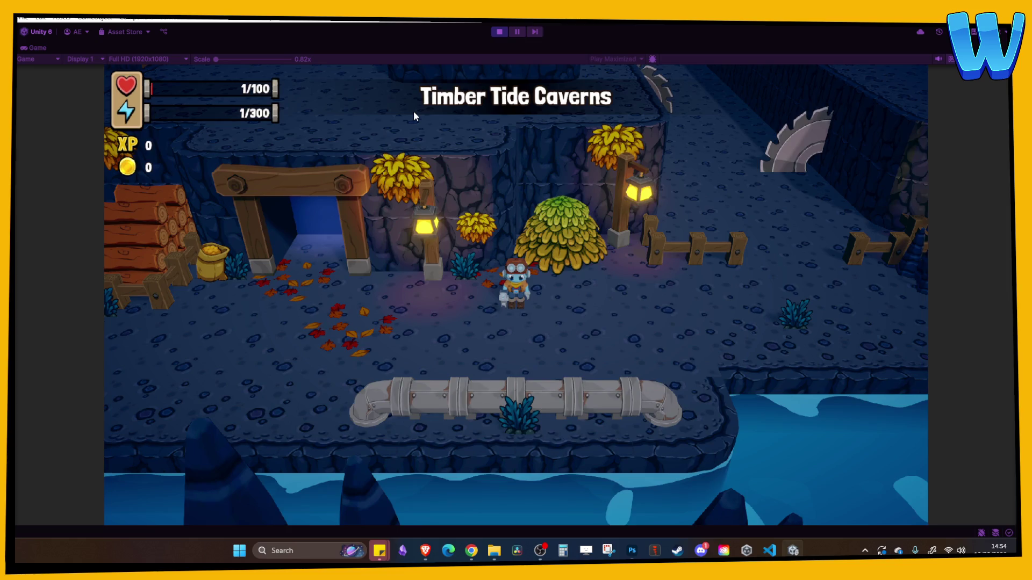
{"action": "key", "text": "a"}
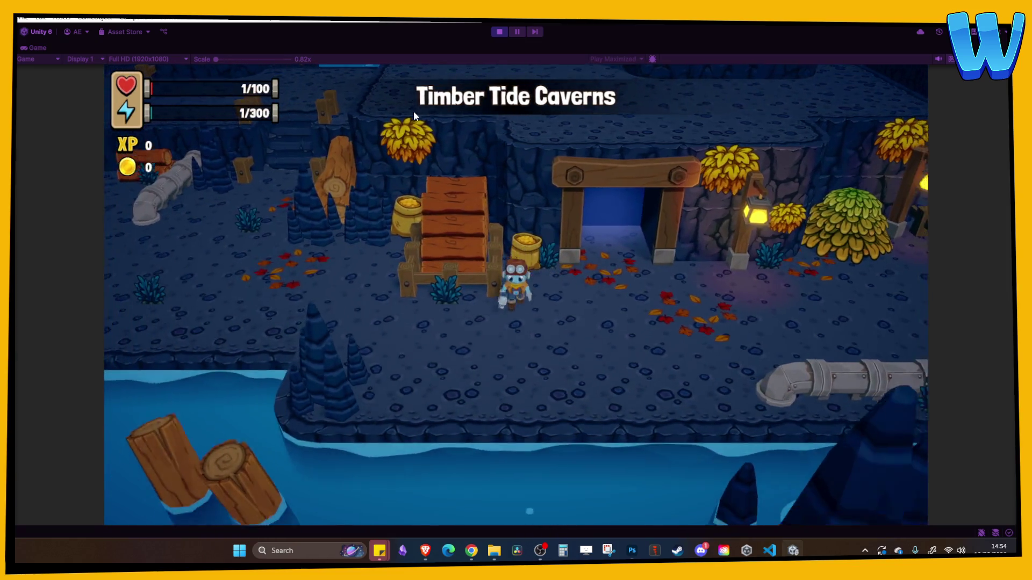
{"action": "key", "text": "a"}
{"action": "key", "text": "w"}
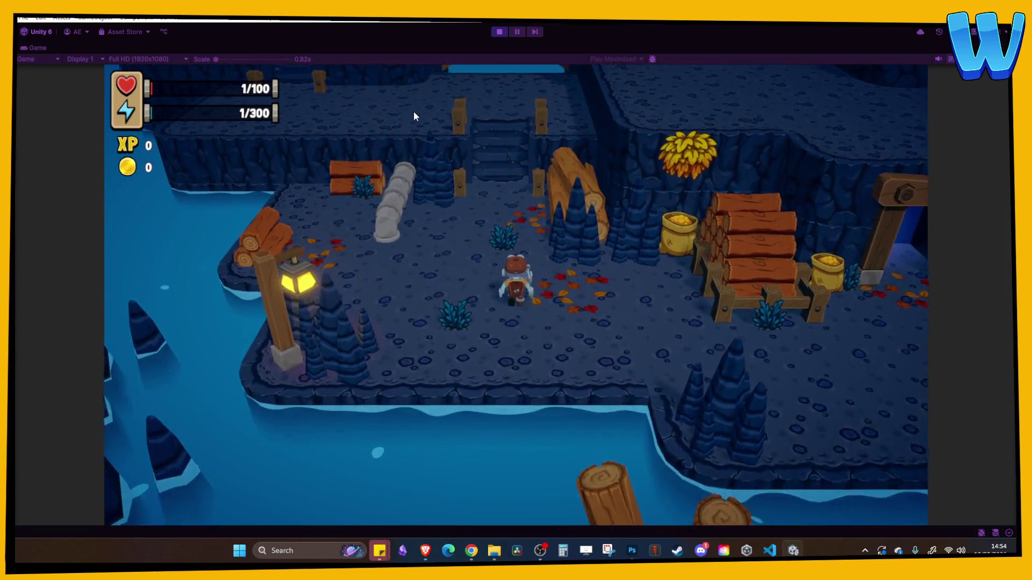
{"action": "key", "text": "w"}
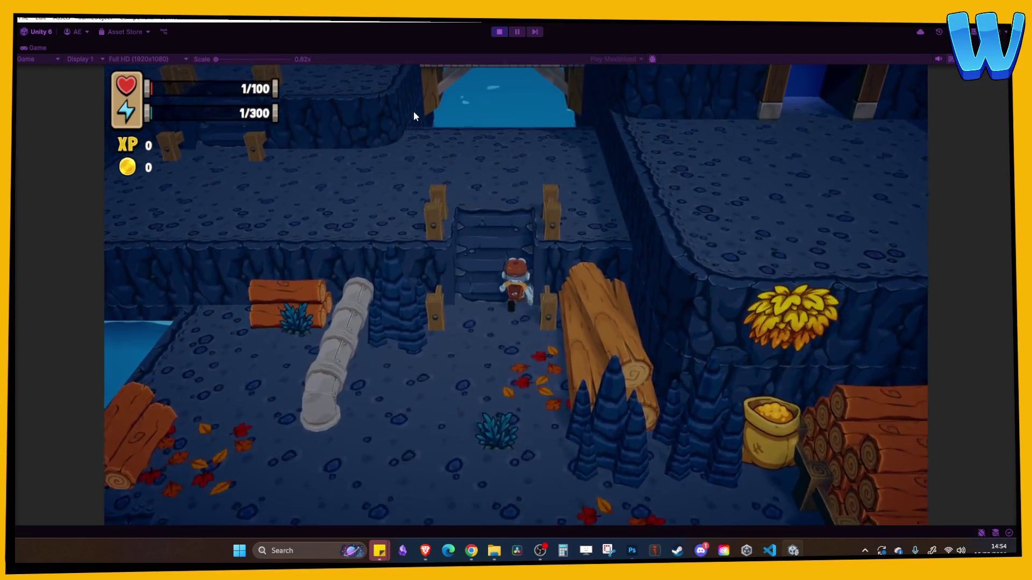
{"action": "key", "text": "w"}
{"action": "key", "text": "a"}
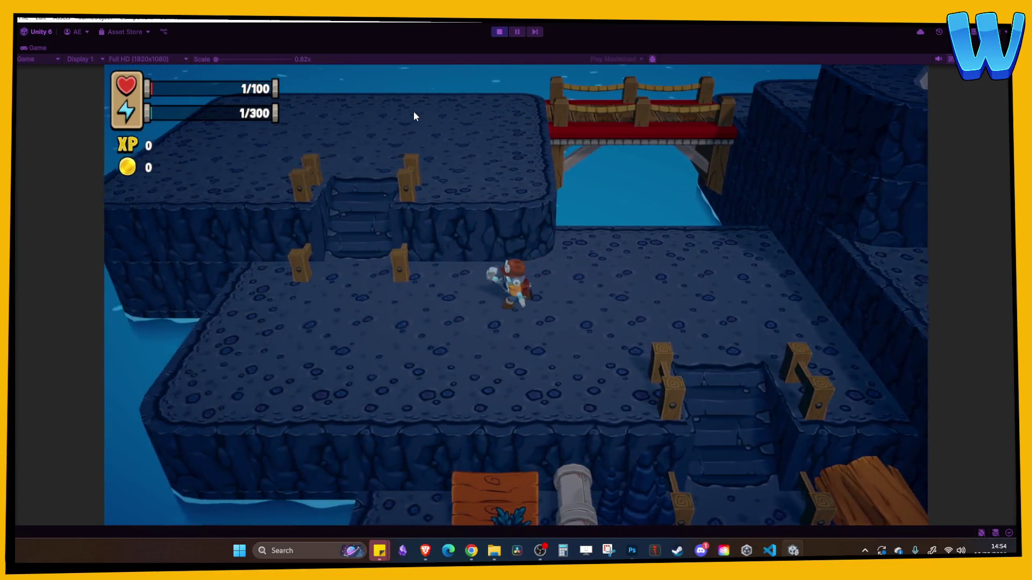
{"action": "key", "text": "w"}
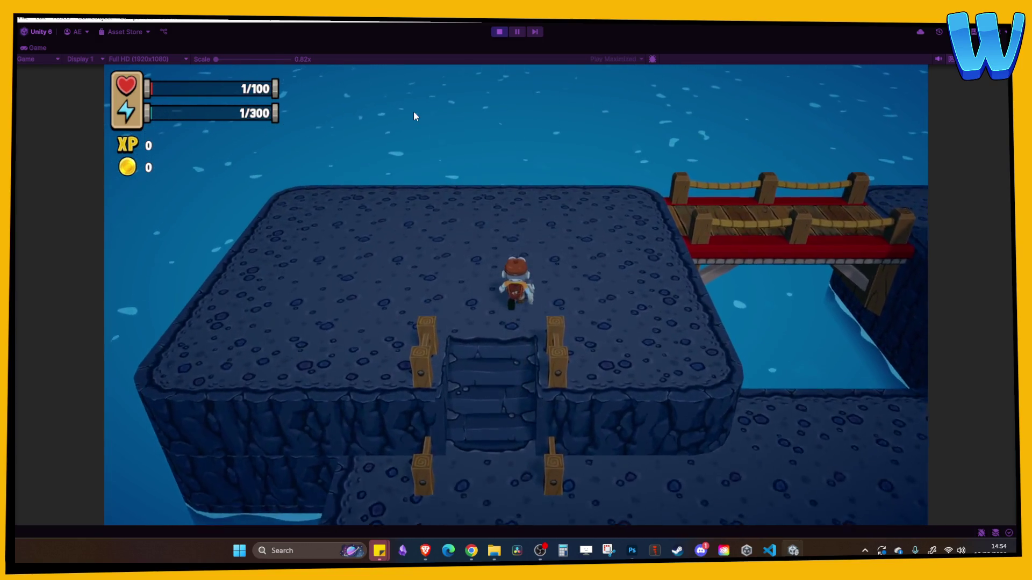
{"action": "key", "text": "d"}
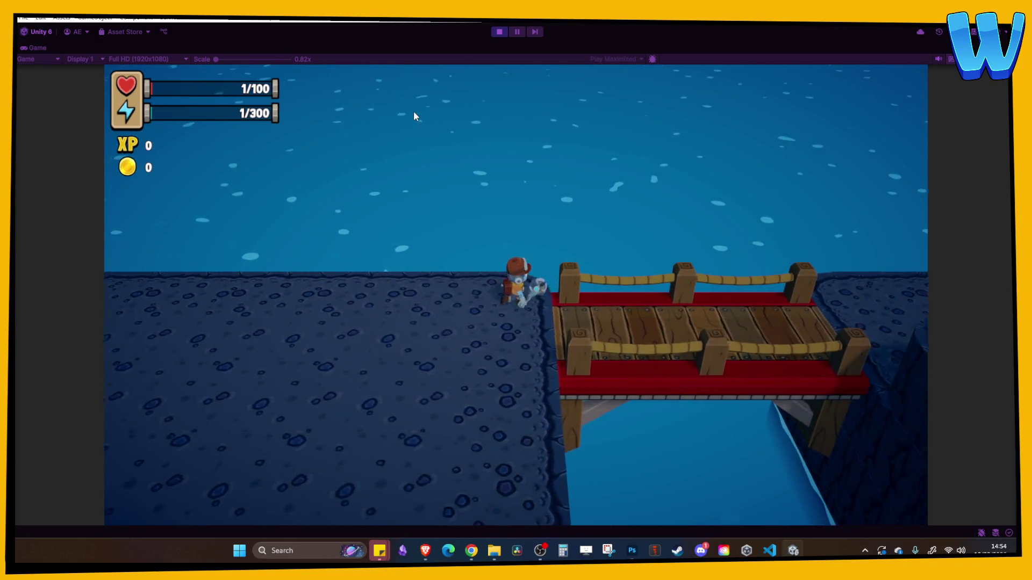
{"action": "key", "text": "d"}
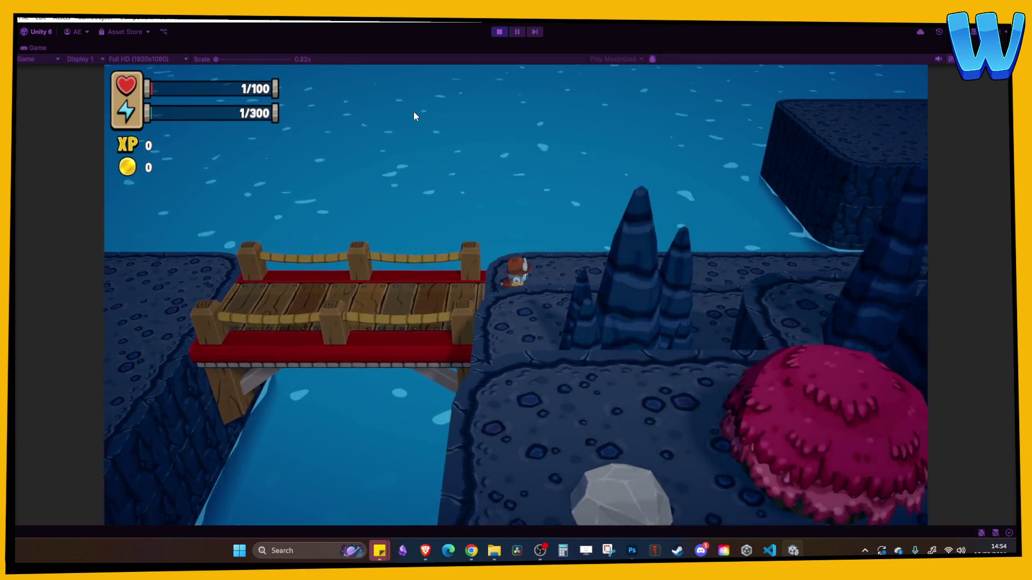
{"action": "key", "text": "d"}
Walk past the lamps and plants and through the wooden doorway into the next area.
{"action": "key", "text": "w"}
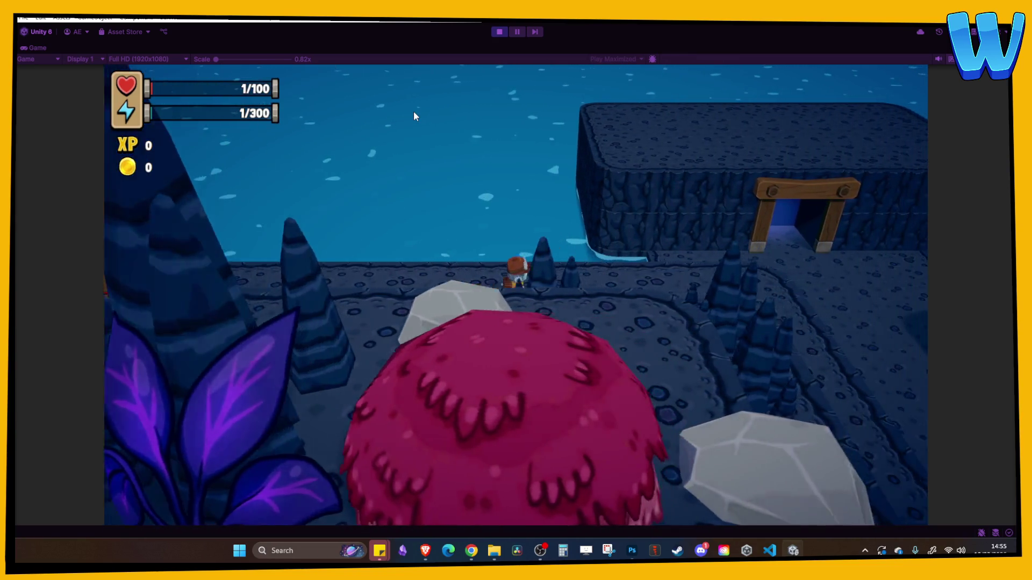
{"action": "key", "text": "s"}
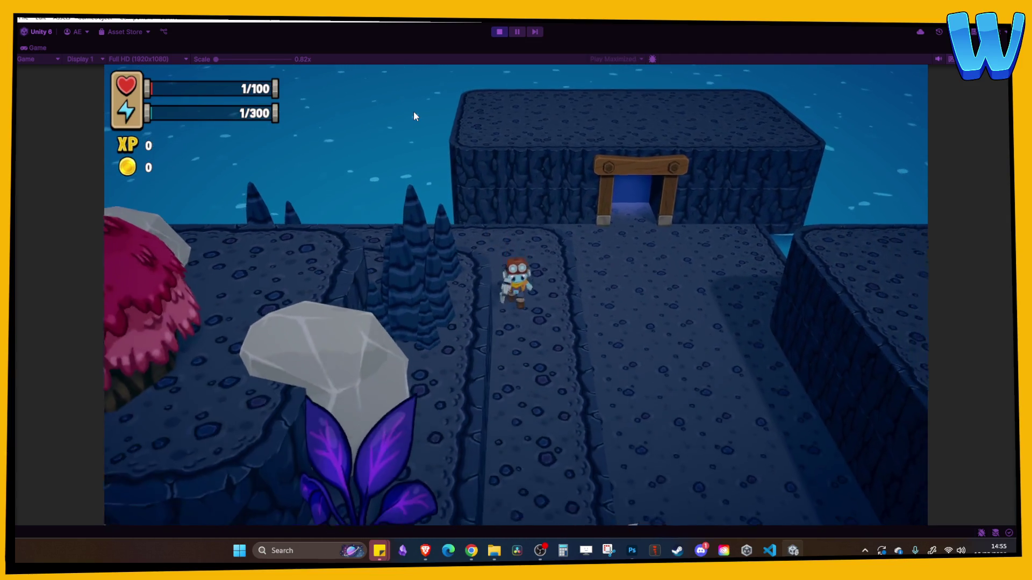
{"action": "key", "text": "s"}
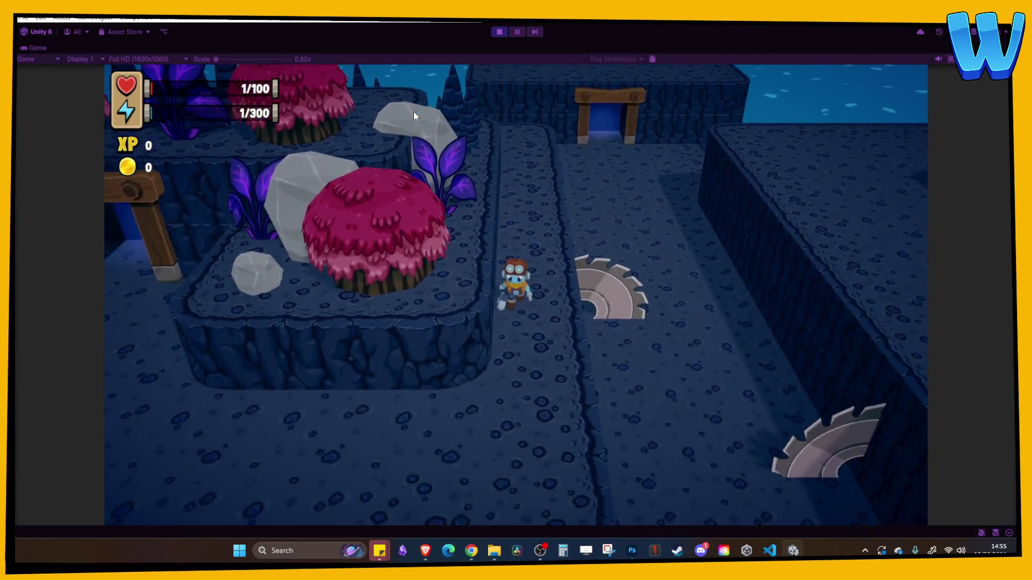
{"action": "key", "text": "a"}
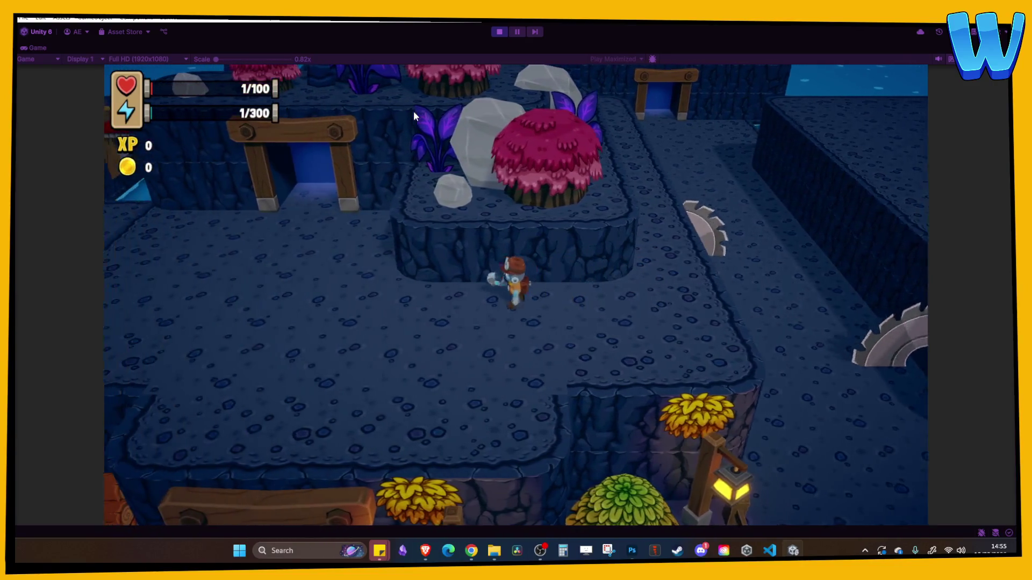
{"action": "key", "text": "w"}
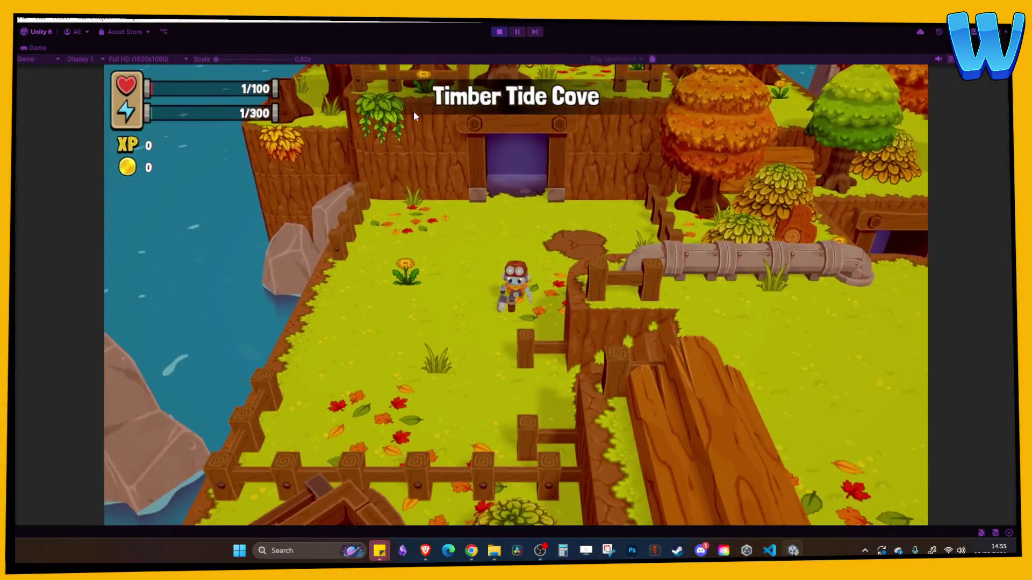
Walk around the cove's treasure chest, return through the purple doorway, then stop the game.
{"action": "key", "text": "d"}
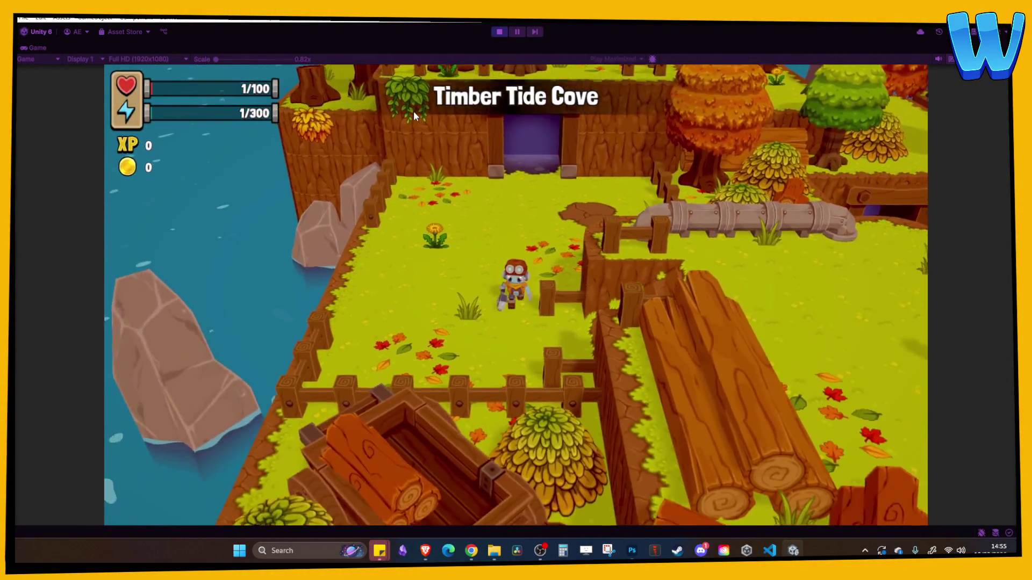
{"action": "key", "text": "s"}
{"action": "key", "text": "d"}
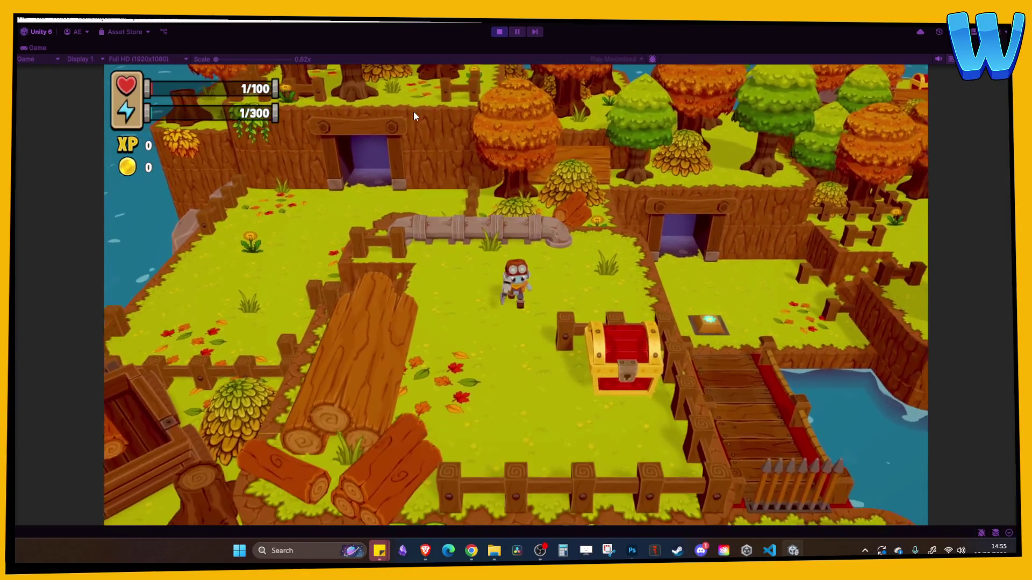
{"action": "key", "text": "a"}
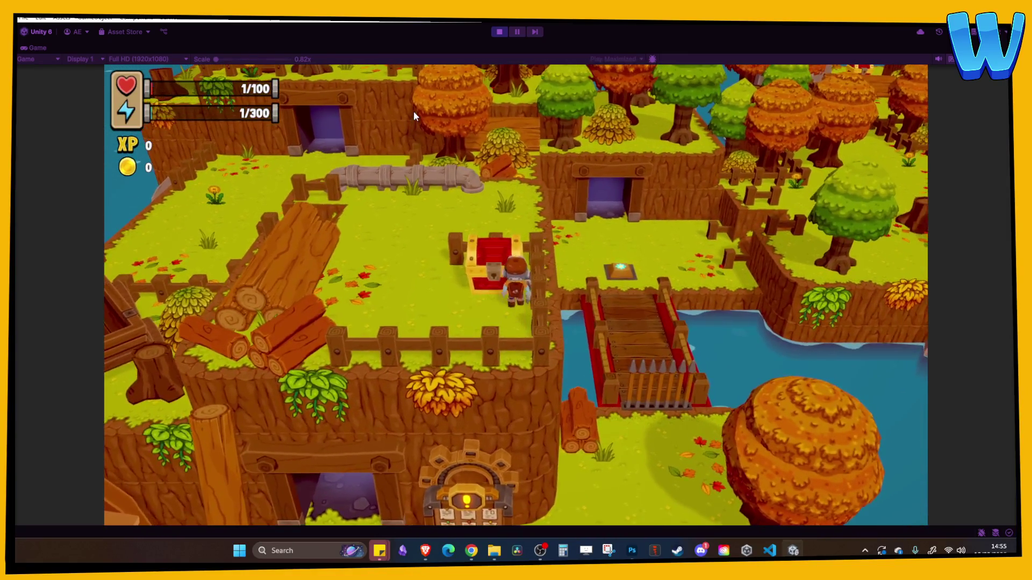
{"action": "key", "text": "w"}
{"action": "key", "text": "a"}
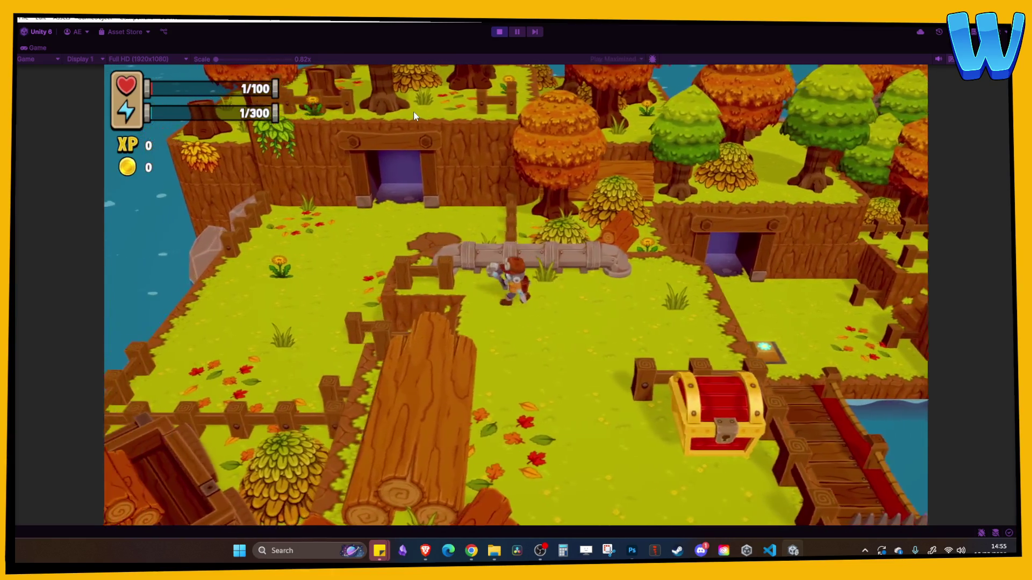
{"action": "key", "text": "w"}
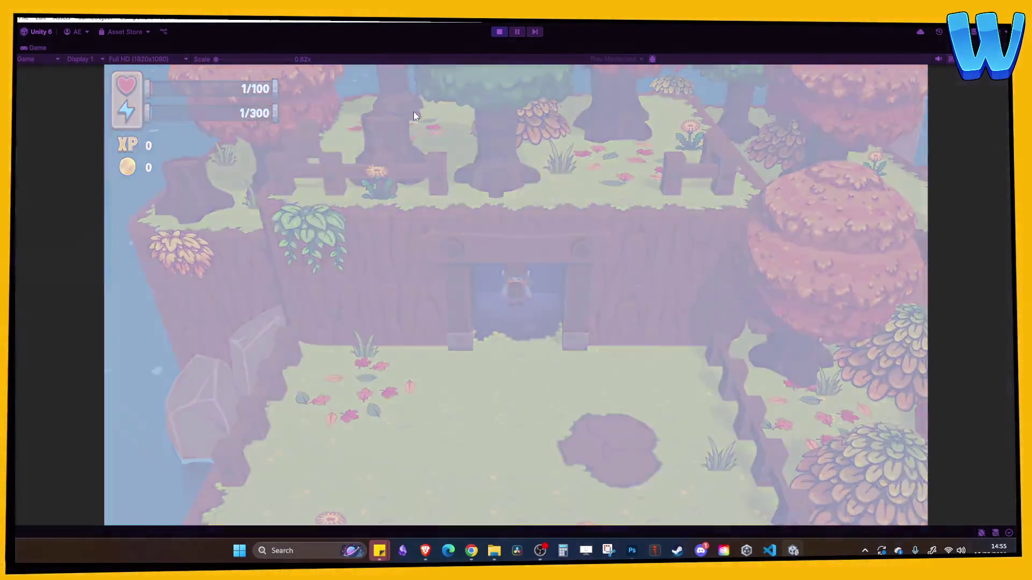
{"action": "key", "text": "s"}
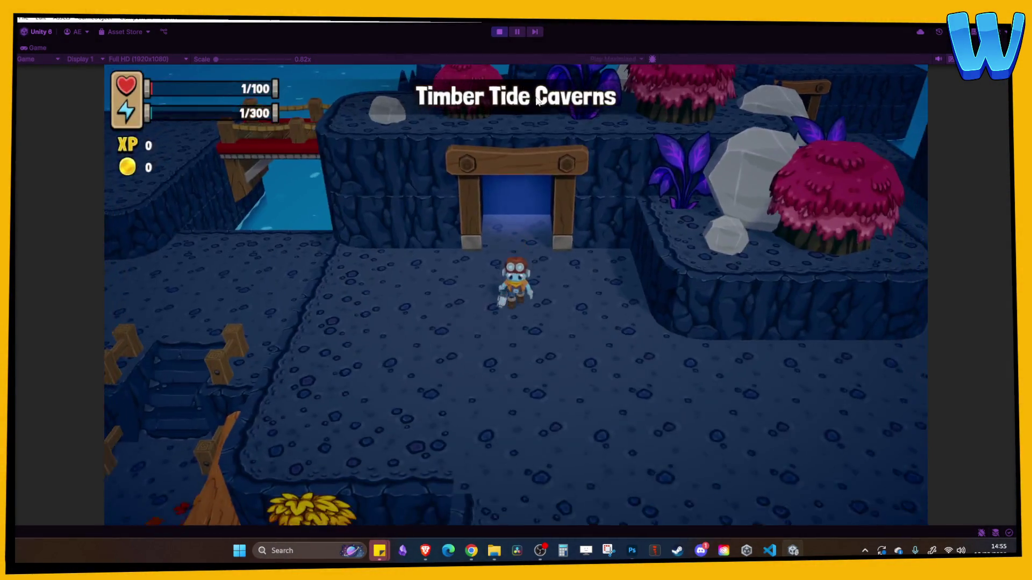
{"action": "key", "text": "d"}
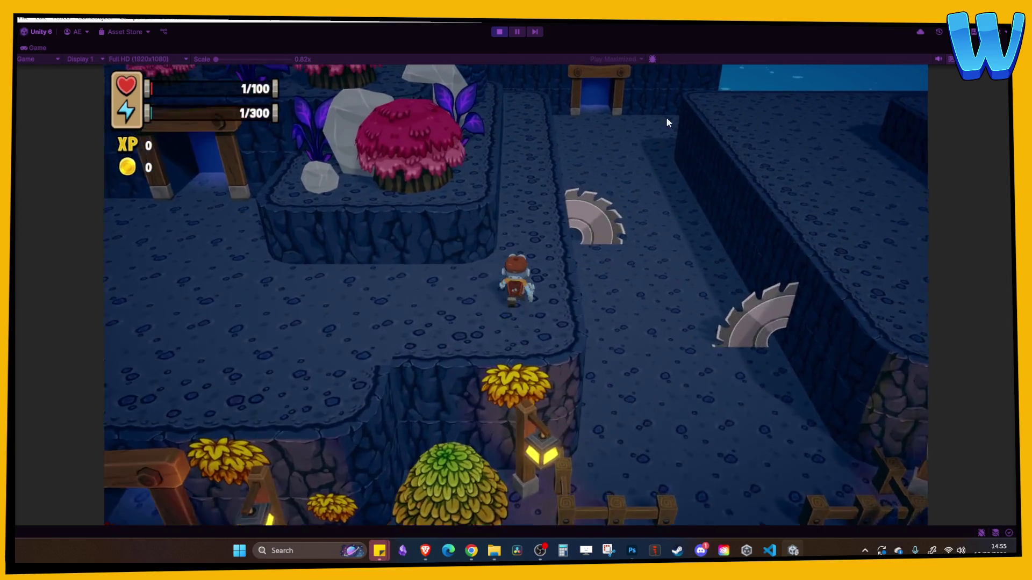
{"action": "left_click", "coordinate": [500, 32]}
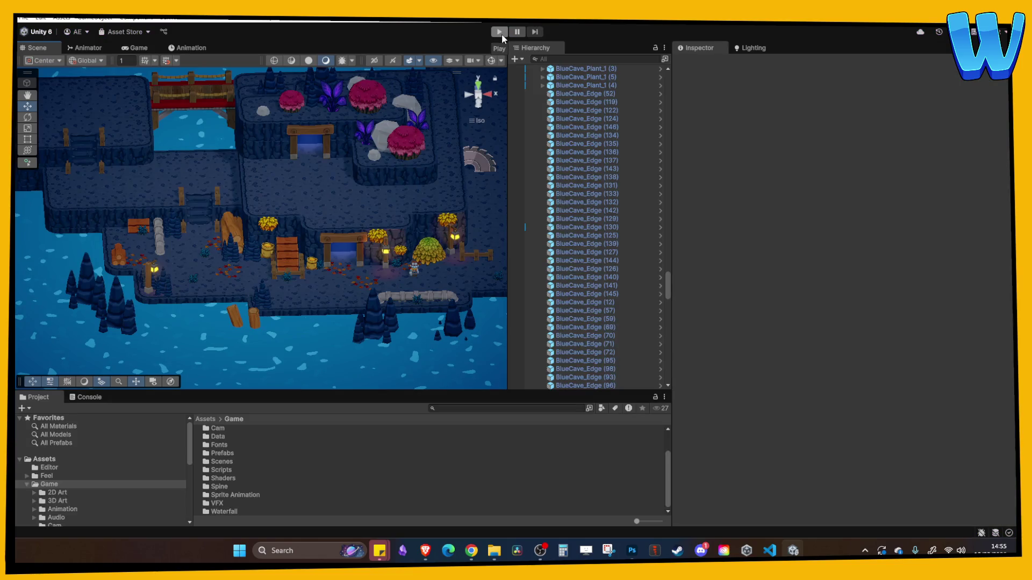
Duplicate the Pipe Main stone pipe and move the copy further up the cavern.
{"action": "scroll", "coordinate": [322, 204], "scroll_direction": "up", "scroll_amount": 5}
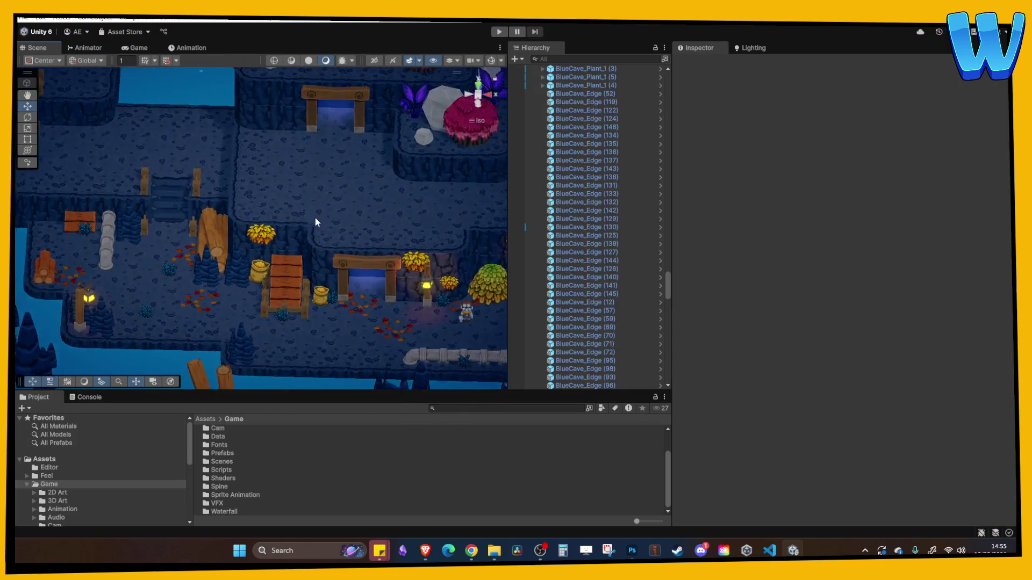
{"action": "left_click_drag", "start_coordinate": [382, 243], "coordinate": [299, 230]}
{"action": "left_click", "coordinate": [275, 237]}
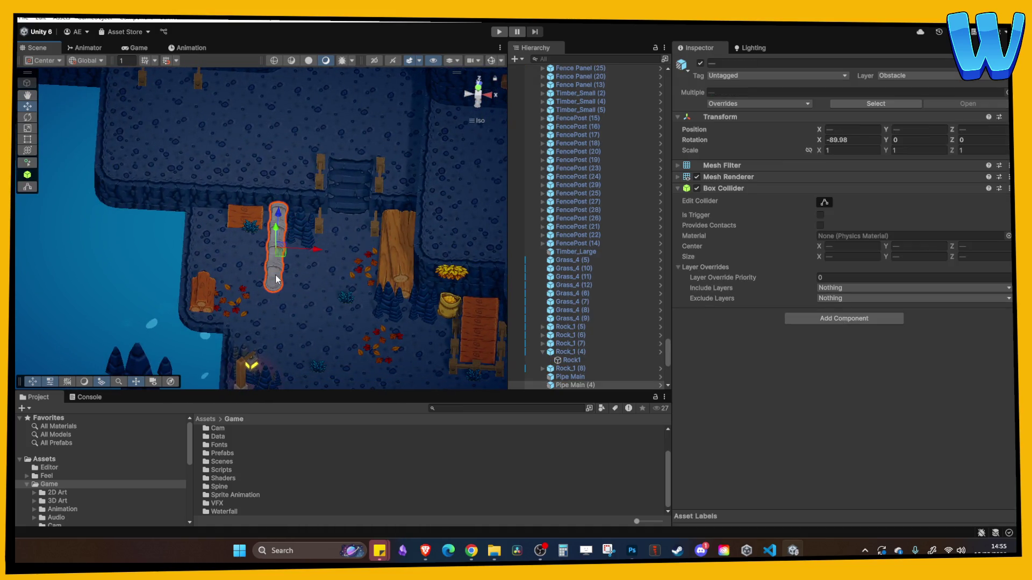
{"action": "key", "text": "ctrl+d"}
{"action": "left_click_drag", "start_coordinate": [292, 263], "coordinate": [338, 181]}
{"action": "mouse_move", "coordinate": [290, 215]}
{"action": "left_mouse_down"}
{"action": "mouse_move", "coordinate": [294, 153]}
{"action": "mouse_move", "coordinate": [275, 95]}
{"action": "left_mouse_up"}
Slide the pipe copy left along the cave floor toward the stairs.
{"action": "scroll", "coordinate": [284, 131], "scroll_direction": "down", "scroll_amount": 3}
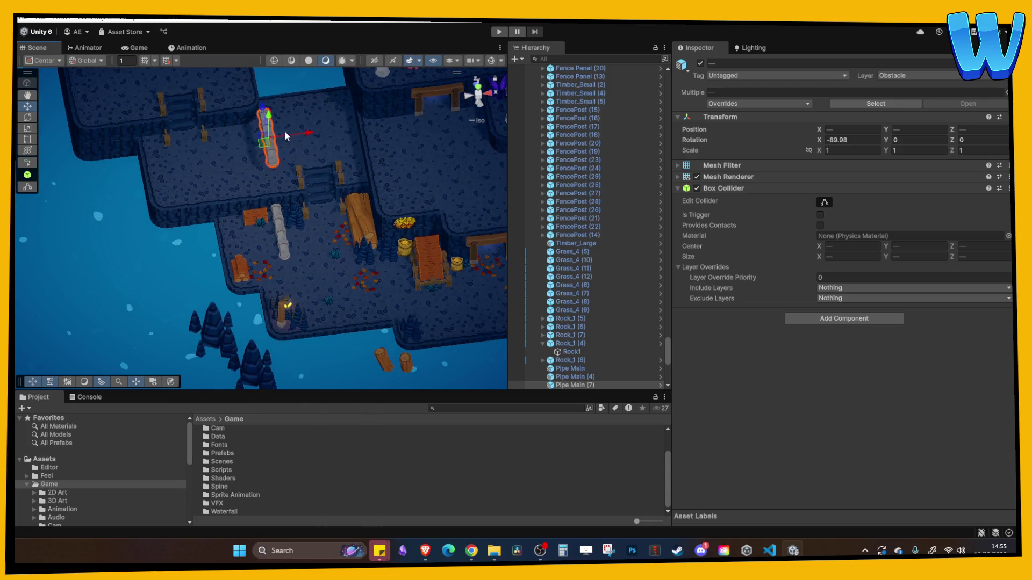
{"action": "right_click", "coordinate": [287, 110]}
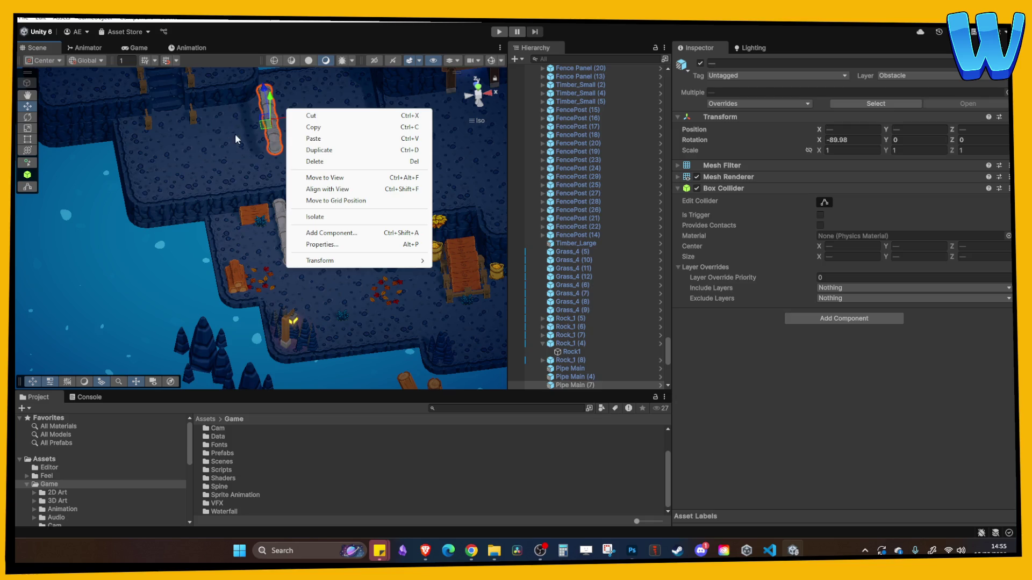
{"action": "key", "text": "Escape"}
{"action": "scroll", "coordinate": [234, 133], "scroll_direction": "down", "scroll_amount": 2}
{"action": "scroll", "coordinate": [242, 236], "scroll_direction": "up", "scroll_amount": 2}
{"action": "scroll", "coordinate": [242, 235], "scroll_direction": "up", "scroll_amount": 2}
{"action": "left_click_drag", "start_coordinate": [250, 244], "coordinate": [228, 250]}
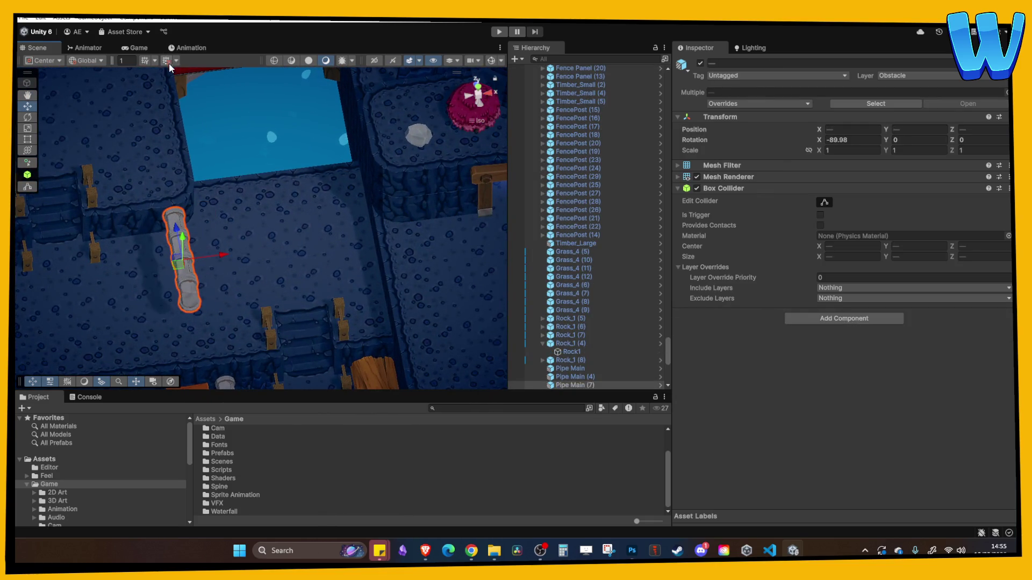
{"action": "mouse_move", "coordinate": [204, 255]}
{"action": "left_mouse_down"}
{"action": "mouse_move", "coordinate": [253, 199]}
{"action": "mouse_move", "coordinate": [234, 262]}
{"action": "mouse_move", "coordinate": [354, 270]}
{"action": "mouse_move", "coordinate": [356, 253]}
{"action": "mouse_move", "coordinate": [209, 301]}
{"action": "left_mouse_up"}
Delete a stray pipe segment and snap the short pipe piece onto the longer pipe.
{"action": "left_click", "coordinate": [202, 302]}
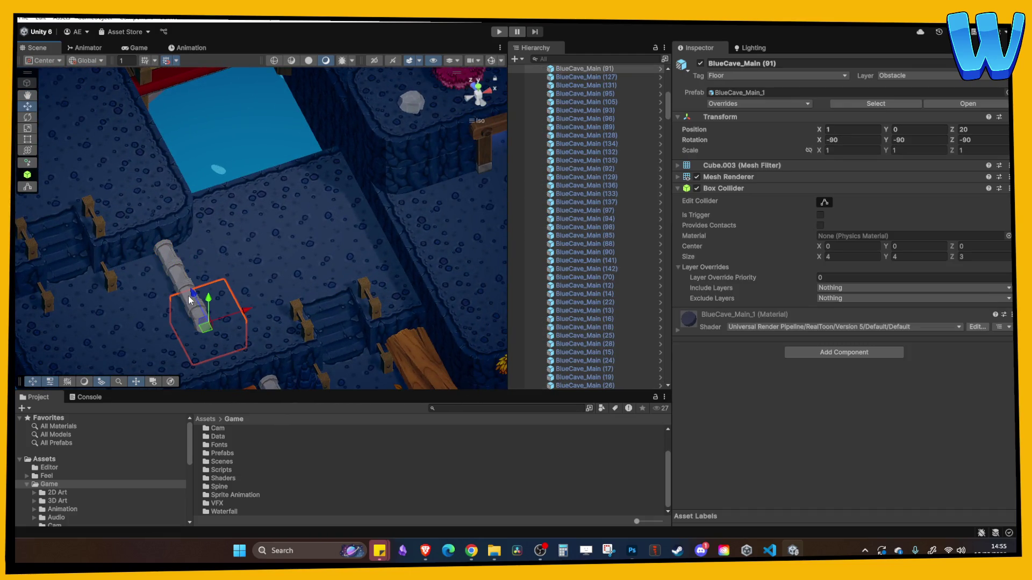
{"action": "left_click", "coordinate": [200, 299]}
{"action": "key", "text": "Delete"}
{"action": "left_click", "coordinate": [198, 327]}
{"action": "left_click_drag", "start_coordinate": [199, 325], "coordinate": [178, 275]}
{"action": "left_click", "coordinate": [249, 256]}
Select the joined pipe pieces and frame them close up to inspect the Pipe End Curved cap.
{"action": "mouse_move", "coordinate": [249, 256]}
{"action": "left_mouse_down"}
{"action": "mouse_move", "coordinate": [179, 265]}
{"action": "mouse_move", "coordinate": [156, 208]}
{"action": "left_mouse_up"}
{"action": "left_click", "coordinate": [156, 207]}
{"action": "left_click", "coordinate": [146, 253], "text": "shift"}
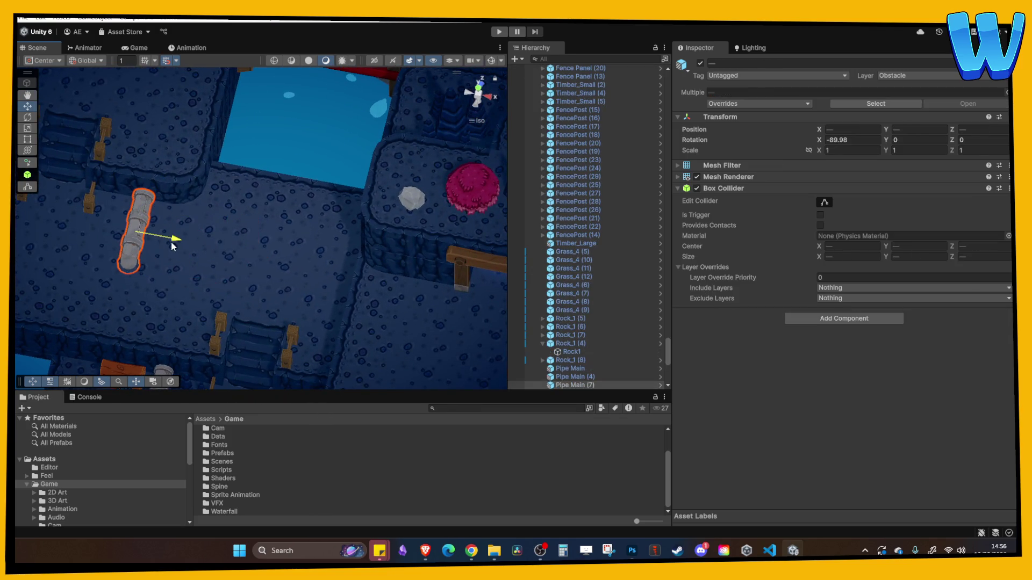
{"action": "left_click_drag", "start_coordinate": [187, 244], "coordinate": [242, 288]}
{"action": "mouse_move", "coordinate": [294, 244]}
{"action": "left_mouse_down"}
{"action": "mouse_move", "coordinate": [235, 249]}
{"action": "mouse_move", "coordinate": [302, 244]}
{"action": "mouse_move", "coordinate": [156, 72]}
{"action": "left_mouse_up"}
{"action": "key", "text": "f"}
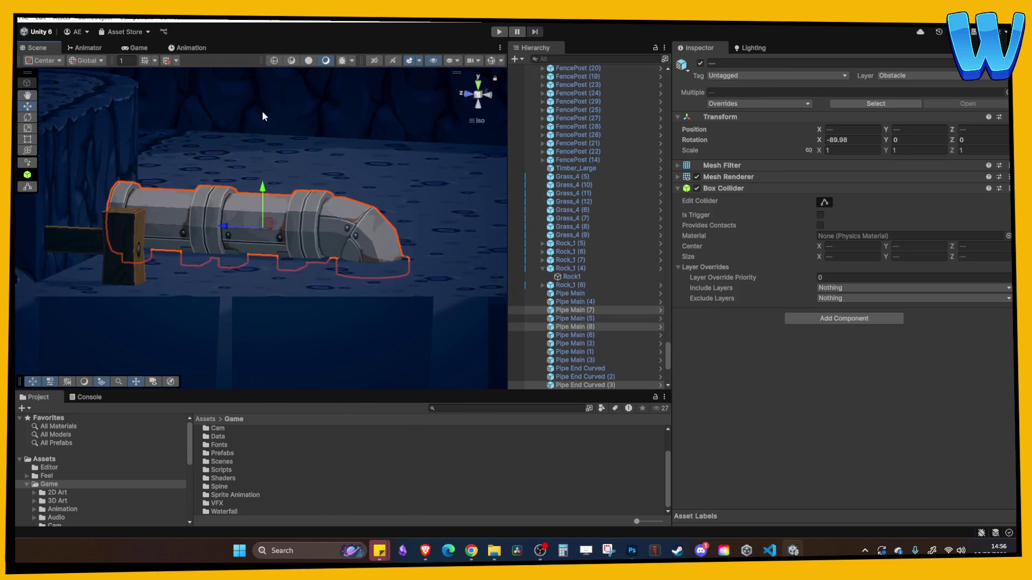
{"action": "left_click", "coordinate": [266, 180]}
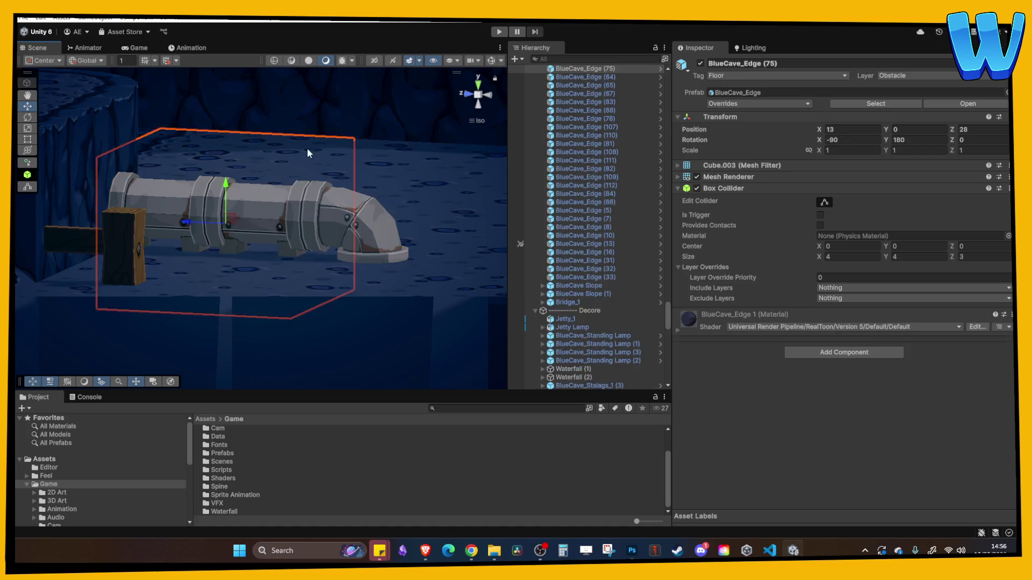
{"action": "scroll", "coordinate": [300, 148], "scroll_direction": "down", "scroll_amount": 5}
{"action": "mouse_move", "coordinate": [300, 148]}
{"action": "left_mouse_down"}
{"action": "mouse_move", "coordinate": [311, 219]}
{"action": "mouse_move", "coordinate": [212, 218]}
{"action": "left_mouse_up"}
{"action": "scroll", "coordinate": [267, 226], "scroll_direction": "up", "scroll_amount": 3}
{"action": "scroll", "coordinate": [267, 226], "scroll_direction": "down", "scroll_amount": 5}
Duplicate Water Wheel (1) and move the copy toward the left wooden bridge.
{"action": "scroll", "coordinate": [257, 190], "scroll_direction": "up", "scroll_amount": 2}
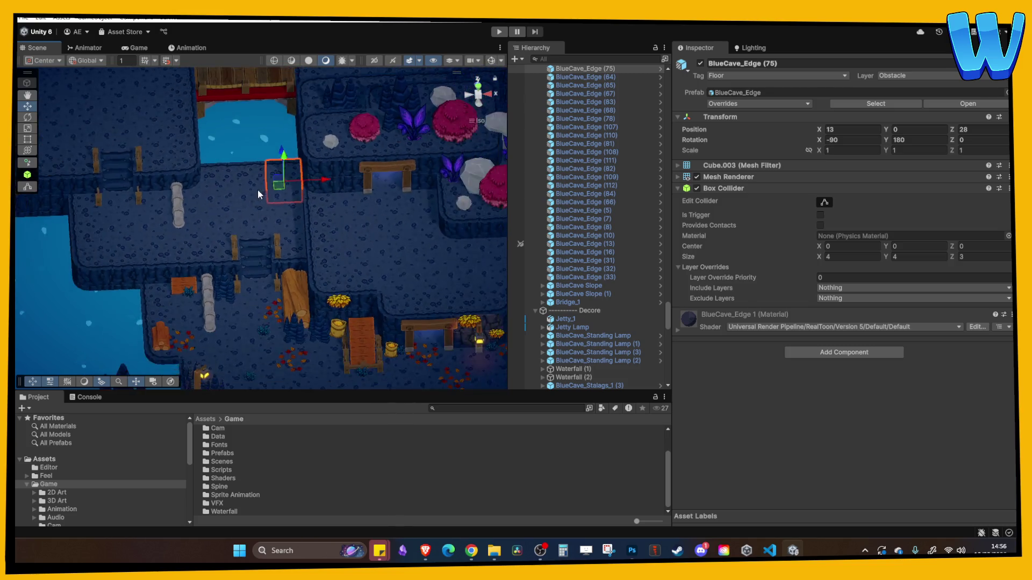
{"action": "scroll", "coordinate": [257, 189], "scroll_direction": "down", "scroll_amount": 3}
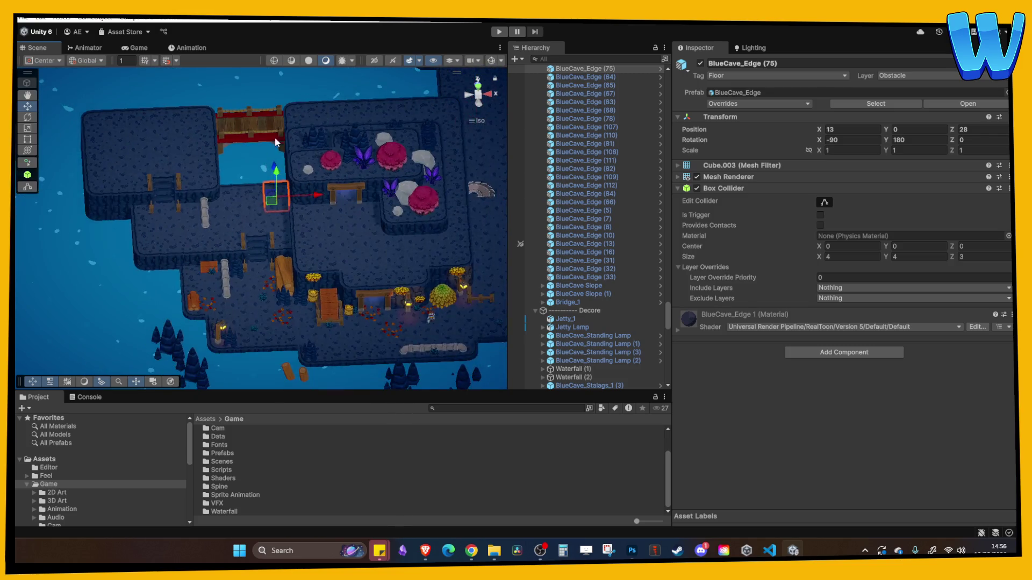
{"action": "scroll", "coordinate": [342, 196], "scroll_direction": "up", "scroll_amount": 2}
{"action": "left_click_drag", "start_coordinate": [342, 196], "coordinate": [435, 243]}
{"action": "scroll", "coordinate": [407, 232], "scroll_direction": "up", "scroll_amount": 2}
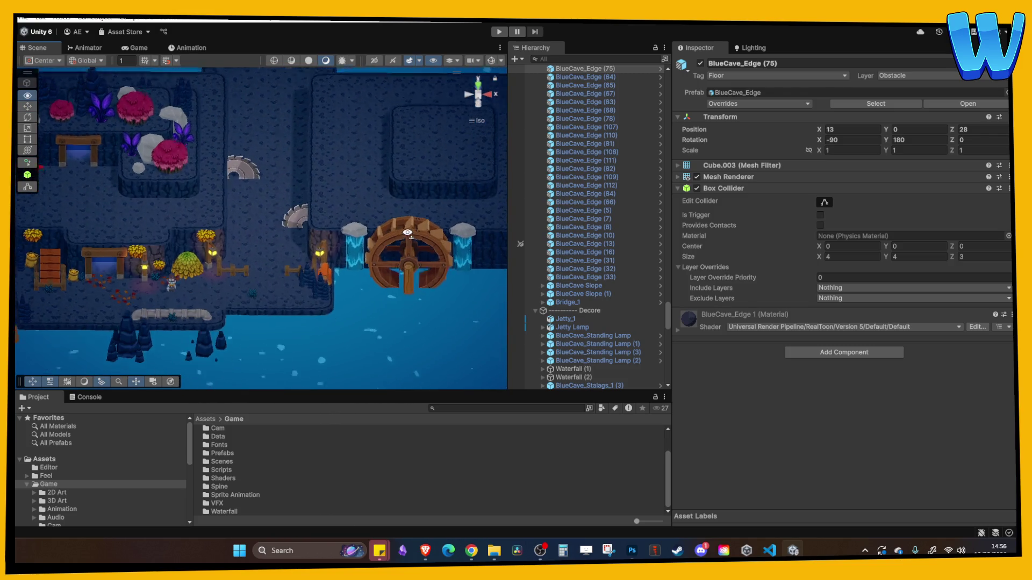
{"action": "left_click", "coordinate": [431, 209]}
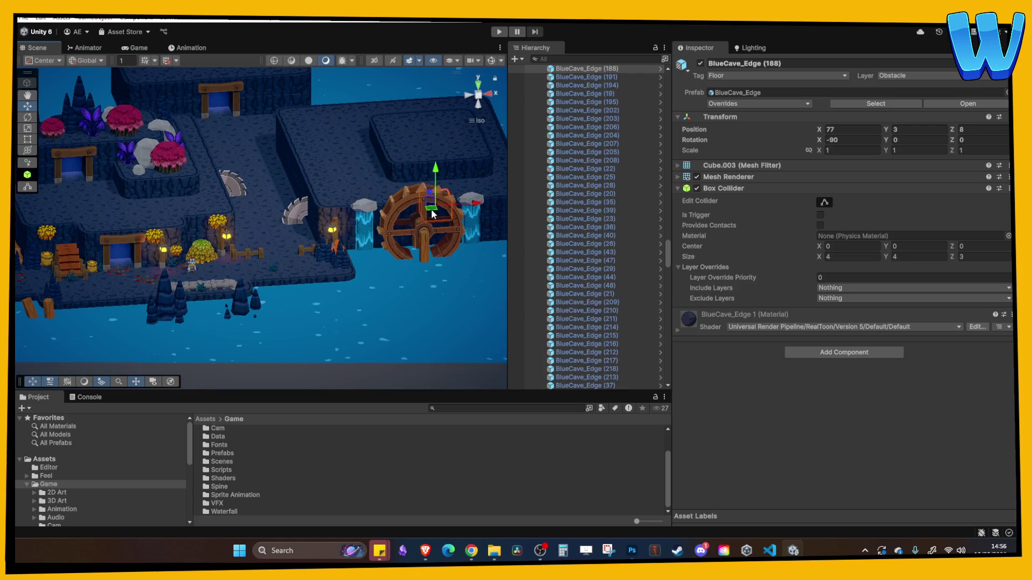
{"action": "key", "text": "ctrl+d"}
{"action": "mouse_move", "coordinate": [416, 200]}
{"action": "left_mouse_down"}
{"action": "mouse_move", "coordinate": [307, 278]}
{"action": "mouse_move", "coordinate": [284, 280]}
{"action": "mouse_move", "coordinate": [262, 221]}
{"action": "left_mouse_up"}
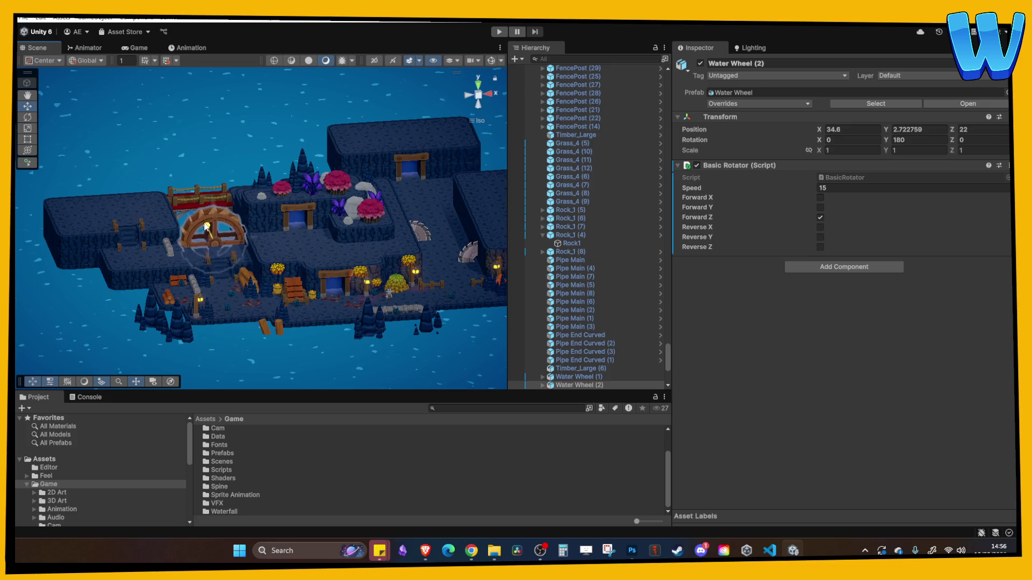
Shrink the wheel copy to a linked 0.76 scale and lower it to about Y 1.78 under Bridge_1.
{"action": "scroll", "coordinate": [237, 228], "scroll_direction": "up", "scroll_amount": 3}
{"action": "scroll", "coordinate": [237, 228], "scroll_direction": "up", "scroll_amount": 3}
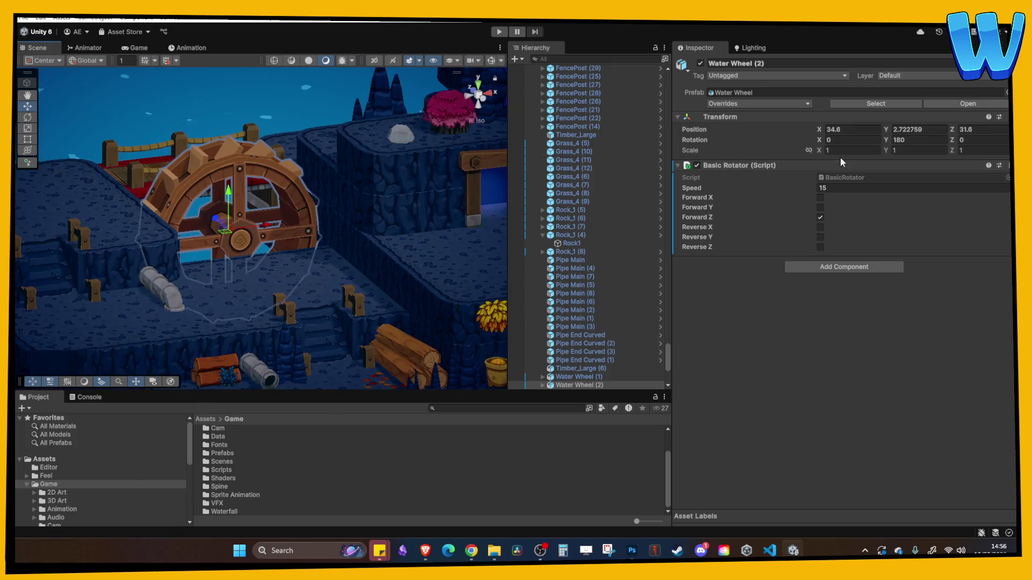
{"action": "left_click", "coordinate": [809, 150]}
{"action": "left_click_drag", "start_coordinate": [816, 150], "coordinate": [808, 152]}
{"action": "mouse_move", "coordinate": [232, 237]}
{"action": "left_mouse_down"}
{"action": "mouse_move", "coordinate": [263, 239]}
{"action": "mouse_move", "coordinate": [229, 220]}
{"action": "mouse_move", "coordinate": [232, 231]}
{"action": "left_mouse_up"}
{"action": "mouse_move", "coordinate": [288, 251]}
{"action": "left_mouse_down"}
{"action": "mouse_move", "coordinate": [292, 213]}
{"action": "mouse_move", "coordinate": [262, 244]}
{"action": "mouse_move", "coordinate": [272, 254]}
{"action": "mouse_move", "coordinate": [268, 246]}
{"action": "left_mouse_up"}
{"action": "left_click_drag", "start_coordinate": [237, 207], "coordinate": [237, 220]}
Check the wheel from the bridge side and select a stalagmite to copy.
{"action": "left_click", "coordinate": [301, 194]}
{"action": "mouse_move", "coordinate": [305, 204]}
{"action": "left_mouse_down"}
{"action": "mouse_move", "coordinate": [279, 232]}
{"action": "mouse_move", "coordinate": [329, 210]}
{"action": "mouse_move", "coordinate": [373, 254]}
{"action": "mouse_move", "coordinate": [193, 306]}
{"action": "mouse_move", "coordinate": [205, 167]}
{"action": "left_mouse_up"}
{"action": "left_click", "coordinate": [170, 336]}
Add two enlarged stalagmite copies in the water behind the cave, turning the second on Y.
{"action": "key", "text": "ctrl+d"}
{"action": "left_click_drag", "start_coordinate": [816, 153], "coordinate": [841, 152]}
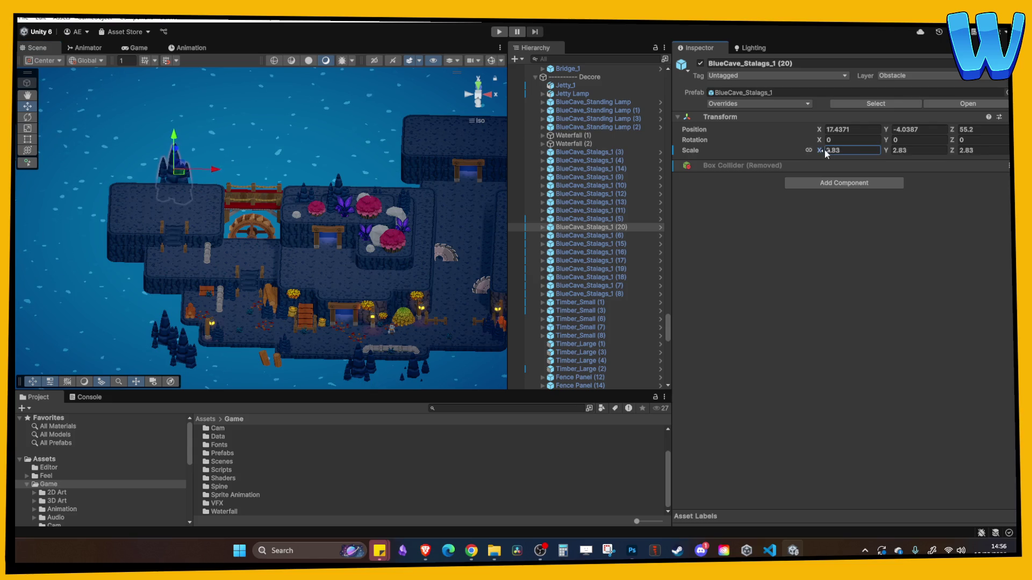
{"action": "mouse_move", "coordinate": [181, 152]}
{"action": "left_mouse_down"}
{"action": "mouse_move", "coordinate": [180, 131]}
{"action": "mouse_move", "coordinate": [268, 141]}
{"action": "left_mouse_up"}
{"action": "key", "text": "ctrl+d"}
{"action": "left_click", "coordinate": [269, 151]}
{"action": "left_click", "coordinate": [289, 151]}
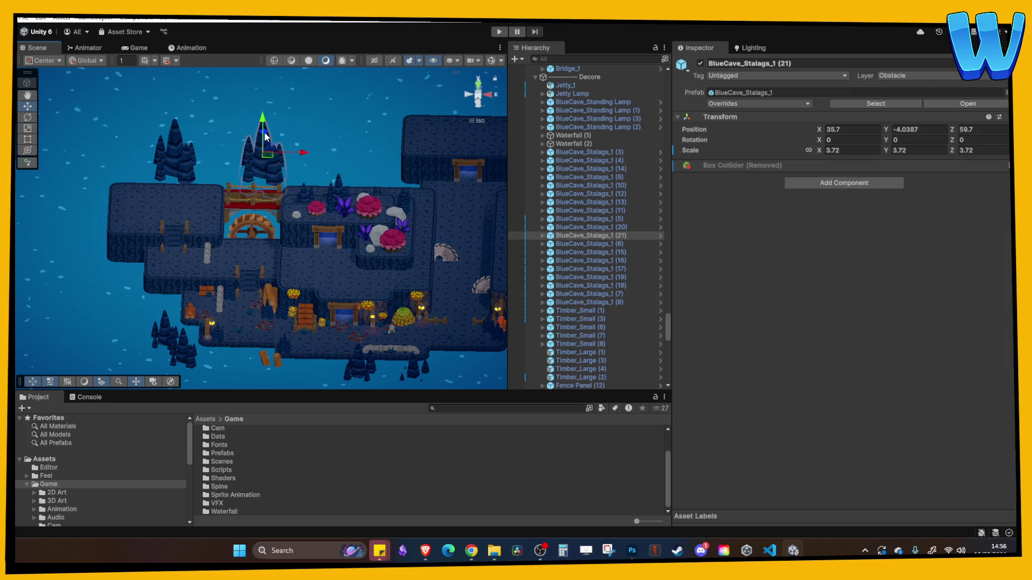
{"action": "left_click", "coordinate": [888, 139]}
{"action": "mouse_move", "coordinate": [887, 140]}
{"action": "left_mouse_down"}
{"action": "mouse_move", "coordinate": [801, 168]}
{"action": "mouse_move", "coordinate": [811, 153]}
{"action": "left_mouse_up"}
Add a third, smaller stalagmite rotated to a different angle, then duplicate it once more.
{"action": "key", "text": "ctrl+d"}
{"action": "mouse_move", "coordinate": [306, 171]}
{"action": "left_mouse_down"}
{"action": "mouse_move", "coordinate": [332, 172]}
{"action": "mouse_move", "coordinate": [295, 135]}
{"action": "left_mouse_up"}
{"action": "left_click_drag", "start_coordinate": [820, 152], "coordinate": [809, 153]}
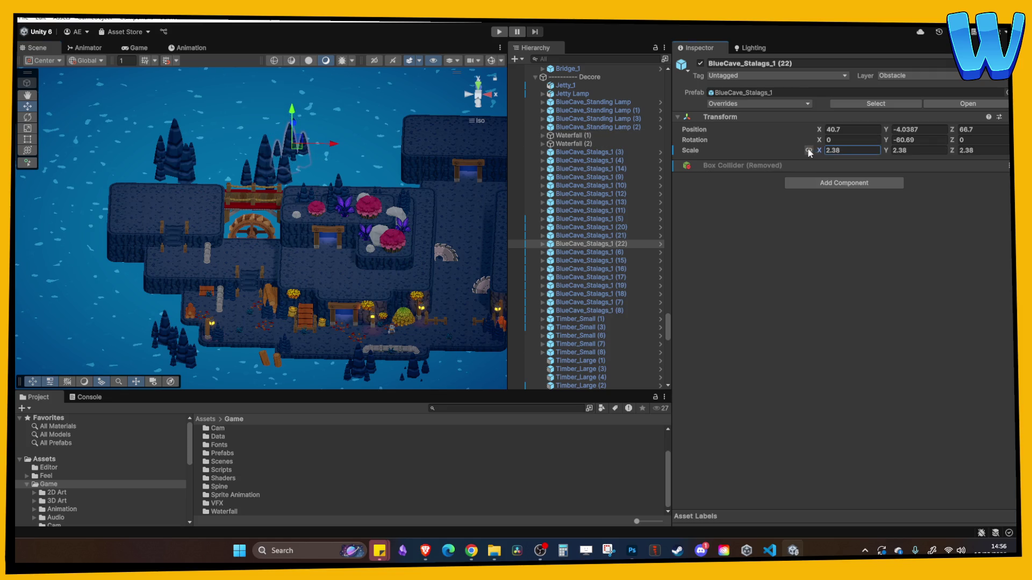
{"action": "left_click_drag", "start_coordinate": [886, 140], "coordinate": [913, 141]}
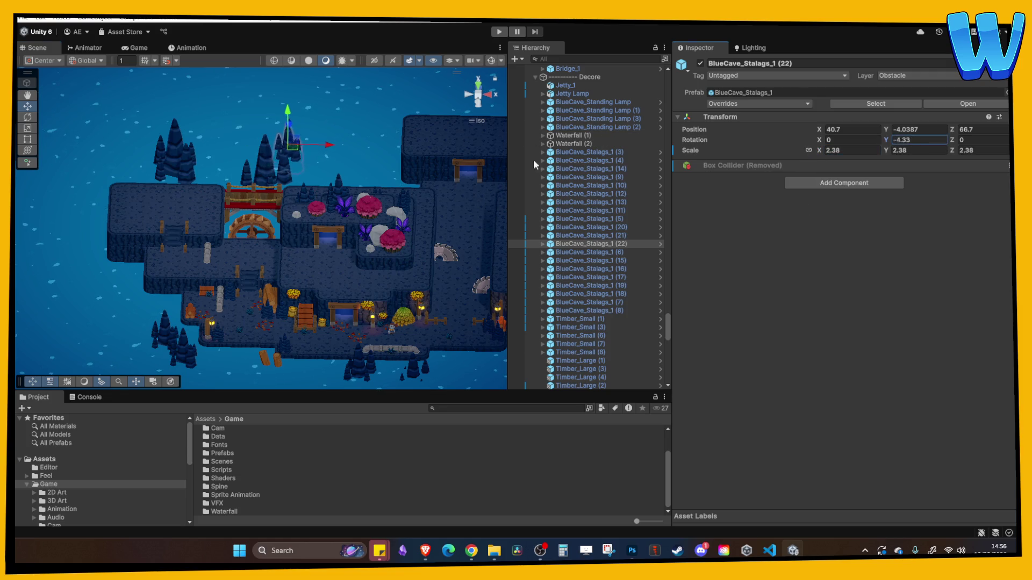
{"action": "mouse_move", "coordinate": [294, 160]}
{"action": "left_mouse_down"}
{"action": "mouse_move", "coordinate": [325, 145]}
{"action": "mouse_move", "coordinate": [396, 159]}
{"action": "mouse_move", "coordinate": [191, 136]}
{"action": "left_mouse_up"}
{"action": "key", "text": "ctrl+d"}
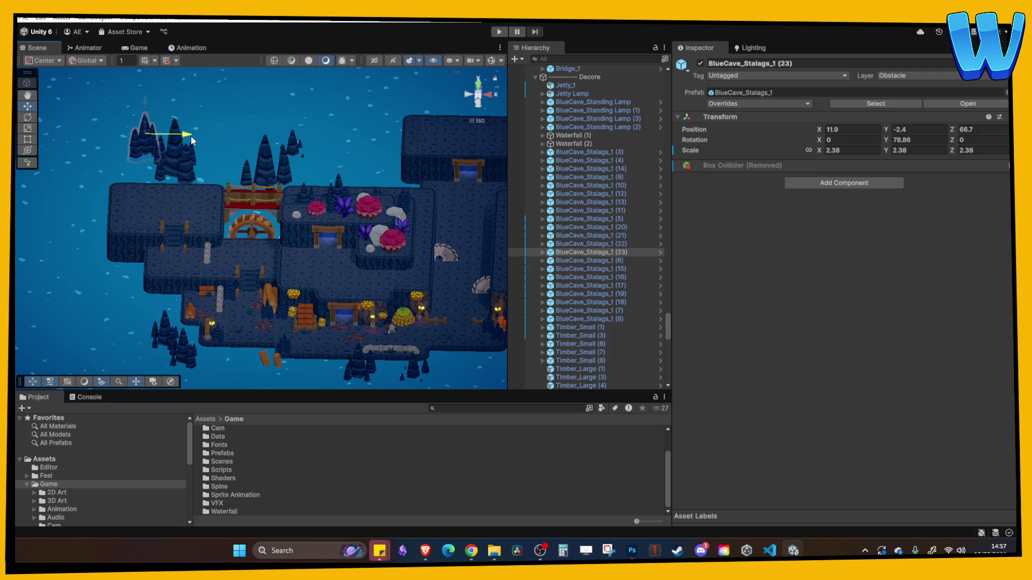
{"action": "left_click", "coordinate": [242, 153]}
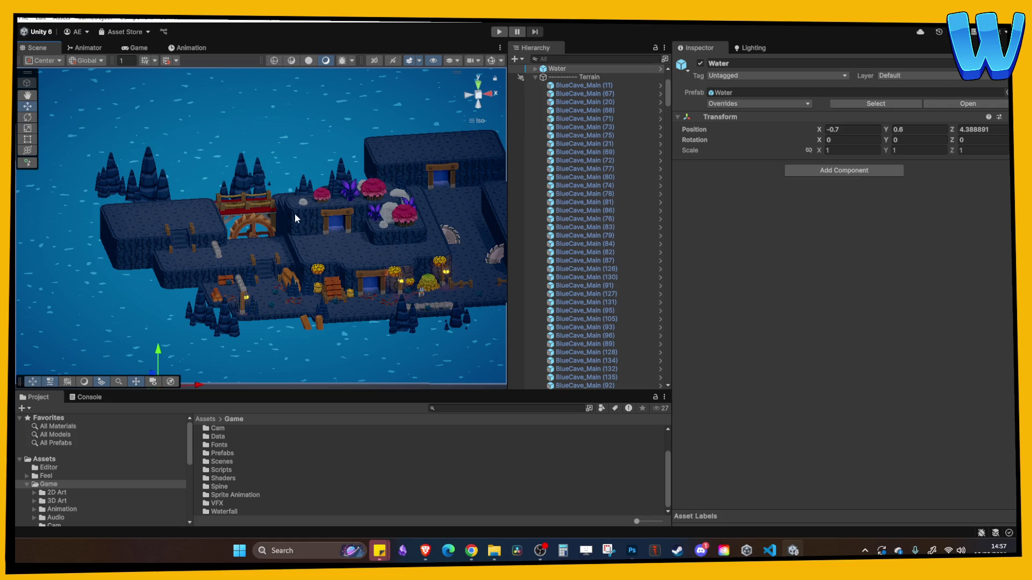
{"action": "scroll", "coordinate": [294, 217], "scroll_direction": "up", "scroll_amount": 10}
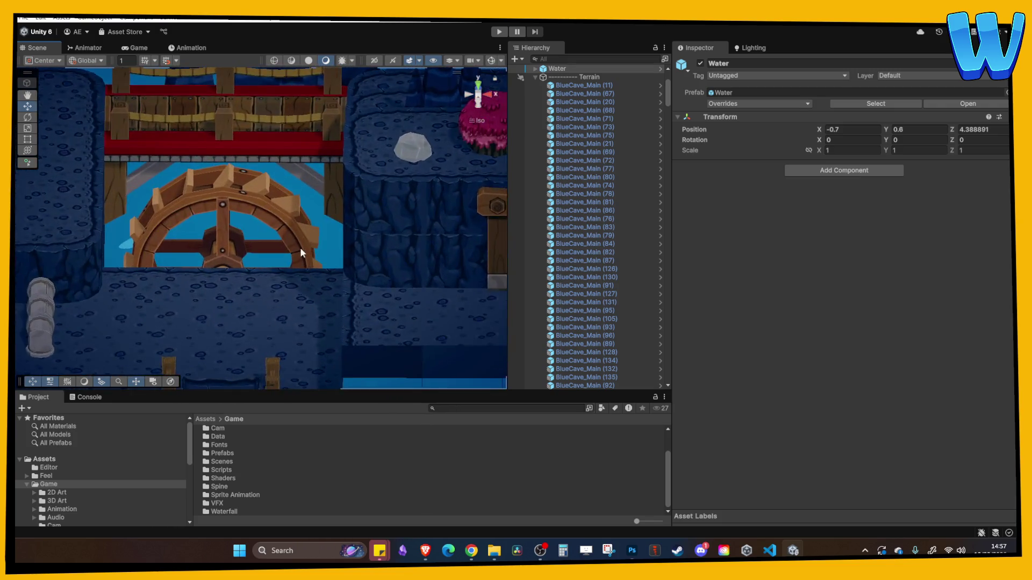
{"action": "scroll", "coordinate": [300, 249], "scroll_direction": "down", "scroll_amount": 10}
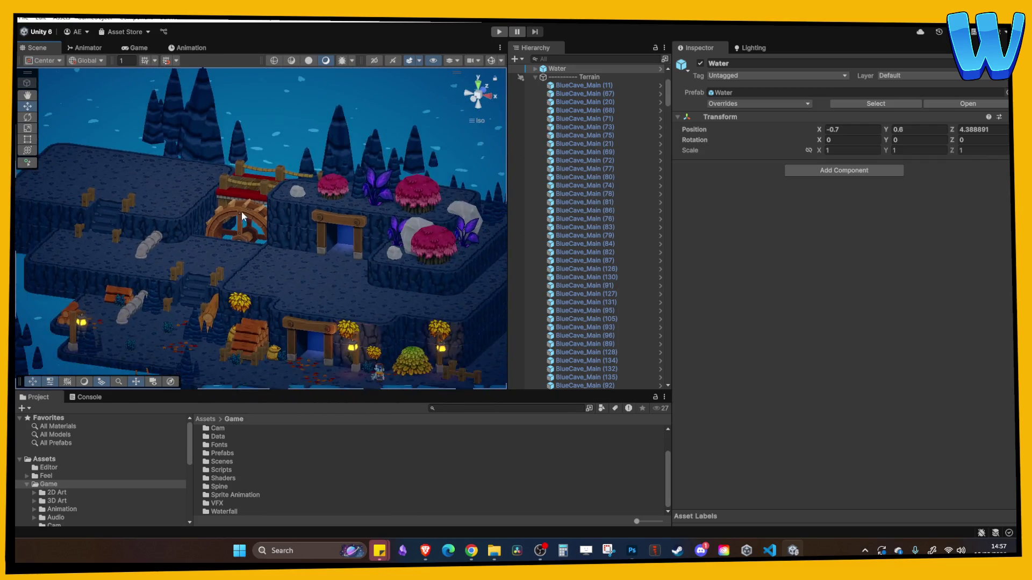
{"action": "scroll", "coordinate": [242, 217], "scroll_direction": "down", "scroll_amount": 3}
{"action": "left_click_drag", "start_coordinate": [241, 217], "coordinate": [288, 236]}
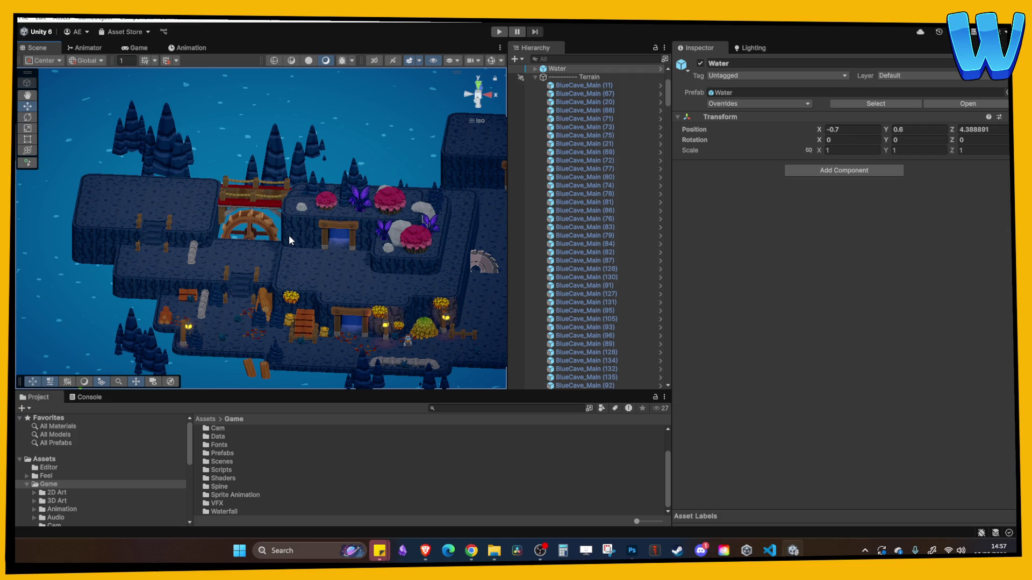
{"action": "scroll", "coordinate": [288, 234], "scroll_direction": "up", "scroll_amount": 5}
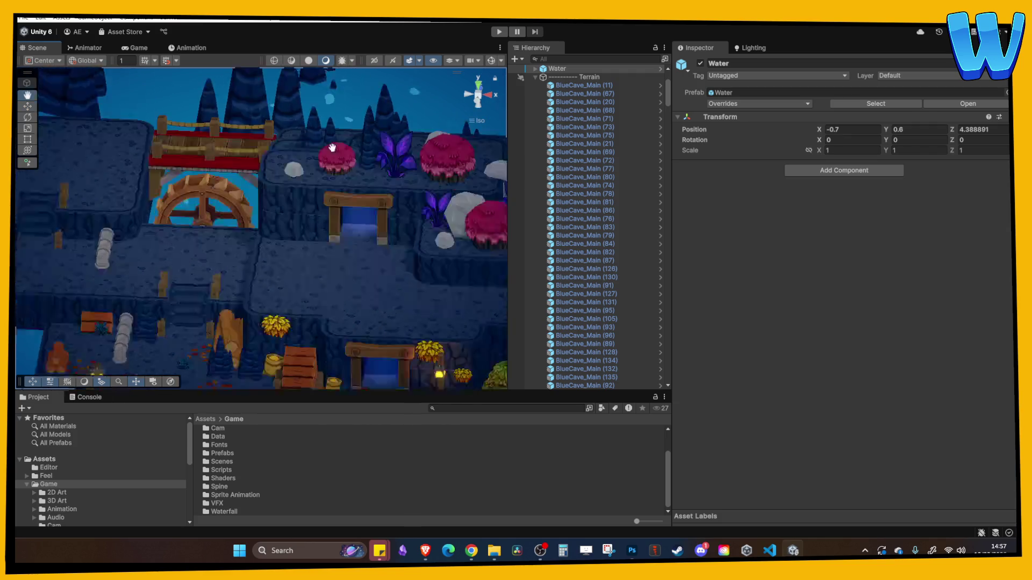
{"action": "scroll", "coordinate": [298, 181], "scroll_direction": "down", "scroll_amount": 3}
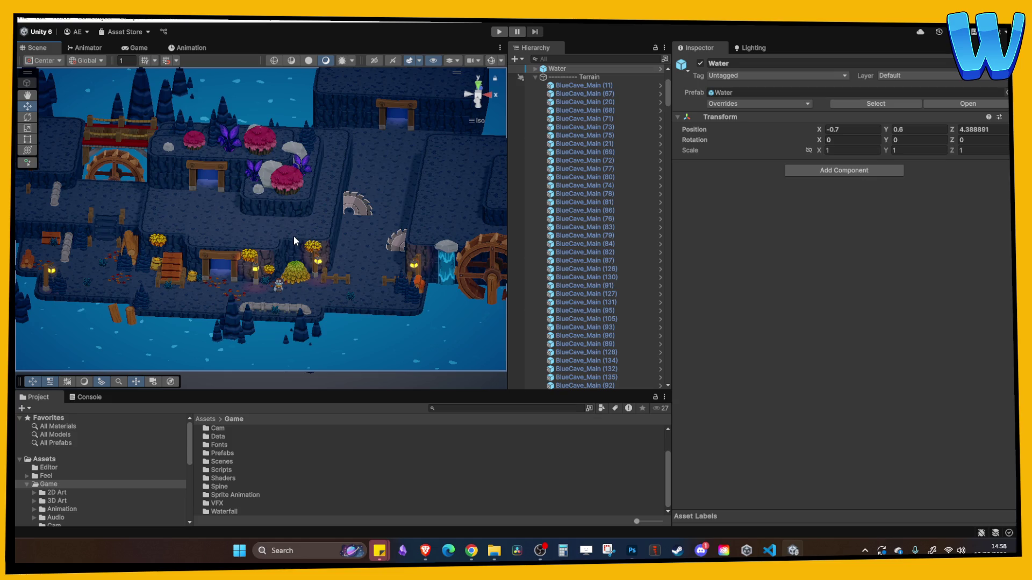
{"action": "mouse_move", "coordinate": [251, 190]}
{"action": "left_mouse_down"}
{"action": "mouse_move", "coordinate": [299, 193]}
{"action": "mouse_move", "coordinate": [261, 231]}
{"action": "mouse_move", "coordinate": [285, 258]}
{"action": "left_mouse_up"}
{"action": "scroll", "coordinate": [327, 281], "scroll_direction": "up", "scroll_amount": 5}
{"action": "scroll", "coordinate": [327, 281], "scroll_direction": "down", "scroll_amount": 3}
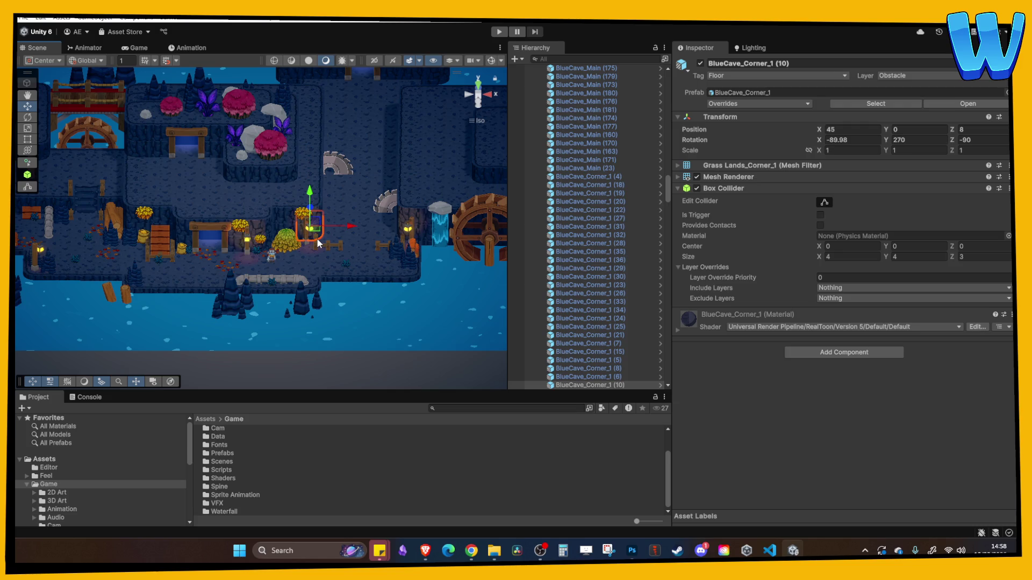
{"action": "scroll", "coordinate": [318, 241], "scroll_direction": "up", "scroll_amount": 3}
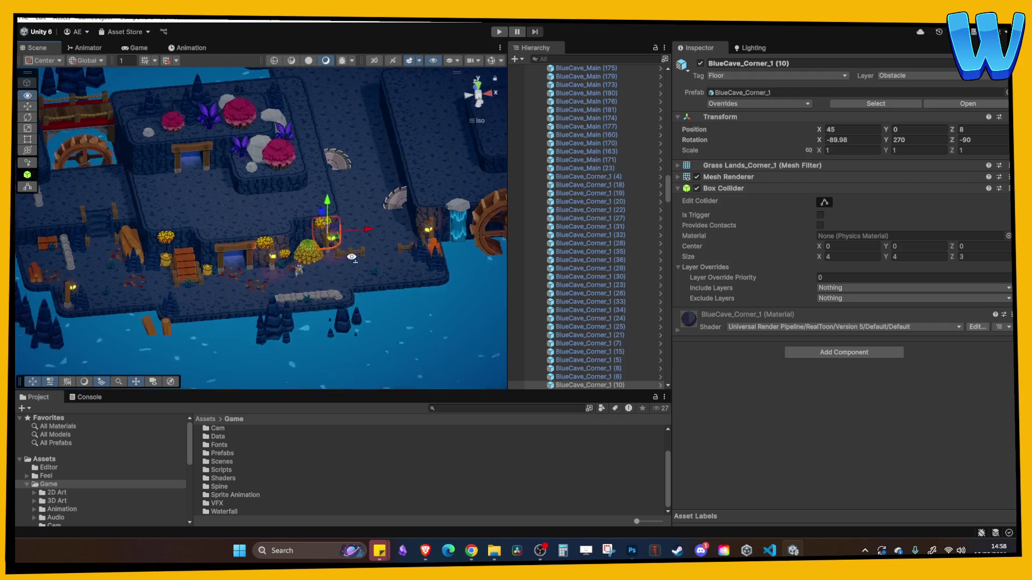
Frame the view on the timber stairs near the shore pipe.
{"action": "left_click", "coordinate": [286, 239]}
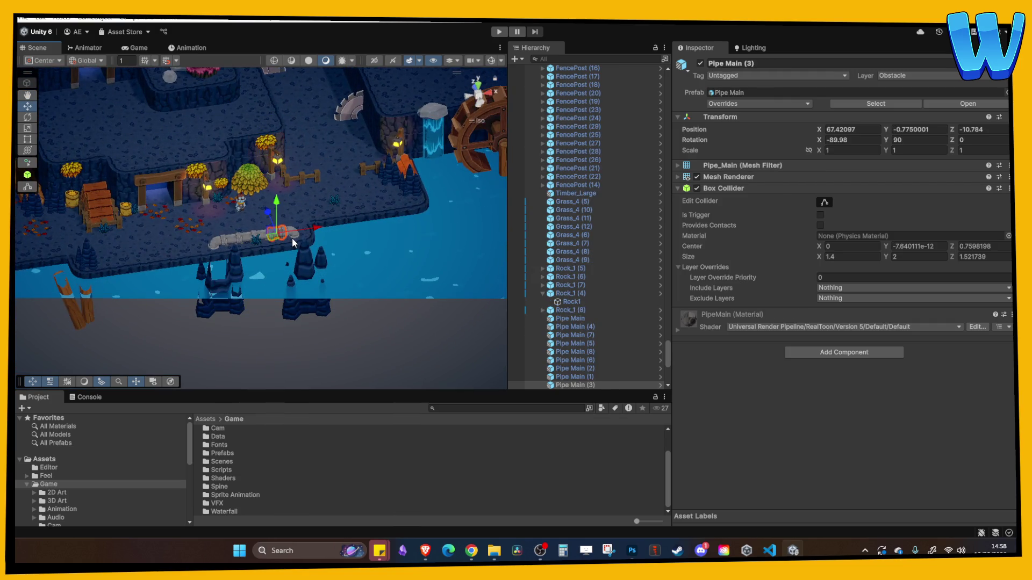
{"action": "mouse_move", "coordinate": [327, 256]}
{"action": "left_mouse_down"}
{"action": "mouse_move", "coordinate": [262, 258]}
{"action": "mouse_move", "coordinate": [327, 227]}
{"action": "mouse_move", "coordinate": [217, 223]}
{"action": "mouse_move", "coordinate": [228, 169]}
{"action": "left_mouse_up"}
{"action": "left_click", "coordinate": [228, 169]}
{"action": "key", "text": "f"}
{"action": "scroll", "coordinate": [346, 217], "scroll_direction": "down", "scroll_amount": 5}
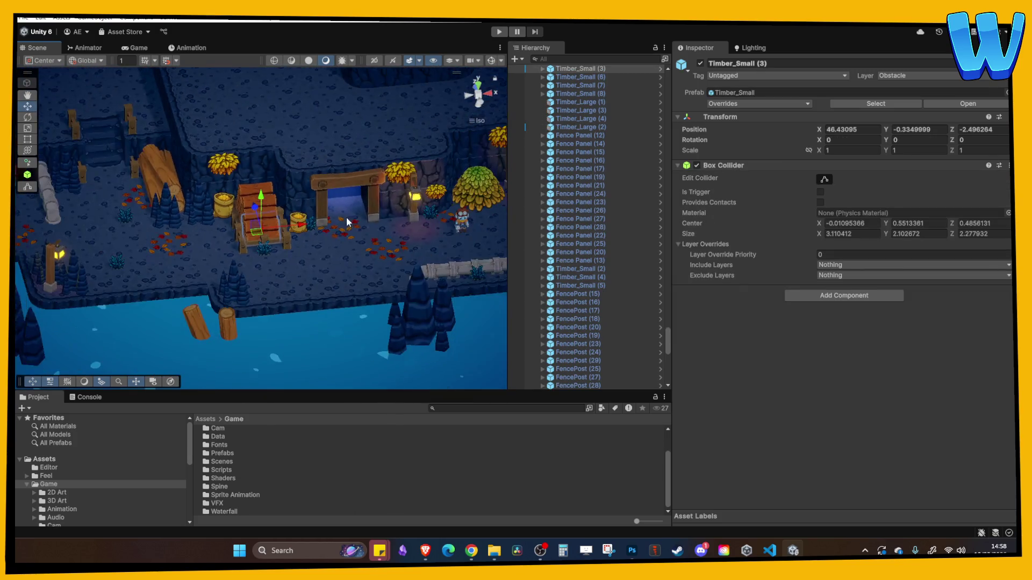
{"action": "scroll", "coordinate": [350, 266], "scroll_direction": "up", "scroll_amount": 2}
{"action": "mouse_move", "coordinate": [349, 265]}
{"action": "left_mouse_down"}
{"action": "mouse_move", "coordinate": [378, 257]}
{"action": "mouse_move", "coordinate": [287, 249]}
{"action": "mouse_move", "coordinate": [308, 266]}
{"action": "mouse_move", "coordinate": [286, 212]}
{"action": "mouse_move", "coordinate": [341, 217]}
{"action": "mouse_move", "coordinate": [337, 224]}
{"action": "mouse_move", "coordinate": [269, 185]}
{"action": "mouse_move", "coordinate": [301, 236]}
{"action": "mouse_move", "coordinate": [350, 268]}
{"action": "mouse_move", "coordinate": [302, 276]}
{"action": "mouse_move", "coordinate": [328, 292]}
{"action": "left_mouse_up"}
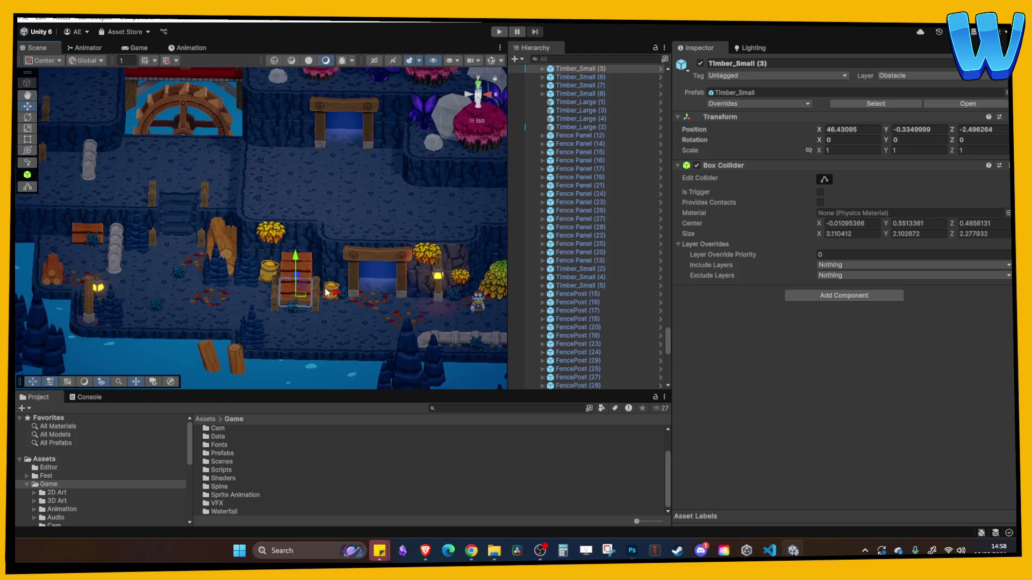
{"action": "scroll", "coordinate": [328, 292], "scroll_direction": "up", "scroll_amount": 3}
Duplicate a fence post and its adjoining panel and place the copy on the ledge by the small water wheel.
{"action": "left_click", "coordinate": [321, 326]}
{"action": "left_click", "coordinate": [286, 332], "text": "shift"}
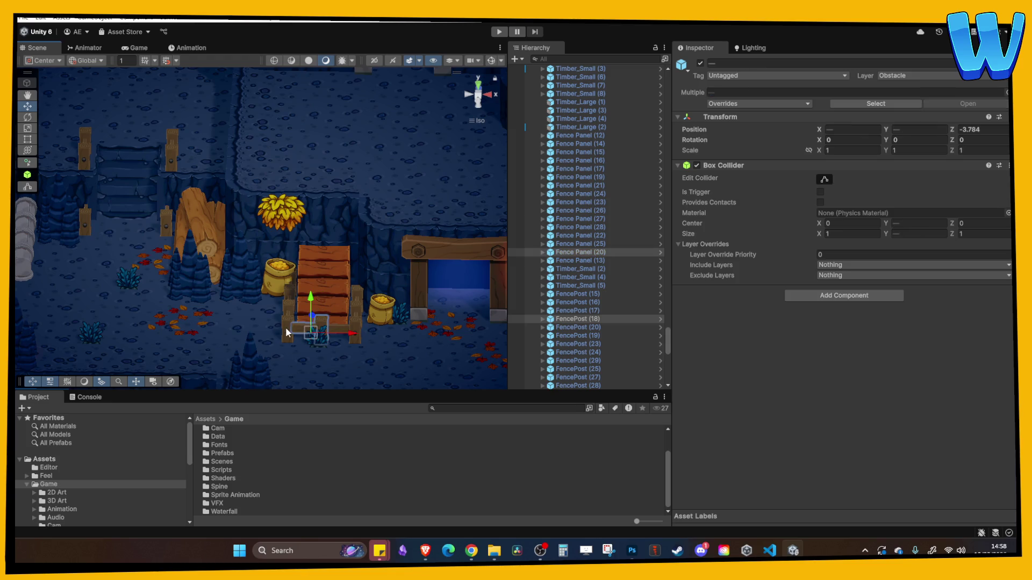
{"action": "key", "text": "ctrl+d"}
{"action": "mouse_move", "coordinate": [317, 330]}
{"action": "left_mouse_down"}
{"action": "mouse_move", "coordinate": [92, 342]}
{"action": "mouse_move", "coordinate": [157, 121]}
{"action": "mouse_move", "coordinate": [134, 119]}
{"action": "mouse_move", "coordinate": [143, 164]}
{"action": "left_mouse_up"}
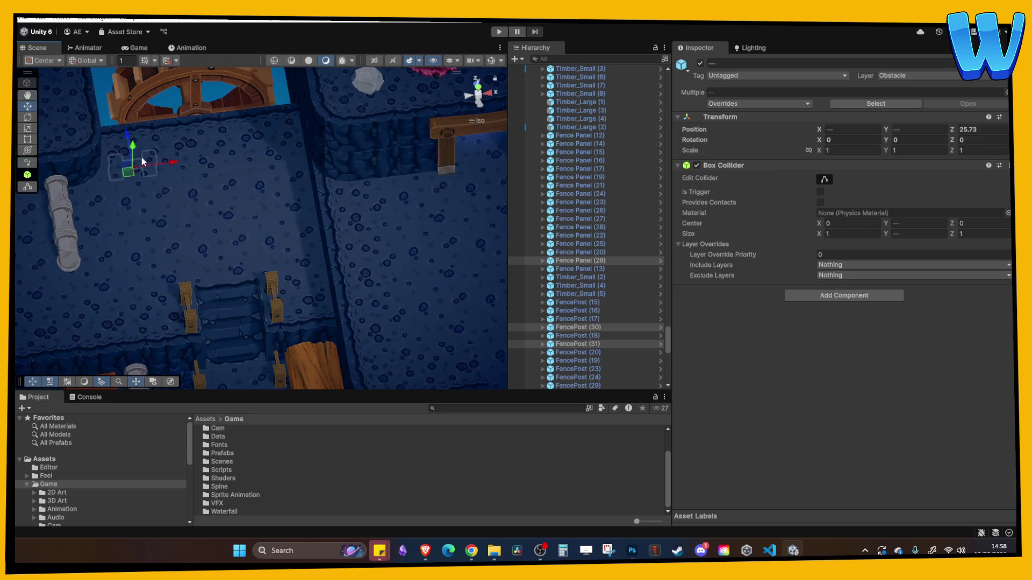
{"action": "scroll", "coordinate": [134, 118], "scroll_direction": "up", "scroll_amount": 5}
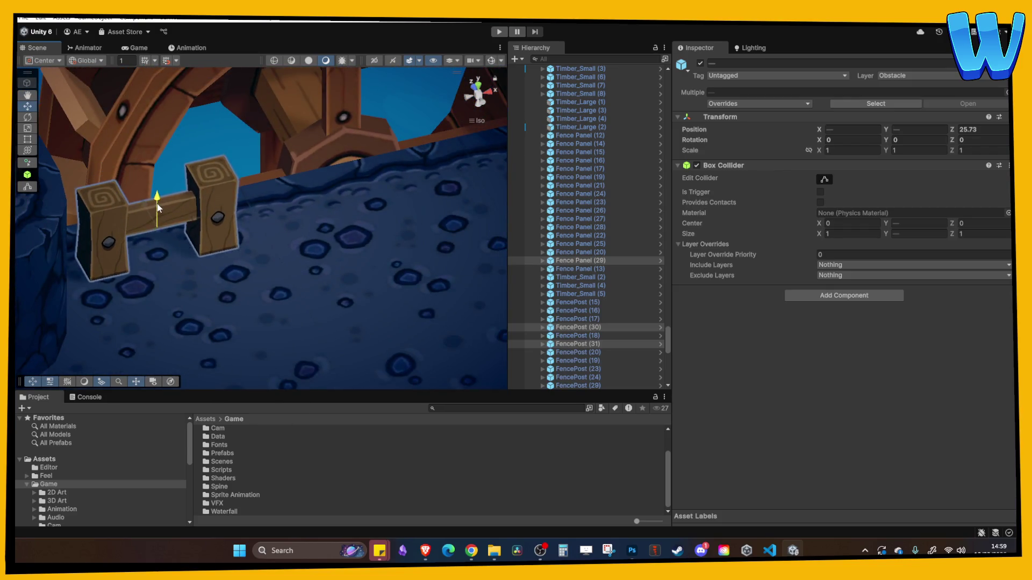
{"action": "left_click_drag", "start_coordinate": [159, 223], "coordinate": [157, 211]}
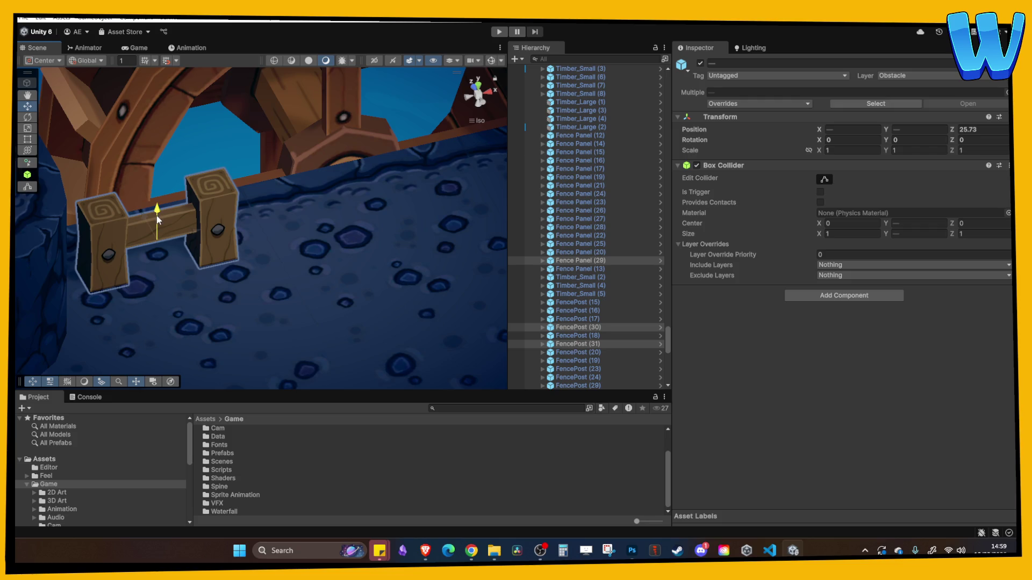
{"action": "left_click", "coordinate": [477, 81]}
{"action": "mouse_move", "coordinate": [228, 169]}
{"action": "left_mouse_down"}
{"action": "mouse_move", "coordinate": [248, 171]}
{"action": "mouse_move", "coordinate": [164, 165]}
{"action": "mouse_move", "coordinate": [211, 156]}
{"action": "left_mouse_up"}
{"action": "mouse_move", "coordinate": [226, 86]}
{"action": "left_mouse_down"}
{"action": "mouse_move", "coordinate": [222, 105]}
{"action": "mouse_move", "coordinate": [262, 160]}
{"action": "left_mouse_up"}
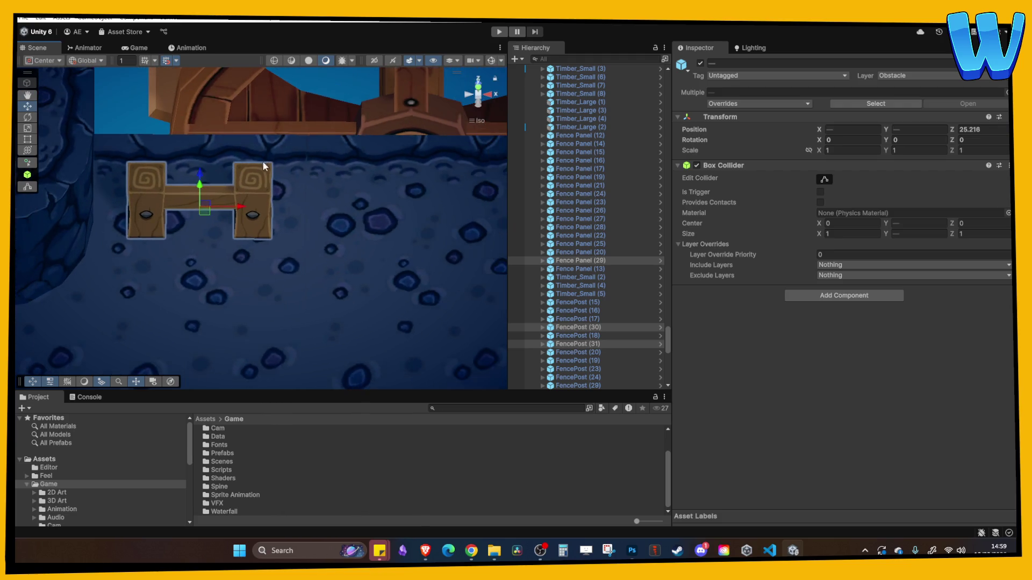
Shift the copied panel left and add a duplicated post on the right to close the fence.
{"action": "left_click", "coordinate": [213, 203]}
{"action": "left_click_drag", "start_coordinate": [237, 203], "coordinate": [151, 198]}
{"action": "scroll", "coordinate": [211, 213], "scroll_direction": "down", "scroll_amount": 2}
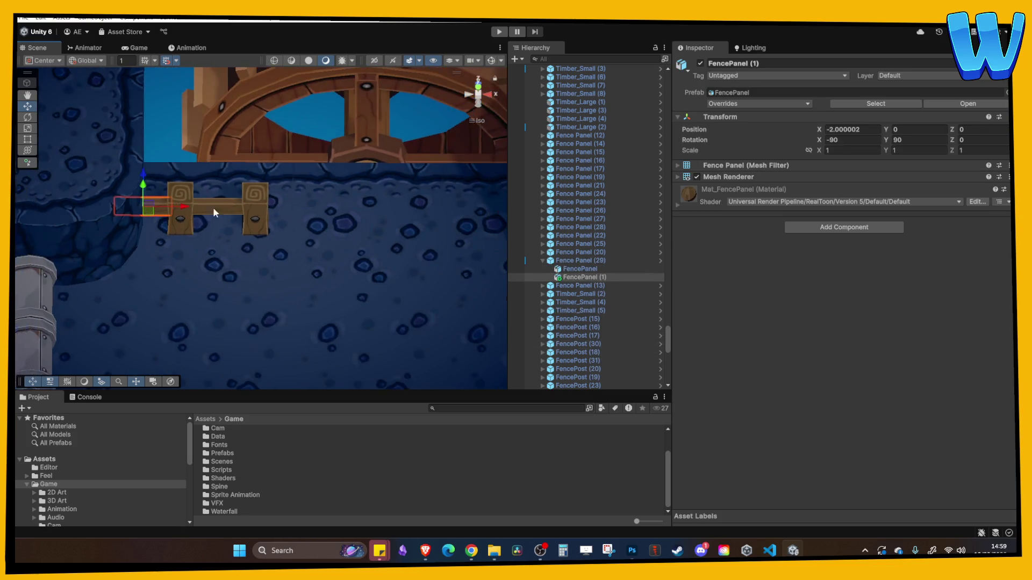
{"action": "left_click", "coordinate": [254, 204]}
{"action": "key", "text": "ctrl+d"}
{"action": "left_click_drag", "start_coordinate": [285, 210], "coordinate": [331, 214]}
Inspect the log pile and the large Timber_Large logs beside the stairs.
{"action": "left_click_drag", "start_coordinate": [352, 267], "coordinate": [265, 179]}
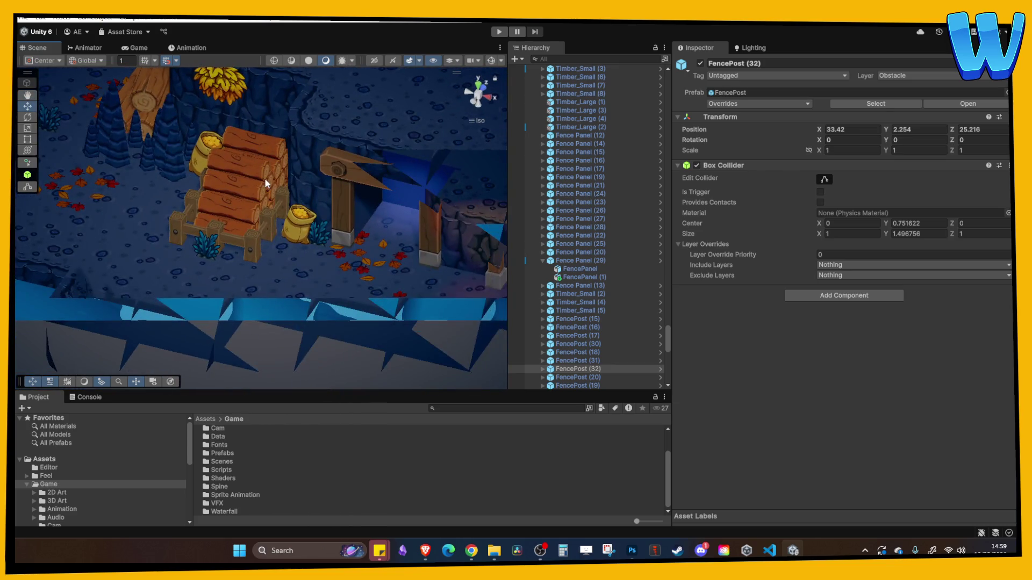
{"action": "left_click", "coordinate": [264, 179]}
{"action": "left_click", "coordinate": [272, 147]}
{"action": "mouse_move", "coordinate": [305, 221]}
{"action": "left_mouse_down"}
{"action": "mouse_move", "coordinate": [381, 231]}
{"action": "mouse_move", "coordinate": [360, 204]}
{"action": "mouse_move", "coordinate": [373, 231]}
{"action": "mouse_move", "coordinate": [293, 214]}
{"action": "mouse_move", "coordinate": [400, 210]}
{"action": "mouse_move", "coordinate": [413, 221]}
{"action": "mouse_move", "coordinate": [332, 256]}
{"action": "mouse_move", "coordinate": [293, 235]}
{"action": "mouse_move", "coordinate": [406, 258]}
{"action": "mouse_move", "coordinate": [267, 232]}
{"action": "mouse_move", "coordinate": [303, 233]}
{"action": "mouse_move", "coordinate": [256, 186]}
{"action": "mouse_move", "coordinate": [195, 191]}
{"action": "left_mouse_up"}
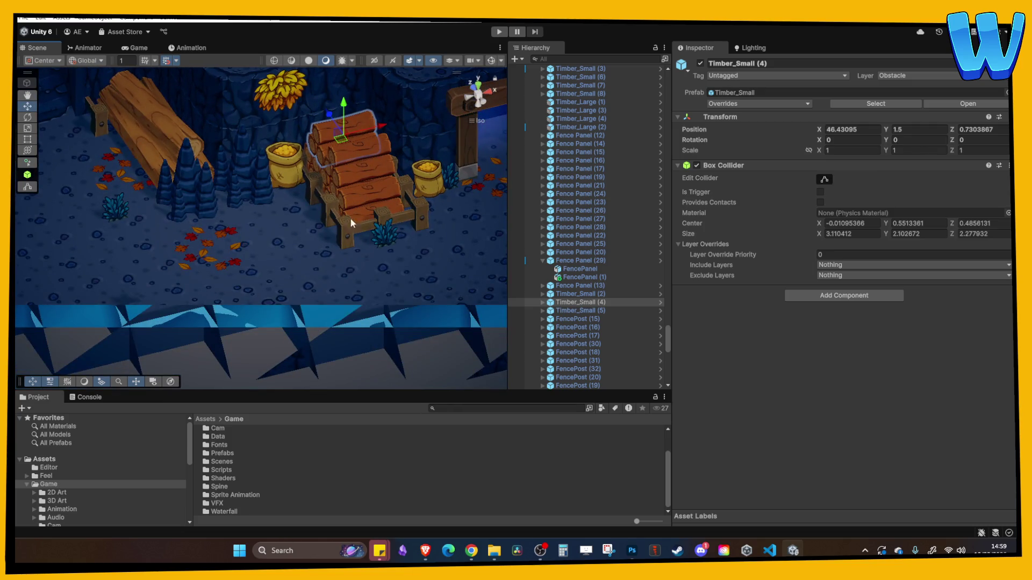
{"action": "scroll", "coordinate": [292, 234], "scroll_direction": "up", "scroll_amount": 5}
{"action": "scroll", "coordinate": [343, 318], "scroll_direction": "up", "scroll_amount": 3}
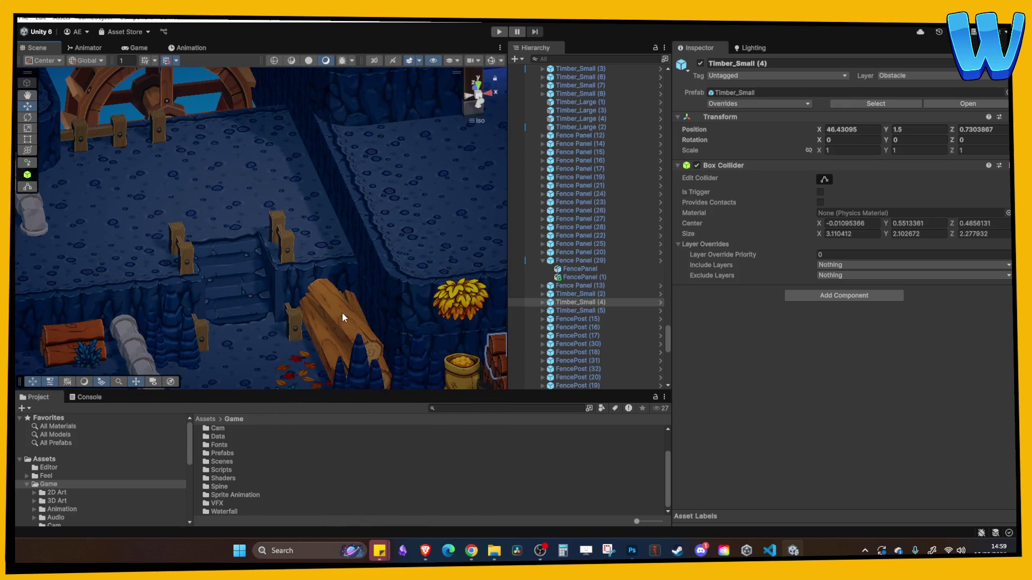
{"action": "left_click", "coordinate": [342, 312]}
{"action": "left_click", "coordinate": [194, 191]}
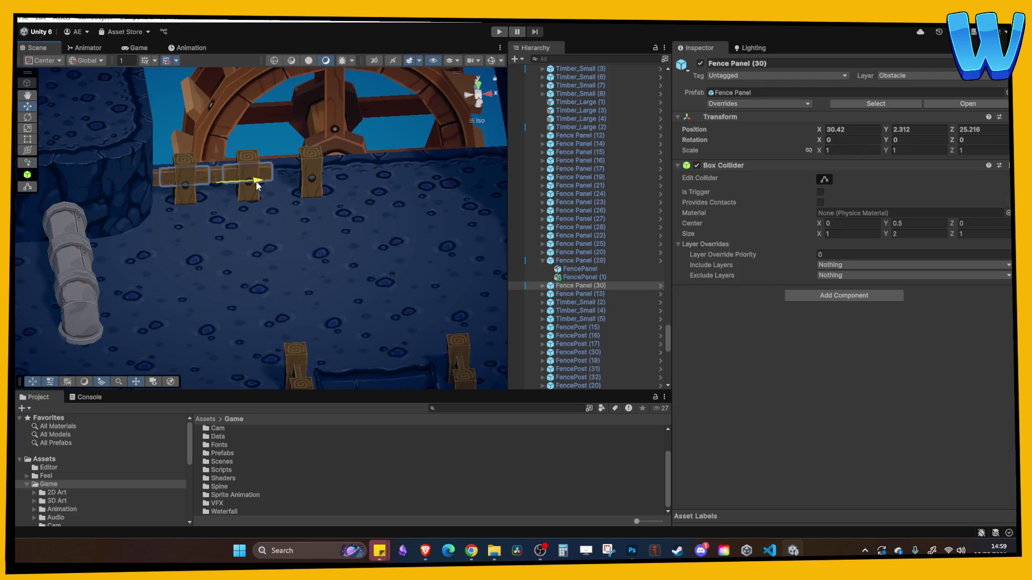
{"action": "mouse_move", "coordinate": [296, 189]}
{"action": "left_mouse_down"}
{"action": "mouse_move", "coordinate": [337, 221]}
{"action": "mouse_move", "coordinate": [200, 139]}
{"action": "mouse_move", "coordinate": [324, 341]}
{"action": "mouse_move", "coordinate": [301, 267]}
{"action": "mouse_move", "coordinate": [324, 255]}
{"action": "left_mouse_up"}
{"action": "left_click", "coordinate": [300, 267]}
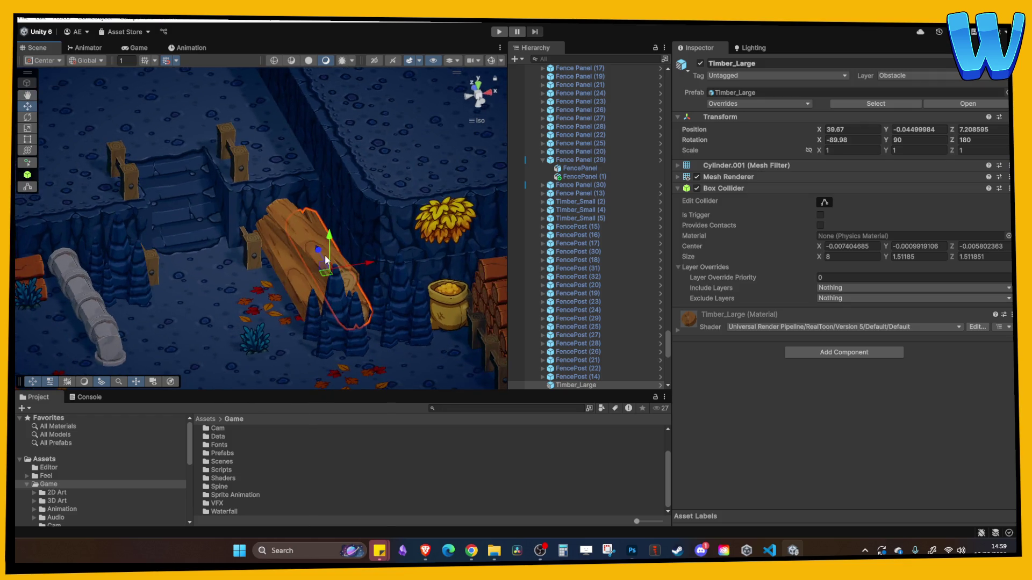
Orbit from the large logs over to the water wheel and select Fence Panel (31).
{"action": "left_click", "coordinate": [292, 235]}
{"action": "scroll", "coordinate": [325, 247], "scroll_direction": "down", "scroll_amount": 5}
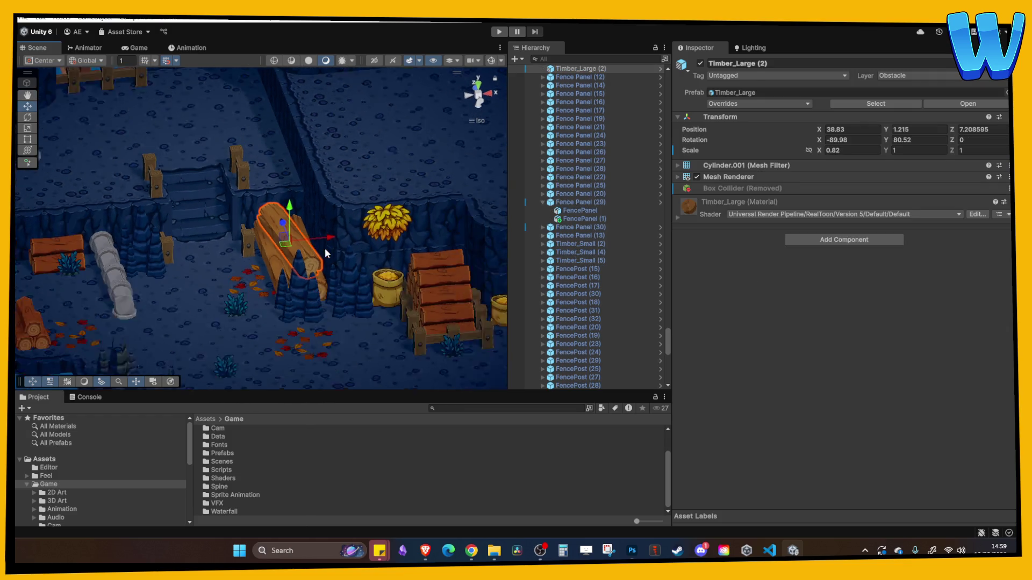
{"action": "scroll", "coordinate": [344, 255], "scroll_direction": "up", "scroll_amount": 3}
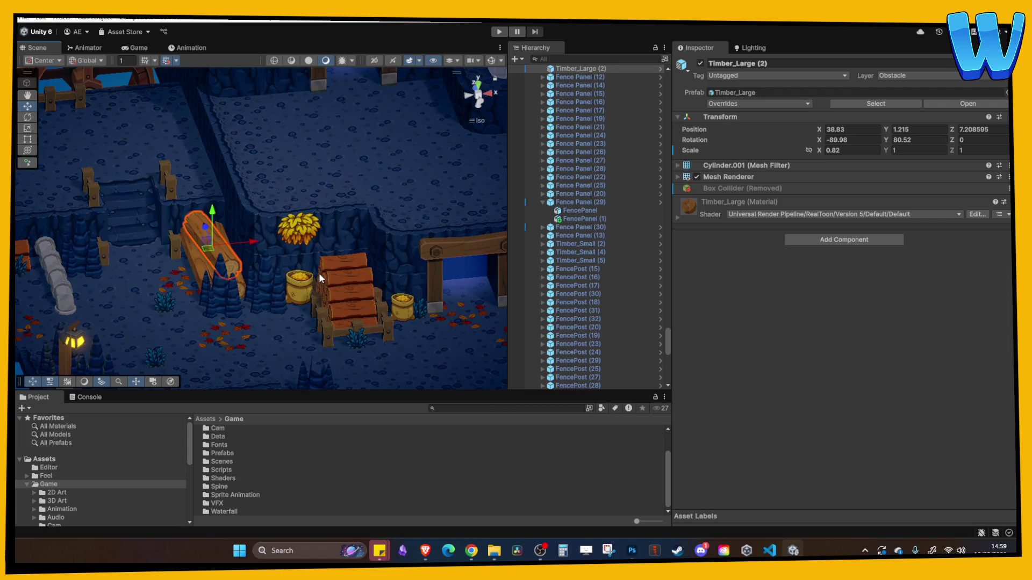
{"action": "mouse_move", "coordinate": [298, 217]}
{"action": "left_mouse_down"}
{"action": "mouse_move", "coordinate": [362, 261]}
{"action": "mouse_move", "coordinate": [340, 269]}
{"action": "mouse_move", "coordinate": [247, 218]}
{"action": "mouse_move", "coordinate": [293, 245]}
{"action": "mouse_move", "coordinate": [359, 176]}
{"action": "left_mouse_up"}
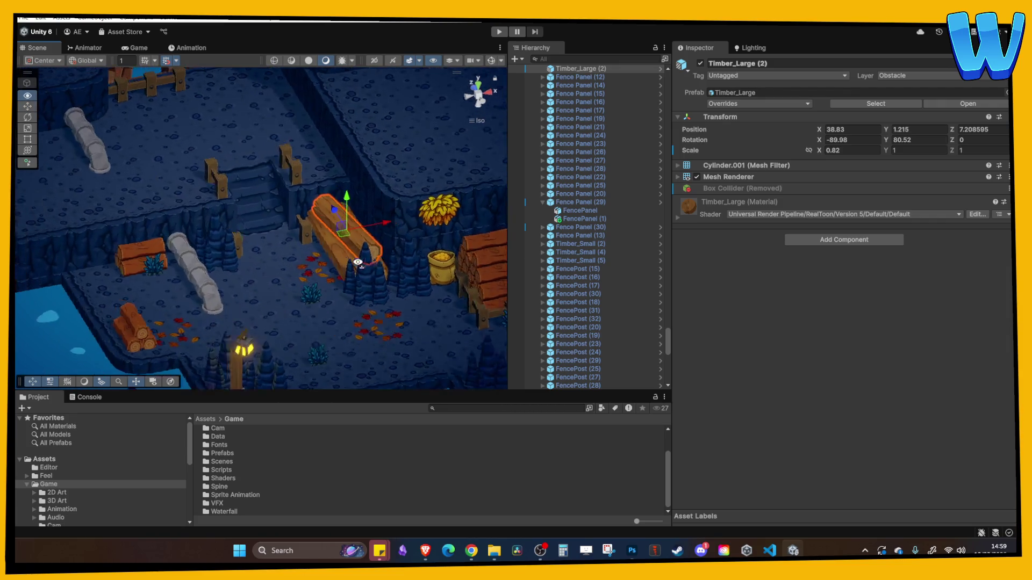
{"action": "scroll", "coordinate": [358, 258], "scroll_direction": "up", "scroll_amount": 5}
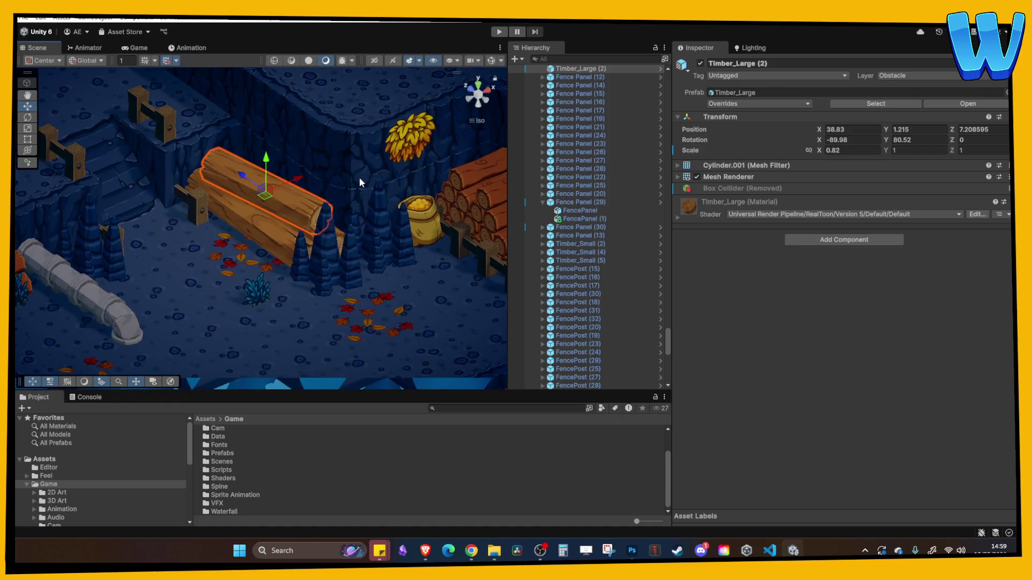
{"action": "mouse_move", "coordinate": [291, 160]}
{"action": "left_mouse_down"}
{"action": "mouse_move", "coordinate": [361, 179]}
{"action": "mouse_move", "coordinate": [295, 237]}
{"action": "mouse_move", "coordinate": [180, 193]}
{"action": "mouse_move", "coordinate": [233, 172]}
{"action": "mouse_move", "coordinate": [172, 177]}
{"action": "mouse_move", "coordinate": [255, 236]}
{"action": "mouse_move", "coordinate": [330, 250]}
{"action": "mouse_move", "coordinate": [299, 284]}
{"action": "mouse_move", "coordinate": [258, 273]}
{"action": "mouse_move", "coordinate": [243, 259]}
{"action": "mouse_move", "coordinate": [332, 258]}
{"action": "left_mouse_up"}
{"action": "left_click", "coordinate": [255, 235]}
Duplicate a fence post and a panel, slide the panel two units right, and delete the stray panel mesh.
{"action": "left_click", "coordinate": [224, 253]}
{"action": "key", "text": "ctrl+d"}
{"action": "mouse_move", "coordinate": [265, 154]}
{"action": "left_mouse_down"}
{"action": "mouse_move", "coordinate": [307, 203]}
{"action": "mouse_move", "coordinate": [328, 195]}
{"action": "mouse_move", "coordinate": [329, 294]}
{"action": "mouse_move", "coordinate": [266, 293]}
{"action": "mouse_move", "coordinate": [279, 276]}
{"action": "left_mouse_up"}
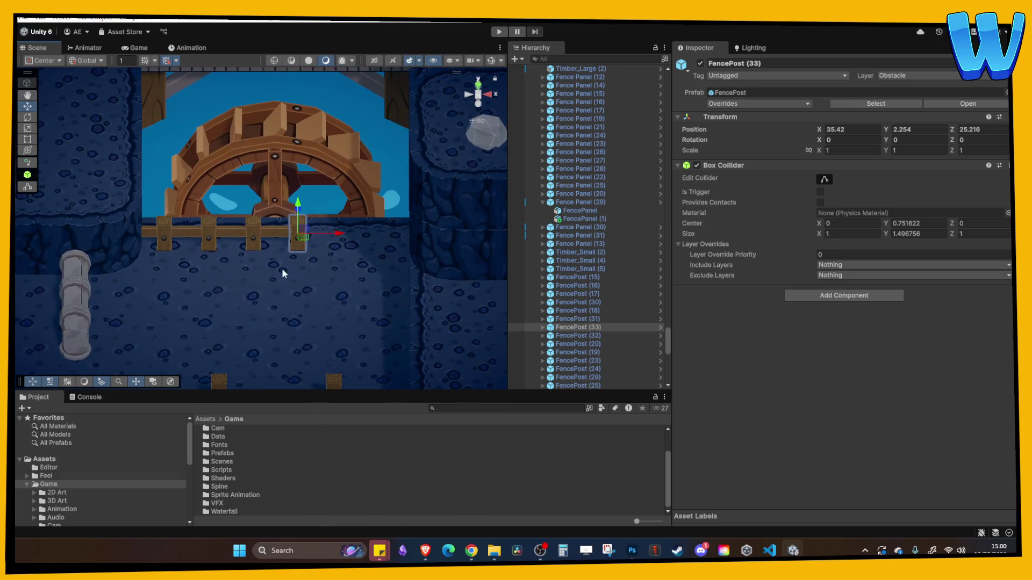
{"action": "left_click", "coordinate": [279, 232]}
{"action": "key", "text": "ctrl+d"}
{"action": "left_click_drag", "start_coordinate": [298, 242], "coordinate": [344, 246]}
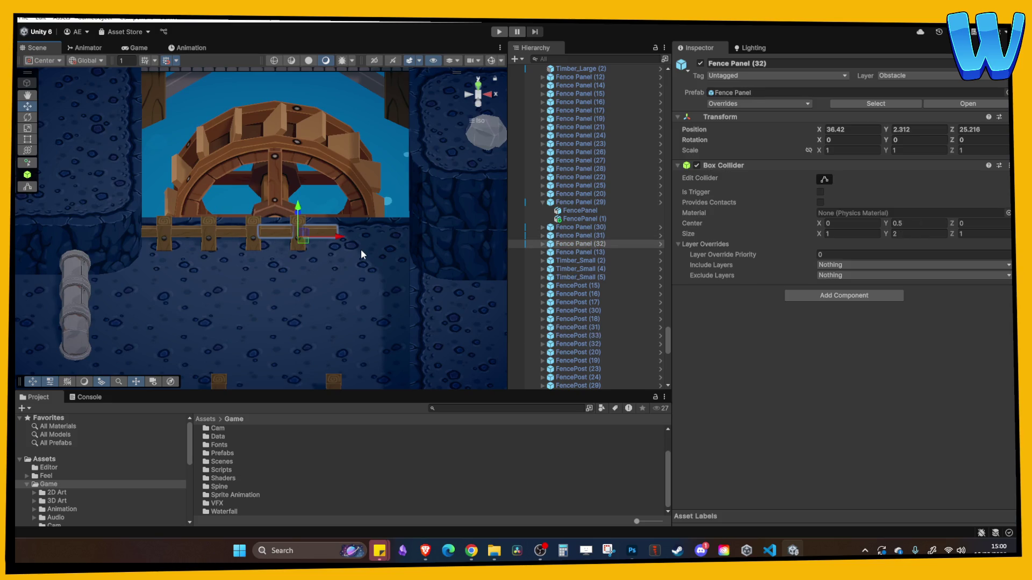
{"action": "left_click", "coordinate": [361, 255]}
{"action": "left_click", "coordinate": [273, 237]}
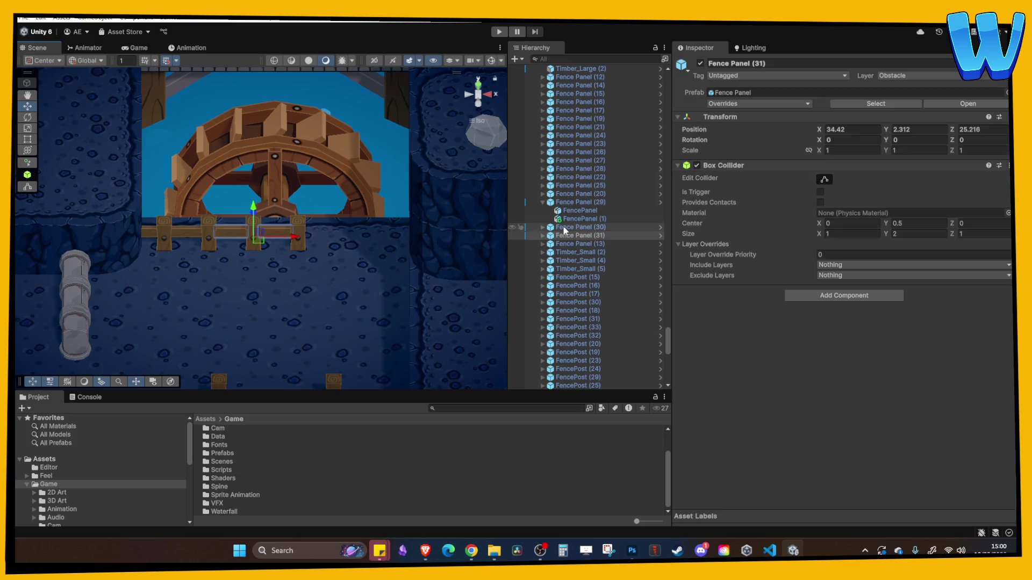
{"action": "key", "text": "Delete"}
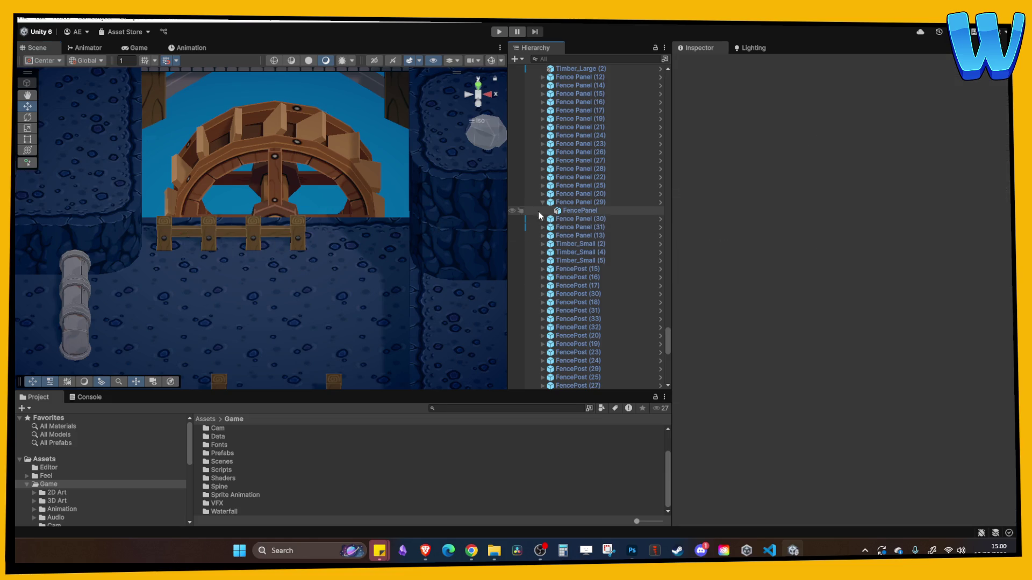
Duplicate Fence Panel (30) twice to lengthen the fence.
{"action": "left_click", "coordinate": [285, 238]}
{"action": "left_click", "coordinate": [543, 228]}
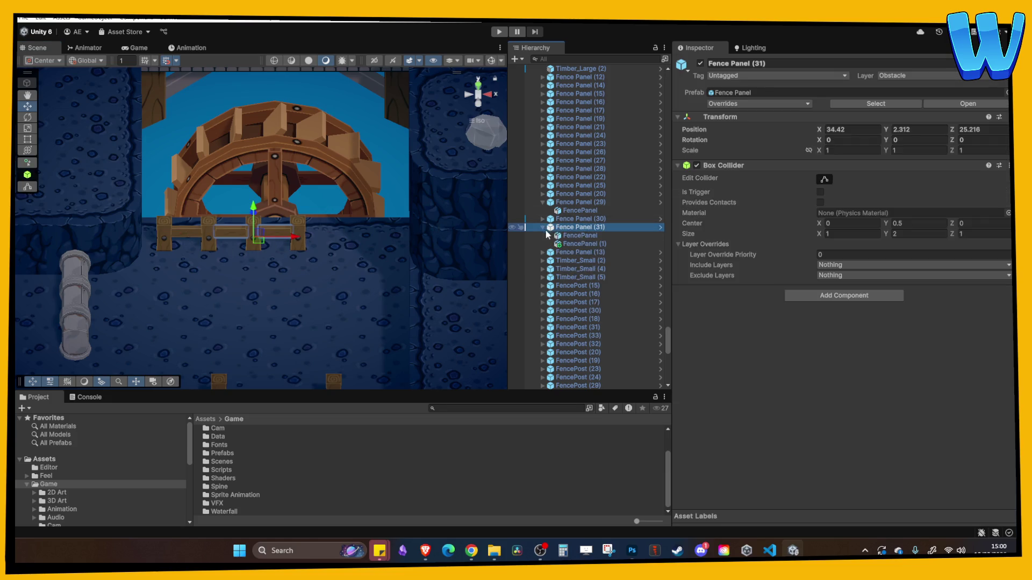
{"action": "left_click", "coordinate": [543, 202]}
{"action": "left_click", "coordinate": [173, 238]}
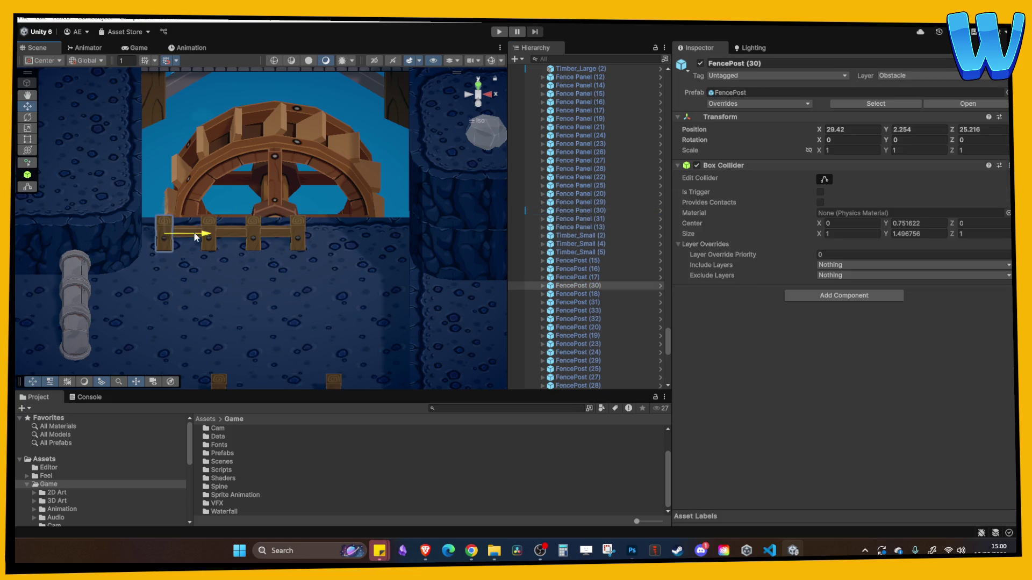
{"action": "left_click", "coordinate": [195, 235]}
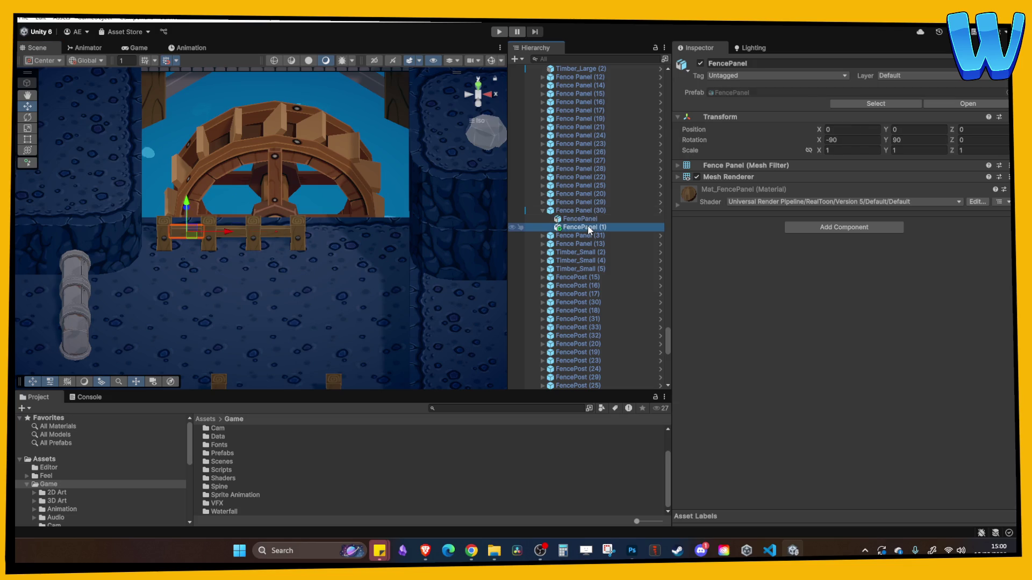
{"action": "left_click", "coordinate": [544, 213]}
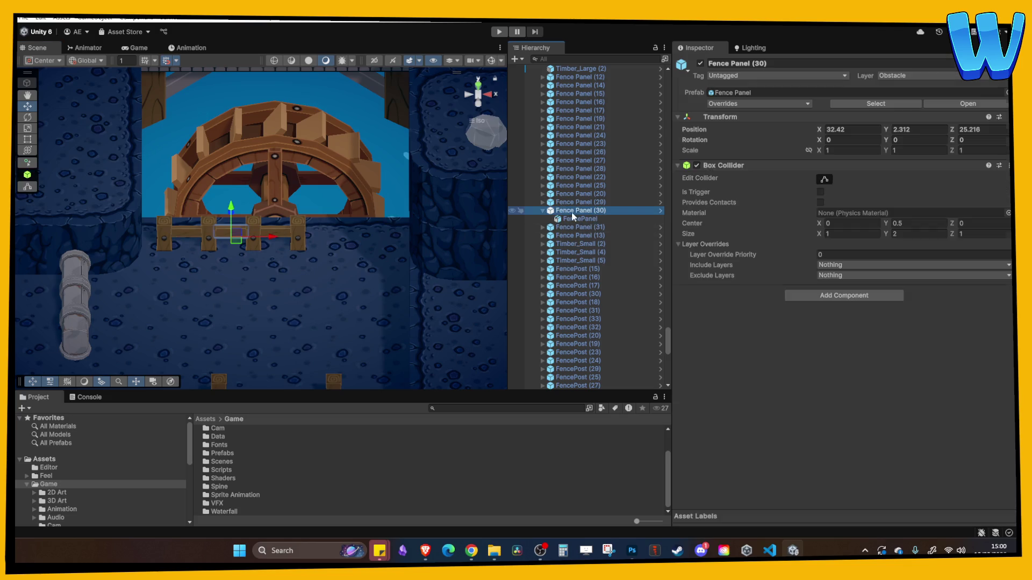
{"action": "key", "text": "ctrl+d"}
{"action": "mouse_move", "coordinate": [275, 241]}
{"action": "left_mouse_down"}
{"action": "mouse_move", "coordinate": [233, 242]}
{"action": "mouse_move", "coordinate": [415, 237]}
{"action": "left_mouse_up"}
{"action": "key", "text": "ctrl+d"}
{"action": "key", "text": "ctrl+d"}
{"action": "left_click", "coordinate": [430, 238]}
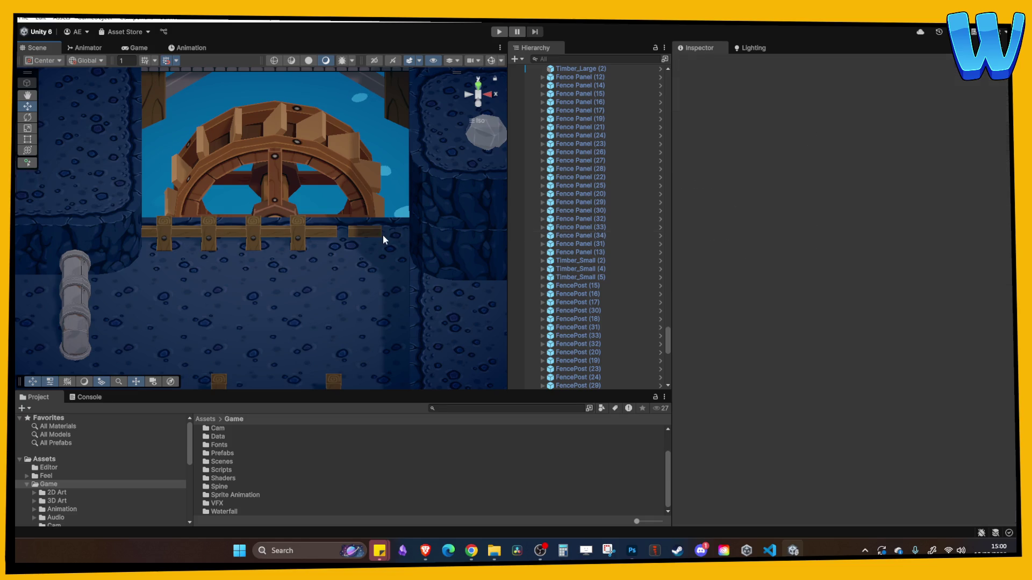
{"action": "left_click", "coordinate": [383, 234]}
Add two more fence post copies and another Fence Panel (34) copy so the fence reaches the right wall.
{"action": "left_click", "coordinate": [301, 240]}
{"action": "key", "text": "ctrl+d"}
{"action": "left_click_drag", "start_coordinate": [301, 241], "coordinate": [430, 241]}
{"action": "key", "text": "ctrl+d"}
{"action": "left_click", "coordinate": [387, 235]}
{"action": "key", "text": "ctrl+d"}
{"action": "left_click", "coordinate": [450, 244]}
{"action": "mouse_move", "coordinate": [322, 272]}
{"action": "left_mouse_down"}
{"action": "mouse_move", "coordinate": [417, 267]}
{"action": "mouse_move", "coordinate": [347, 240]}
{"action": "mouse_move", "coordinate": [304, 203]}
{"action": "mouse_move", "coordinate": [340, 302]}
{"action": "left_mouse_up"}
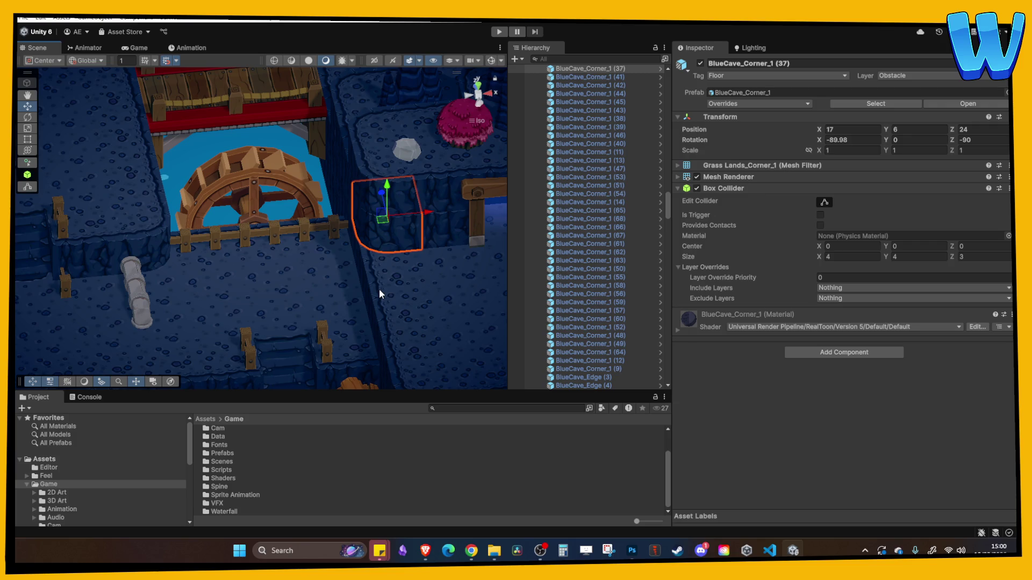
Duplicate Timber_Small (6) and move the copy onto the ledge by the water-wheel fence.
{"action": "left_click_drag", "start_coordinate": [379, 299], "coordinate": [368, 279]}
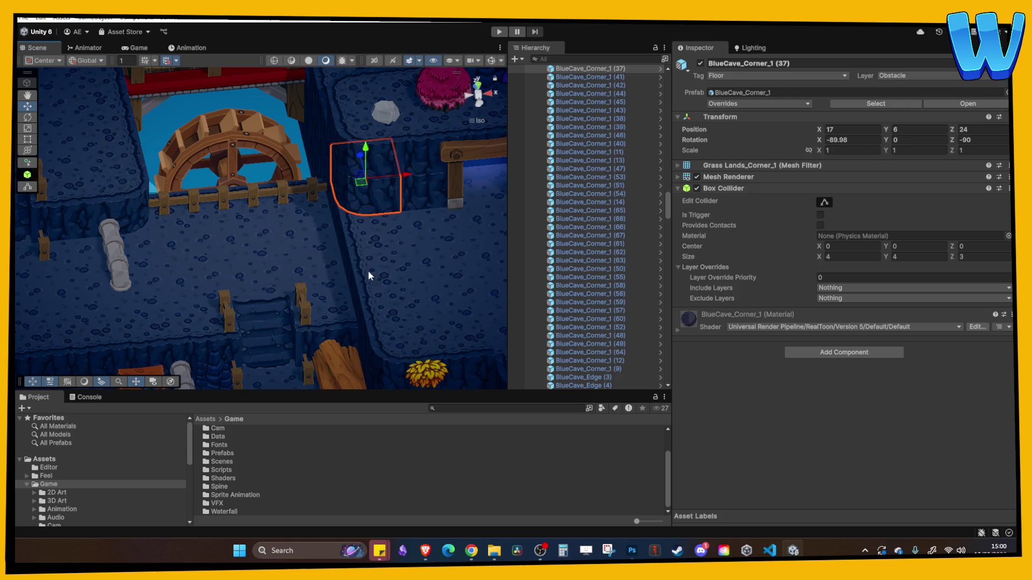
{"action": "mouse_move", "coordinate": [362, 324]}
{"action": "left_mouse_down"}
{"action": "mouse_move", "coordinate": [266, 166]}
{"action": "mouse_move", "coordinate": [244, 265]}
{"action": "mouse_move", "coordinate": [234, 245]}
{"action": "mouse_move", "coordinate": [273, 269]}
{"action": "mouse_move", "coordinate": [282, 221]}
{"action": "mouse_move", "coordinate": [317, 268]}
{"action": "mouse_move", "coordinate": [276, 256]}
{"action": "mouse_move", "coordinate": [194, 287]}
{"action": "mouse_move", "coordinate": [145, 201]}
{"action": "mouse_move", "coordinate": [144, 156]}
{"action": "mouse_move", "coordinate": [144, 174]}
{"action": "left_mouse_up"}
{"action": "left_click", "coordinate": [190, 287]}
{"action": "key", "text": "ctrl+d"}
{"action": "key", "text": "f"}
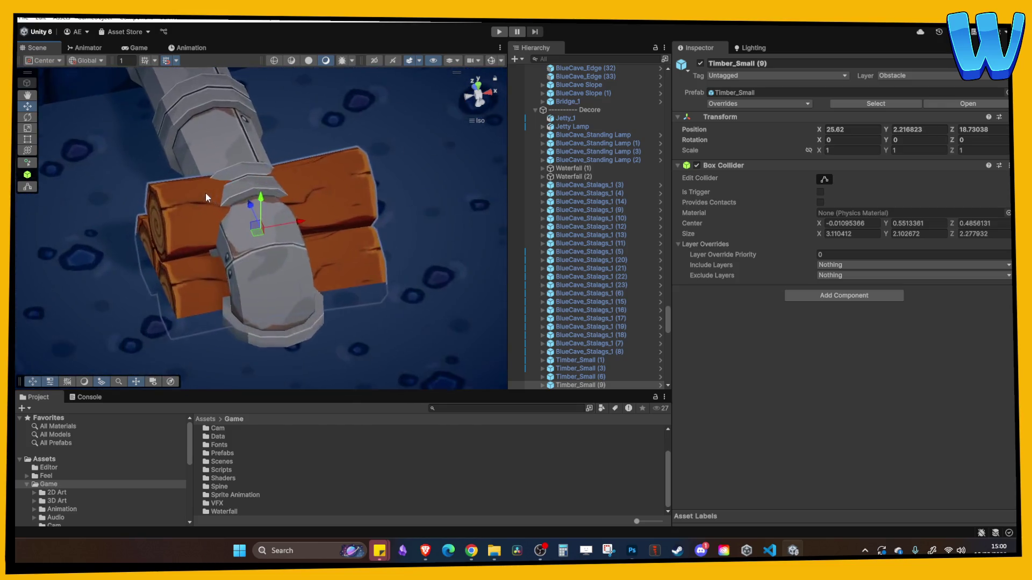
{"action": "scroll", "coordinate": [206, 193], "scroll_direction": "down", "scroll_amount": 5}
{"action": "mouse_move", "coordinate": [300, 224]}
{"action": "left_mouse_down"}
{"action": "mouse_move", "coordinate": [424, 204]}
{"action": "mouse_move", "coordinate": [344, 247]}
{"action": "mouse_move", "coordinate": [421, 237]}
{"action": "mouse_move", "coordinate": [233, 81]}
{"action": "left_mouse_up"}
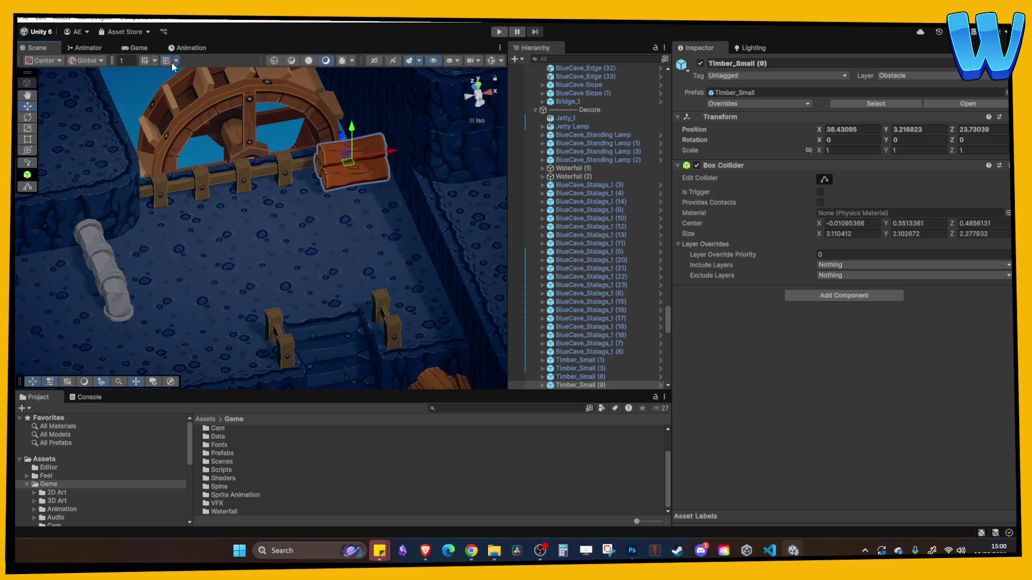
{"action": "left_click_drag", "start_coordinate": [238, 135], "coordinate": [238, 141]}
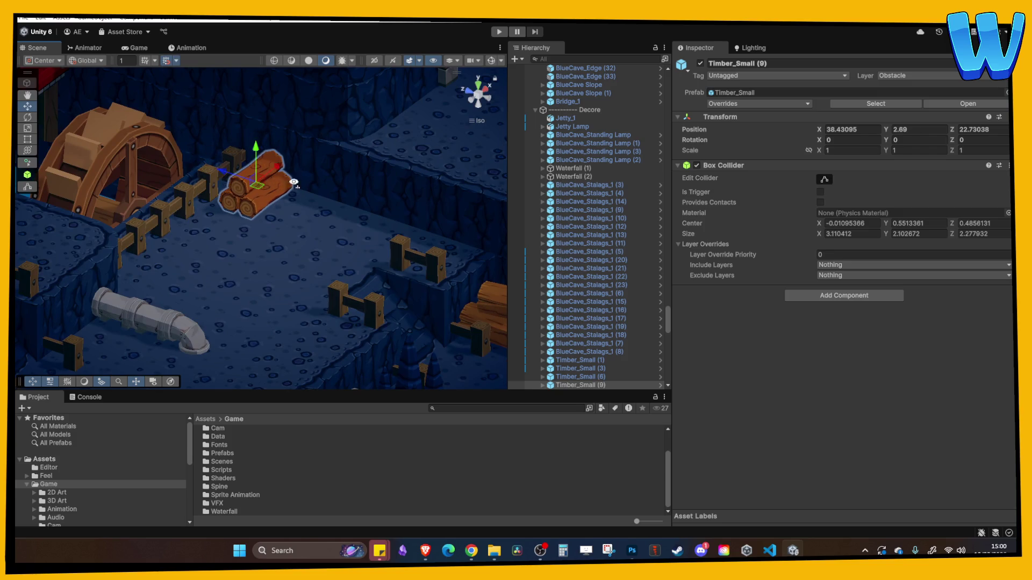
Set the timber copy's Y rotation to 90 and nudge it to X 38.93, Z 22.73.
{"action": "left_click", "coordinate": [353, 201]}
{"action": "left_click", "coordinate": [340, 141]}
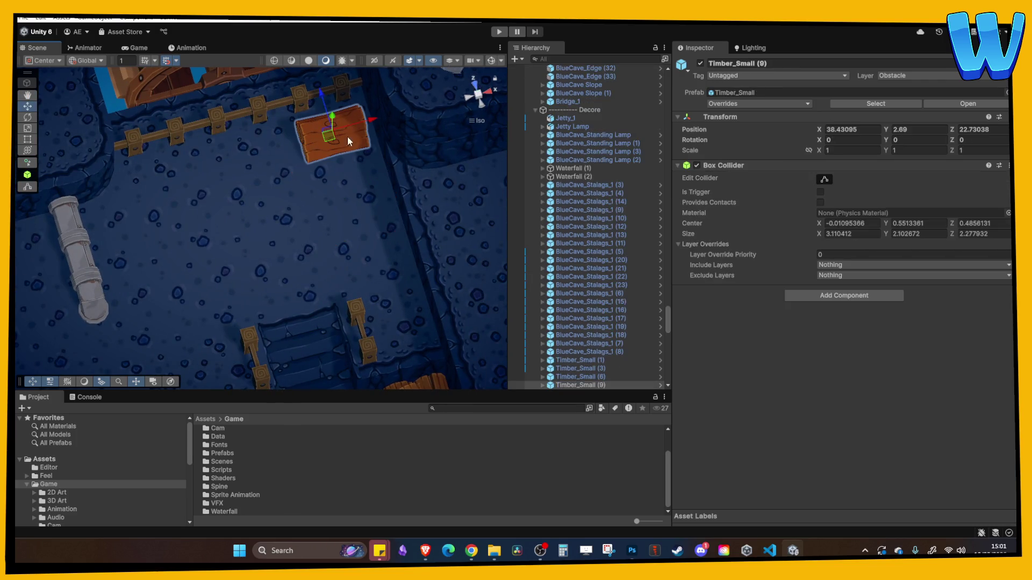
{"action": "type", "text": "90"}
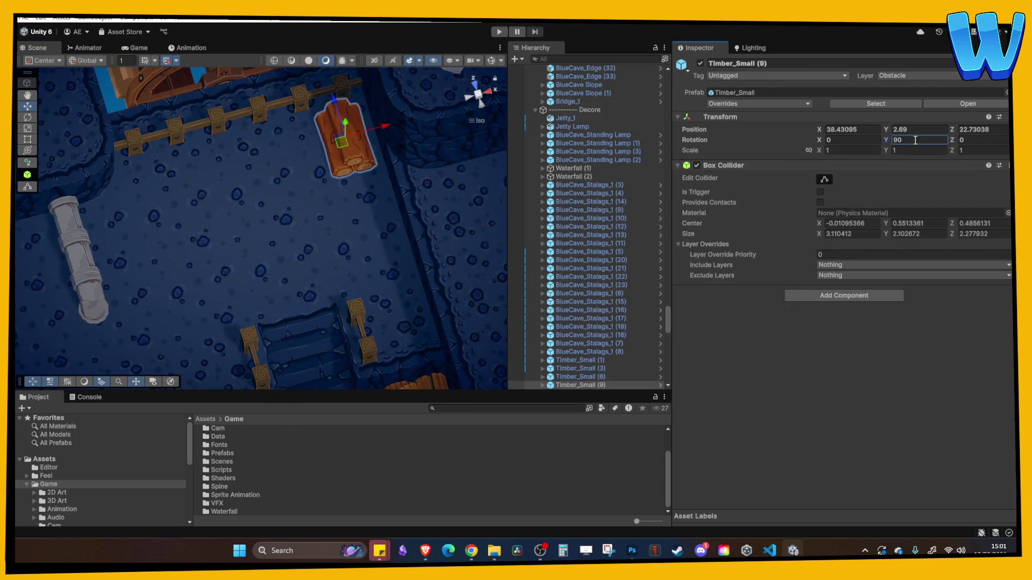
{"action": "left_click", "coordinate": [402, 146]}
{"action": "left_click", "coordinate": [383, 170]}
{"action": "left_click_drag", "start_coordinate": [395, 167], "coordinate": [417, 163]}
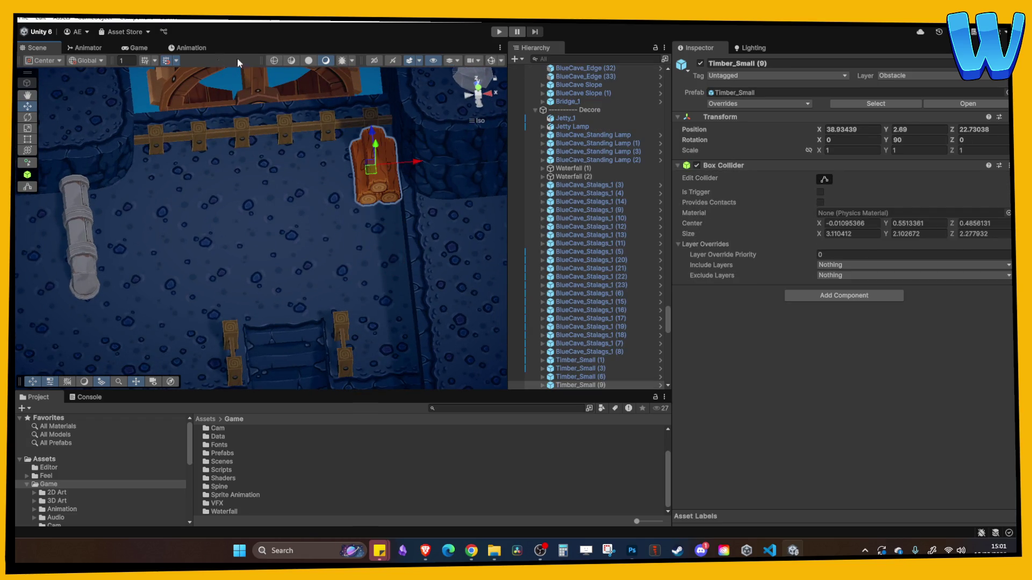
{"action": "left_click", "coordinate": [408, 166]}
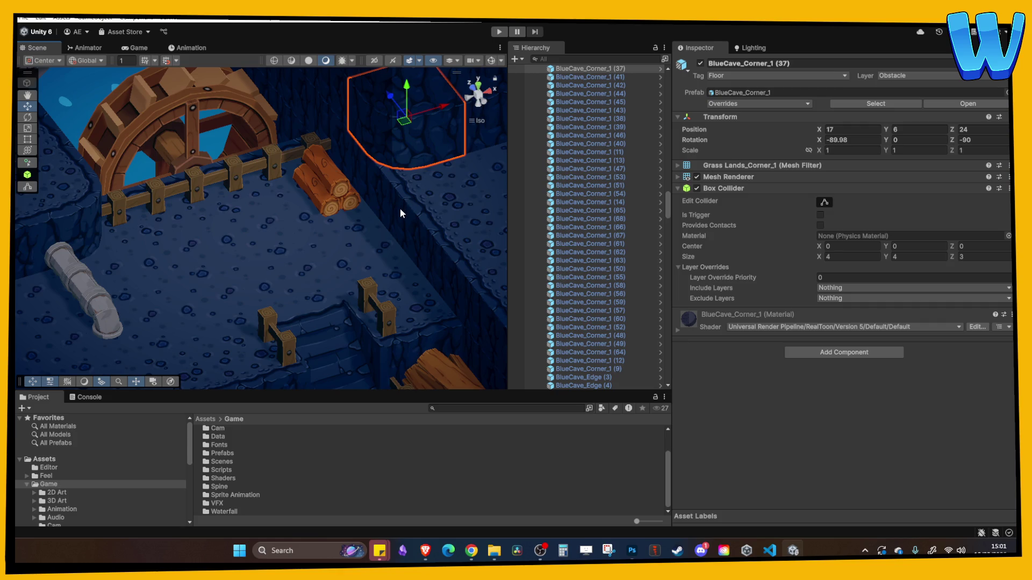
Duplicate the Grass_4 tuft, move it right to the log area, and raise it.
{"action": "scroll", "coordinate": [400, 208], "scroll_direction": "down", "scroll_amount": 3}
{"action": "mouse_move", "coordinate": [267, 264]}
{"action": "left_mouse_down"}
{"action": "mouse_move", "coordinate": [242, 247]}
{"action": "mouse_move", "coordinate": [308, 204]}
{"action": "left_mouse_up"}
{"action": "scroll", "coordinate": [309, 204], "scroll_direction": "up", "scroll_amount": 2}
{"action": "key", "text": "w"}
{"action": "left_click", "coordinate": [199, 258]}
{"action": "left_click_drag", "start_coordinate": [248, 262], "coordinate": [444, 256]}
{"action": "mouse_move", "coordinate": [405, 226]}
{"action": "left_mouse_down"}
{"action": "mouse_move", "coordinate": [374, 145]}
{"action": "mouse_move", "coordinate": [404, 246]}
{"action": "left_mouse_up"}
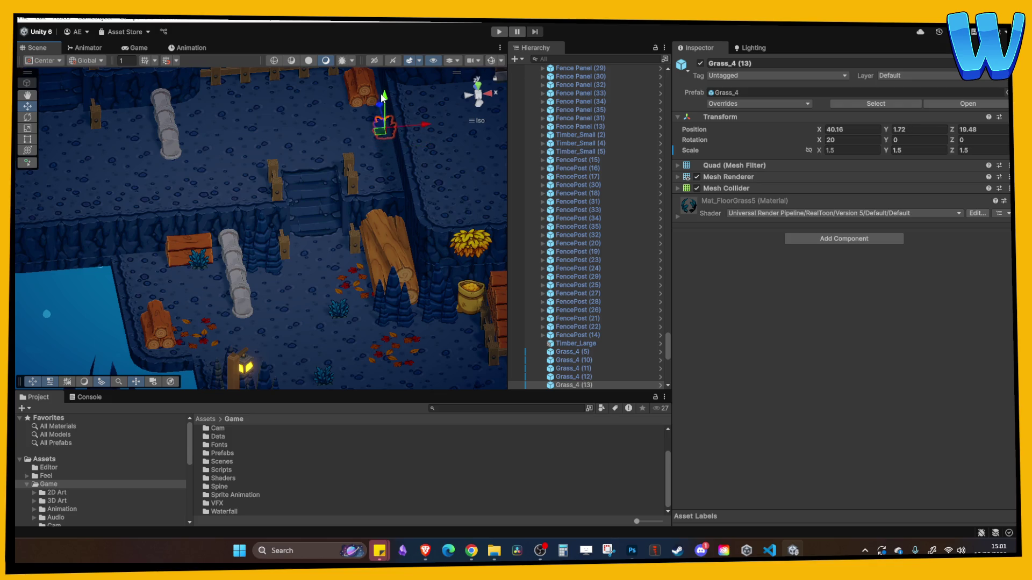
{"action": "key", "text": "f"}
{"action": "scroll", "coordinate": [277, 175], "scroll_direction": "down", "scroll_amount": 2}
{"action": "mouse_move", "coordinate": [274, 200]}
{"action": "left_mouse_down"}
{"action": "mouse_move", "coordinate": [271, 162]}
{"action": "mouse_move", "coordinate": [253, 186]}
{"action": "mouse_move", "coordinate": [178, 156]}
{"action": "left_mouse_up"}
{"action": "mouse_move", "coordinate": [263, 175]}
{"action": "left_mouse_down"}
{"action": "mouse_move", "coordinate": [194, 175]}
{"action": "mouse_move", "coordinate": [308, 230]}
{"action": "mouse_move", "coordinate": [188, 222]}
{"action": "mouse_move", "coordinate": [144, 200]}
{"action": "mouse_move", "coordinate": [151, 142]}
{"action": "mouse_move", "coordinate": [209, 198]}
{"action": "left_mouse_up"}
{"action": "key", "text": "ctrl+d"}
Slide the blue Hanging Bush 2 left along the fence by the water wheel.
{"action": "left_click", "coordinate": [145, 141]}
{"action": "left_click", "coordinate": [146, 222]}
{"action": "mouse_move", "coordinate": [146, 222]}
{"action": "left_mouse_down"}
{"action": "mouse_move", "coordinate": [137, 239]}
{"action": "mouse_move", "coordinate": [208, 247]}
{"action": "mouse_move", "coordinate": [154, 247]}
{"action": "left_mouse_up"}
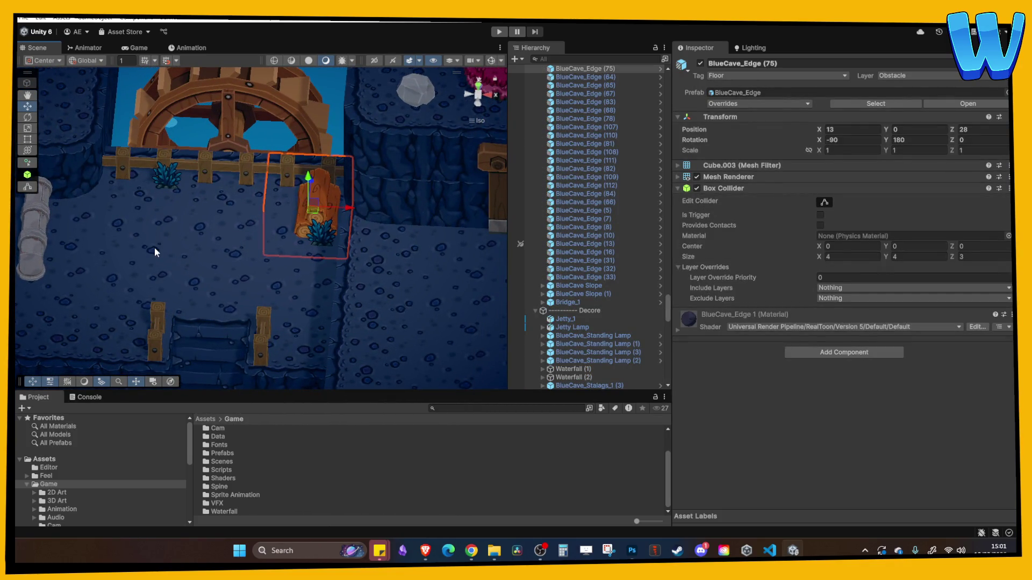
{"action": "mouse_move", "coordinate": [206, 143]}
{"action": "left_mouse_down"}
{"action": "mouse_move", "coordinate": [232, 194]}
{"action": "mouse_move", "coordinate": [269, 214]}
{"action": "mouse_move", "coordinate": [310, 185]}
{"action": "left_mouse_up"}
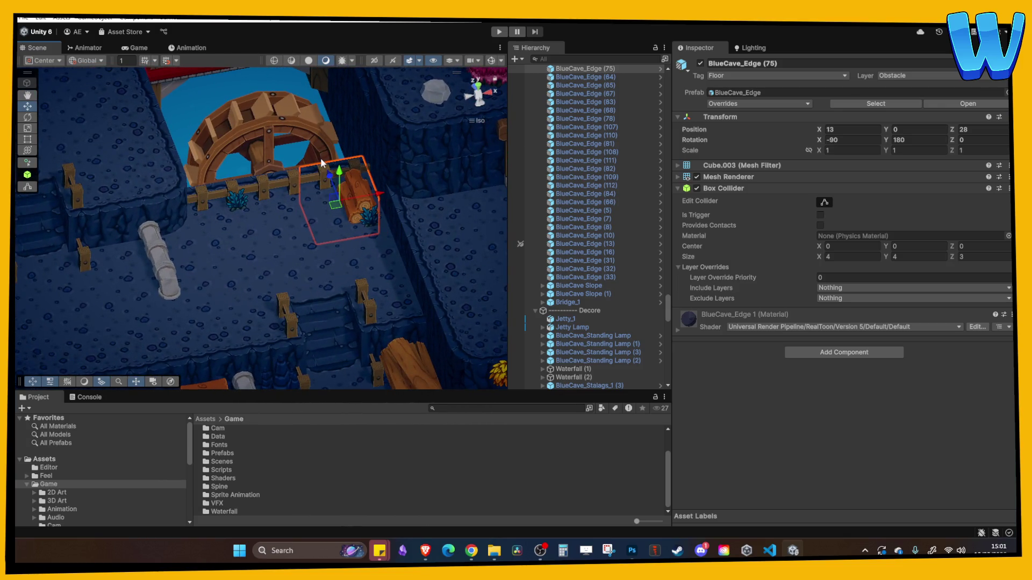
{"action": "mouse_move", "coordinate": [283, 221]}
{"action": "left_mouse_down"}
{"action": "mouse_move", "coordinate": [382, 202]}
{"action": "mouse_move", "coordinate": [208, 225]}
{"action": "mouse_move", "coordinate": [258, 166]}
{"action": "mouse_move", "coordinate": [307, 216]}
{"action": "mouse_move", "coordinate": [334, 145]}
{"action": "mouse_move", "coordinate": [387, 306]}
{"action": "left_mouse_up"}
{"action": "left_click", "coordinate": [392, 321]}
{"action": "mouse_move", "coordinate": [360, 317]}
{"action": "left_mouse_down"}
{"action": "mouse_move", "coordinate": [126, 276]}
{"action": "mouse_move", "coordinate": [103, 72]}
{"action": "mouse_move", "coordinate": [98, 91]}
{"action": "left_mouse_up"}
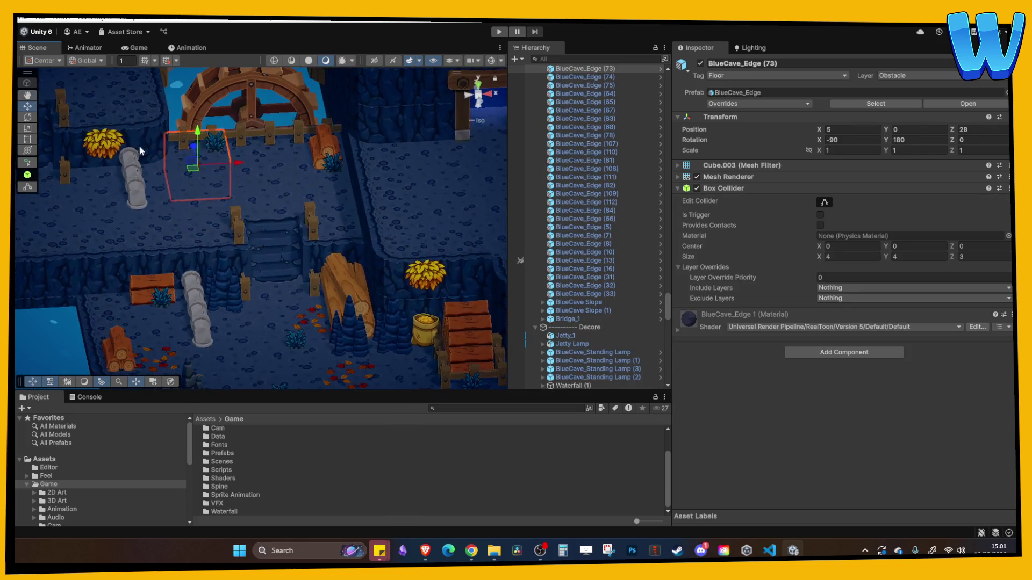
Duplicate Fallen Leaves 2 and place the copy at X 36.83, Y 2.38, Z 24.52 on the upper floor.
{"action": "left_click", "coordinate": [214, 158]}
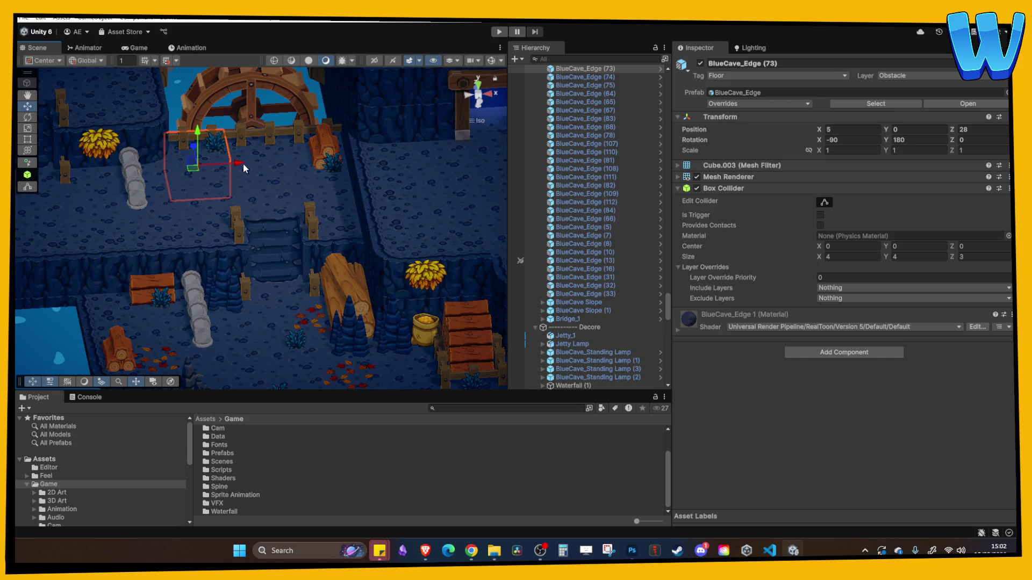
{"action": "key", "text": "Down"}
{"action": "key", "text": "Left"}
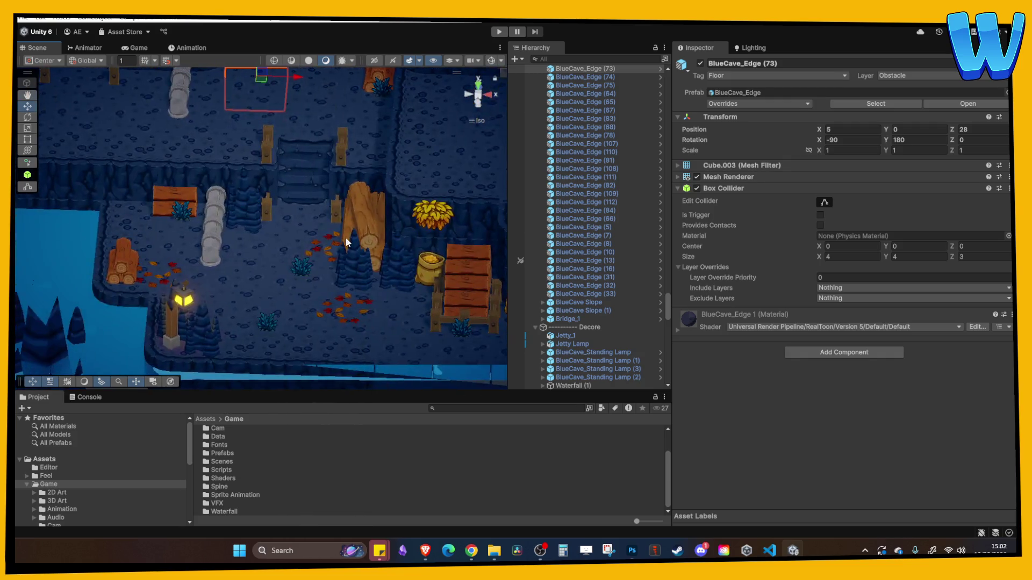
{"action": "left_click", "coordinate": [326, 247]}
{"action": "left_click", "coordinate": [316, 245]}
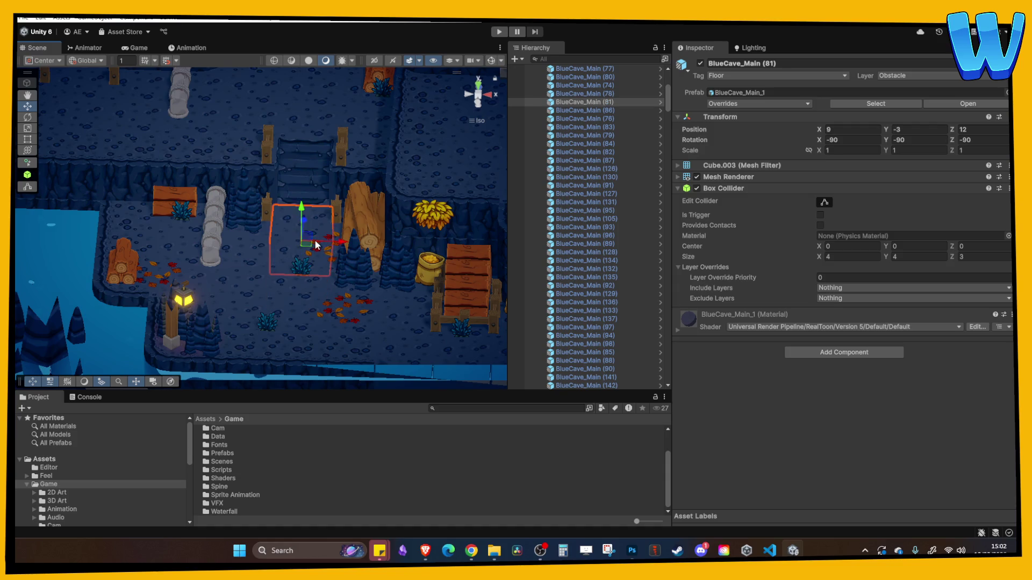
{"action": "left_click", "coordinate": [318, 247]}
{"action": "left_click", "coordinate": [331, 252]}
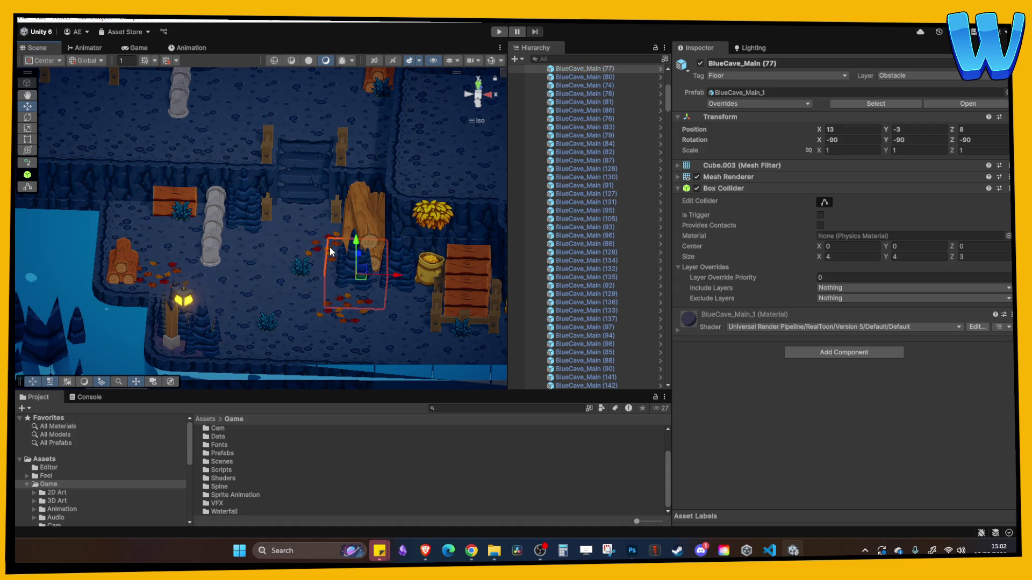
{"action": "scroll", "coordinate": [339, 248], "scroll_direction": "up", "scroll_amount": 5}
{"action": "mouse_move", "coordinate": [346, 243]}
{"action": "left_mouse_down"}
{"action": "mouse_move", "coordinate": [317, 238]}
{"action": "mouse_move", "coordinate": [338, 204]}
{"action": "left_mouse_up"}
{"action": "left_click", "coordinate": [391, 218]}
{"action": "key", "text": "ctrl+d"}
{"action": "mouse_move", "coordinate": [402, 213]}
{"action": "left_mouse_down"}
{"action": "mouse_move", "coordinate": [283, 151]}
{"action": "mouse_move", "coordinate": [340, 205]}
{"action": "left_mouse_up"}
{"action": "mouse_move", "coordinate": [306, 146]}
{"action": "left_mouse_down"}
{"action": "mouse_move", "coordinate": [306, 100]}
{"action": "mouse_move", "coordinate": [295, 112]}
{"action": "mouse_move", "coordinate": [285, 67]}
{"action": "mouse_move", "coordinate": [263, 159]}
{"action": "mouse_move", "coordinate": [266, 231]}
{"action": "left_mouse_up"}
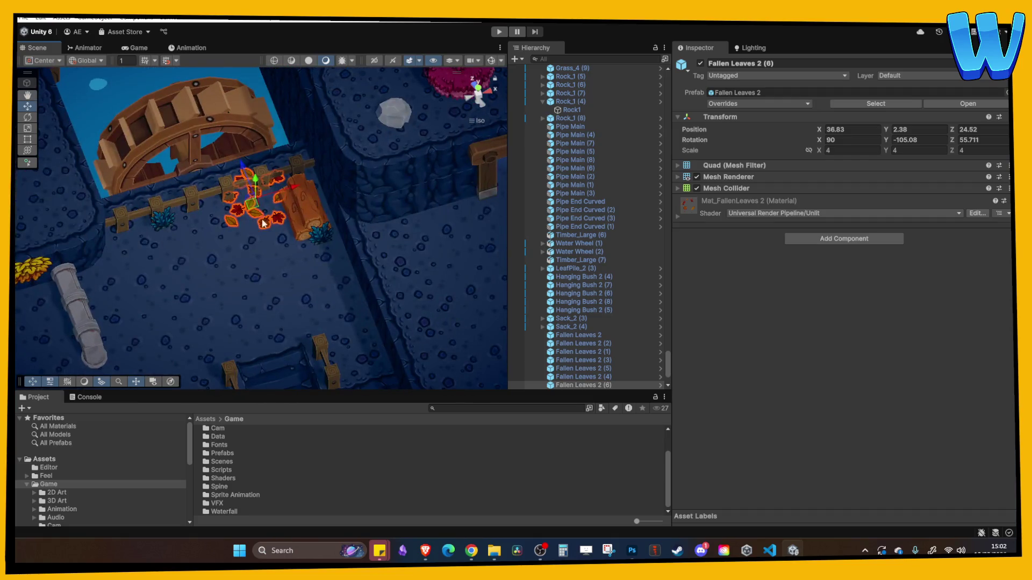
Move and rotate a Fallen Leaves 2 patch near the pipe, then duplicate and turn the copy.
{"action": "left_click", "coordinate": [274, 243]}
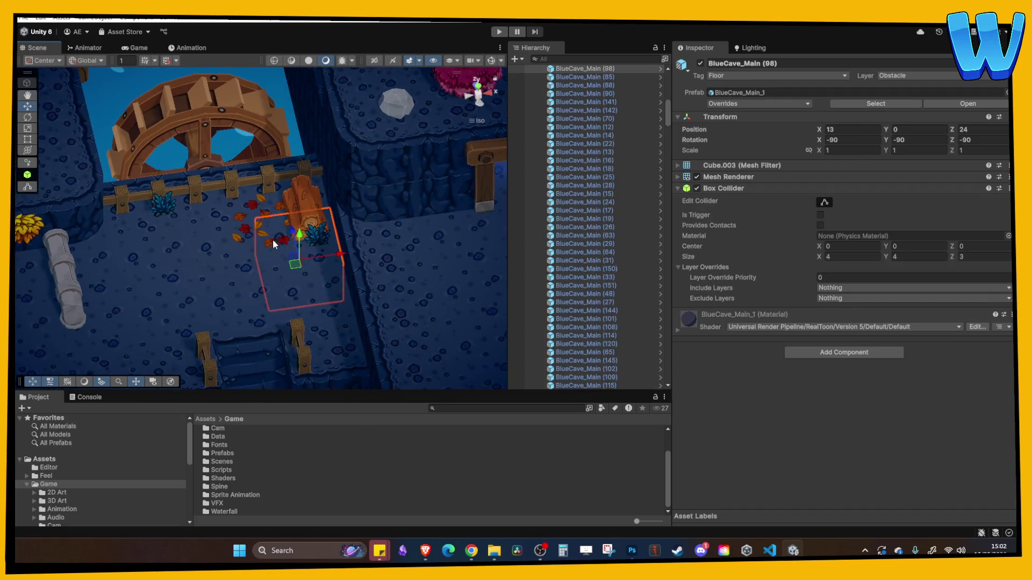
{"action": "key", "text": "f"}
{"action": "mouse_move", "coordinate": [262, 230]}
{"action": "left_mouse_down"}
{"action": "mouse_move", "coordinate": [244, 159]}
{"action": "mouse_move", "coordinate": [137, 172]}
{"action": "left_mouse_up"}
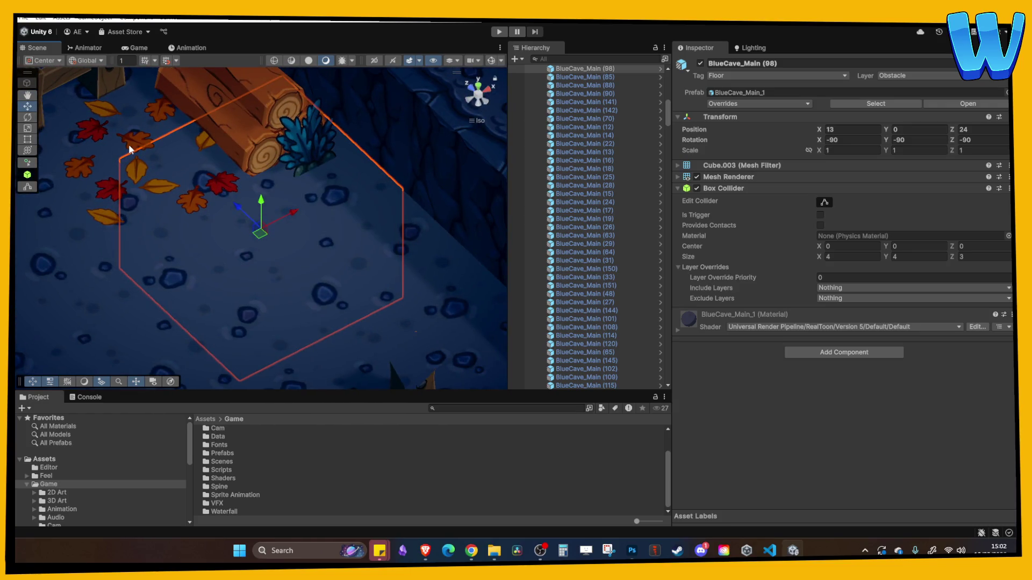
{"action": "left_click", "coordinate": [129, 148]}
{"action": "scroll", "coordinate": [185, 166], "scroll_direction": "down", "scroll_amount": 8}
{"action": "mouse_move", "coordinate": [274, 197]}
{"action": "left_mouse_down"}
{"action": "mouse_move", "coordinate": [122, 209]}
{"action": "mouse_move", "coordinate": [90, 225]}
{"action": "left_mouse_up"}
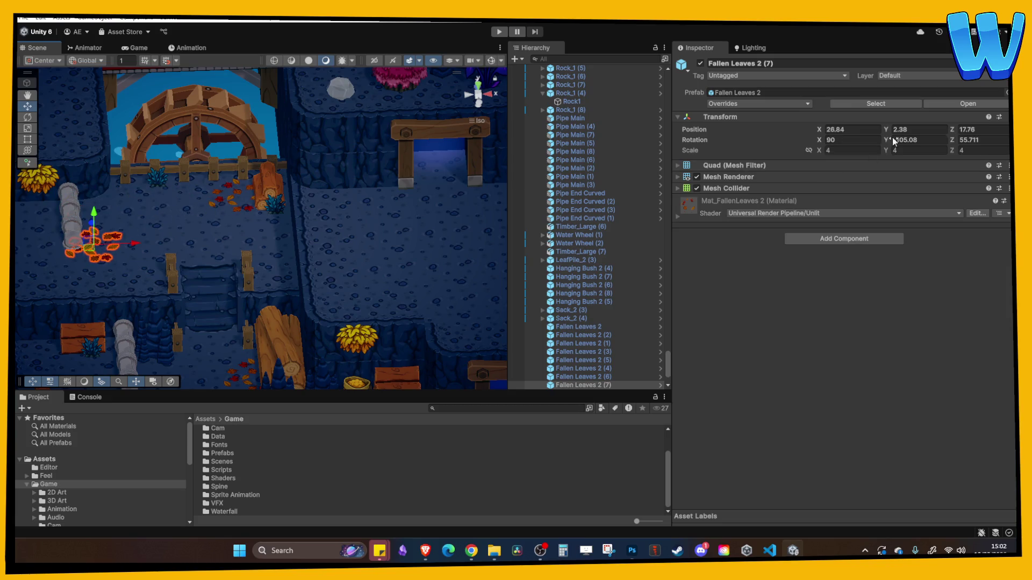
{"action": "mouse_move", "coordinate": [887, 142]}
{"action": "left_mouse_down"}
{"action": "mouse_move", "coordinate": [611, 149]}
{"action": "mouse_move", "coordinate": [209, 241]}
{"action": "left_mouse_up"}
{"action": "mouse_move", "coordinate": [132, 243]}
{"action": "left_mouse_down"}
{"action": "mouse_move", "coordinate": [174, 243]}
{"action": "mouse_move", "coordinate": [123, 192]}
{"action": "left_mouse_up"}
{"action": "key", "text": "ctrl+d"}
{"action": "left_click_drag", "start_coordinate": [885, 140], "coordinate": [838, 140]}
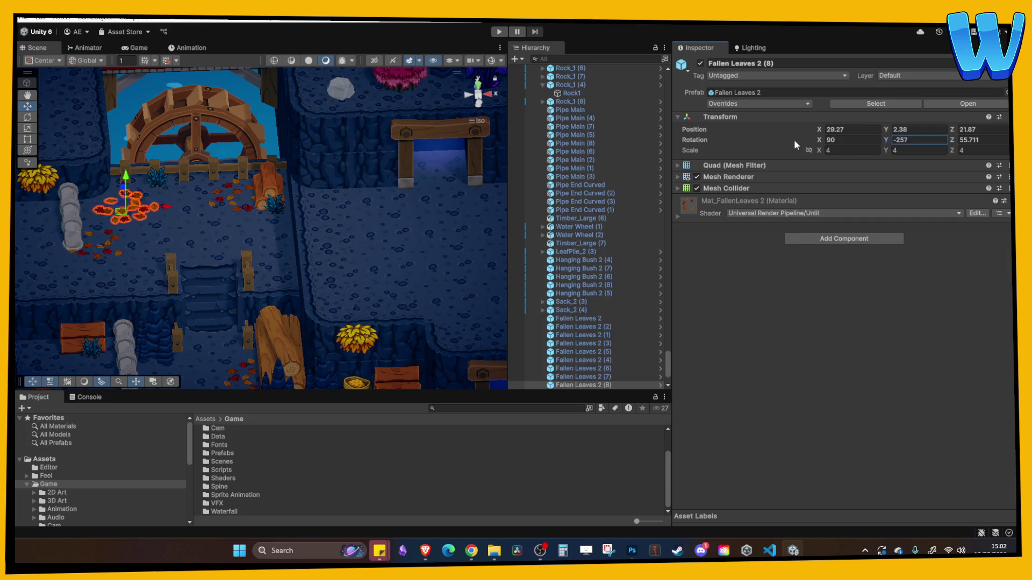
{"action": "left_click", "coordinate": [210, 220]}
Drag Timber_Large (5) up onto the ledge at X 13.95, Y 2.77, Z 19.21.
{"action": "scroll", "coordinate": [223, 256], "scroll_direction": "down", "scroll_amount": 3}
{"action": "mouse_move", "coordinate": [376, 204]}
{"action": "left_mouse_down"}
{"action": "mouse_move", "coordinate": [396, 266]}
{"action": "mouse_move", "coordinate": [298, 242]}
{"action": "left_mouse_up"}
{"action": "scroll", "coordinate": [298, 242], "scroll_direction": "up", "scroll_amount": 5}
{"action": "mouse_move", "coordinate": [243, 265]}
{"action": "left_mouse_down"}
{"action": "mouse_move", "coordinate": [326, 268]}
{"action": "mouse_move", "coordinate": [345, 282]}
{"action": "mouse_move", "coordinate": [318, 263]}
{"action": "mouse_move", "coordinate": [307, 232]}
{"action": "mouse_move", "coordinate": [330, 256]}
{"action": "mouse_move", "coordinate": [386, 278]}
{"action": "left_mouse_up"}
{"action": "left_click", "coordinate": [388, 276]}
{"action": "left_click", "coordinate": [119, 285]}
{"action": "left_click_drag", "start_coordinate": [120, 289], "coordinate": [88, 150]}
Turn on grid snapping and raise the large log slightly above the ledge.
{"action": "key", "text": "f"}
{"action": "left_click", "coordinate": [166, 60]}
{"action": "mouse_move", "coordinate": [258, 215]}
{"action": "left_mouse_down"}
{"action": "mouse_move", "coordinate": [245, 203]}
{"action": "mouse_move", "coordinate": [250, 184]}
{"action": "left_mouse_up"}
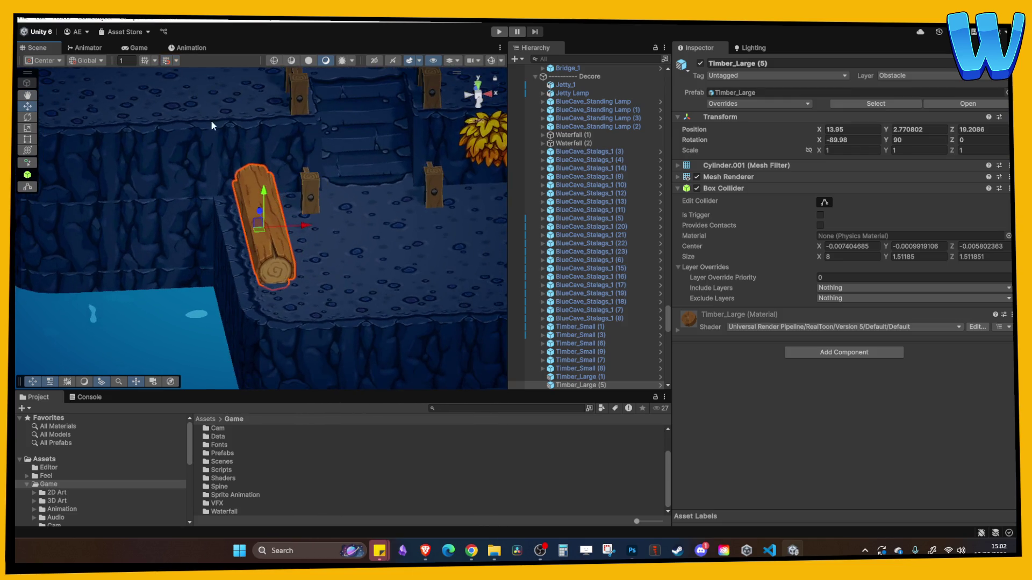
Duplicate Timber_Large and tilt the copy into a diagonal lean lowered toward the water.
{"action": "key", "text": "ctrl+d"}
{"action": "mouse_move", "coordinate": [292, 229]}
{"action": "left_mouse_down"}
{"action": "mouse_move", "coordinate": [223, 224]}
{"action": "mouse_move", "coordinate": [209, 108]}
{"action": "left_mouse_up"}
{"action": "left_click", "coordinate": [30, 116]}
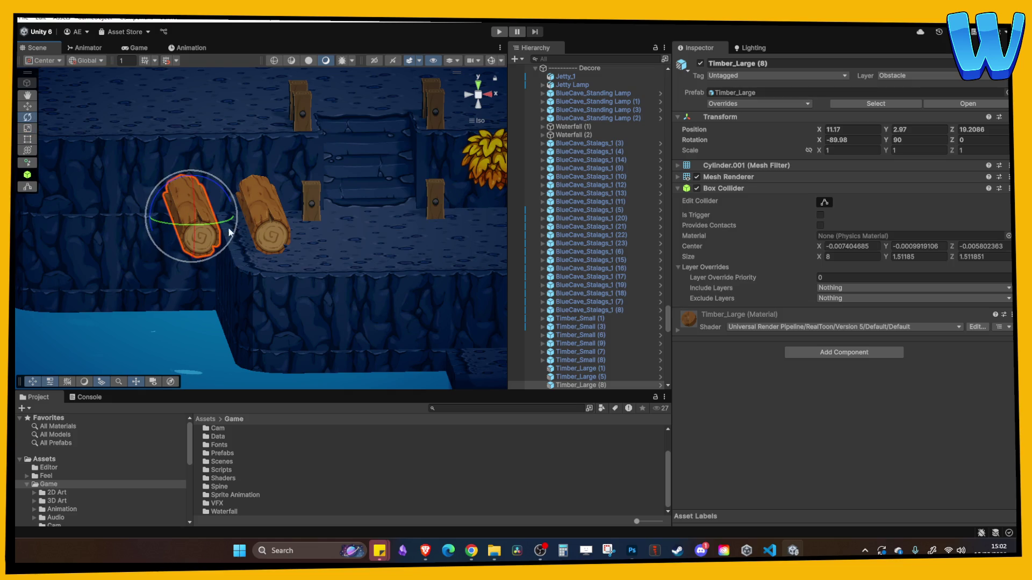
{"action": "mouse_move", "coordinate": [222, 222]}
{"action": "left_mouse_down"}
{"action": "mouse_move", "coordinate": [156, 221]}
{"action": "mouse_move", "coordinate": [112, 204]}
{"action": "mouse_move", "coordinate": [166, 215]}
{"action": "mouse_move", "coordinate": [153, 202]}
{"action": "mouse_move", "coordinate": [206, 293]}
{"action": "left_mouse_up"}
{"action": "mouse_move", "coordinate": [227, 228]}
{"action": "left_mouse_down"}
{"action": "mouse_move", "coordinate": [137, 212]}
{"action": "mouse_move", "coordinate": [172, 241]}
{"action": "mouse_move", "coordinate": [226, 202]}
{"action": "mouse_move", "coordinate": [66, 120]}
{"action": "left_mouse_up"}
{"action": "key", "text": "w"}
{"action": "left_click", "coordinate": [497, 95]}
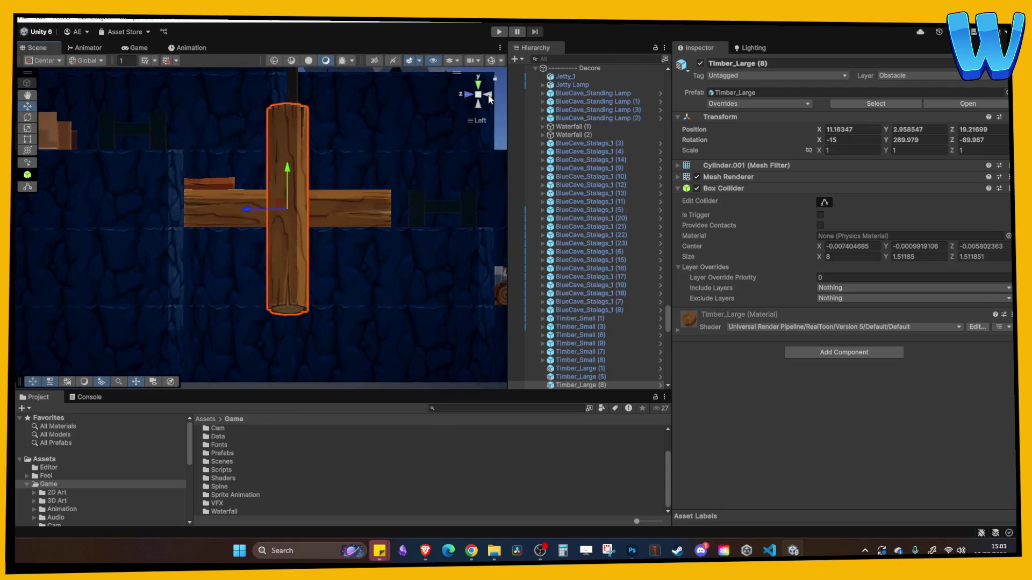
{"action": "left_click_drag", "start_coordinate": [190, 172], "coordinate": [198, 246]}
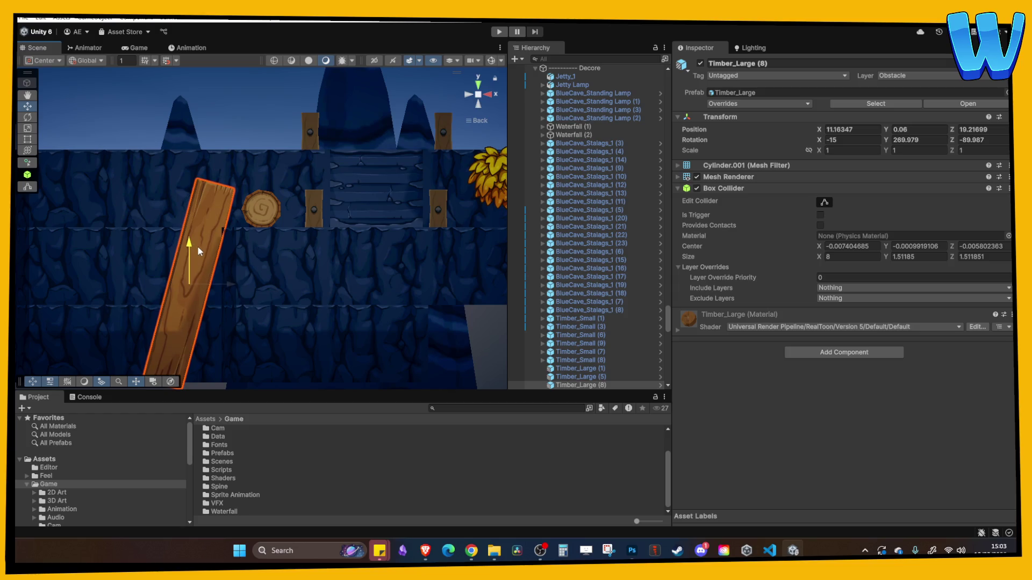
Duplicate the leaning log to add a second lean against the pile.
{"action": "left_click", "coordinate": [253, 166]}
{"action": "mouse_move", "coordinate": [253, 166]}
{"action": "left_mouse_down", "text": "alt"}
{"action": "mouse_move", "coordinate": [253, 233]}
{"action": "mouse_move", "coordinate": [265, 248]}
{"action": "mouse_move", "coordinate": [188, 216]}
{"action": "mouse_move", "coordinate": [211, 265]}
{"action": "left_mouse_up", "text": "alt"}
{"action": "left_click", "coordinate": [227, 221]}
{"action": "key", "text": "ctrl+d"}
{"action": "left_click", "coordinate": [316, 266]}
{"action": "mouse_move", "coordinate": [316, 266]}
{"action": "left_mouse_down", "text": "alt"}
{"action": "mouse_move", "coordinate": [292, 267]}
{"action": "mouse_move", "coordinate": [301, 273]}
{"action": "mouse_move", "coordinate": [266, 230]}
{"action": "mouse_move", "coordinate": [315, 230]}
{"action": "left_mouse_up", "text": "alt"}
Slide the horizontal log beside the others and stack a copy on top of the pile.
{"action": "left_click", "coordinate": [267, 231]}
{"action": "left_click", "coordinate": [339, 263]}
{"action": "mouse_move", "coordinate": [338, 263]}
{"action": "left_mouse_down", "text": "alt"}
{"action": "mouse_move", "coordinate": [328, 214]}
{"action": "mouse_move", "coordinate": [256, 230]}
{"action": "mouse_move", "coordinate": [286, 223]}
{"action": "mouse_move", "coordinate": [287, 233]}
{"action": "left_mouse_up", "text": "alt"}
{"action": "left_click", "coordinate": [256, 230]}
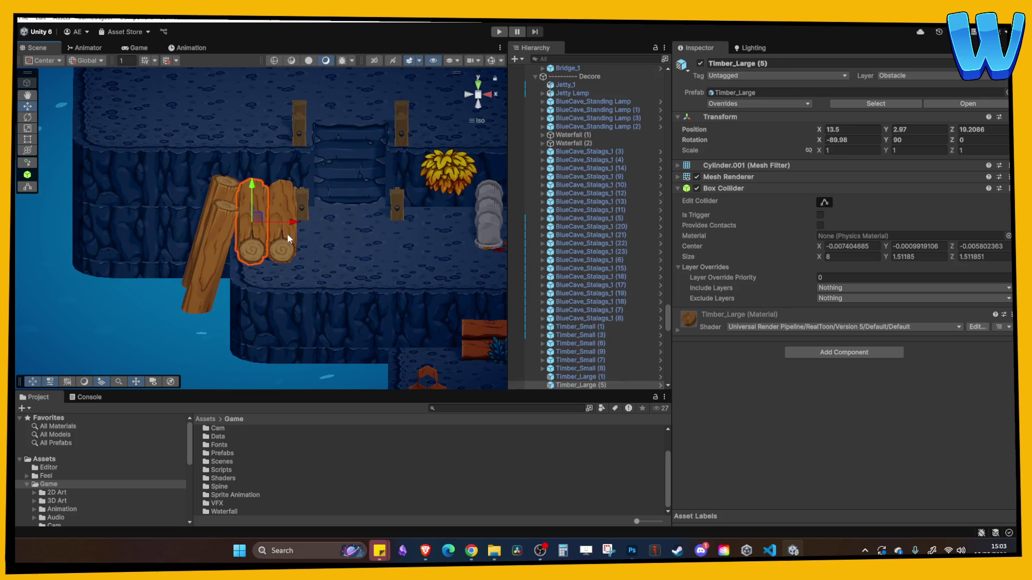
{"action": "key", "text": "ctrl+d"}
{"action": "left_click_drag", "start_coordinate": [252, 185], "coordinate": [281, 164]}
{"action": "mouse_move", "coordinate": [290, 200]}
{"action": "left_mouse_down"}
{"action": "mouse_move", "coordinate": [304, 192]}
{"action": "mouse_move", "coordinate": [316, 207]}
{"action": "mouse_move", "coordinate": [303, 205]}
{"action": "left_mouse_up"}
Angle the top log diagonally across the pile, raise it slightly, and remove its Box Collider.
{"action": "left_click", "coordinate": [915, 139]}
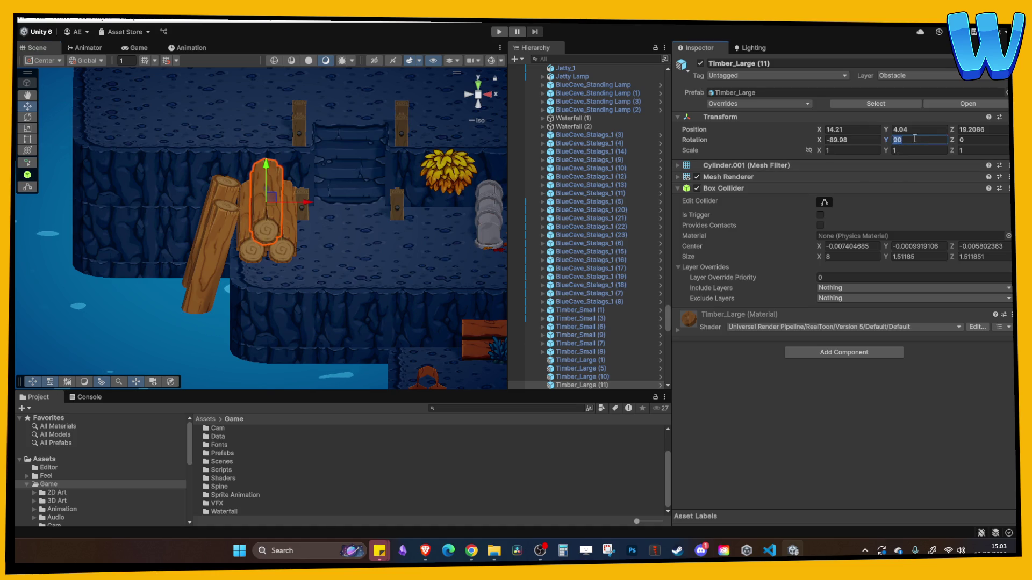
{"action": "left_click", "coordinate": [963, 141]}
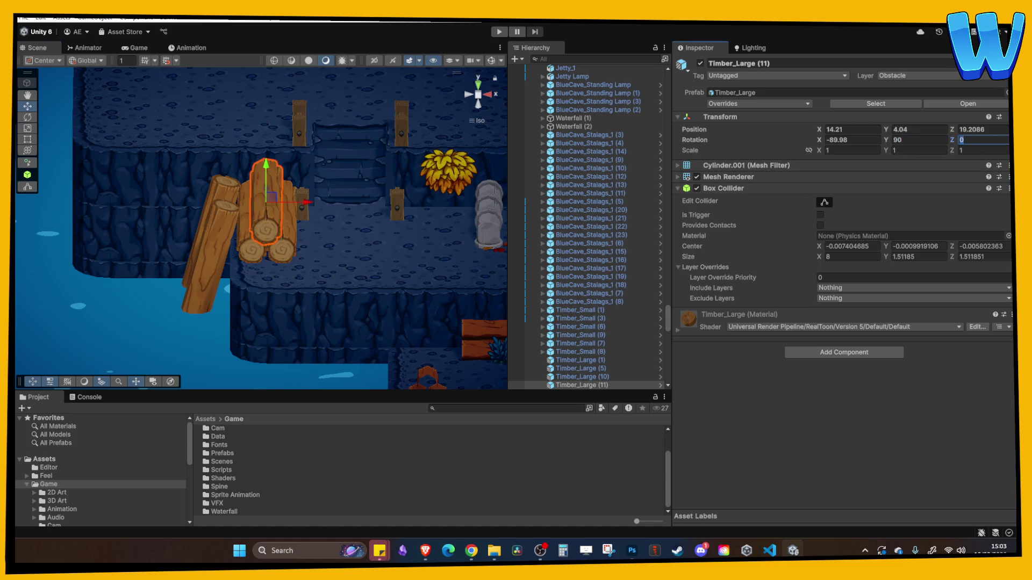
{"action": "mouse_move", "coordinate": [952, 140]}
{"action": "left_mouse_down"}
{"action": "mouse_move", "coordinate": [110, 148]}
{"action": "mouse_move", "coordinate": [216, 157]}
{"action": "mouse_move", "coordinate": [190, 161]}
{"action": "left_mouse_up"}
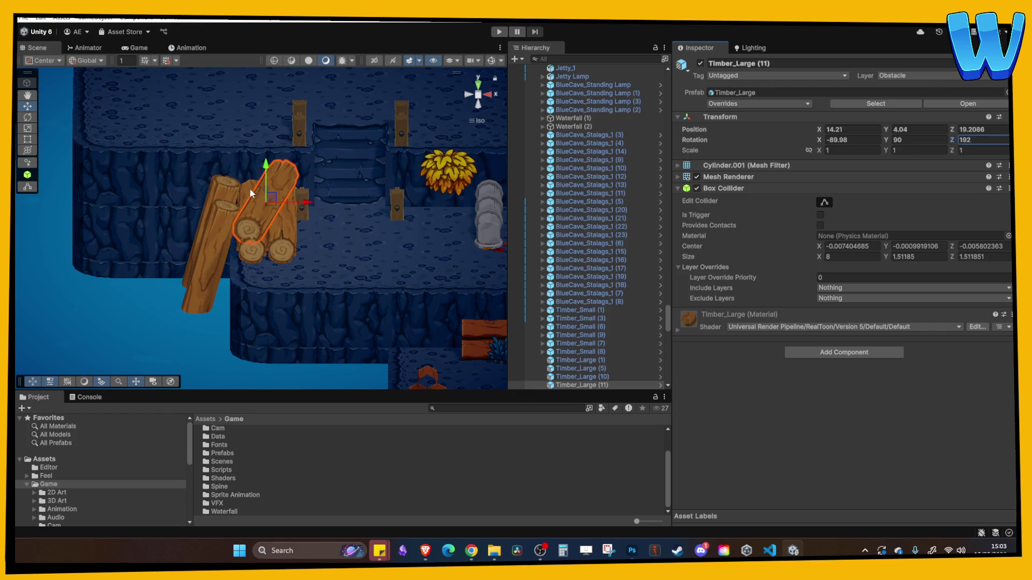
{"action": "left_click_drag", "start_coordinate": [265, 166], "coordinate": [266, 160]}
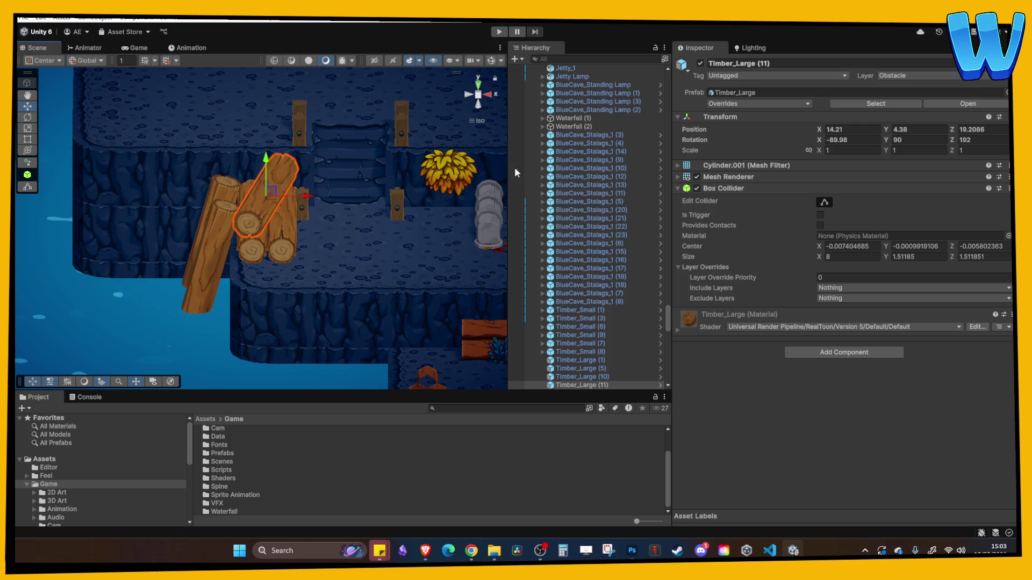
{"action": "right_click", "coordinate": [778, 189]}
{"action": "left_click", "coordinate": [838, 261]}
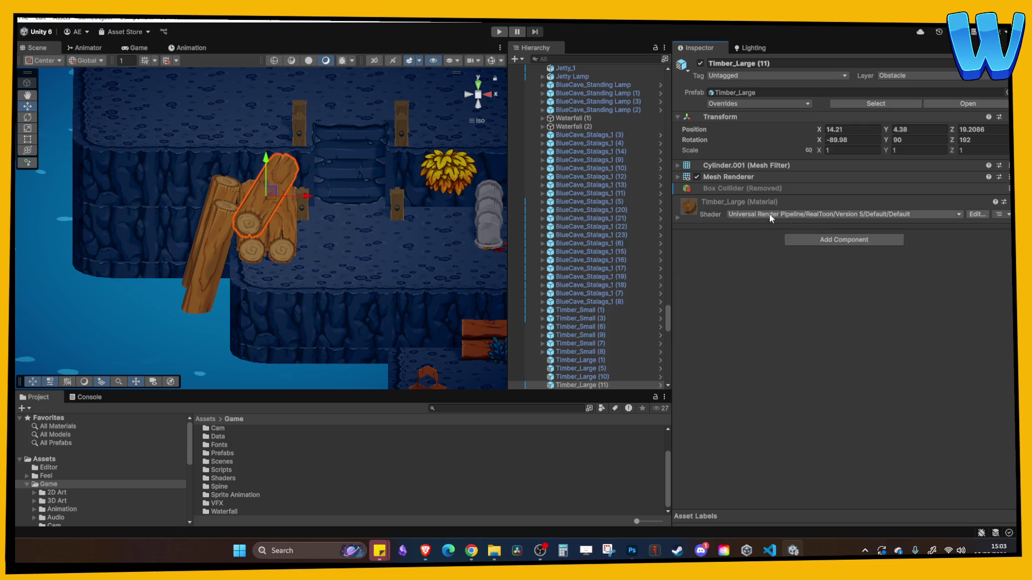
Add another leaning log, Timber_Large (9), against the pile at X 11.16, Z 18.96.
{"action": "left_click", "coordinate": [365, 243]}
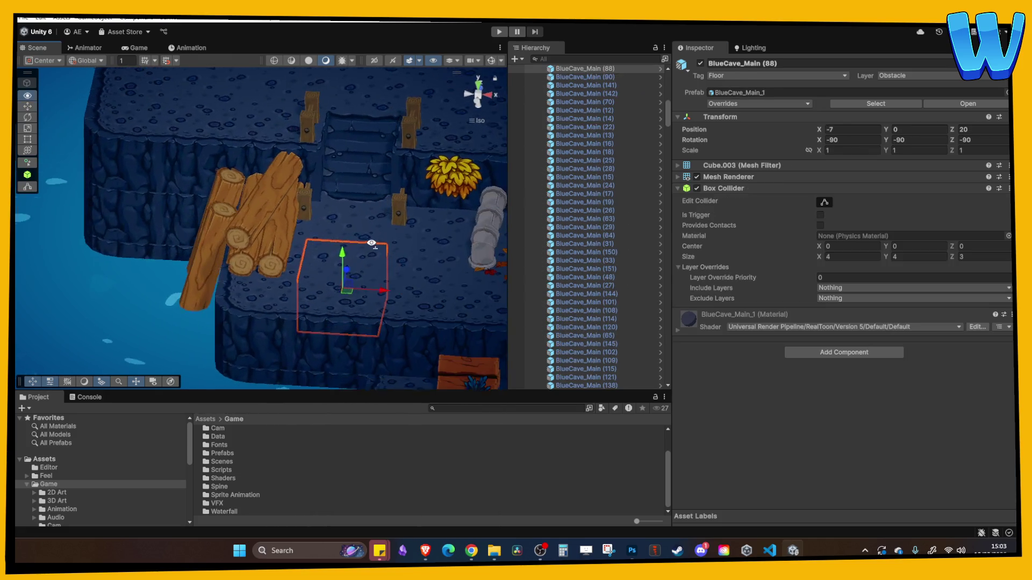
{"action": "mouse_move", "coordinate": [311, 256]}
{"action": "left_mouse_down", "text": "alt"}
{"action": "mouse_move", "coordinate": [369, 247]}
{"action": "mouse_move", "coordinate": [395, 223]}
{"action": "left_mouse_up", "text": "alt"}
{"action": "left_click_drag", "start_coordinate": [308, 244], "coordinate": [305, 217], "text": "alt"}
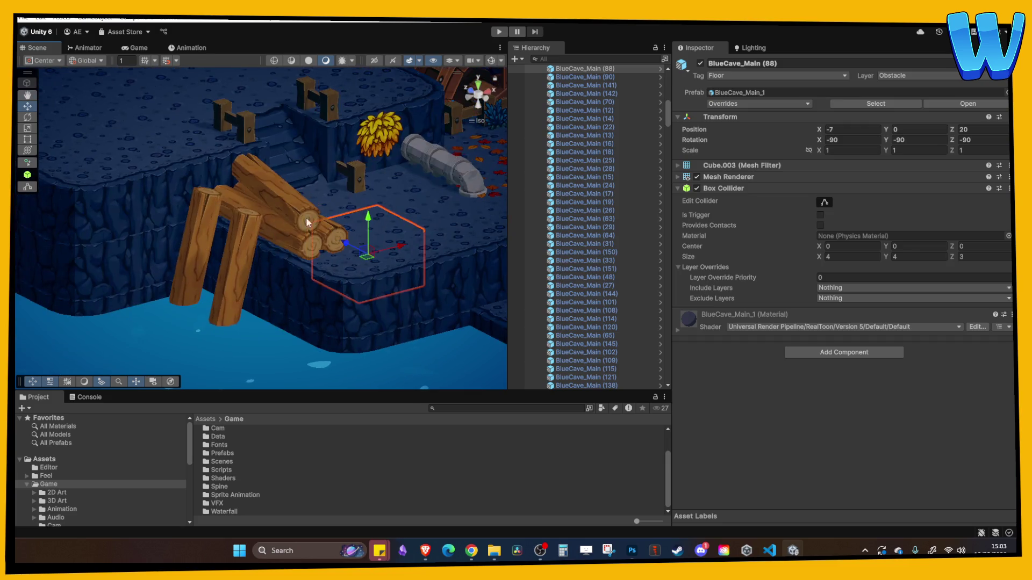
{"action": "left_click", "coordinate": [201, 214]}
{"action": "key", "text": "ctrl+d"}
{"action": "left_click_drag", "start_coordinate": [180, 264], "coordinate": [216, 249]}
{"action": "mouse_move", "coordinate": [217, 213]}
{"action": "left_mouse_down"}
{"action": "mouse_move", "coordinate": [208, 247]}
{"action": "mouse_move", "coordinate": [237, 261]}
{"action": "mouse_move", "coordinate": [233, 295]}
{"action": "left_mouse_up"}
Move the view further up the level and select the timber pile logs.
{"action": "left_click", "coordinate": [318, 263]}
{"action": "mouse_move", "coordinate": [318, 262]}
{"action": "left_mouse_down", "text": "alt"}
{"action": "mouse_move", "coordinate": [341, 279]}
{"action": "mouse_move", "coordinate": [350, 260]}
{"action": "mouse_move", "coordinate": [382, 284]}
{"action": "mouse_move", "coordinate": [275, 229]}
{"action": "mouse_move", "coordinate": [203, 231]}
{"action": "mouse_move", "coordinate": [208, 222]}
{"action": "left_mouse_up", "text": "alt"}
{"action": "left_click", "coordinate": [136, 231]}
{"action": "left_click", "coordinate": [137, 231]}
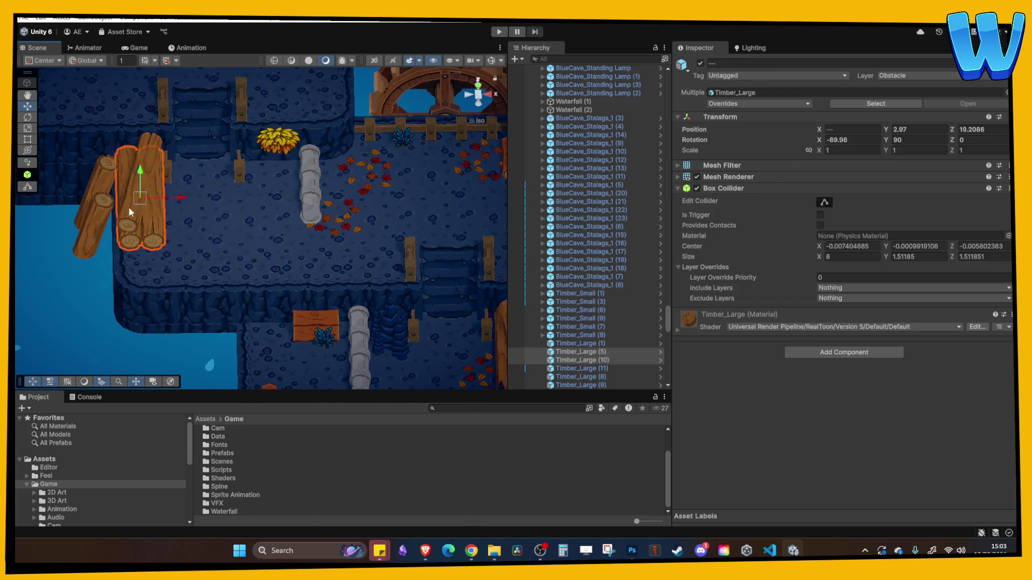
Duplicate the standing lamp and move the copy beside the water wheel.
{"action": "left_click", "coordinate": [128, 206]}
{"action": "left_click", "coordinate": [211, 230]}
{"action": "mouse_move", "coordinate": [211, 230]}
{"action": "left_mouse_down", "text": "alt"}
{"action": "mouse_move", "coordinate": [295, 203]}
{"action": "mouse_move", "coordinate": [279, 226]}
{"action": "left_mouse_up", "text": "alt"}
{"action": "left_click", "coordinate": [249, 315]}
{"action": "key", "text": "Right"}
{"action": "key", "text": "Down"}
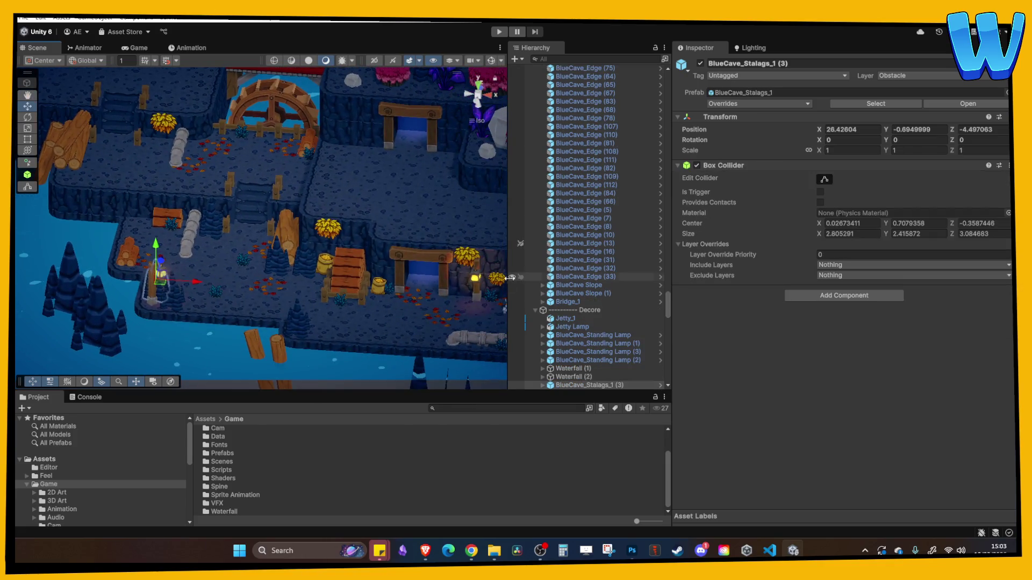
{"action": "left_click", "coordinate": [476, 281]}
{"action": "key", "text": "ctrl+d"}
{"action": "mouse_move", "coordinate": [476, 280]}
{"action": "left_mouse_down"}
{"action": "mouse_move", "coordinate": [468, 269]}
{"action": "mouse_move", "coordinate": [231, 258]}
{"action": "mouse_move", "coordinate": [189, 232]}
{"action": "mouse_move", "coordinate": [221, 137]}
{"action": "left_mouse_up"}
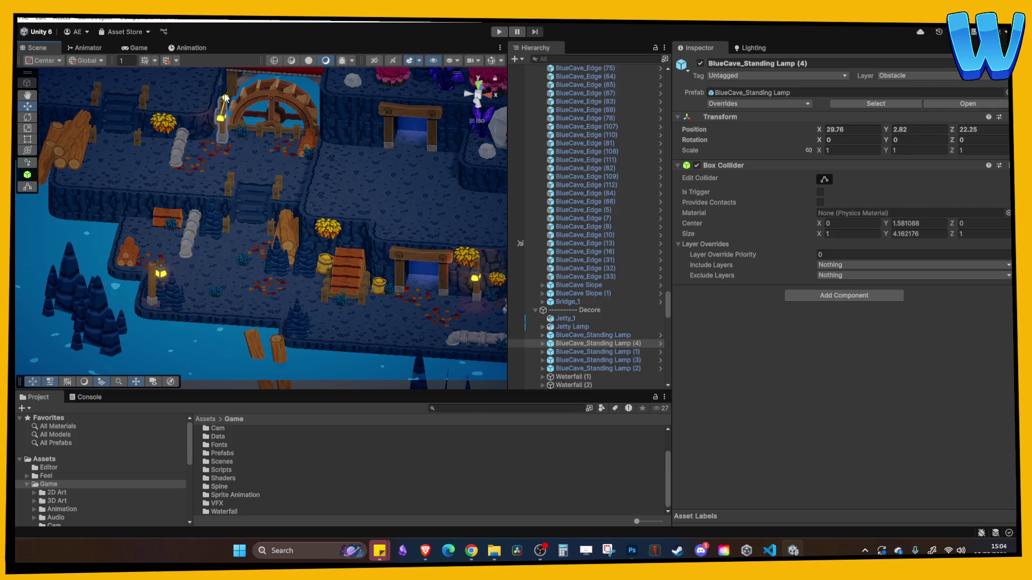
{"action": "key", "text": "f"}
{"action": "key", "text": "f"}
{"action": "mouse_move", "coordinate": [291, 161]}
{"action": "left_mouse_down"}
{"action": "mouse_move", "coordinate": [307, 217]}
{"action": "mouse_move", "coordinate": [260, 215]}
{"action": "mouse_move", "coordinate": [271, 160]}
{"action": "mouse_move", "coordinate": [240, 127]}
{"action": "left_mouse_up"}
Toggle grid snapping and lower the new lamp onto the floor.
{"action": "left_click", "coordinate": [239, 127]}
{"action": "left_click", "coordinate": [166, 61]}
{"action": "left_click", "coordinate": [239, 185]}
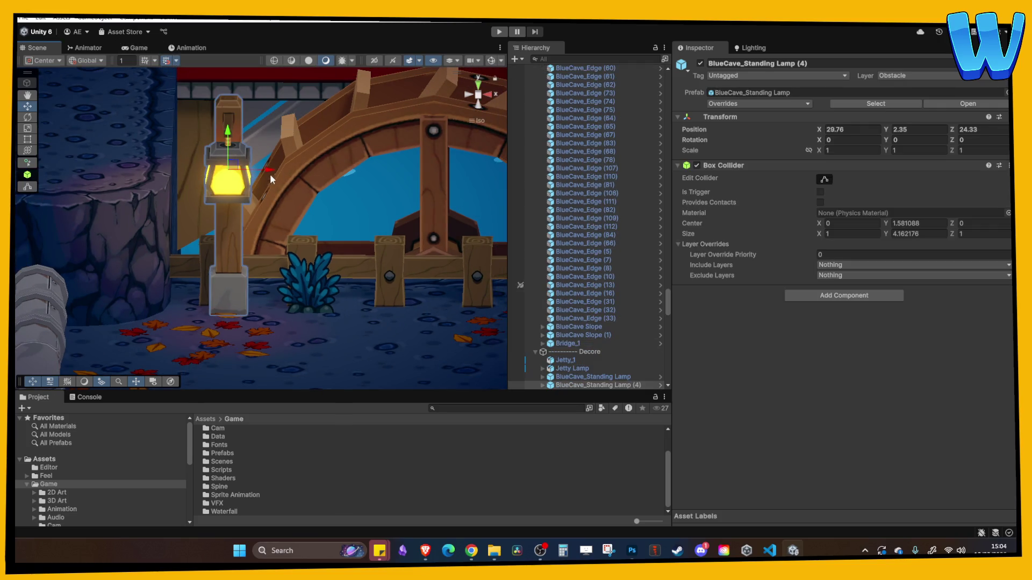
{"action": "mouse_move", "coordinate": [270, 175]}
{"action": "left_mouse_down"}
{"action": "mouse_move", "coordinate": [215, 140]}
{"action": "mouse_move", "coordinate": [215, 107]}
{"action": "left_mouse_up"}
{"action": "left_click", "coordinate": [218, 128]}
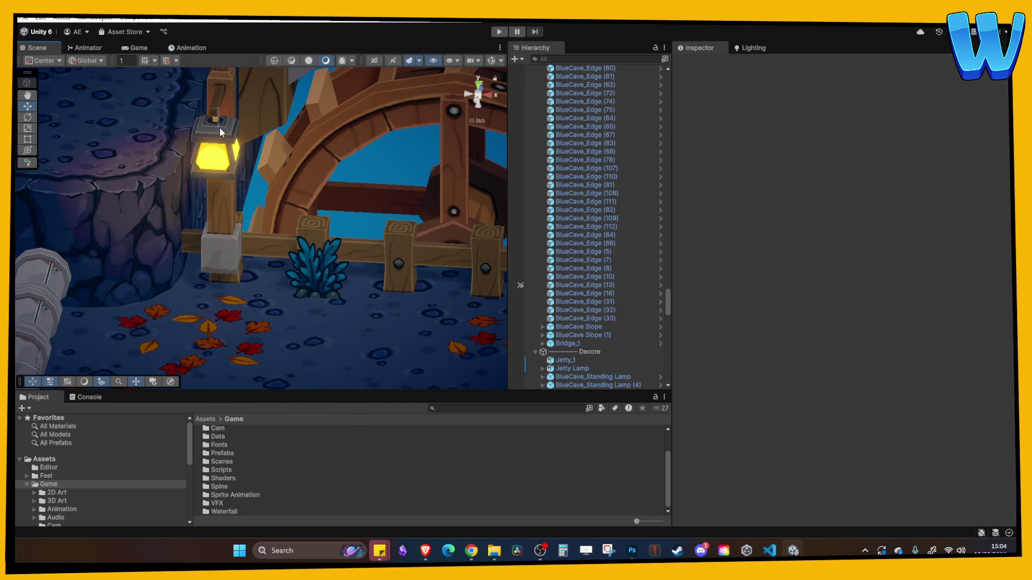
{"action": "left_click", "coordinate": [218, 118]}
{"action": "left_click_drag", "start_coordinate": [214, 111], "coordinate": [218, 142]}
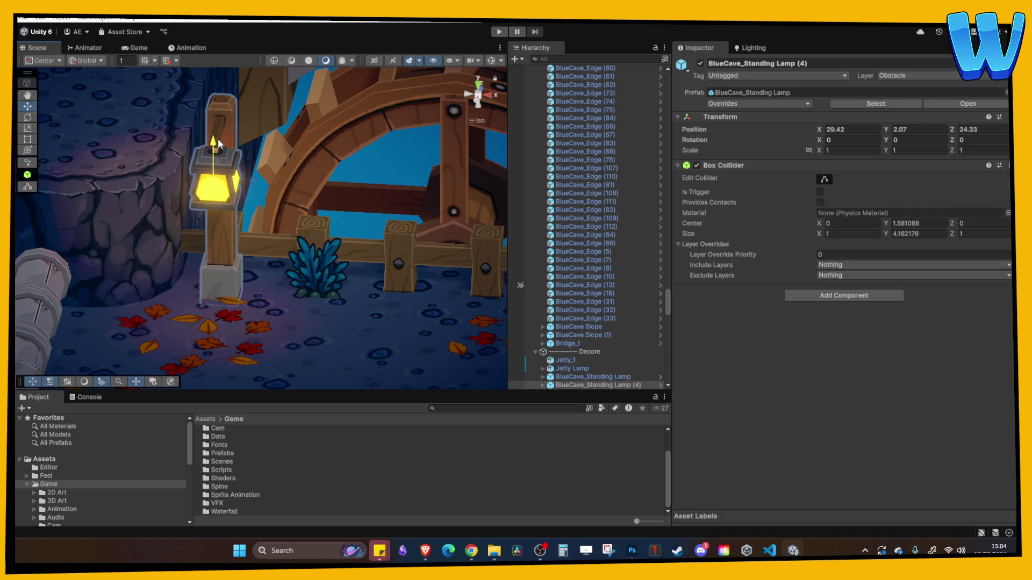
Lower Fallen Leaves 2 (8) closer to the ground, to Y 2.25.
{"action": "left_click", "coordinate": [246, 278]}
{"action": "left_click", "coordinate": [213, 322]}
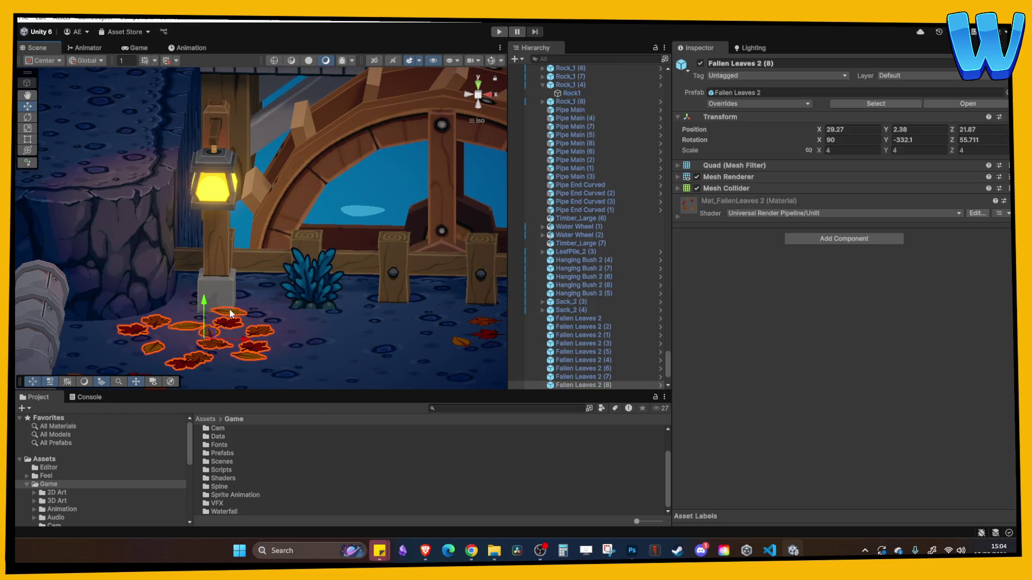
{"action": "left_click_drag", "start_coordinate": [204, 306], "coordinate": [206, 305]}
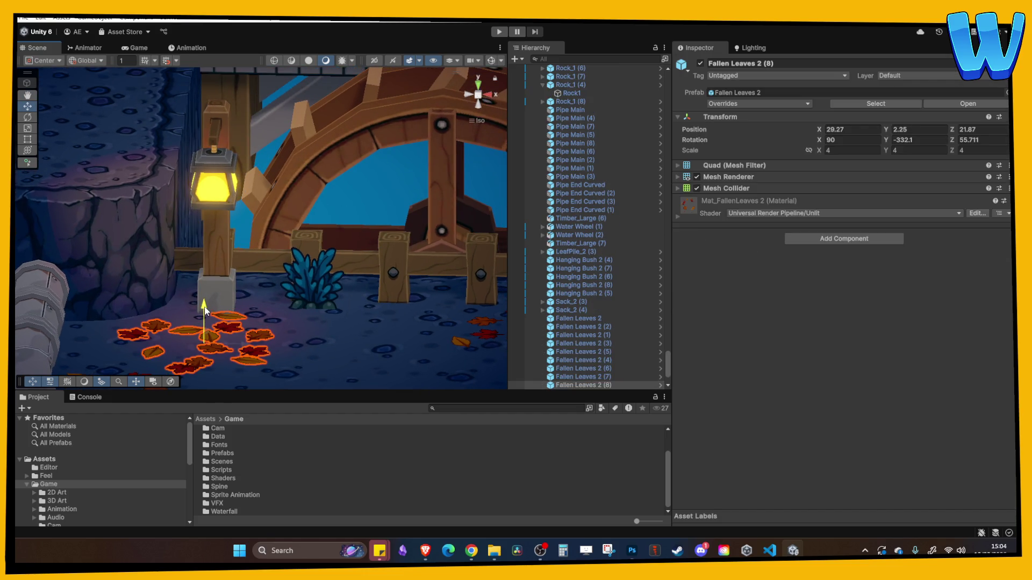
Duplicate the blue shrub Grass_4 and place Grass_4 (15) at X 17.36, Z 14.91.
{"action": "left_click", "coordinate": [287, 266]}
{"action": "key", "text": "f"}
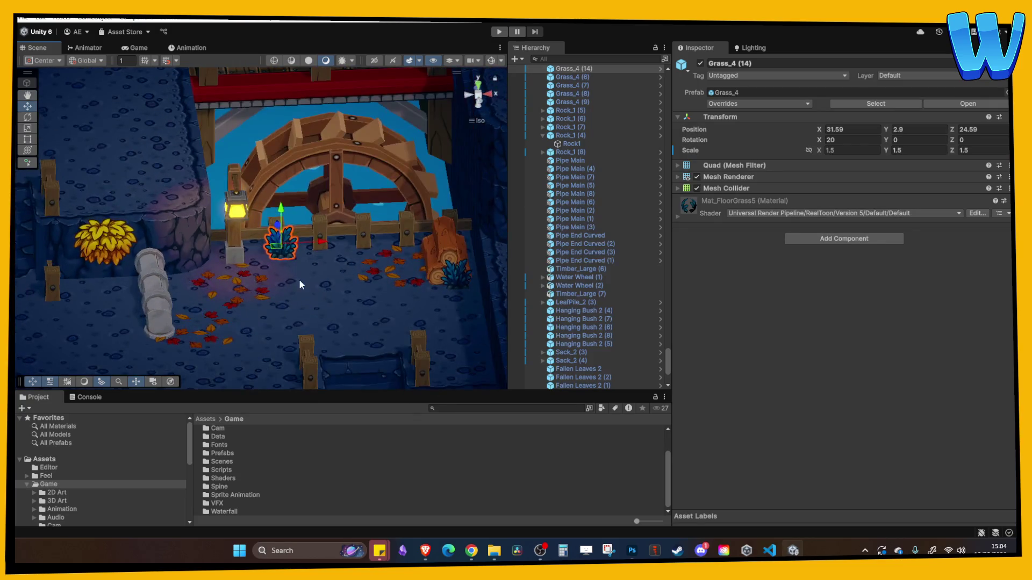
{"action": "key", "text": "ctrl+d"}
{"action": "left_click_drag", "start_coordinate": [422, 221], "coordinate": [110, 234]}
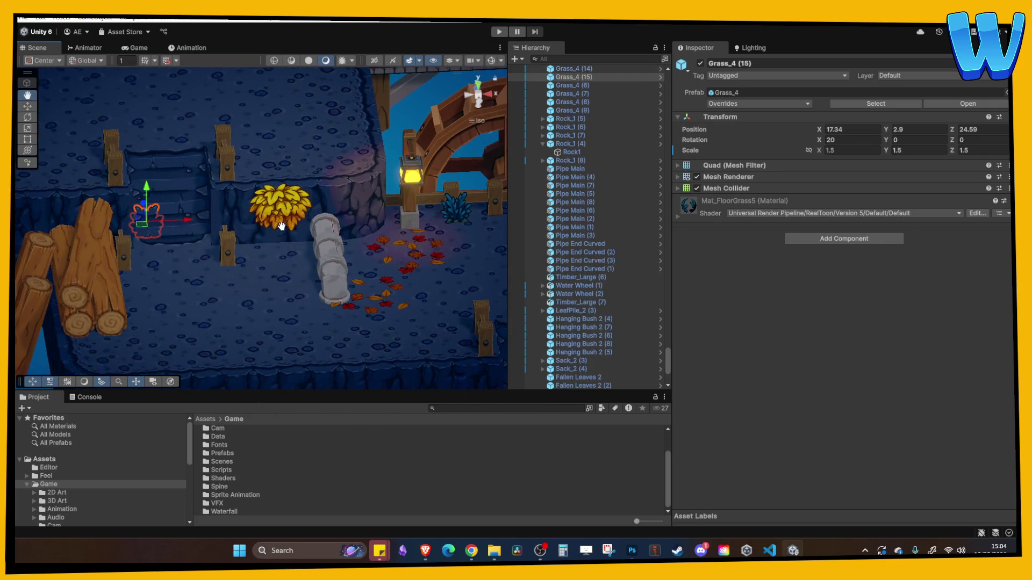
{"action": "left_click_drag", "start_coordinate": [170, 221], "coordinate": [191, 327]}
{"action": "left_click", "coordinate": [182, 325]}
{"action": "scroll", "coordinate": [314, 289], "scroll_direction": "down", "scroll_amount": 5}
{"action": "left_click_drag", "start_coordinate": [314, 289], "coordinate": [272, 262]}
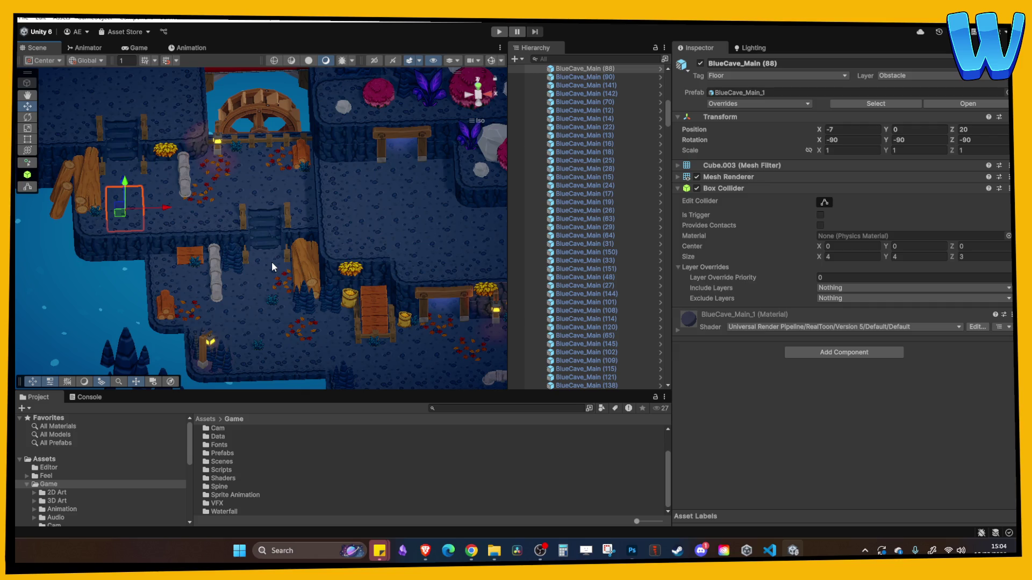
Delete a LeafPile_2 copy from the lower cave area near the lamps.
{"action": "mouse_move", "coordinate": [325, 249]}
{"action": "left_mouse_down"}
{"action": "mouse_move", "coordinate": [328, 213]}
{"action": "mouse_move", "coordinate": [267, 221]}
{"action": "mouse_move", "coordinate": [225, 269]}
{"action": "mouse_move", "coordinate": [253, 302]}
{"action": "mouse_move", "coordinate": [191, 280]}
{"action": "mouse_move", "coordinate": [279, 292]}
{"action": "mouse_move", "coordinate": [233, 291]}
{"action": "mouse_move", "coordinate": [300, 283]}
{"action": "mouse_move", "coordinate": [209, 284]}
{"action": "left_mouse_up"}
{"action": "left_click", "coordinate": [407, 293]}
{"action": "key", "text": "ctrl+d"}
{"action": "mouse_move", "coordinate": [449, 295]}
{"action": "left_mouse_down"}
{"action": "mouse_move", "coordinate": [126, 277]}
{"action": "mouse_move", "coordinate": [188, 275]}
{"action": "mouse_move", "coordinate": [198, 317]}
{"action": "mouse_move", "coordinate": [182, 332]}
{"action": "mouse_move", "coordinate": [259, 264]}
{"action": "left_mouse_up"}
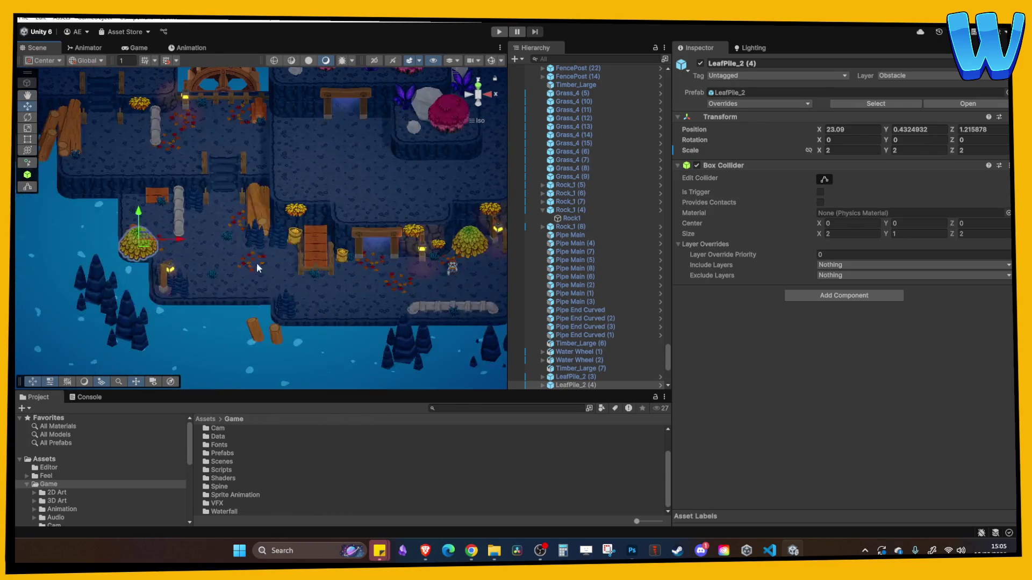
{"action": "key", "text": "Delete"}
{"action": "mouse_move", "coordinate": [237, 197]}
{"action": "left_mouse_down"}
{"action": "mouse_move", "coordinate": [399, 237]}
{"action": "mouse_move", "coordinate": [388, 121]}
{"action": "left_mouse_up"}
{"action": "left_click", "coordinate": [400, 231]}
{"action": "key", "text": "Delete"}
Move Shrub_1 (11) down beside the lamp posts on the middle ledge and set its scale to 1.
{"action": "left_click", "coordinate": [384, 113]}
{"action": "mouse_move", "coordinate": [373, 84]}
{"action": "left_mouse_down"}
{"action": "mouse_move", "coordinate": [403, 187]}
{"action": "mouse_move", "coordinate": [447, 206]}
{"action": "mouse_move", "coordinate": [452, 241]}
{"action": "mouse_move", "coordinate": [436, 298]}
{"action": "left_mouse_up"}
{"action": "type", "text": "f"}
{"action": "type", "text": "1"}
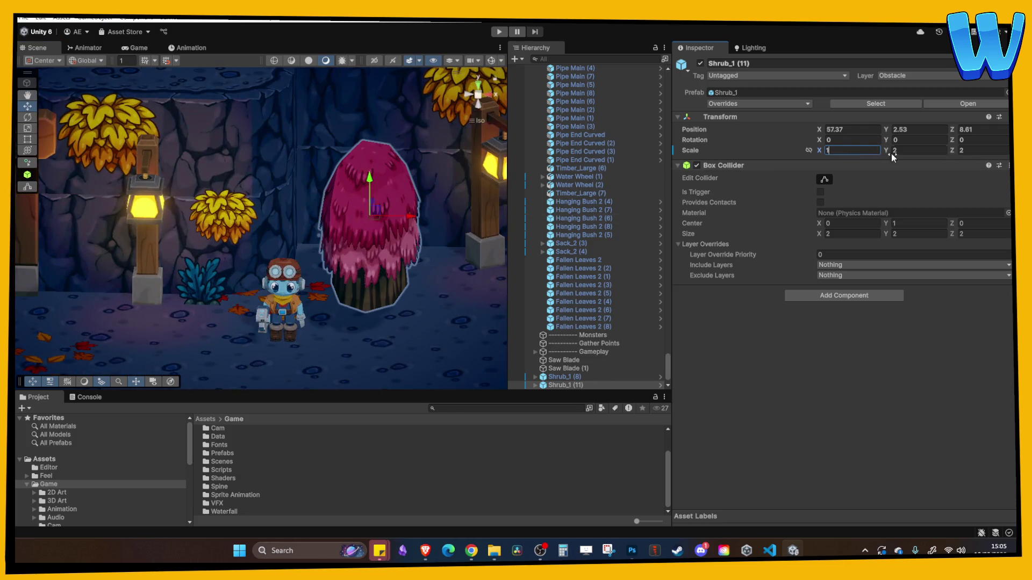
{"action": "key", "text": "Return"}
{"action": "left_click_drag", "start_coordinate": [356, 202], "coordinate": [353, 230]}
{"action": "left_click_drag", "start_coordinate": [324, 195], "coordinate": [187, 65]}
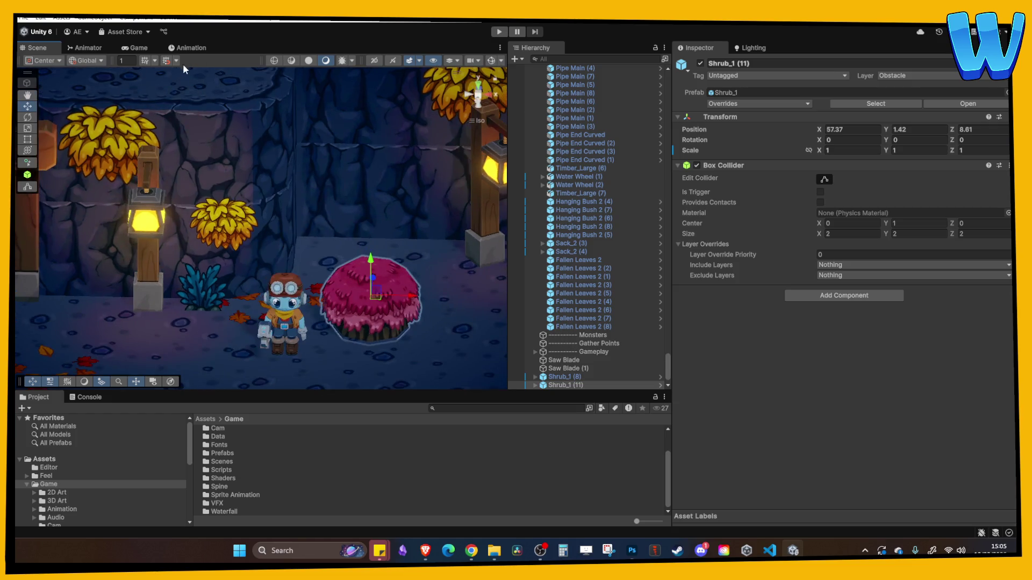
{"action": "left_click_drag", "start_coordinate": [266, 133], "coordinate": [301, 199]}
{"action": "scroll", "coordinate": [335, 262], "scroll_direction": "up", "scroll_amount": 3}
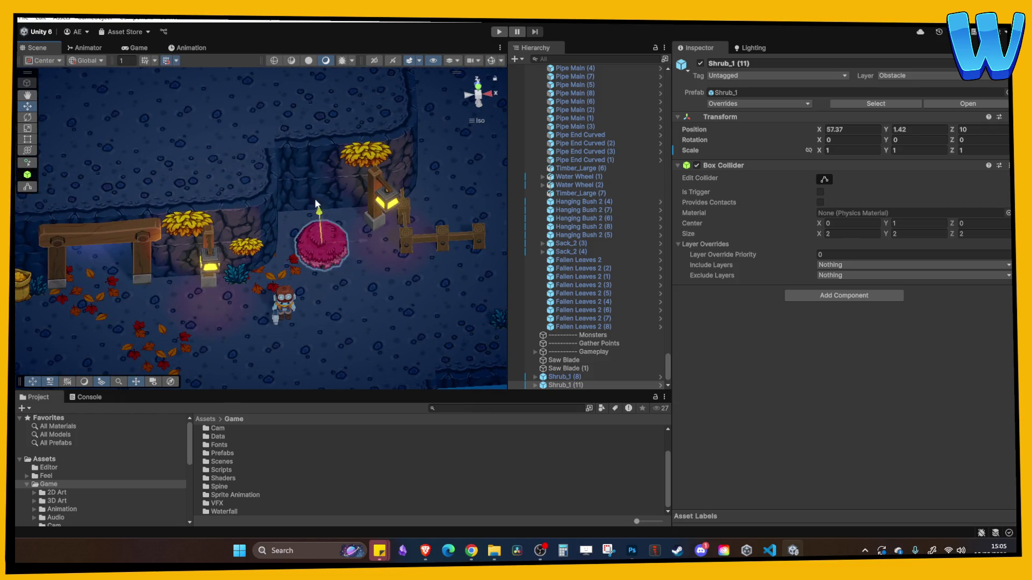
{"action": "left_click_drag", "start_coordinate": [344, 212], "coordinate": [337, 215]}
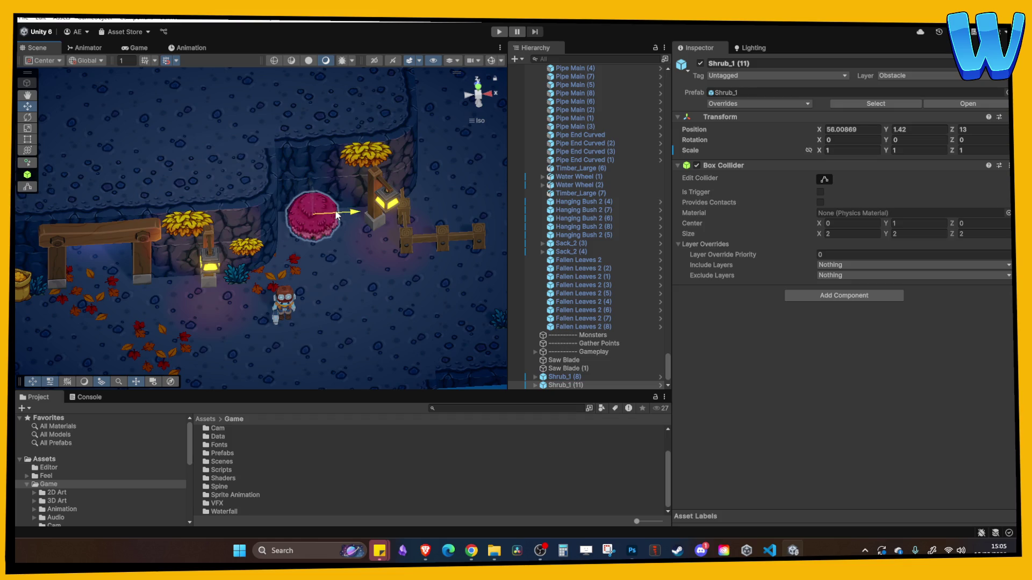
{"action": "left_click", "coordinate": [386, 274]}
{"action": "mouse_move", "coordinate": [386, 274]}
{"action": "left_mouse_down"}
{"action": "mouse_move", "coordinate": [304, 187]}
{"action": "mouse_move", "coordinate": [282, 235]}
{"action": "mouse_move", "coordinate": [262, 191]}
{"action": "left_mouse_up"}
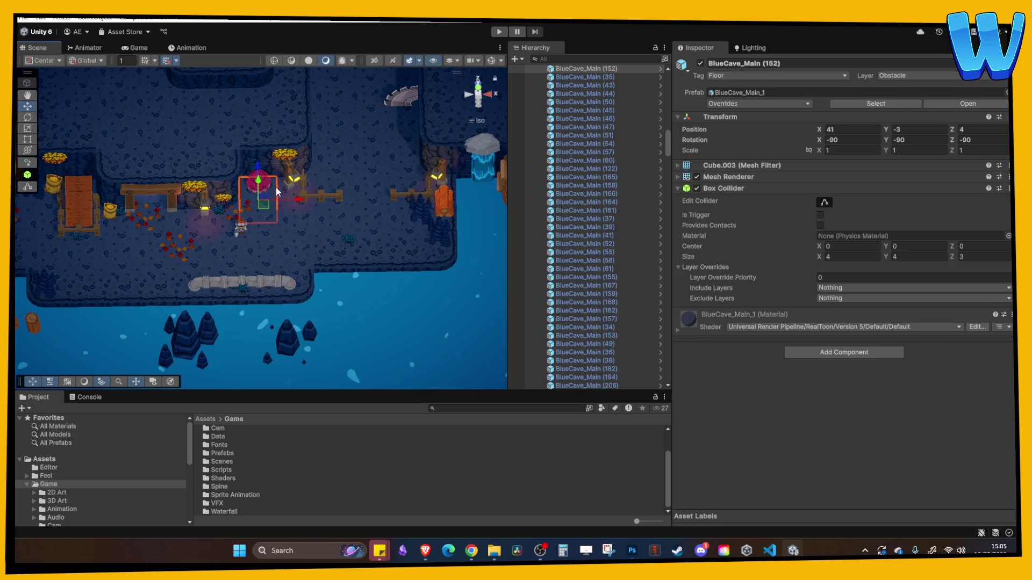
Slide BlueCave_Stalags_1 (24) along X next to the lamp post.
{"action": "left_click", "coordinate": [401, 210]}
{"action": "left_click", "coordinate": [419, 209]}
{"action": "left_click_drag", "start_coordinate": [459, 210], "coordinate": [314, 207]}
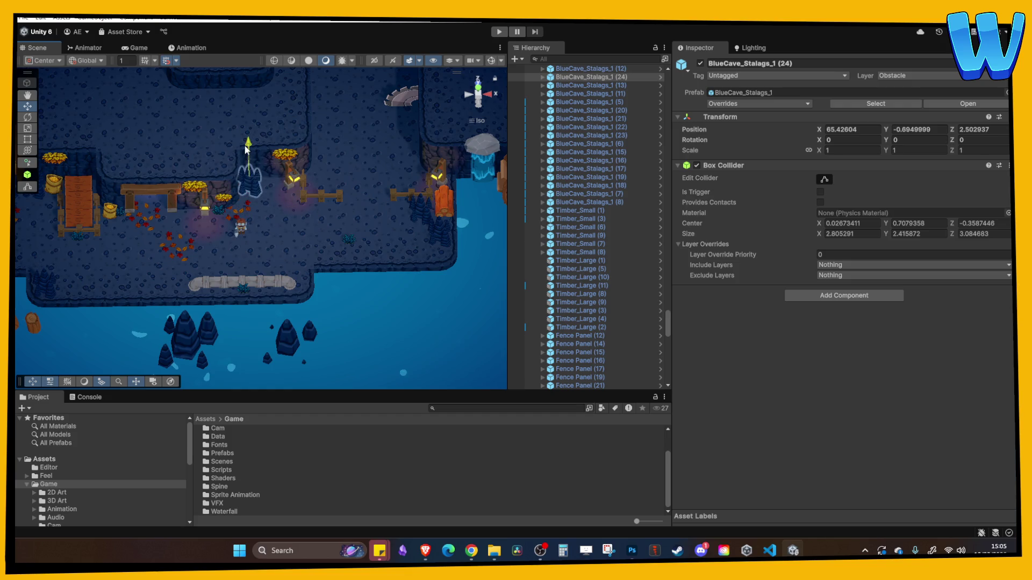
{"action": "scroll", "coordinate": [313, 208], "scroll_direction": "up", "scroll_amount": 3}
{"action": "mouse_move", "coordinate": [312, 209]}
{"action": "left_mouse_down"}
{"action": "mouse_move", "coordinate": [300, 218]}
{"action": "mouse_move", "coordinate": [351, 254]}
{"action": "left_mouse_up"}
Place BlueCave_Stalags_1 (25) beside the first stalagmite near the wooden fence.
{"action": "left_click", "coordinate": [265, 228]}
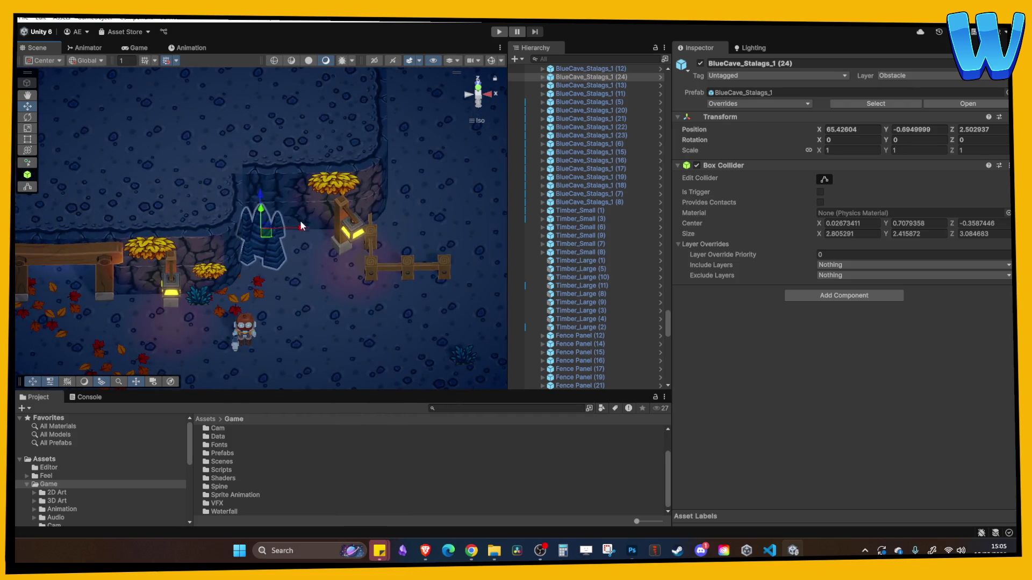
{"action": "left_click", "coordinate": [265, 227]}
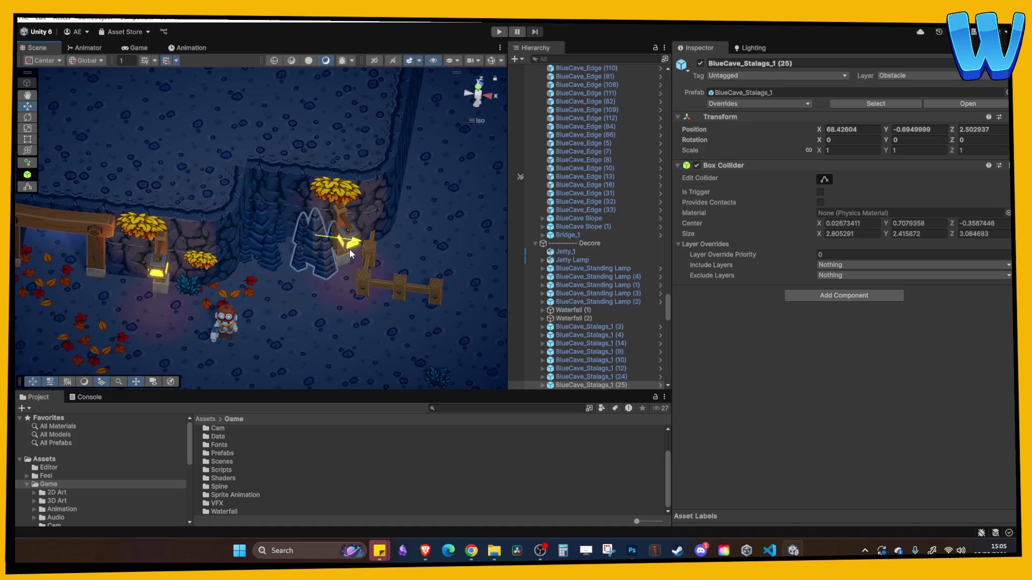
{"action": "left_click", "coordinate": [340, 272]}
{"action": "left_click", "coordinate": [300, 232]}
{"action": "left_click_drag", "start_coordinate": [300, 233], "coordinate": [296, 196]}
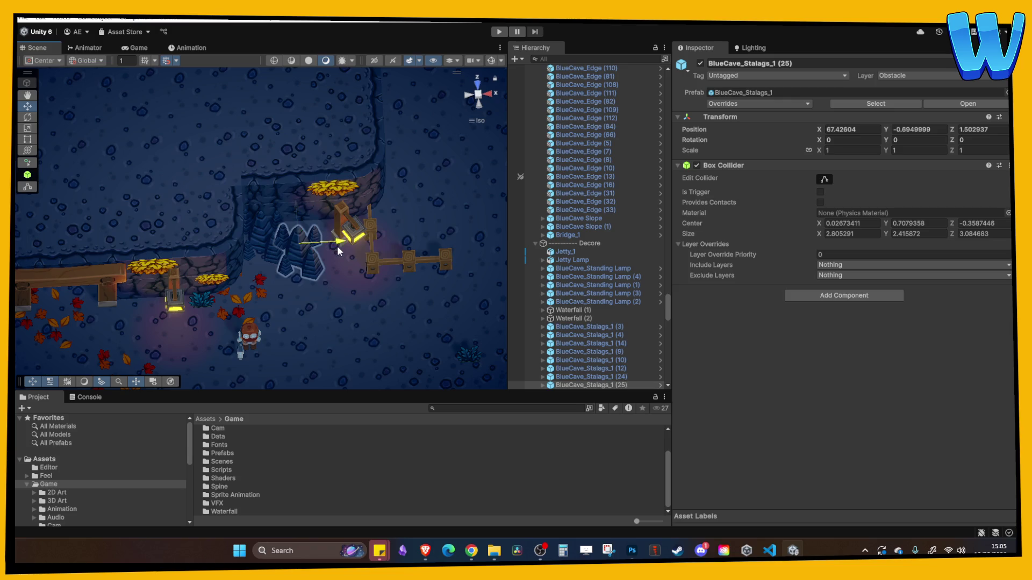
{"action": "left_click_drag", "start_coordinate": [337, 246], "coordinate": [347, 249]}
{"action": "left_click", "coordinate": [323, 258]}
{"action": "left_click", "coordinate": [277, 247]}
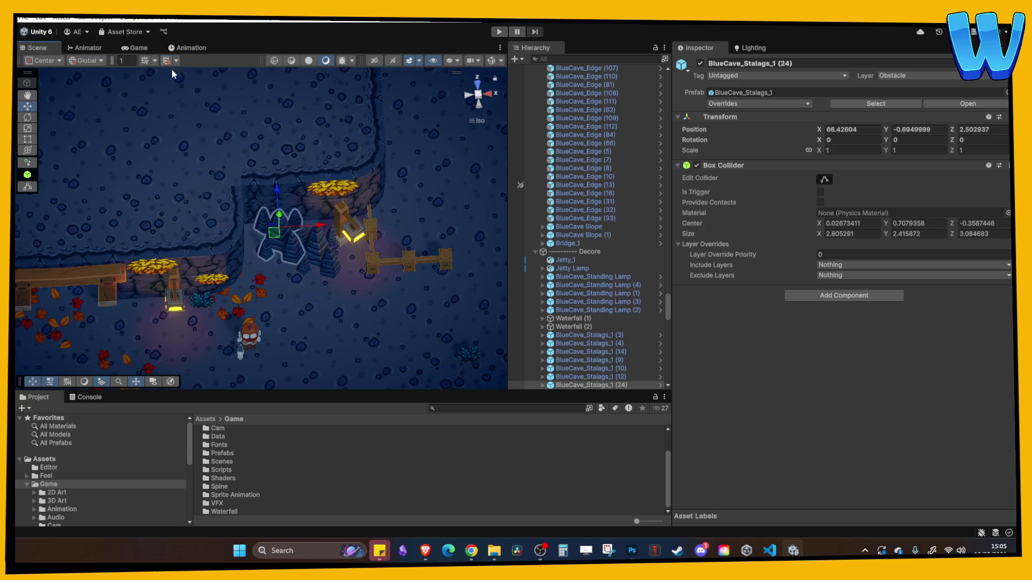
{"action": "left_click", "coordinate": [322, 232]}
{"action": "mouse_move", "coordinate": [341, 237]}
{"action": "left_mouse_down"}
{"action": "mouse_move", "coordinate": [356, 257]}
{"action": "mouse_move", "coordinate": [347, 319]}
{"action": "mouse_move", "coordinate": [315, 290]}
{"action": "mouse_move", "coordinate": [333, 274]}
{"action": "left_mouse_up"}
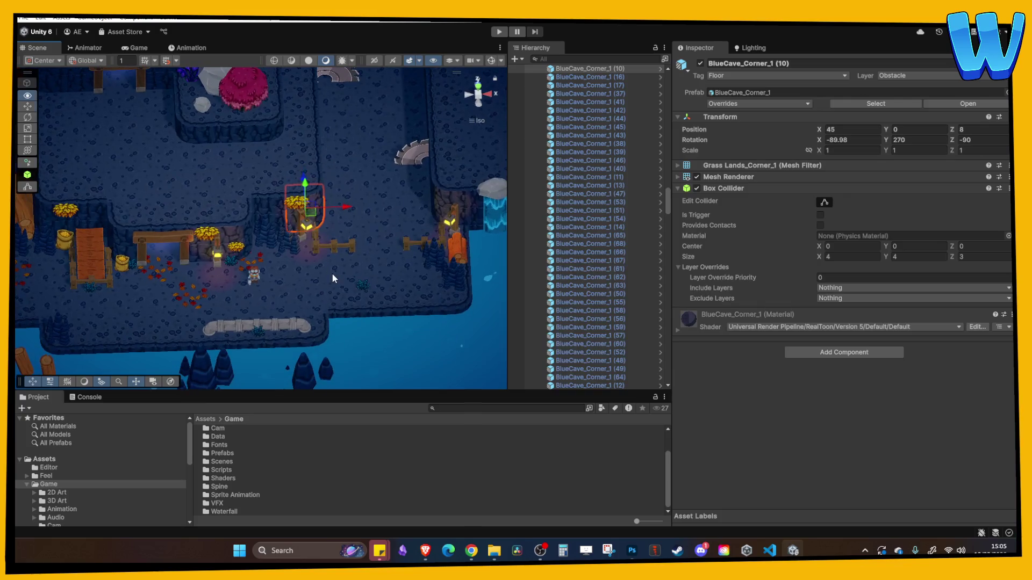
{"action": "left_click_drag", "start_coordinate": [311, 223], "coordinate": [360, 238]}
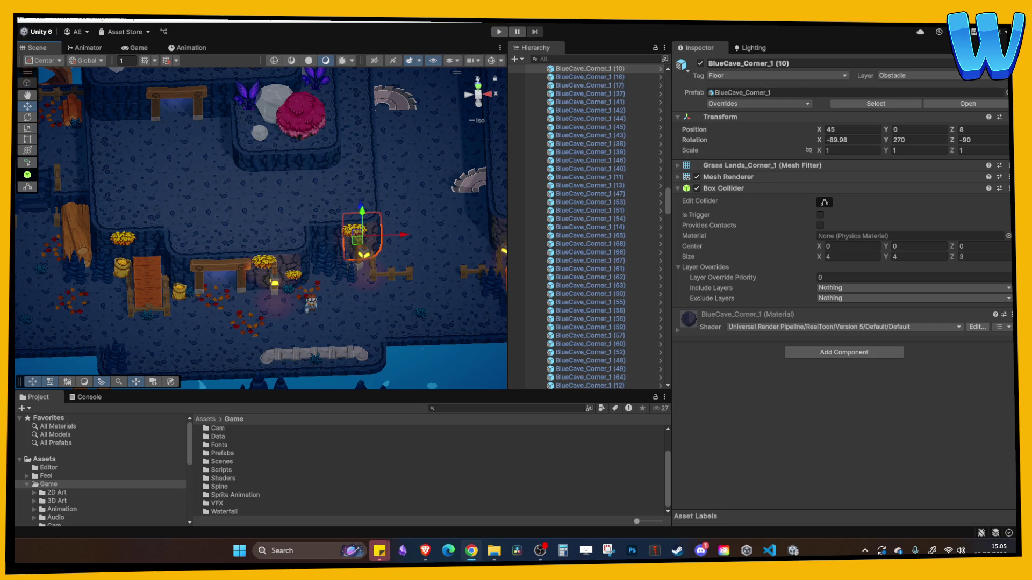
{"action": "mouse_move", "coordinate": [344, 253]}
{"action": "left_mouse_down"}
{"action": "mouse_move", "coordinate": [310, 243]}
{"action": "mouse_move", "coordinate": [265, 201]}
{"action": "mouse_move", "coordinate": [200, 203]}
{"action": "mouse_move", "coordinate": [360, 257]}
{"action": "mouse_move", "coordinate": [98, 211]}
{"action": "mouse_move", "coordinate": [322, 253]}
{"action": "mouse_move", "coordinate": [269, 232]}
{"action": "mouse_move", "coordinate": [179, 262]}
{"action": "mouse_move", "coordinate": [215, 220]}
{"action": "mouse_move", "coordinate": [159, 196]}
{"action": "mouse_move", "coordinate": [403, 253]}
{"action": "mouse_move", "coordinate": [301, 244]}
{"action": "mouse_move", "coordinate": [144, 257]}
{"action": "mouse_move", "coordinate": [271, 304]}
{"action": "mouse_move", "coordinate": [191, 233]}
{"action": "mouse_move", "coordinate": [281, 266]}
{"action": "mouse_move", "coordinate": [322, 225]}
{"action": "left_mouse_up"}
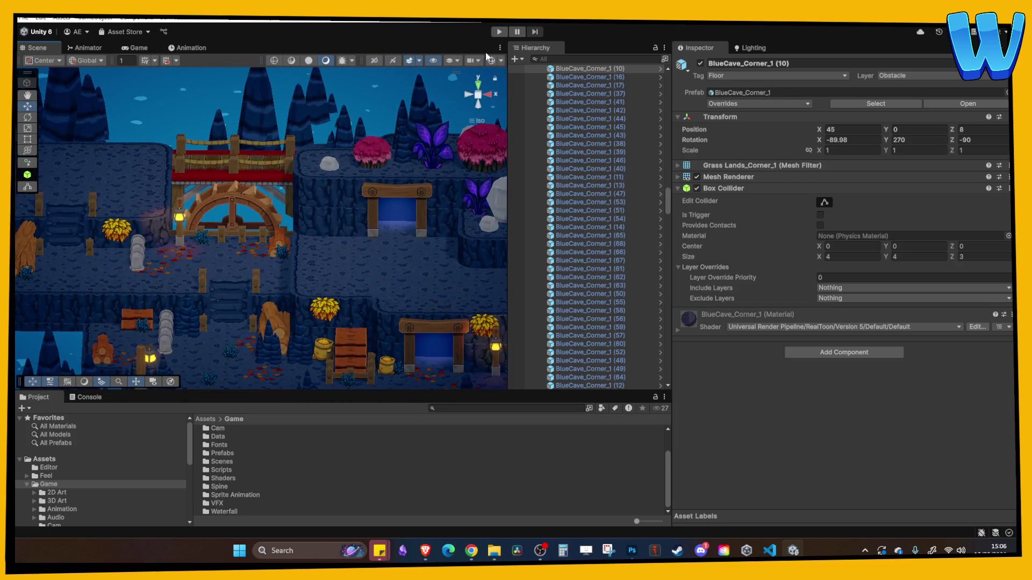
Enter Play mode and walk the character past the crates and up the stairs to the water wheel.
{"action": "left_click", "coordinate": [499, 31]}
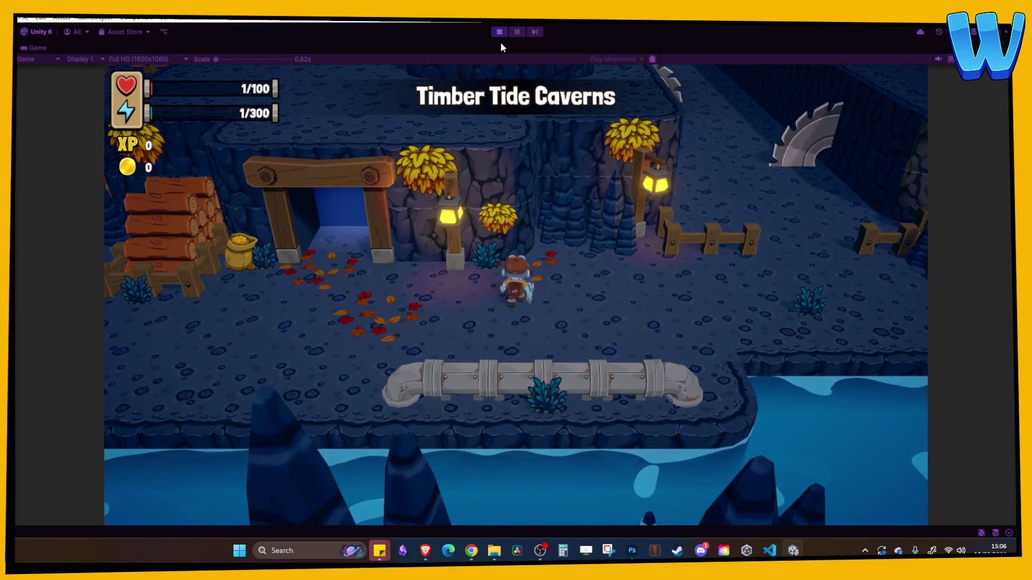
{"action": "key", "text": "a"}
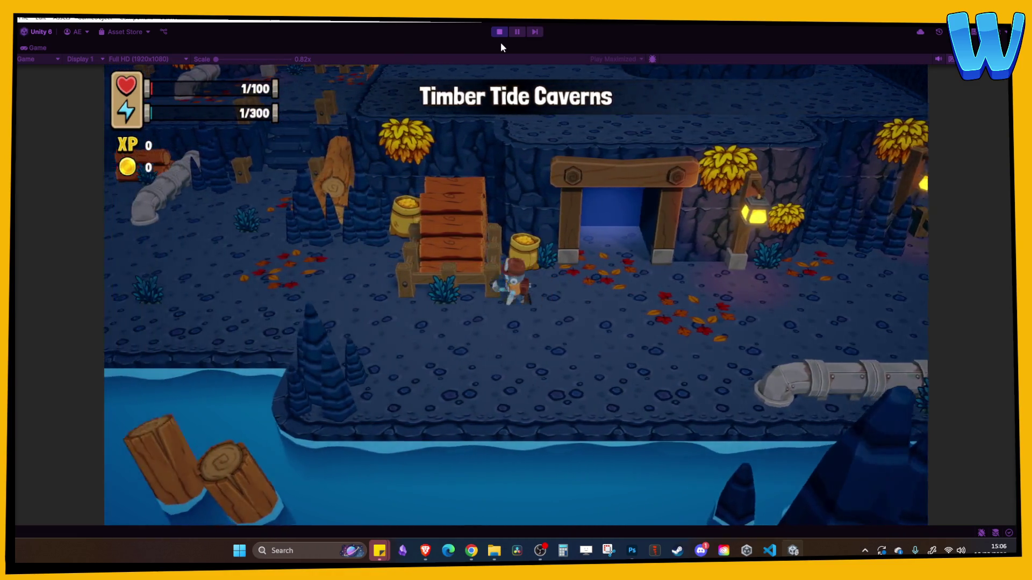
{"action": "key", "text": "a"}
{"action": "key", "text": "w"}
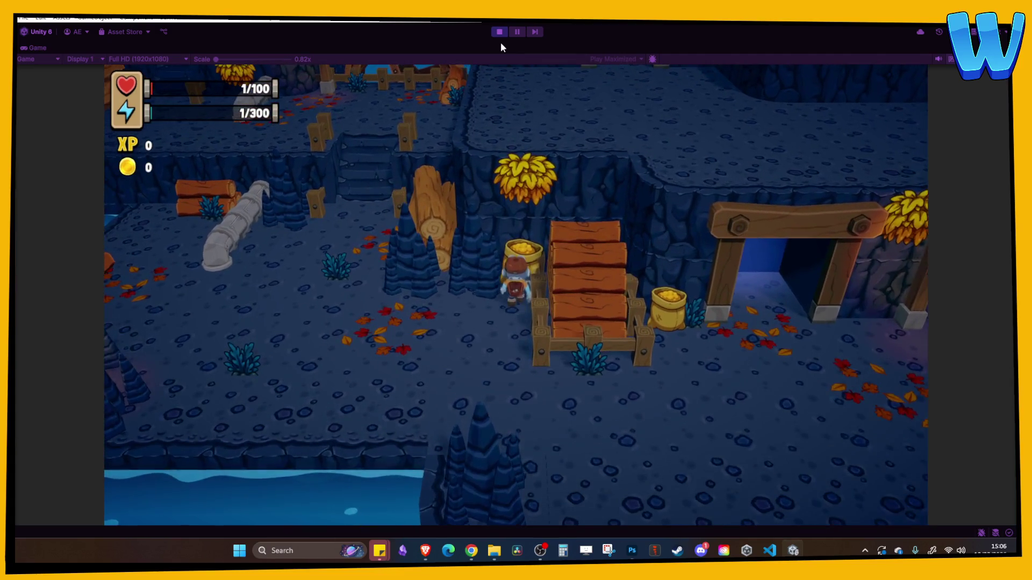
{"action": "key", "text": "a"}
{"action": "key", "text": "w"}
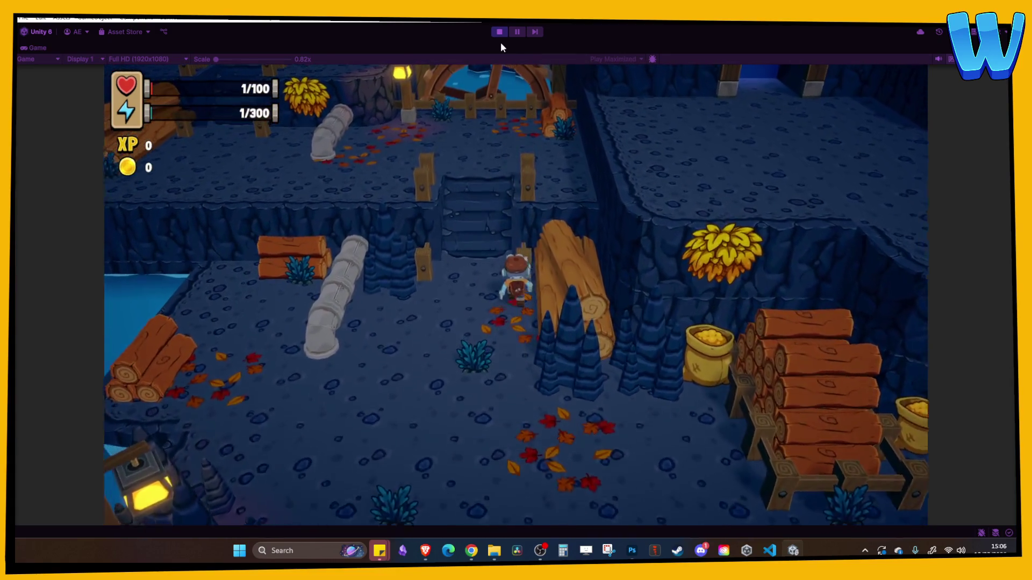
{"action": "key", "text": "a"}
{"action": "key", "text": "s"}
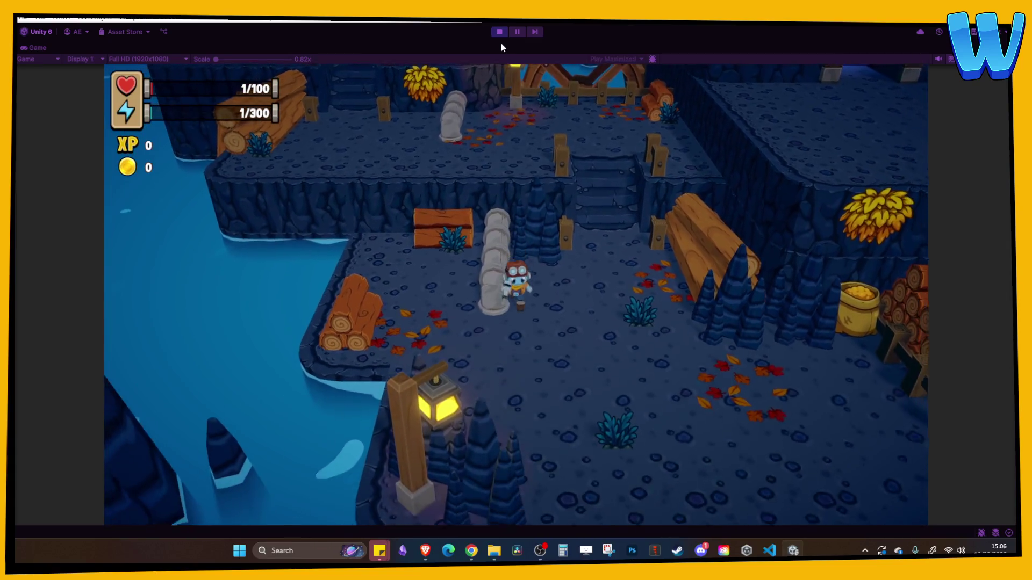
{"action": "key", "text": "w"}
{"action": "key", "text": "s"}
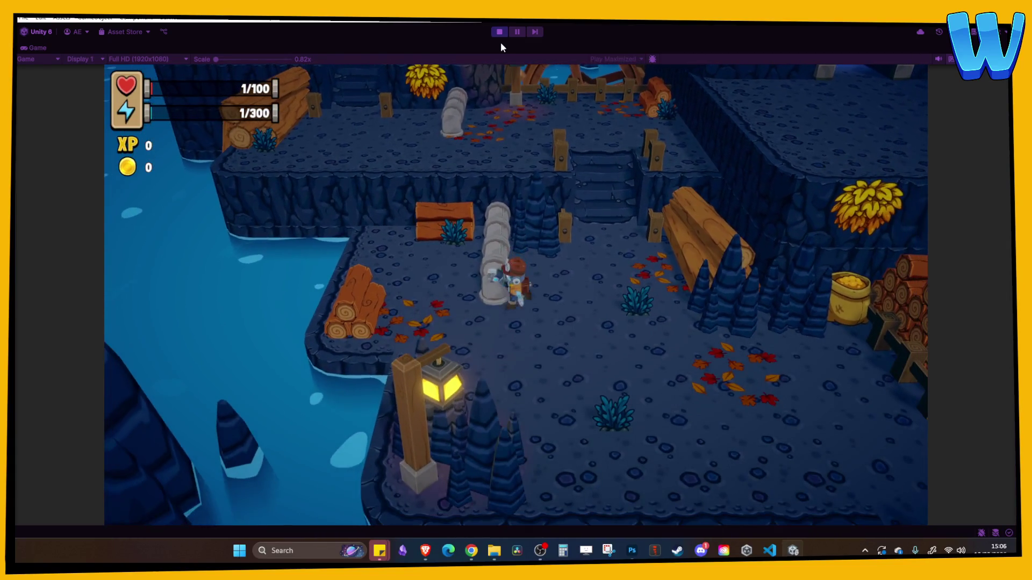
{"action": "key", "text": "w"}
{"action": "key", "text": "s"}
{"action": "key", "text": "a"}
{"action": "key", "text": "d"}
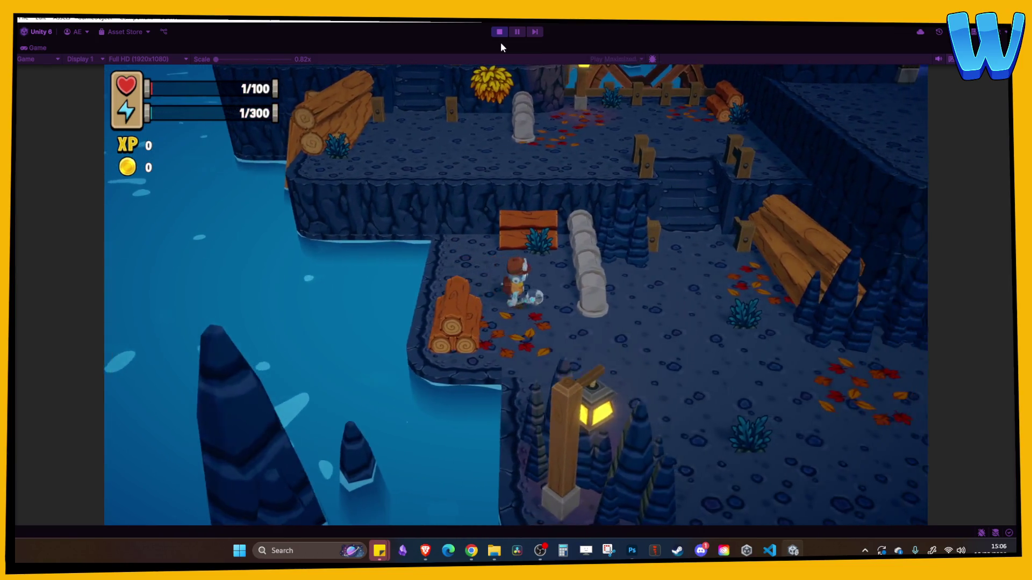
{"action": "key", "text": "d"}
{"action": "key", "text": "w"}
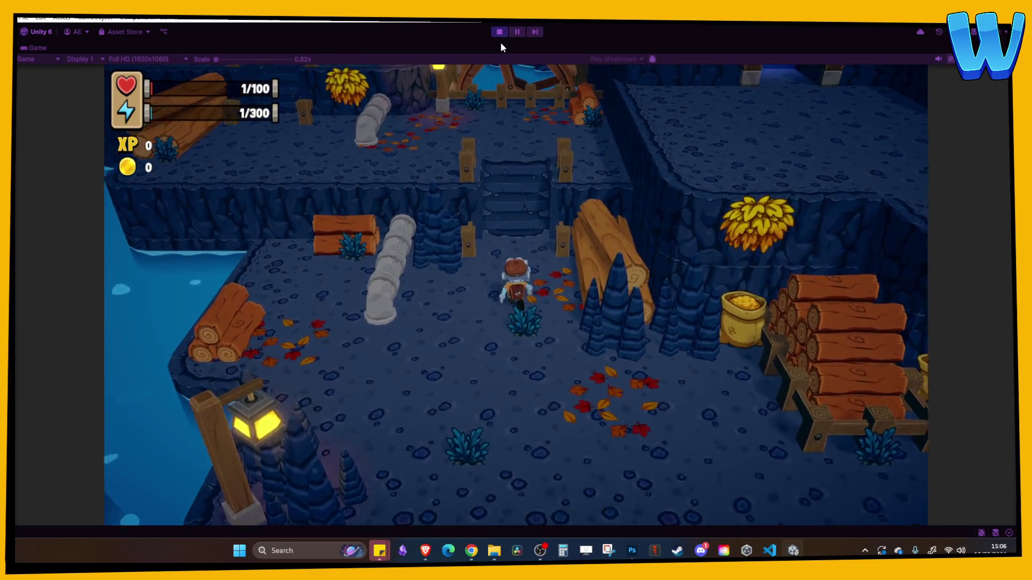
{"action": "key", "text": "w"}
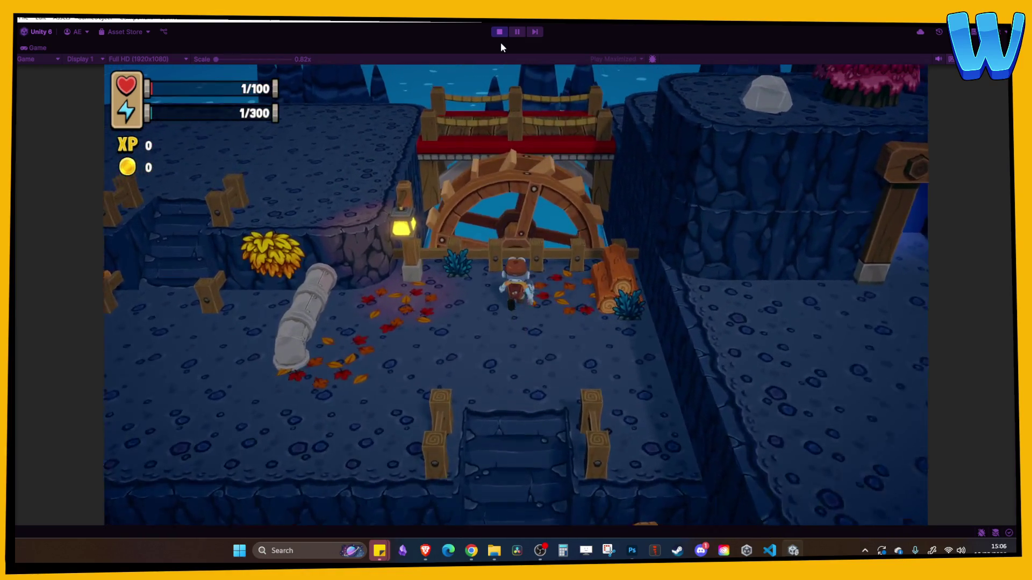
Walk back down, climb onto the platform, cross the rope bridge, then stop the game.
{"action": "key", "text": "s"}
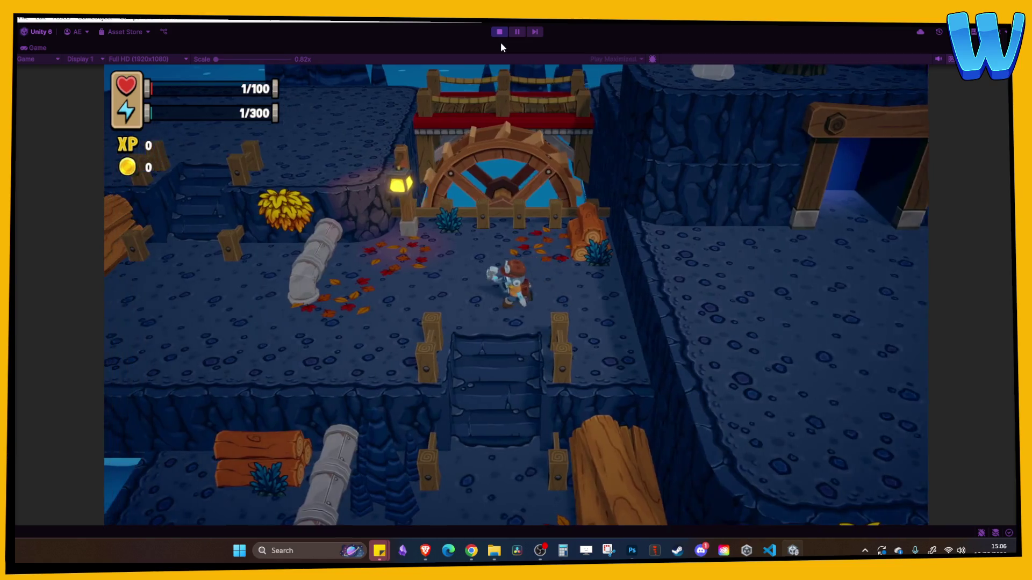
{"action": "key", "text": "a"}
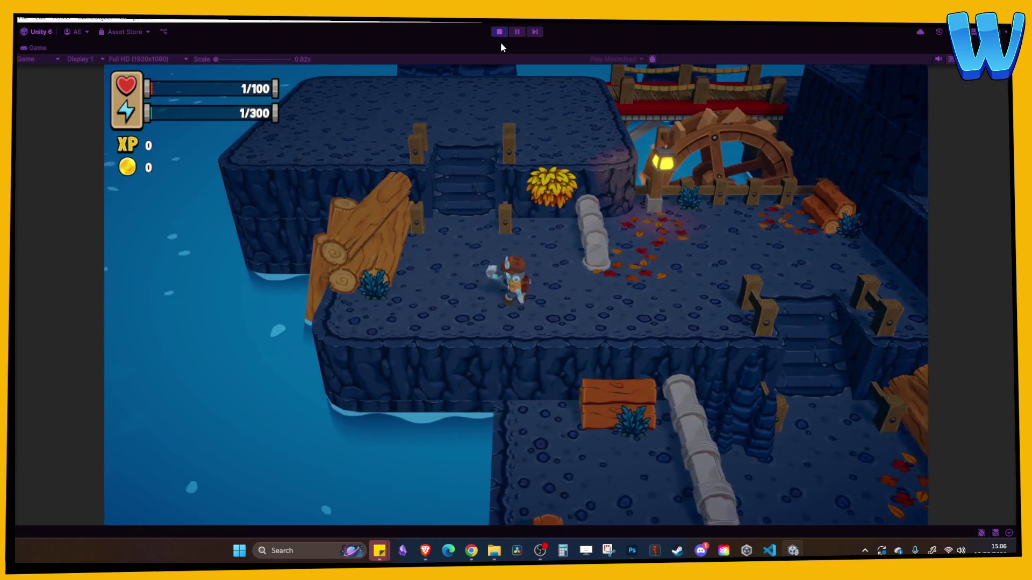
{"action": "key", "text": "w"}
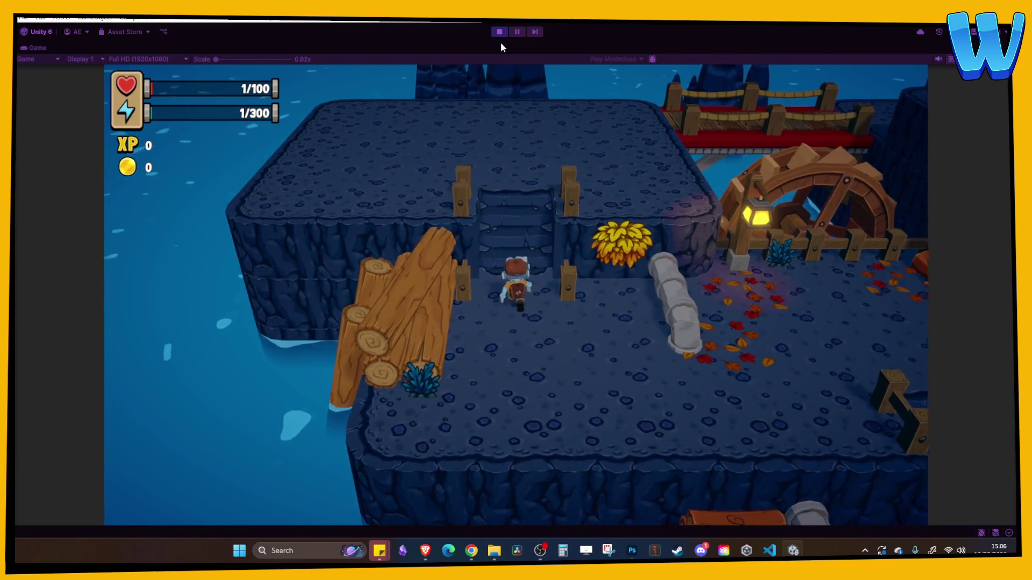
{"action": "key", "text": "w"}
{"action": "key", "text": "a"}
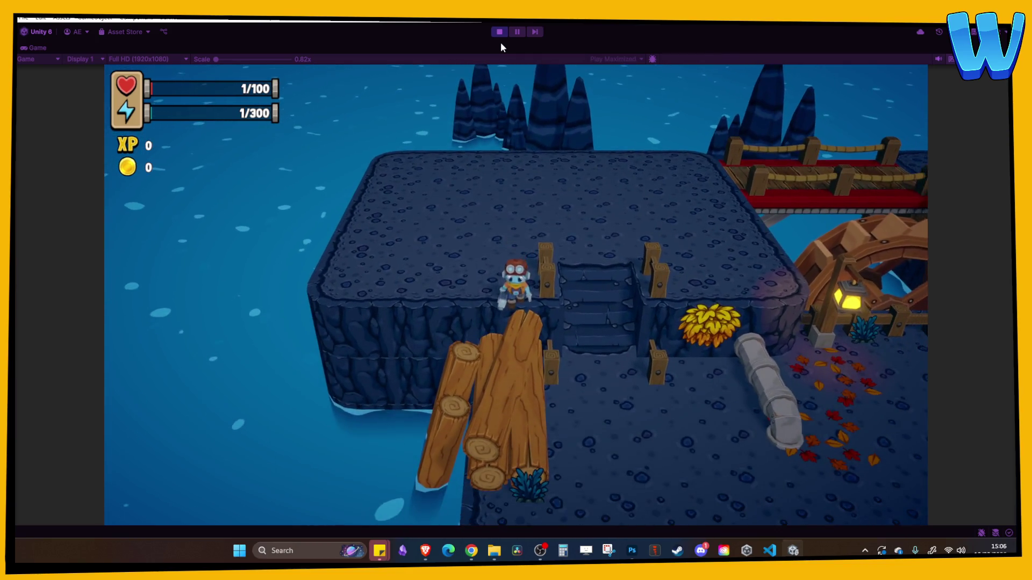
{"action": "key", "text": "a"}
{"action": "key", "text": "d"}
{"action": "key", "text": "d"}
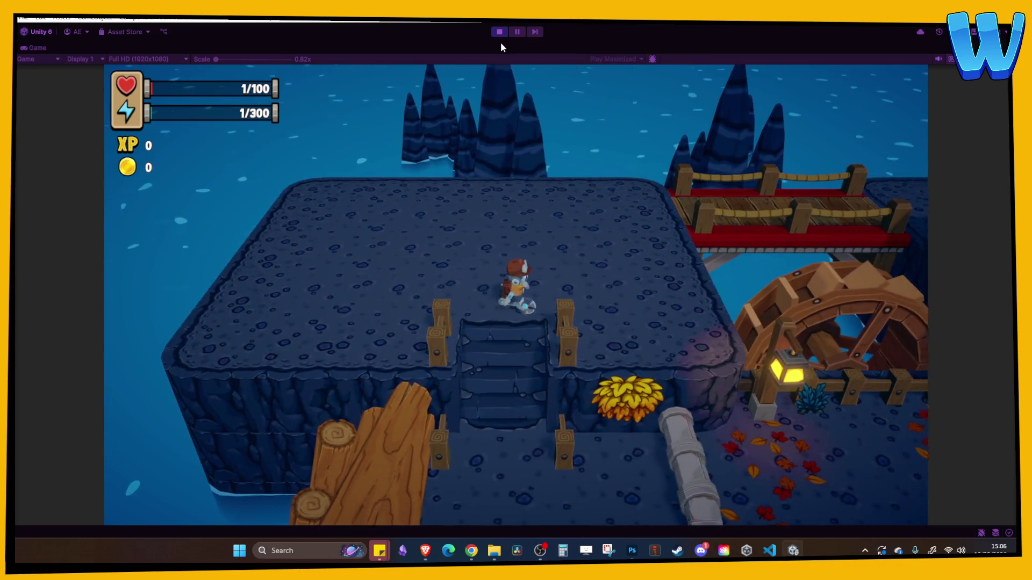
{"action": "key", "text": "d"}
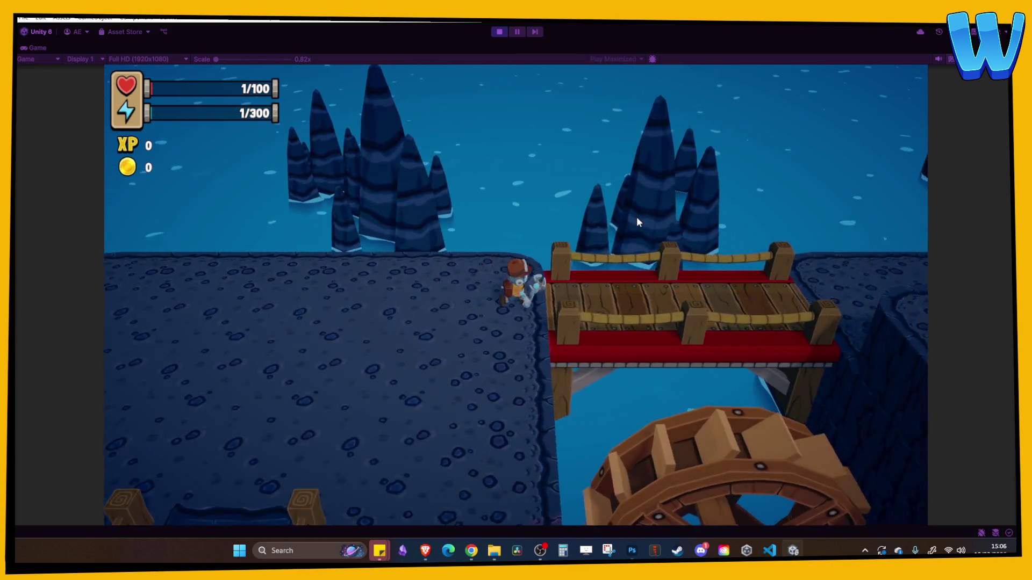
{"action": "key", "text": "d"}
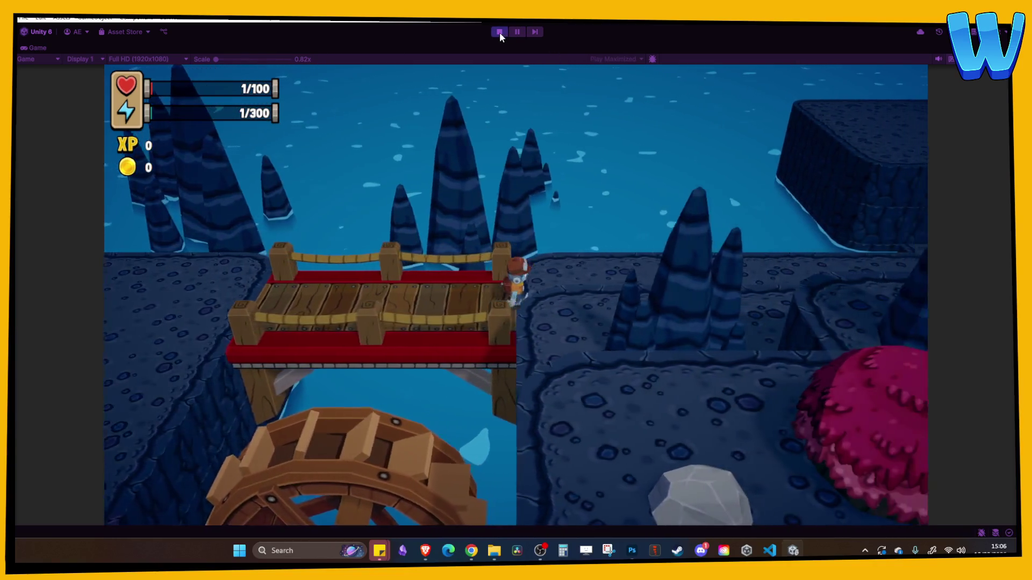
{"action": "left_click", "coordinate": [499, 31]}
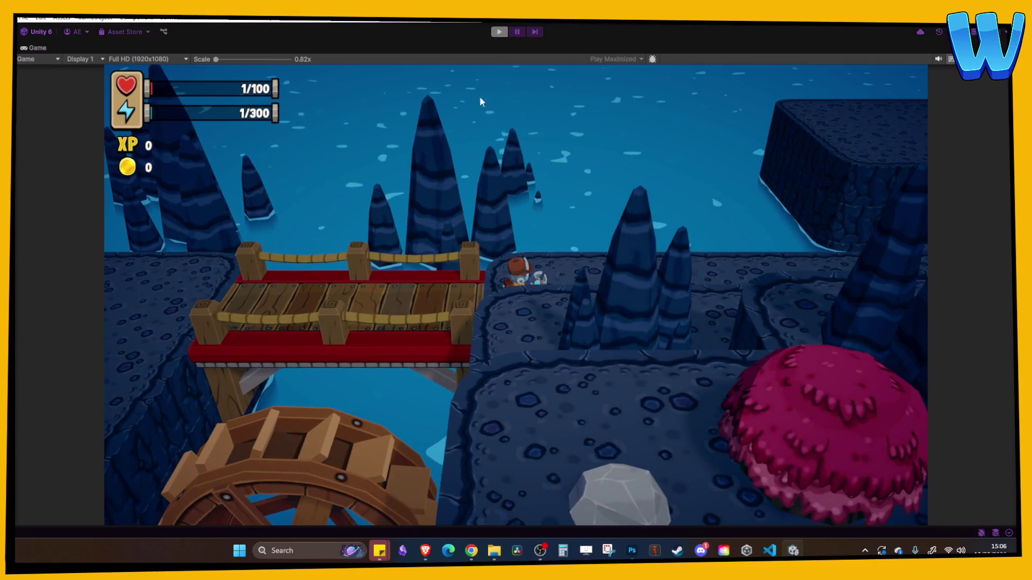
Open the Pipe Main prefab in Prefab Mode and widen its box collider to cover the pipe.
{"action": "scroll", "coordinate": [385, 283], "scroll_direction": "down", "scroll_amount": 3}
{"action": "scroll", "coordinate": [350, 260], "scroll_direction": "up", "scroll_amount": 3}
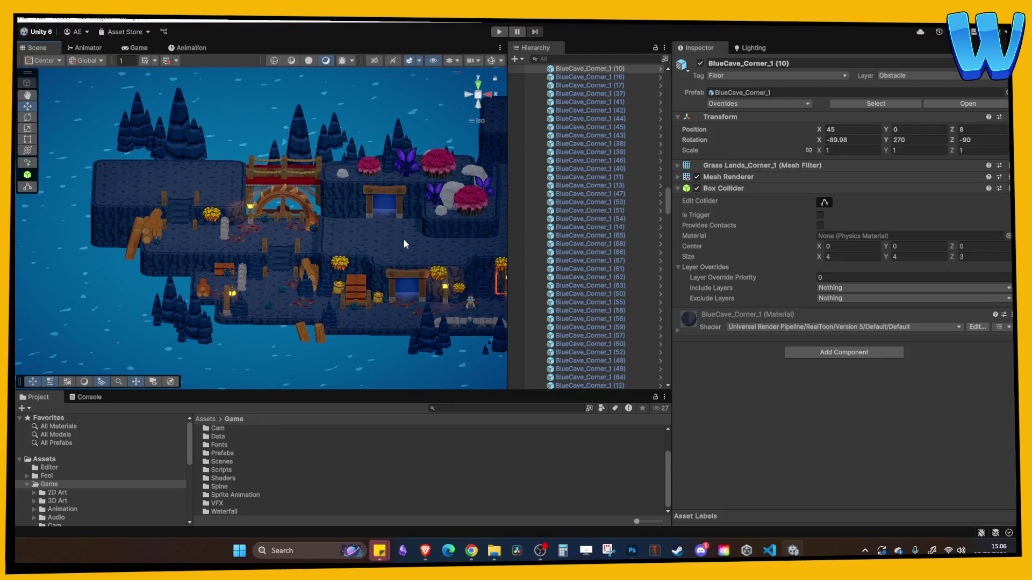
{"action": "scroll", "coordinate": [373, 243], "scroll_direction": "up", "scroll_amount": 3}
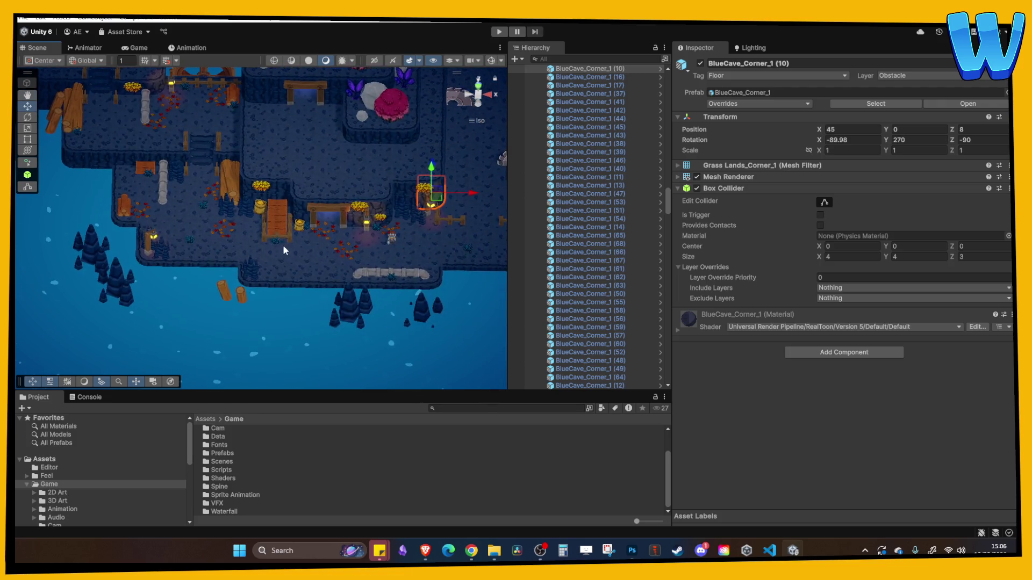
{"action": "scroll", "coordinate": [261, 228], "scroll_direction": "up", "scroll_amount": 2}
{"action": "left_click", "coordinate": [263, 230]}
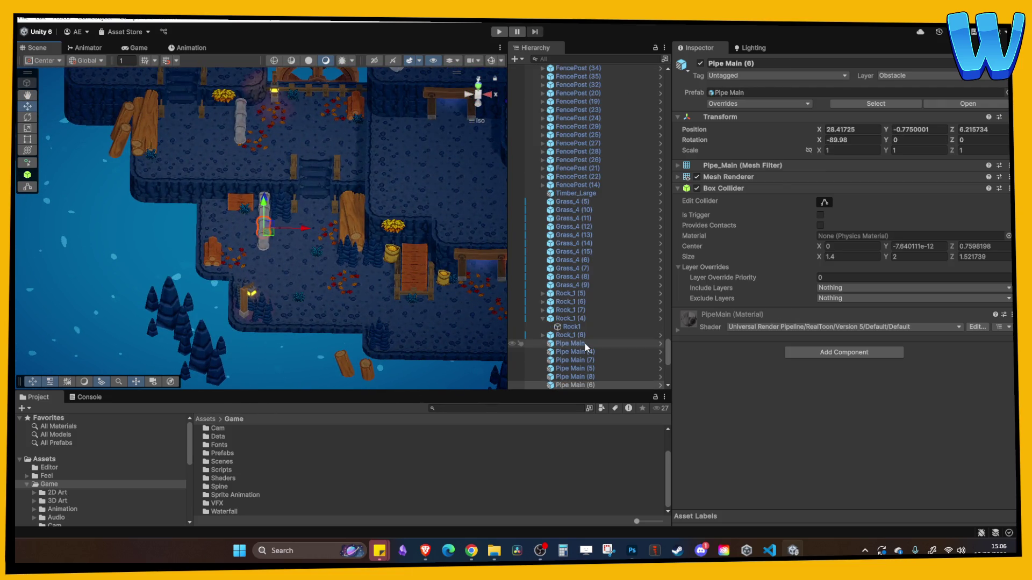
{"action": "right_click", "coordinate": [570, 385]}
{"action": "mouse_move", "coordinate": [665, 202]}
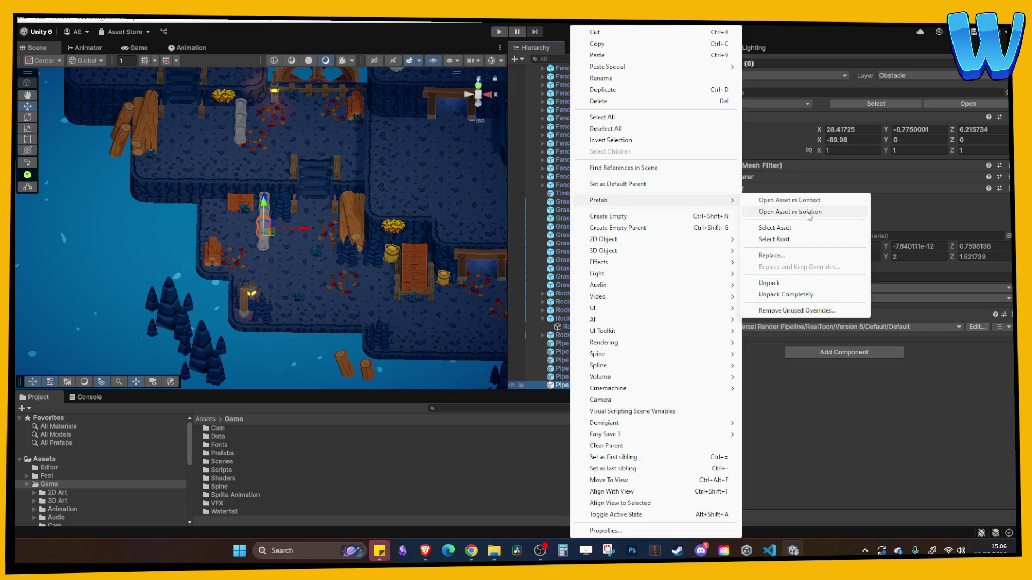
{"action": "left_click", "coordinate": [774, 227]}
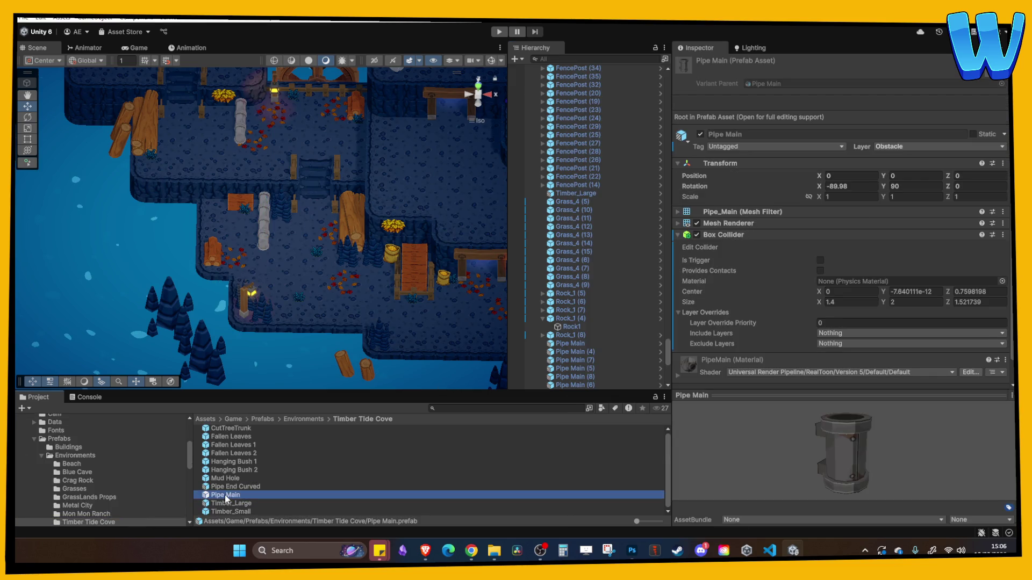
{"action": "double_click", "coordinate": [229, 495]}
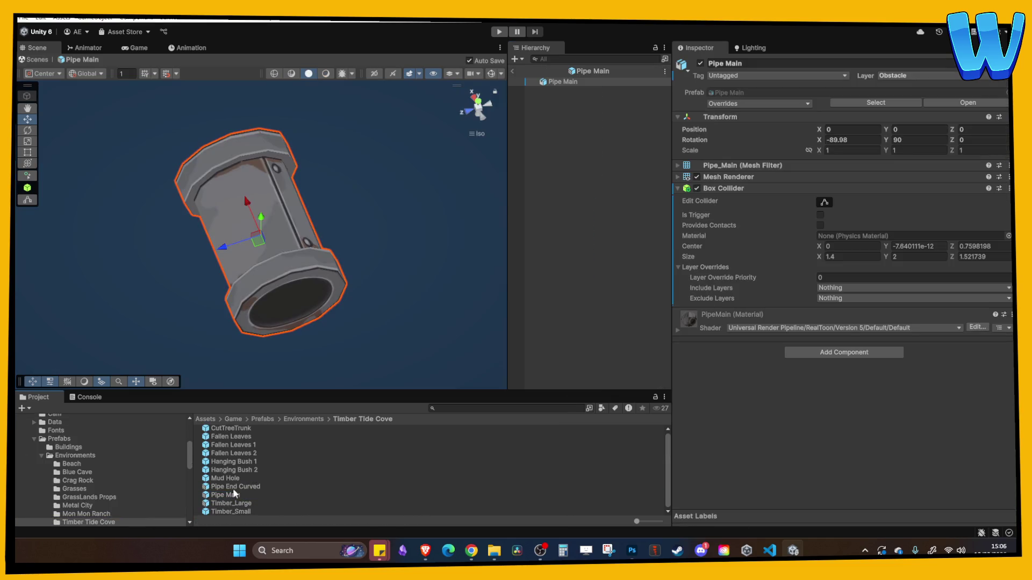
{"action": "left_click", "coordinate": [824, 202]}
{"action": "left_click", "coordinate": [469, 105]}
{"action": "left_click", "coordinate": [468, 108]}
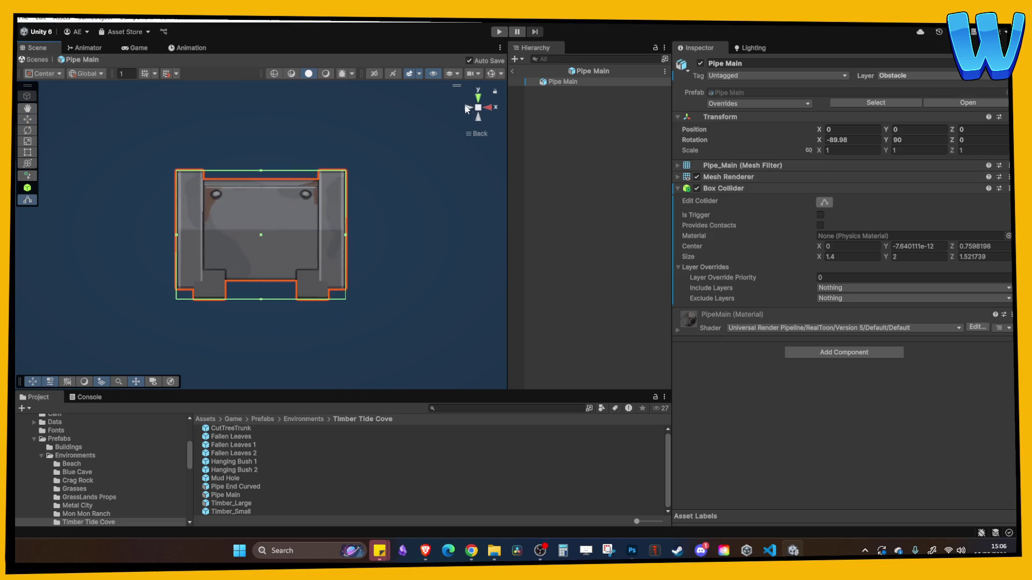
{"action": "left_click", "coordinate": [466, 108]}
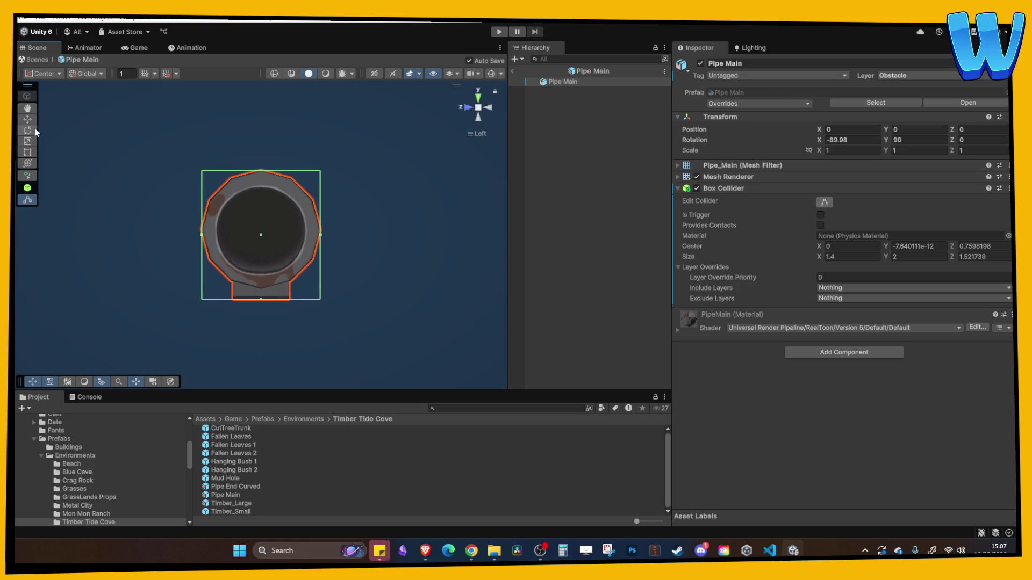
{"action": "left_click_drag", "start_coordinate": [324, 236], "coordinate": [328, 236]}
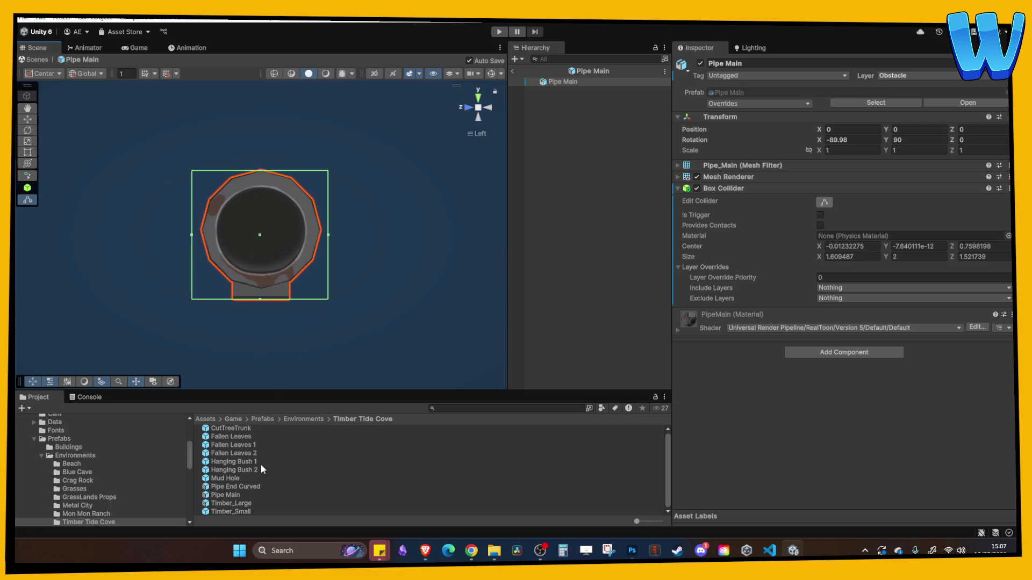
Widen the Pipe End Curved prefab's box collider to X size 1.600348, then start Play mode.
{"action": "double_click", "coordinate": [234, 488]}
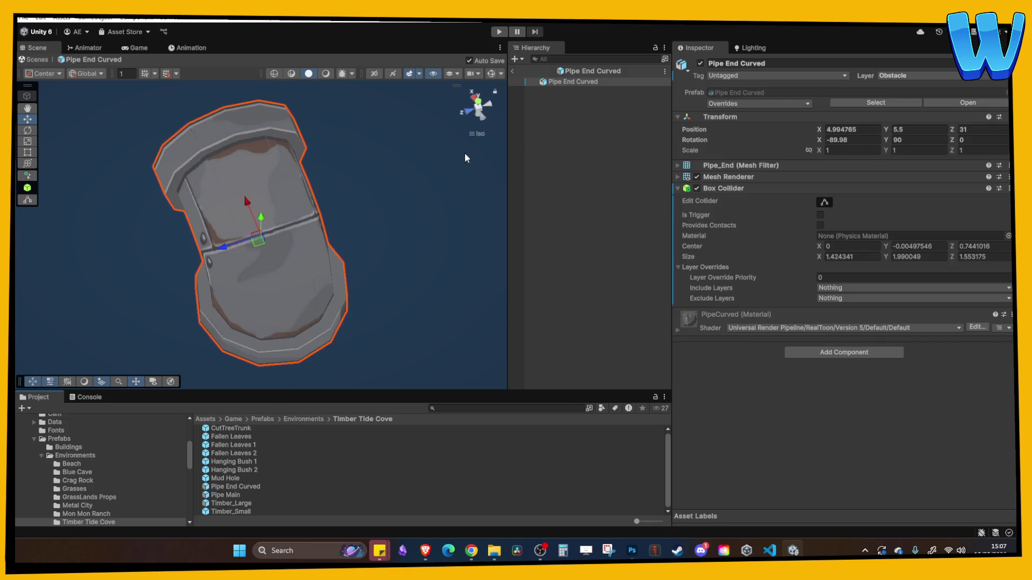
{"action": "left_click", "coordinate": [486, 105]}
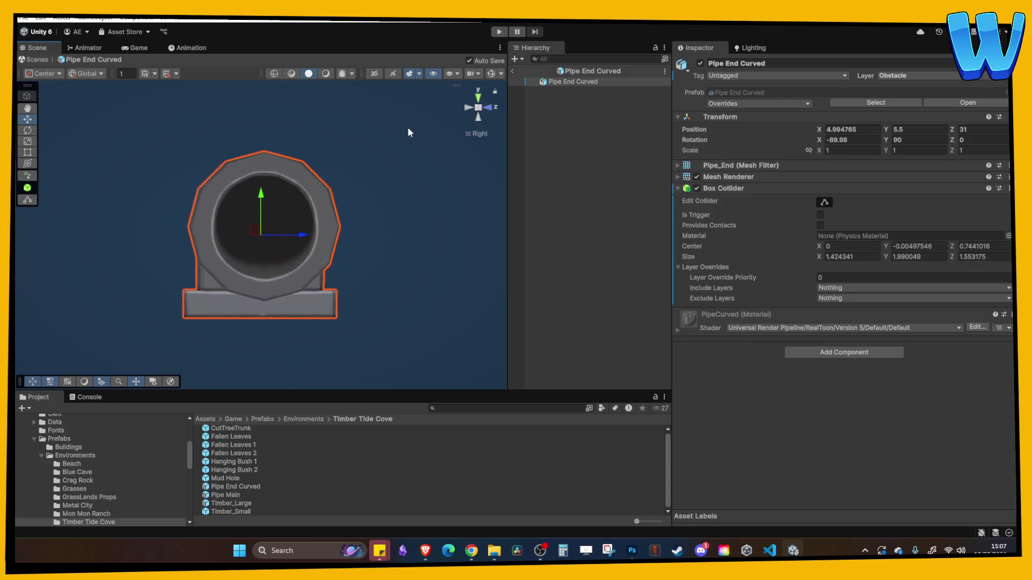
{"action": "left_click_drag", "start_coordinate": [337, 236], "coordinate": [344, 238]}
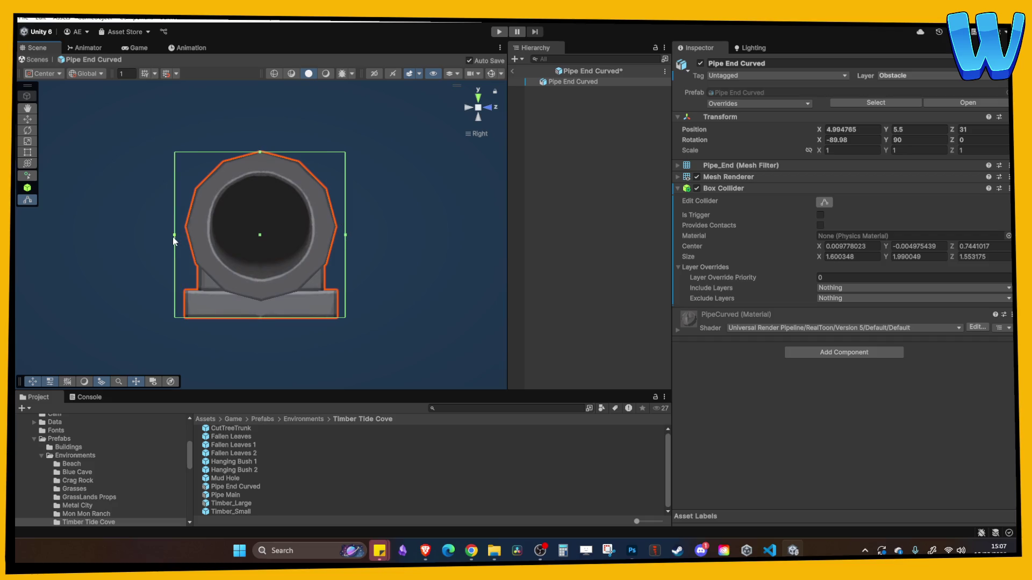
{"action": "left_click", "coordinate": [499, 31]}
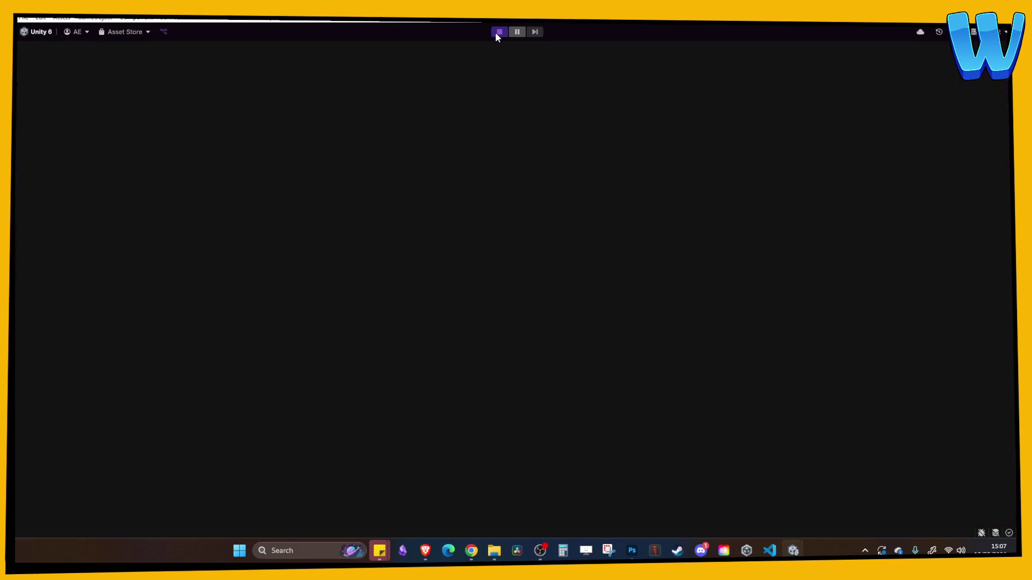
Run the character past the crate and stone pipes to the water wheel, then exit Play mode.
{"action": "key", "text": "a"}
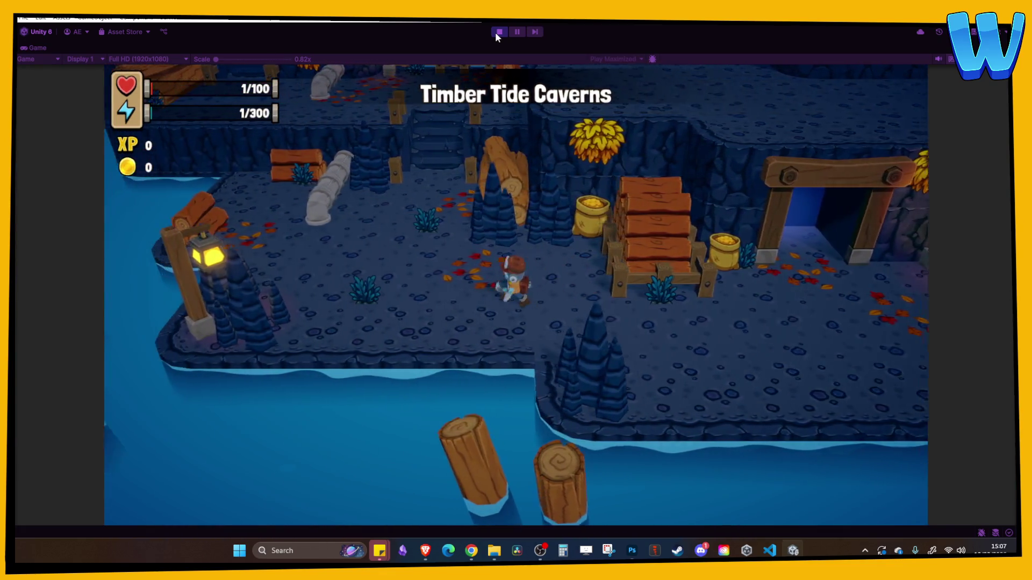
{"action": "key", "text": "w"}
{"action": "key", "text": "a"}
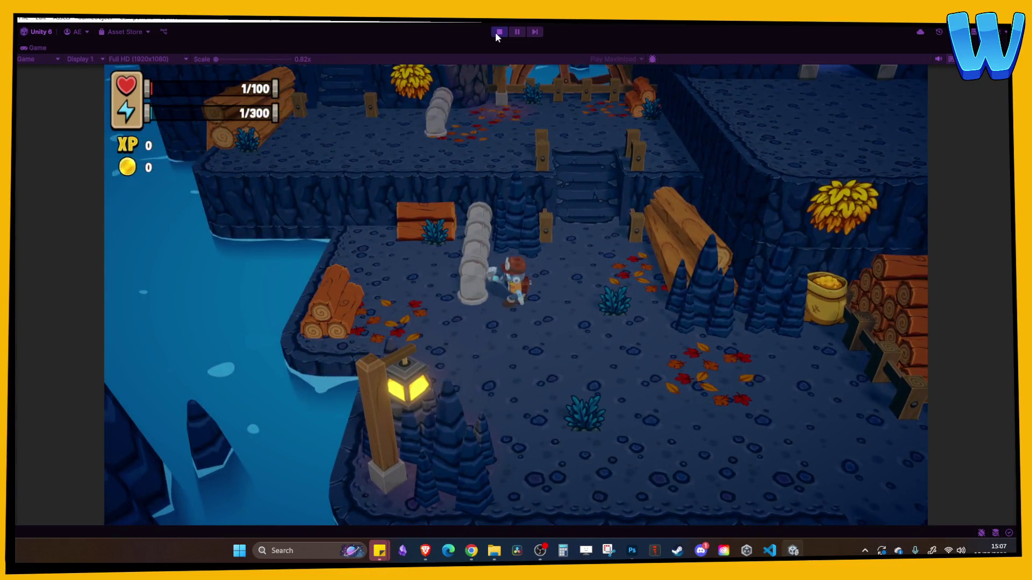
{"action": "key", "text": "a"}
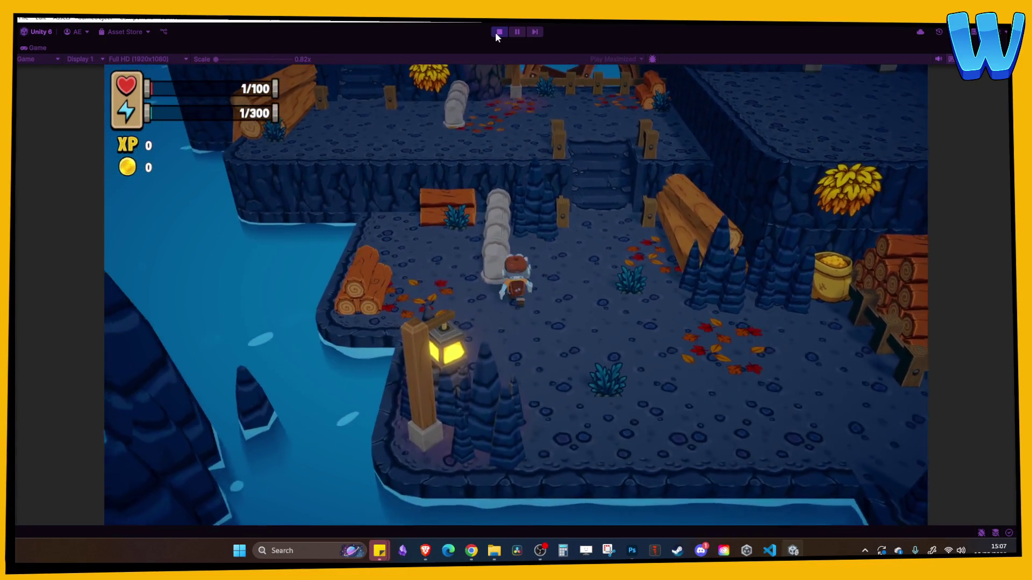
{"action": "key", "text": "w"}
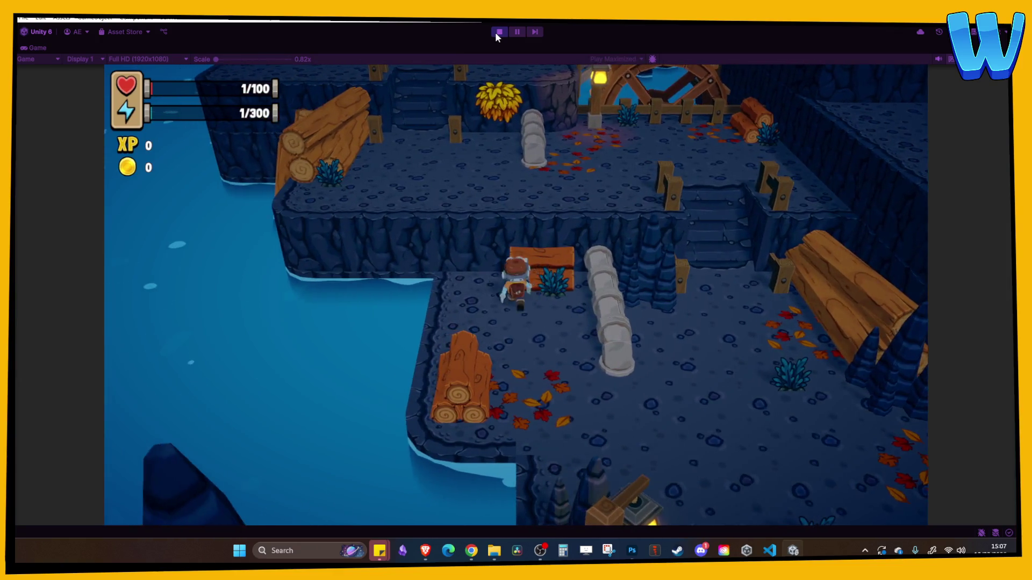
{"action": "key", "text": "s"}
{"action": "key", "text": "d"}
{"action": "key", "text": "w"}
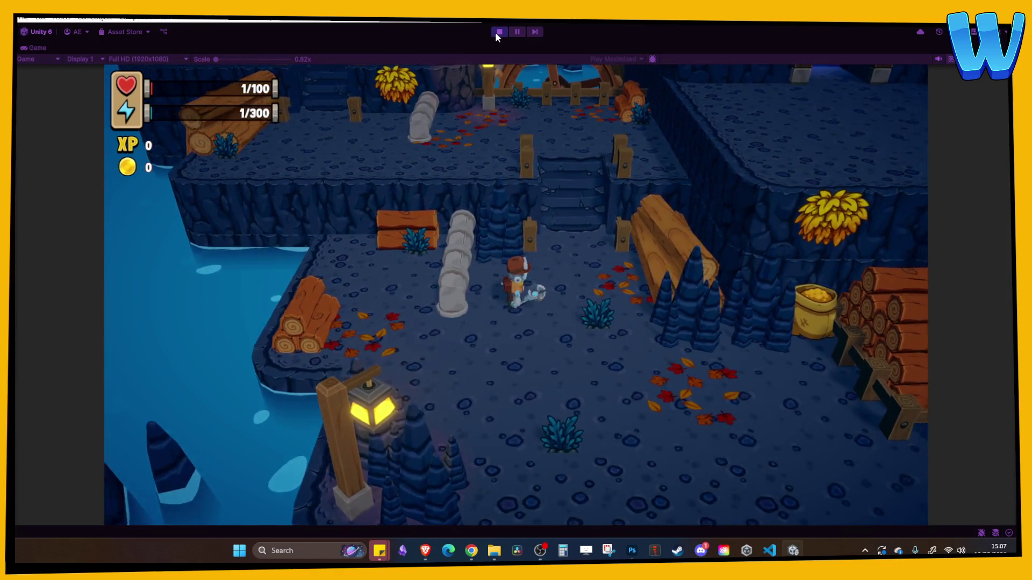
{"action": "key", "text": "a"}
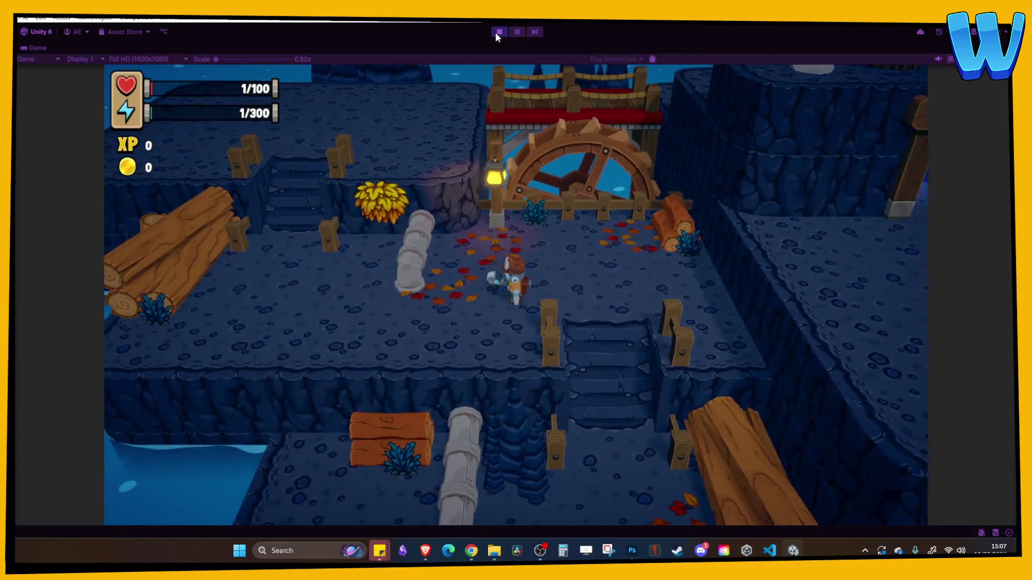
{"action": "key", "text": "d"}
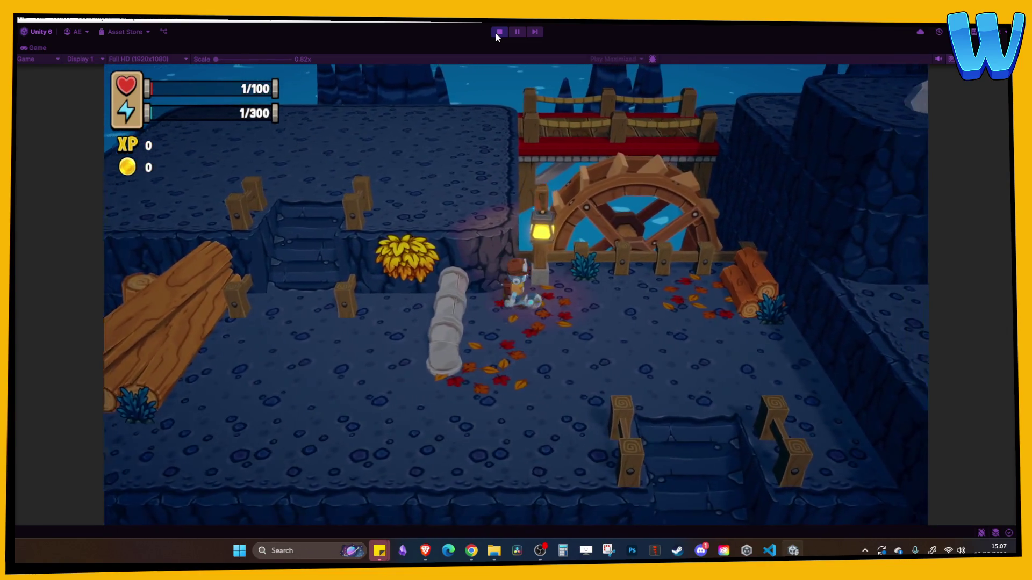
{"action": "key", "text": "s"}
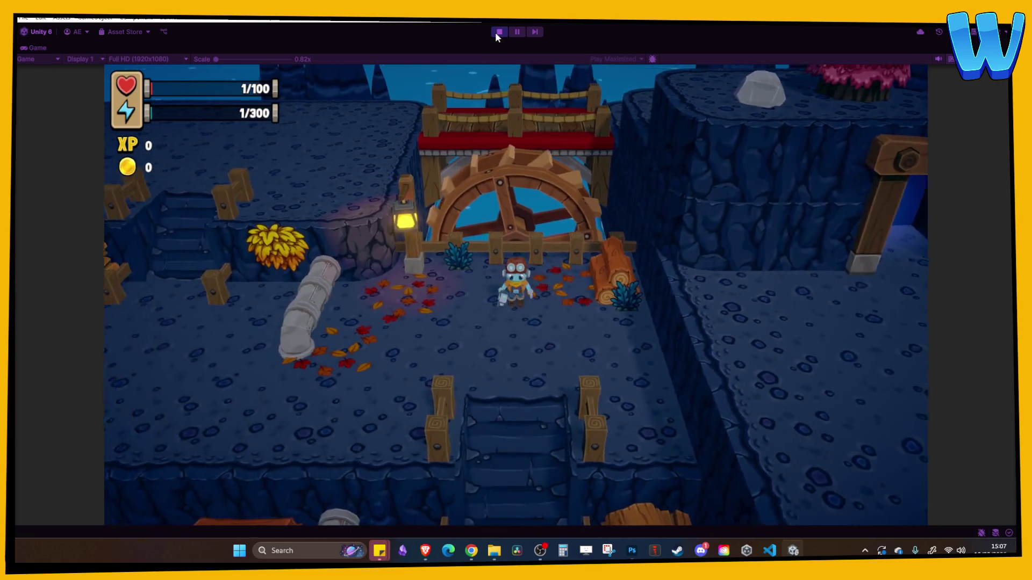
{"action": "left_click", "coordinate": [504, 36]}
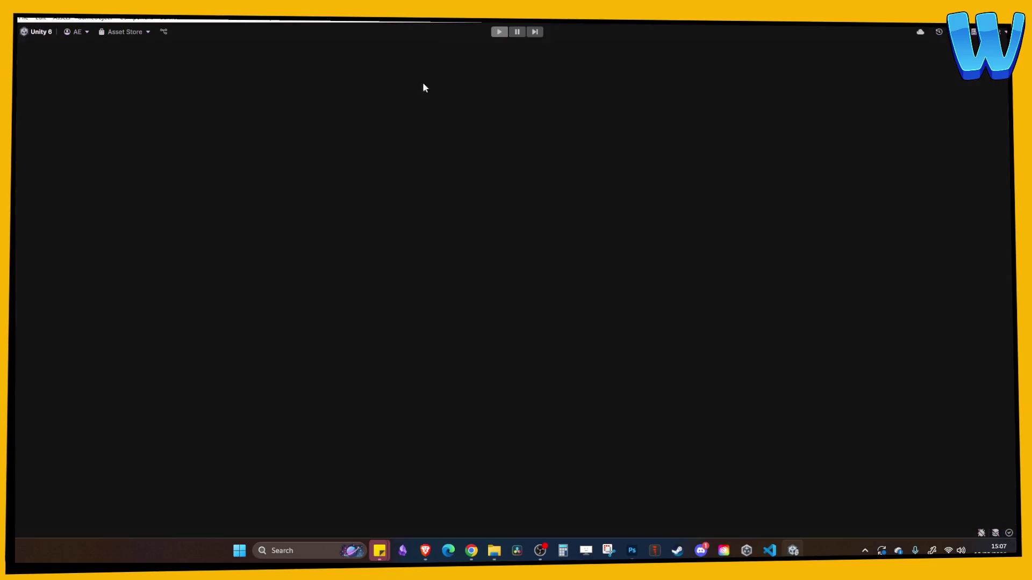
Exit Prefab Mode and lower Water Wheel (2) down into the water.
{"action": "left_click", "coordinate": [513, 71]}
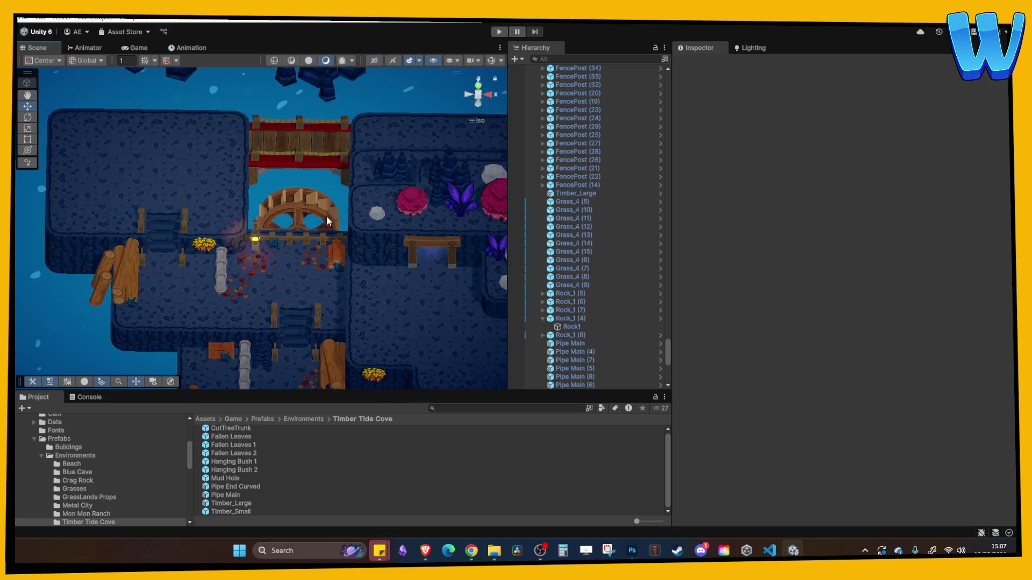
{"action": "left_click", "coordinate": [305, 221]}
{"action": "key", "text": "f"}
{"action": "left_click_drag", "start_coordinate": [262, 197], "coordinate": [262, 226]}
{"action": "right_click", "coordinate": [366, 156]}
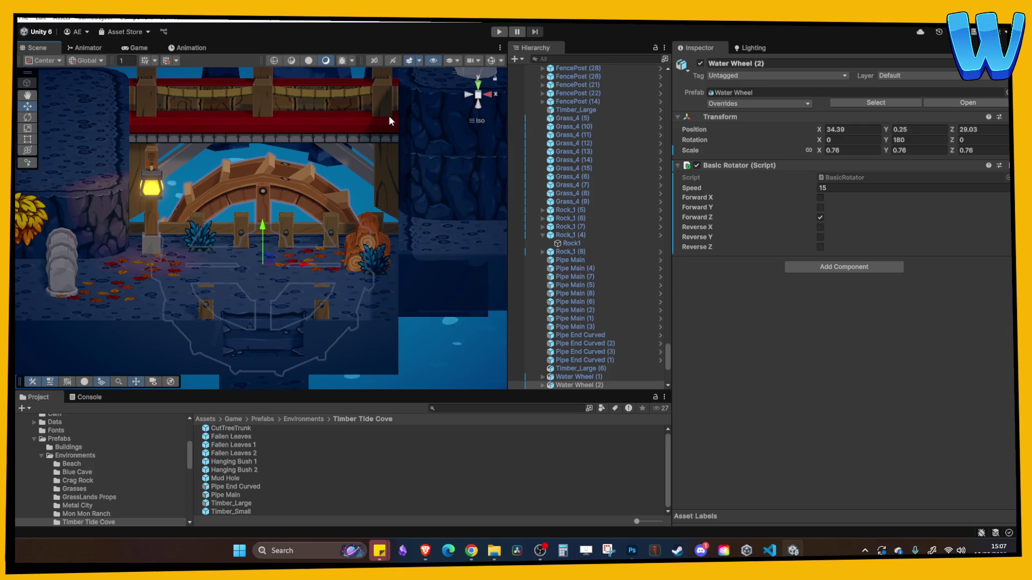
{"action": "left_click", "coordinate": [392, 162]}
{"action": "mouse_move", "coordinate": [344, 203]}
{"action": "left_mouse_down"}
{"action": "mouse_move", "coordinate": [355, 225]}
{"action": "mouse_move", "coordinate": [387, 206]}
{"action": "mouse_move", "coordinate": [236, 216]}
{"action": "left_mouse_up"}
{"action": "scroll", "coordinate": [386, 206], "scroll_direction": "down", "scroll_amount": 5}
{"action": "scroll", "coordinate": [236, 217], "scroll_direction": "up", "scroll_amount": 10}
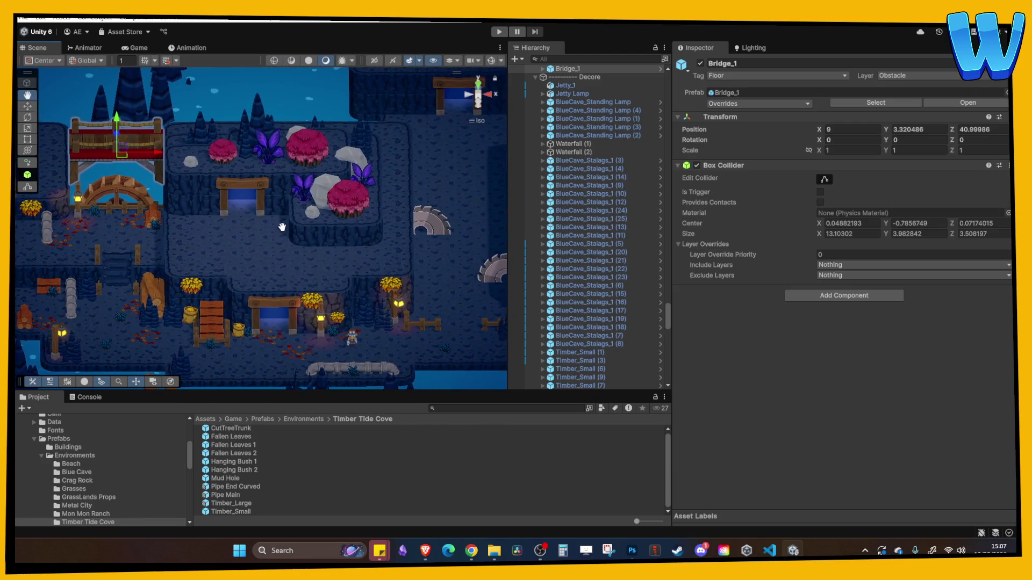
{"action": "scroll", "coordinate": [265, 246], "scroll_direction": "down", "scroll_amount": 5}
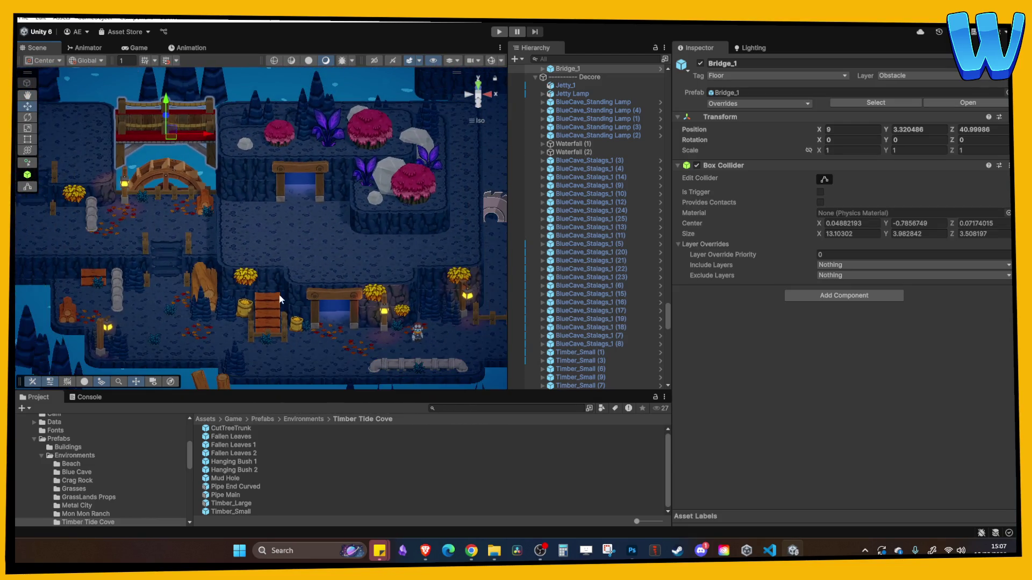
{"action": "scroll", "coordinate": [193, 194], "scroll_direction": "up", "scroll_amount": 3}
Move BlueCave_Standing Lamp (5) beside the wooden gateway, to X 45.76, Y 5.15, Z 18.746.
{"action": "left_click", "coordinate": [194, 194]}
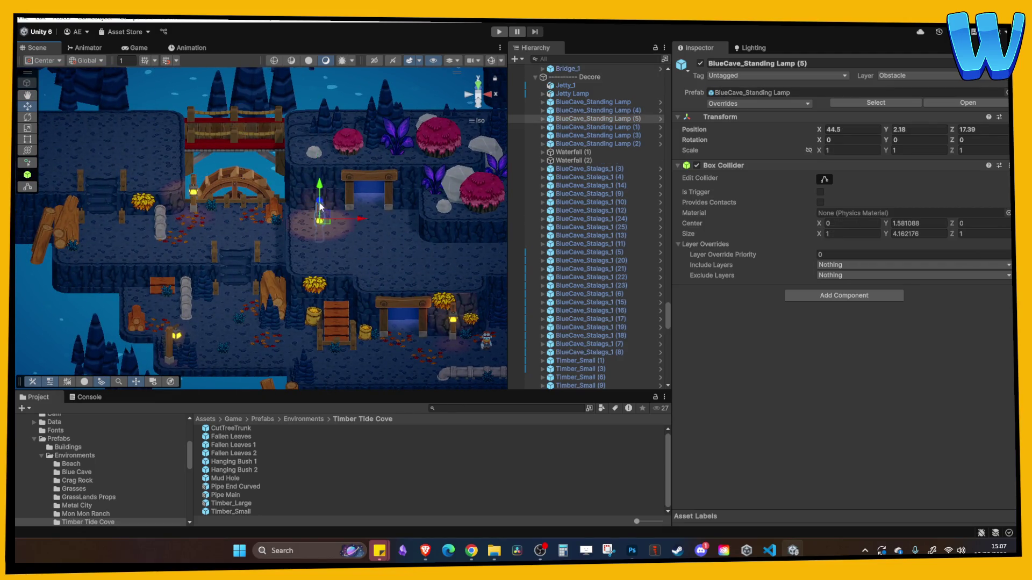
{"action": "scroll", "coordinate": [317, 178], "scroll_direction": "up", "scroll_amount": 8}
{"action": "left_click_drag", "start_coordinate": [321, 169], "coordinate": [280, 172]}
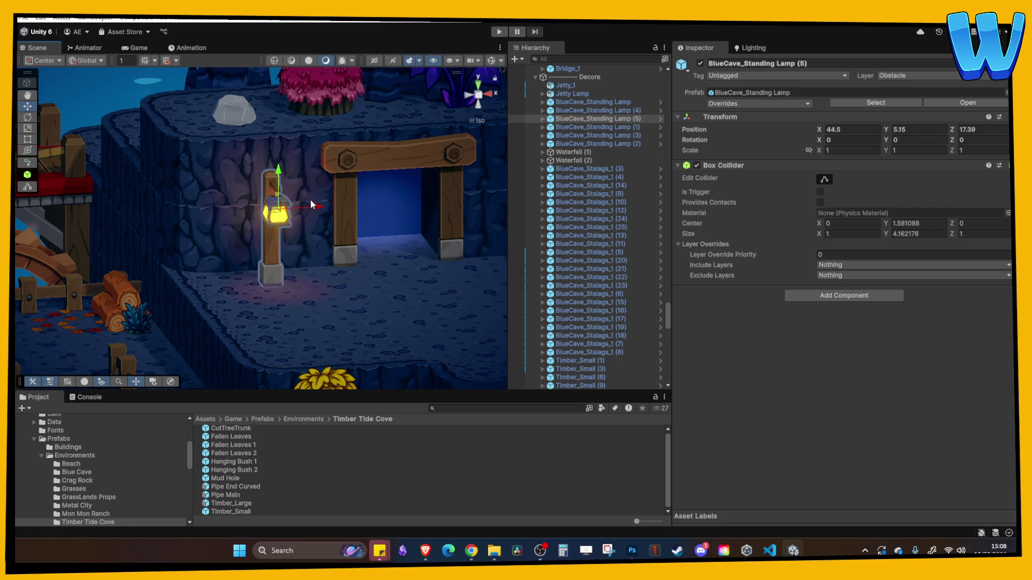
{"action": "left_click_drag", "start_coordinate": [310, 203], "coordinate": [332, 204]}
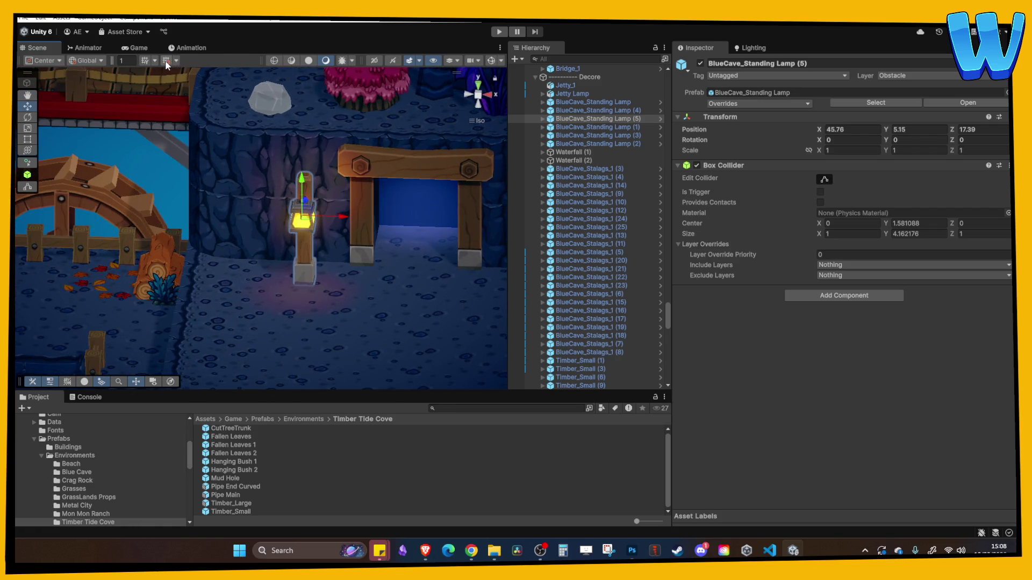
{"action": "left_click_drag", "start_coordinate": [307, 160], "coordinate": [304, 248]}
{"action": "mouse_move", "coordinate": [306, 210]}
{"action": "left_mouse_down"}
{"action": "mouse_move", "coordinate": [315, 195]}
{"action": "mouse_move", "coordinate": [410, 184]}
{"action": "left_mouse_up"}
{"action": "left_click", "coordinate": [405, 165]}
{"action": "mouse_move", "coordinate": [361, 227]}
{"action": "left_mouse_down"}
{"action": "mouse_move", "coordinate": [403, 269]}
{"action": "mouse_move", "coordinate": [397, 285]}
{"action": "left_mouse_up"}
{"action": "left_click", "coordinate": [410, 288]}
{"action": "left_click", "coordinate": [298, 204]}
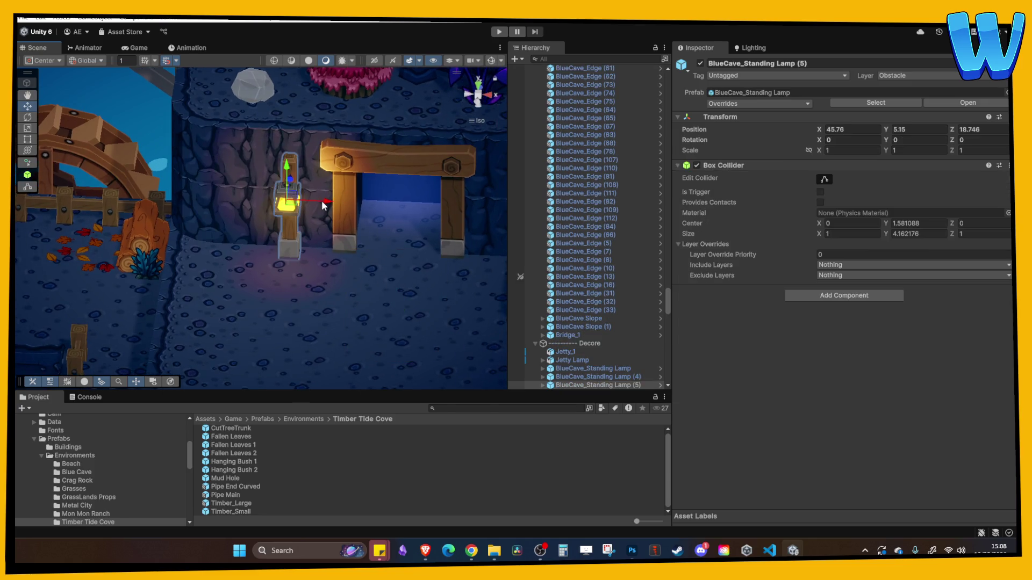
{"action": "left_click_drag", "start_coordinate": [324, 205], "coordinate": [314, 205]}
Pan across the level and select the hanging bush on the wall.
{"action": "left_click", "coordinate": [398, 247]}
{"action": "mouse_move", "coordinate": [397, 246]}
{"action": "left_mouse_down"}
{"action": "mouse_move", "coordinate": [290, 272]}
{"action": "mouse_move", "coordinate": [294, 255]}
{"action": "mouse_move", "coordinate": [262, 298]}
{"action": "left_mouse_up"}
{"action": "left_click", "coordinate": [369, 272]}
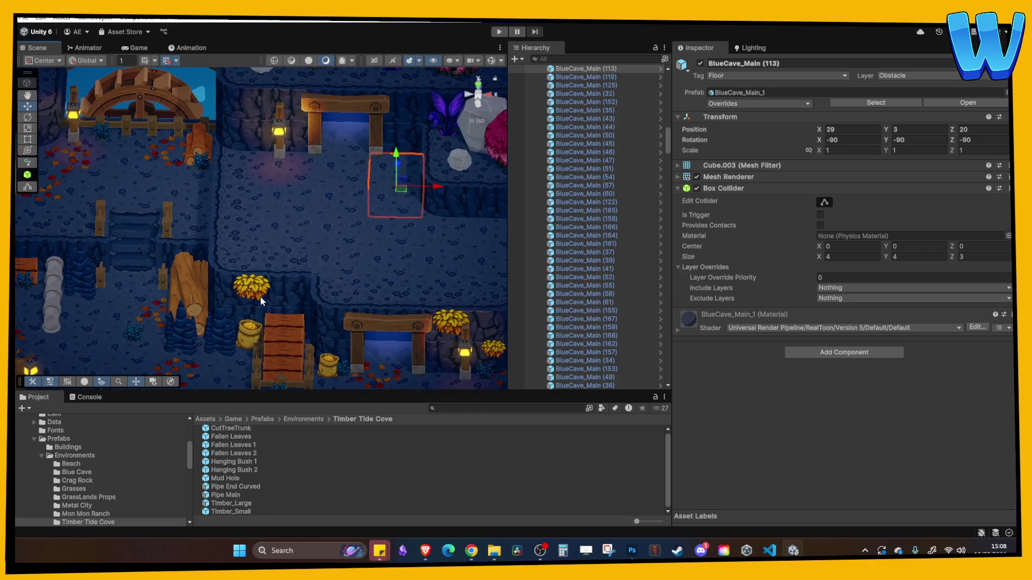
{"action": "left_click", "coordinate": [258, 279]}
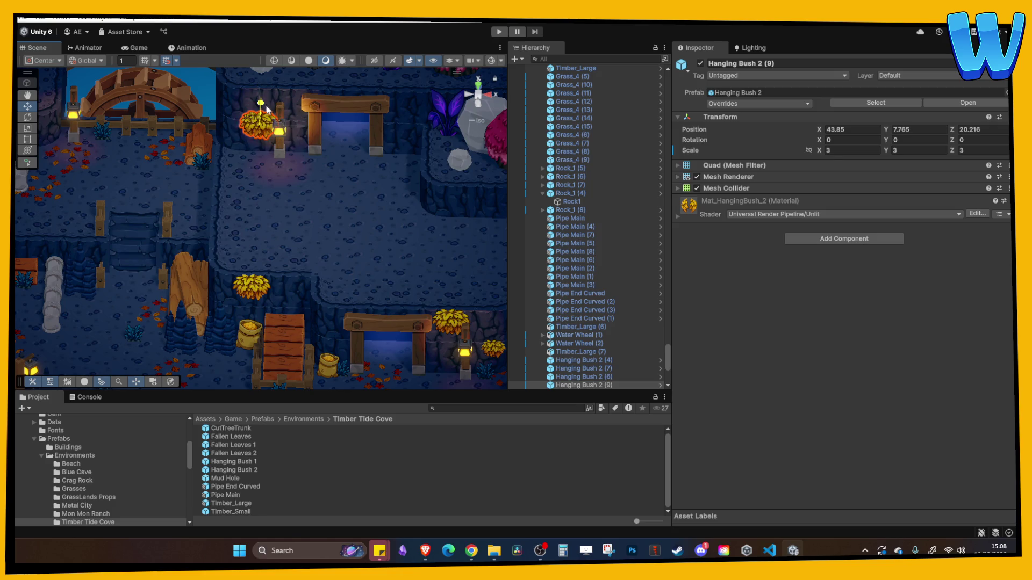
Raise Hanging Bush 2 (9) higher up the cave wall.
{"action": "key", "text": "f"}
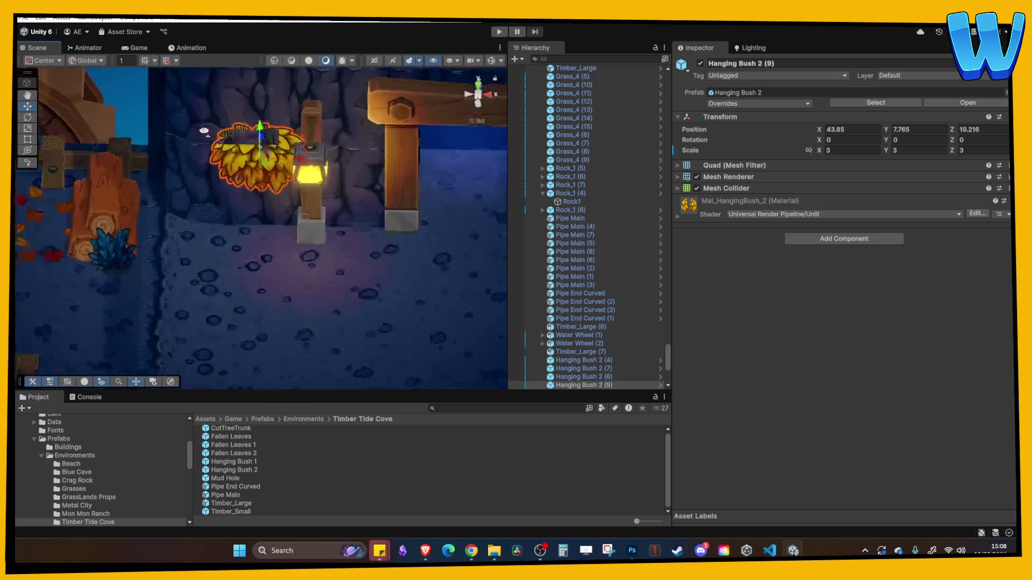
{"action": "left_click_drag", "start_coordinate": [204, 160], "coordinate": [232, 73]}
{"action": "key", "text": "f"}
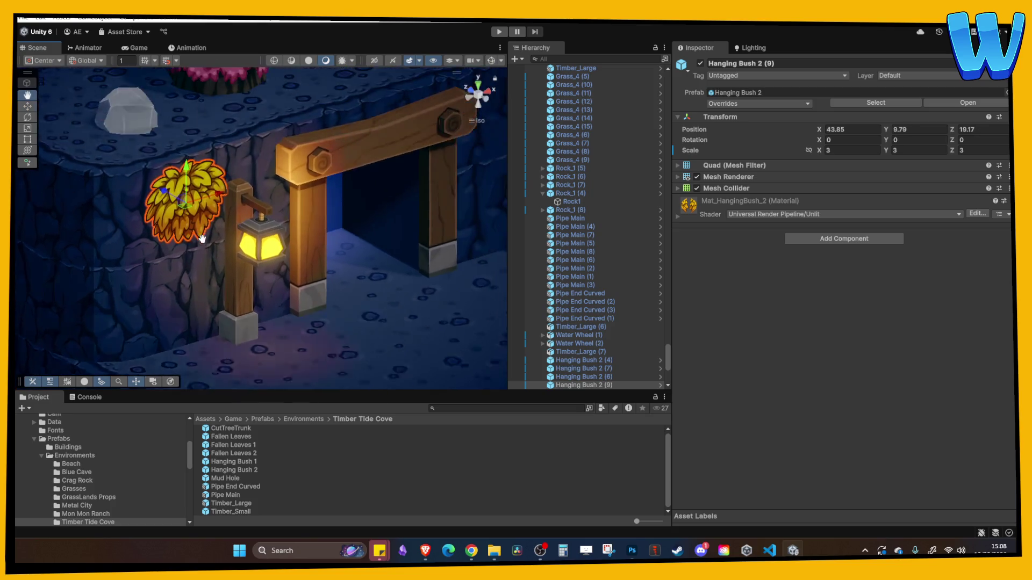
{"action": "left_click_drag", "start_coordinate": [195, 181], "coordinate": [195, 183]}
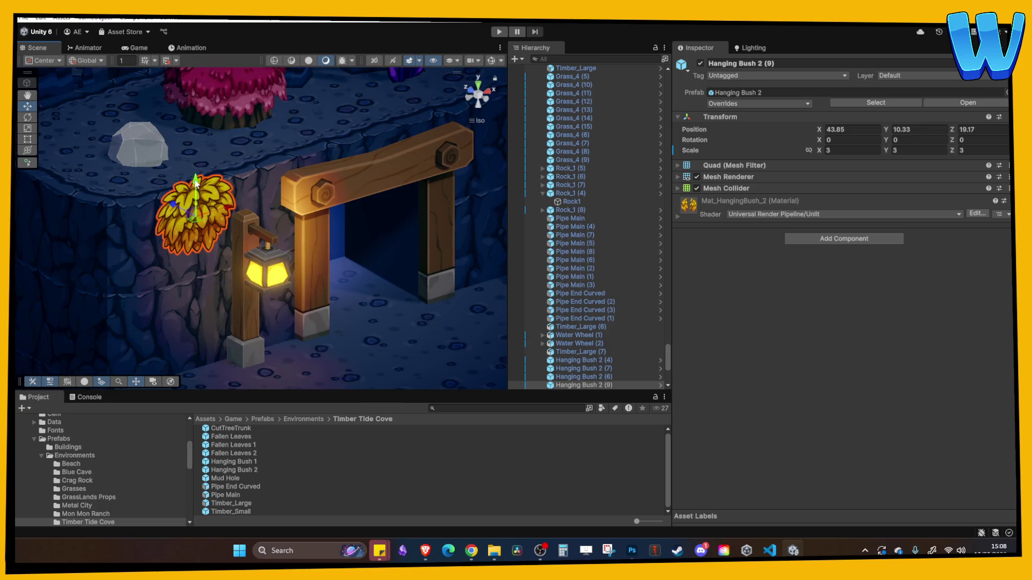
{"action": "scroll", "coordinate": [292, 225], "scroll_direction": "down", "scroll_amount": 10}
{"action": "scroll", "coordinate": [267, 240], "scroll_direction": "up", "scroll_amount": 5}
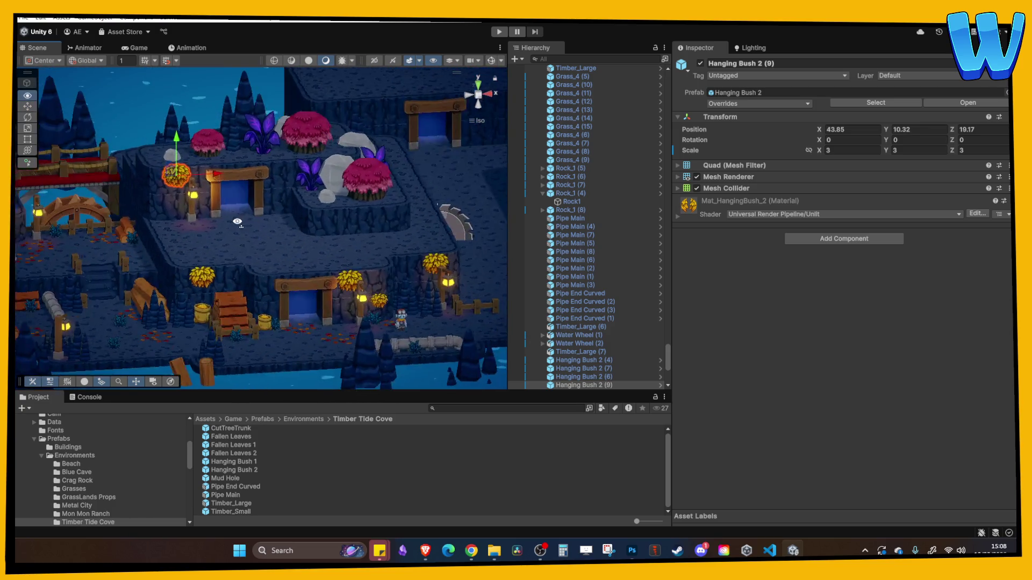
{"action": "left_click_drag", "start_coordinate": [205, 190], "coordinate": [252, 226]}
Duplicate the bush as Hanging Bush 2 (10) right of the gate, scaled to 2, at X 54.79, Y 9.2.
{"action": "key", "text": "ctrl+d"}
{"action": "left_click_drag", "start_coordinate": [243, 187], "coordinate": [389, 188]}
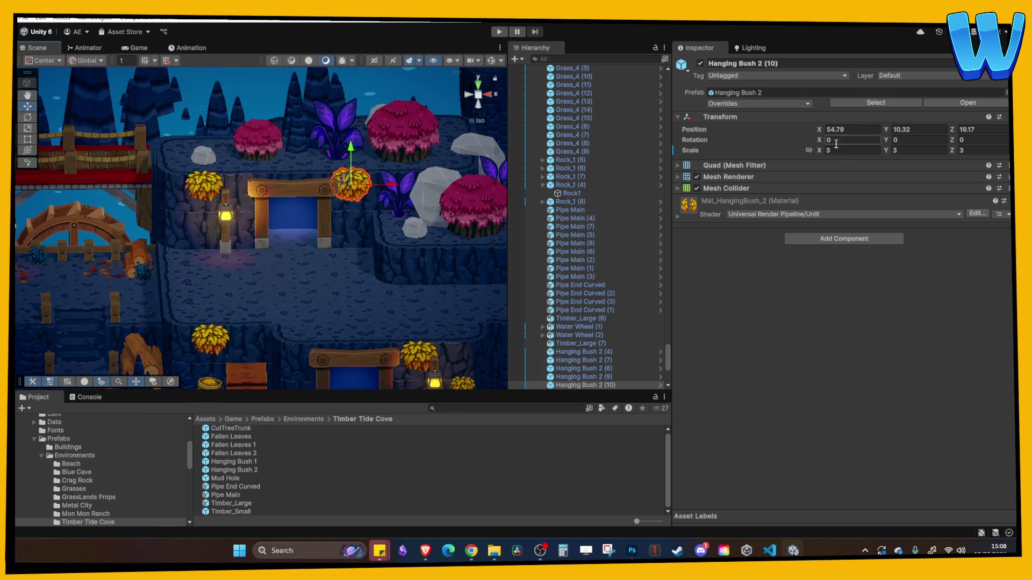
{"action": "type", "text": "2"}
{"action": "key", "text": "Tab"}
{"action": "type", "text": "2"}
{"action": "left_click", "coordinate": [980, 149]}
{"action": "type", "text": "2"}
{"action": "scroll", "coordinate": [301, 204], "scroll_direction": "up", "scroll_amount": 3}
{"action": "left_click_drag", "start_coordinate": [387, 142], "coordinate": [391, 180]}
Frame the cave edge block and pan the view over to the bridge area.
{"action": "left_click", "coordinate": [425, 197]}
{"action": "key", "text": "f"}
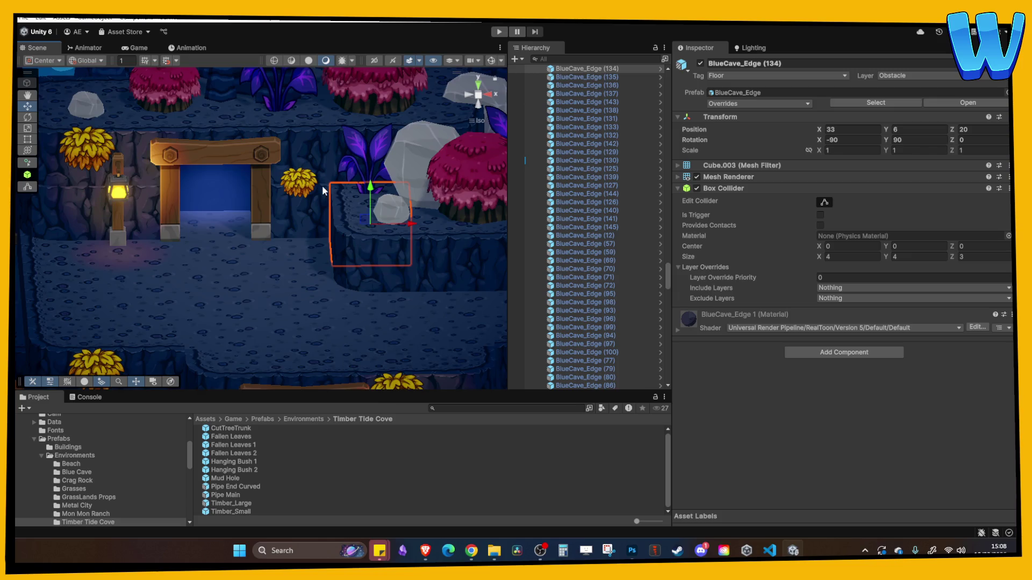
{"action": "scroll", "coordinate": [321, 185], "scroll_direction": "down", "scroll_amount": 4}
{"action": "scroll", "coordinate": [345, 215], "scroll_direction": "down", "scroll_amount": 4}
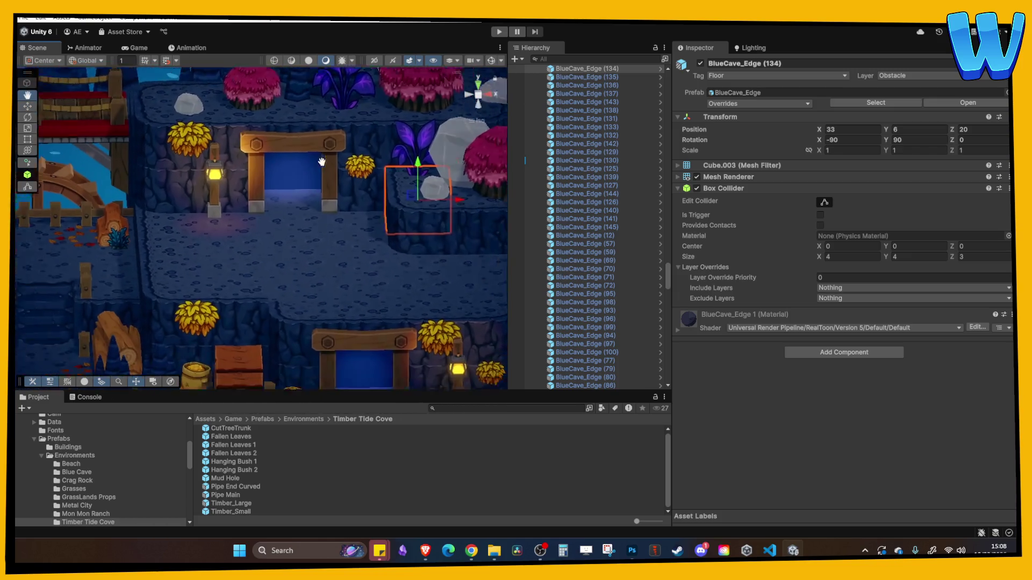
{"action": "left_click_drag", "start_coordinate": [140, 190], "coordinate": [243, 201]}
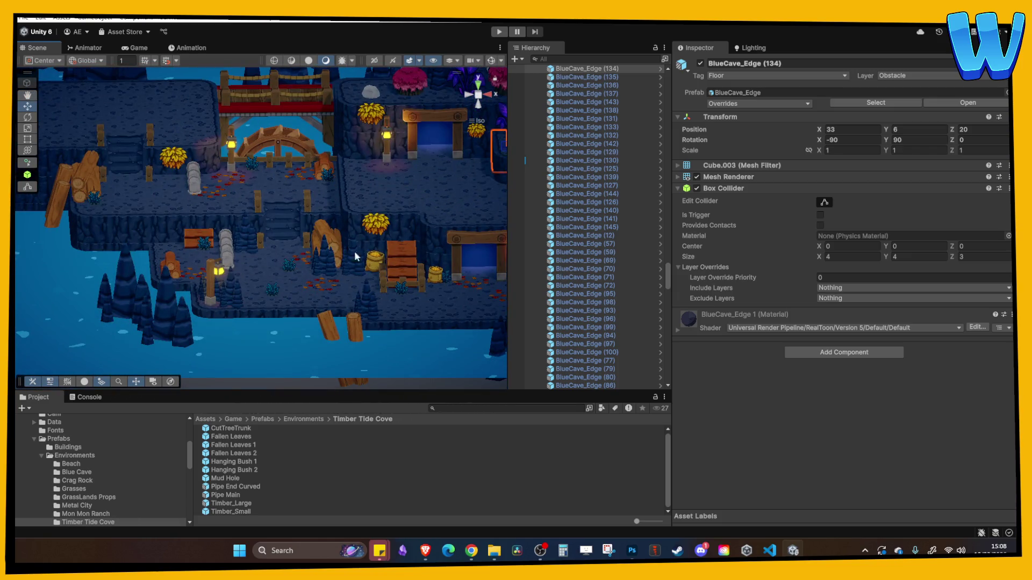
Duplicate BlueCave_Stalags_1 and drag the copy down onto the floor below the lamp pillar.
{"action": "left_click", "coordinate": [325, 264]}
{"action": "key", "text": "ctrl+d"}
{"action": "left_click_drag", "start_coordinate": [332, 250], "coordinate": [333, 146]}
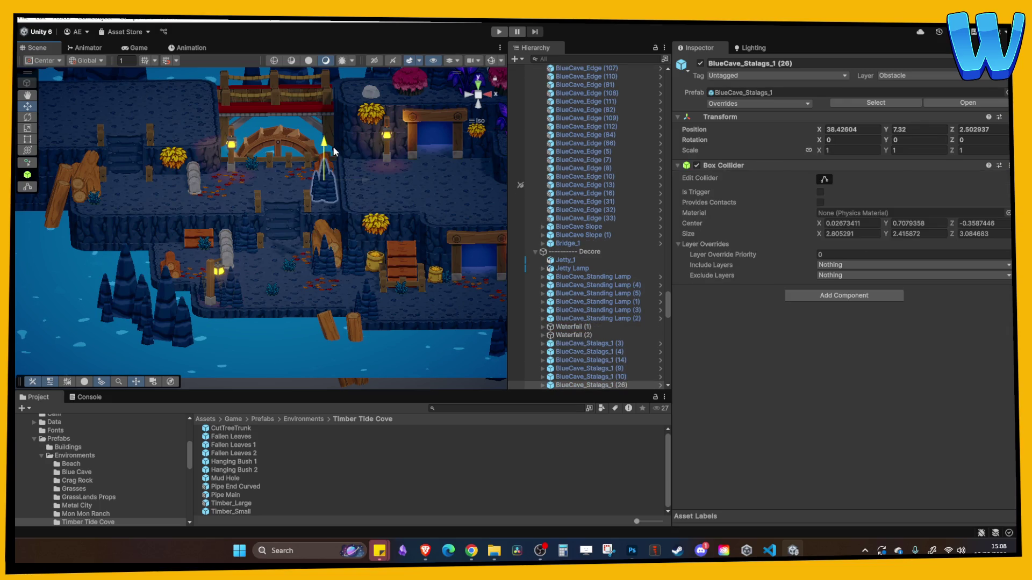
{"action": "left_click_drag", "start_coordinate": [366, 183], "coordinate": [405, 185]}
{"action": "left_click_drag", "start_coordinate": [365, 148], "coordinate": [362, 178]}
{"action": "key", "text": "f"}
{"action": "scroll", "coordinate": [252, 116], "scroll_direction": "down", "scroll_amount": 5}
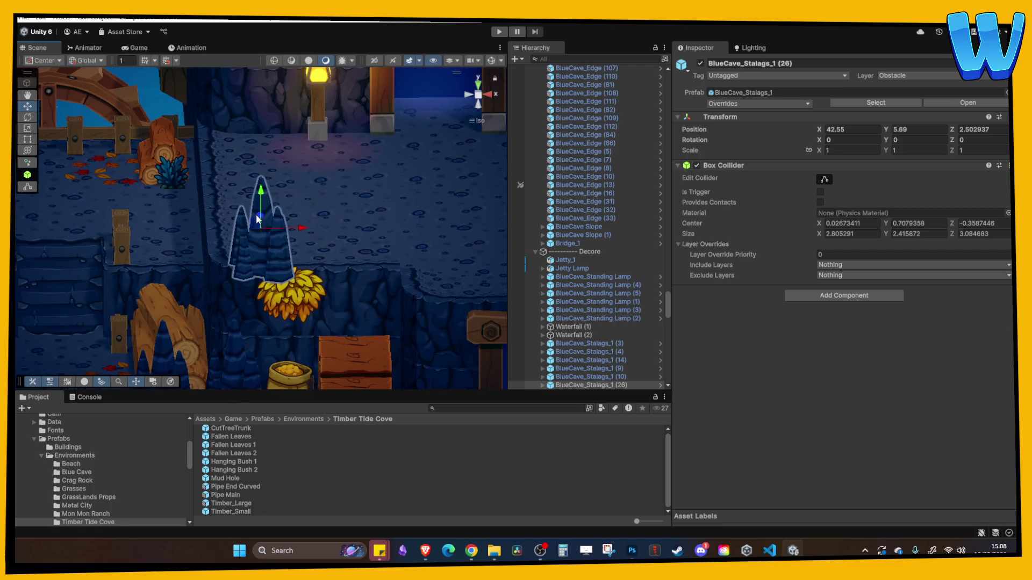
{"action": "left_click_drag", "start_coordinate": [259, 220], "coordinate": [195, 119]}
With grid snapping on, slide the stalagmite back in depth and duplicate it again.
{"action": "left_click", "coordinate": [166, 60]}
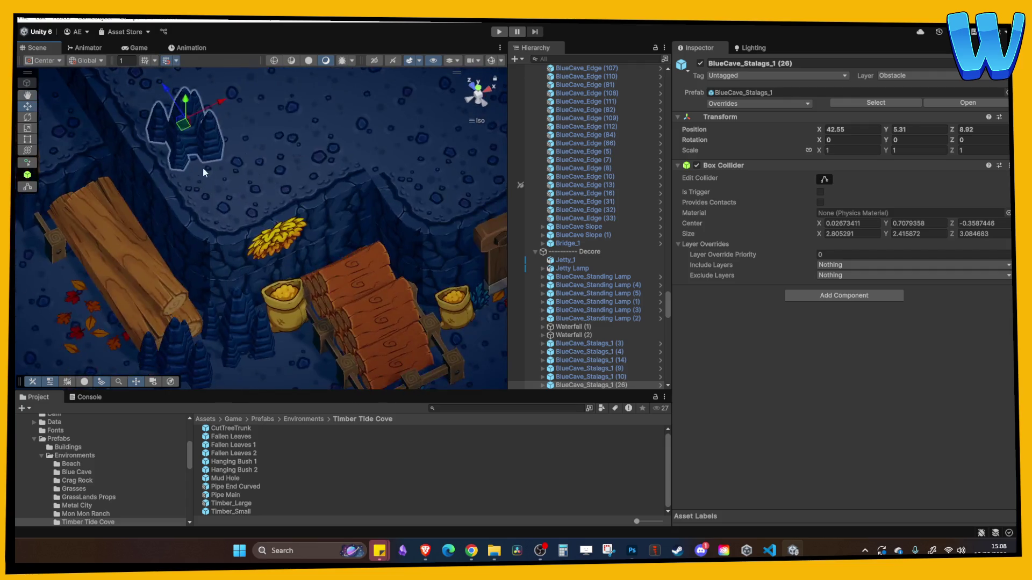
{"action": "mouse_move", "coordinate": [247, 231]}
{"action": "left_mouse_down"}
{"action": "mouse_move", "coordinate": [203, 215]}
{"action": "mouse_move", "coordinate": [236, 271]}
{"action": "left_mouse_up"}
{"action": "mouse_move", "coordinate": [203, 215]}
{"action": "left_mouse_down"}
{"action": "mouse_move", "coordinate": [177, 170]}
{"action": "mouse_move", "coordinate": [191, 162]}
{"action": "mouse_move", "coordinate": [272, 143]}
{"action": "mouse_move", "coordinate": [289, 177]}
{"action": "left_mouse_up"}
{"action": "key", "text": "ctrl+d"}
{"action": "left_click", "coordinate": [364, 231]}
{"action": "mouse_move", "coordinate": [364, 230]}
{"action": "left_mouse_down"}
{"action": "mouse_move", "coordinate": [328, 191]}
{"action": "mouse_move", "coordinate": [302, 207]}
{"action": "mouse_move", "coordinate": [337, 242]}
{"action": "mouse_move", "coordinate": [290, 209]}
{"action": "mouse_move", "coordinate": [317, 212]}
{"action": "mouse_move", "coordinate": [328, 298]}
{"action": "mouse_move", "coordinate": [347, 250]}
{"action": "left_mouse_up"}
Nudge the standing lamp, then duplicate the stalagmite below it and place the copy lower left.
{"action": "left_click", "coordinate": [295, 205]}
{"action": "key", "text": "w"}
{"action": "left_click", "coordinate": [331, 231]}
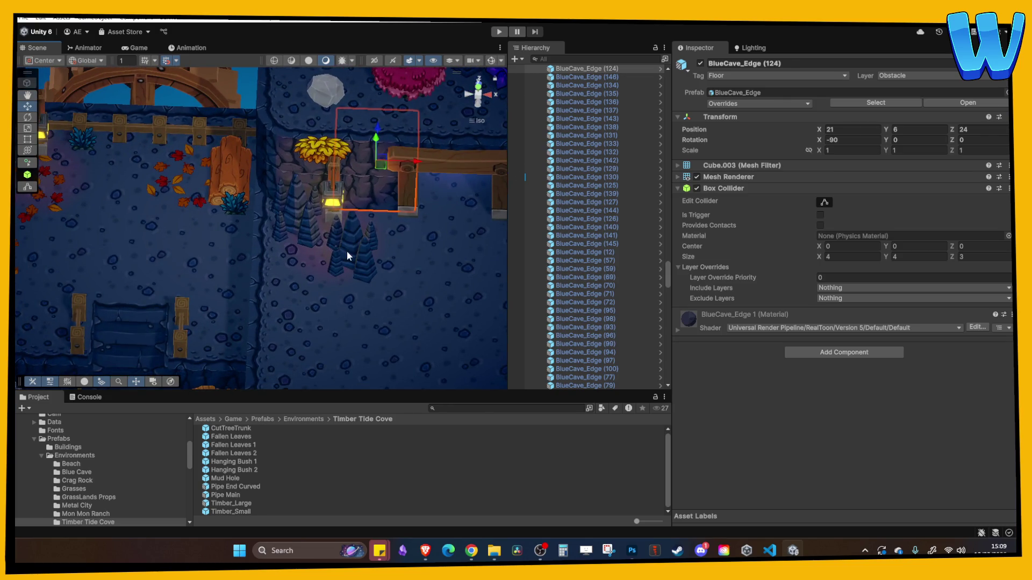
{"action": "left_click", "coordinate": [375, 236]}
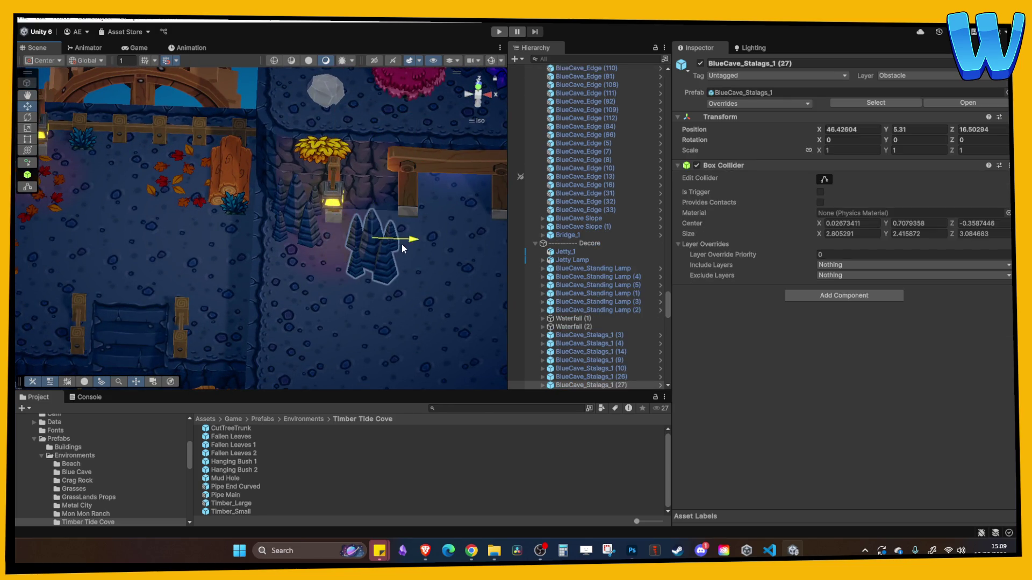
{"action": "mouse_move", "coordinate": [355, 241]}
{"action": "left_mouse_down"}
{"action": "mouse_move", "coordinate": [375, 177]}
{"action": "mouse_move", "coordinate": [377, 221]}
{"action": "left_mouse_up"}
{"action": "key", "text": "ctrl+d"}
{"action": "left_click_drag", "start_coordinate": [410, 257], "coordinate": [377, 259]}
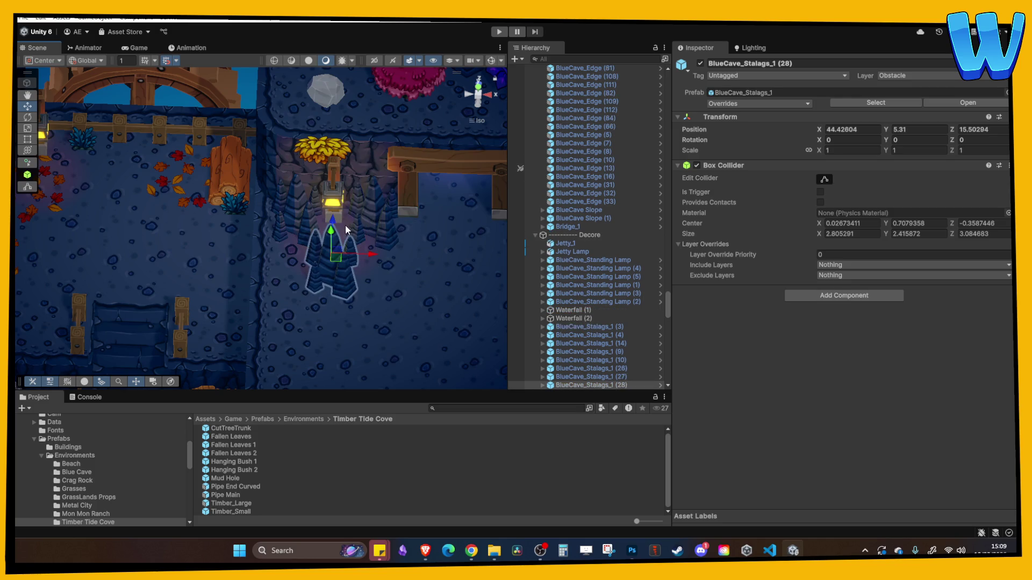
{"action": "left_click", "coordinate": [385, 271]}
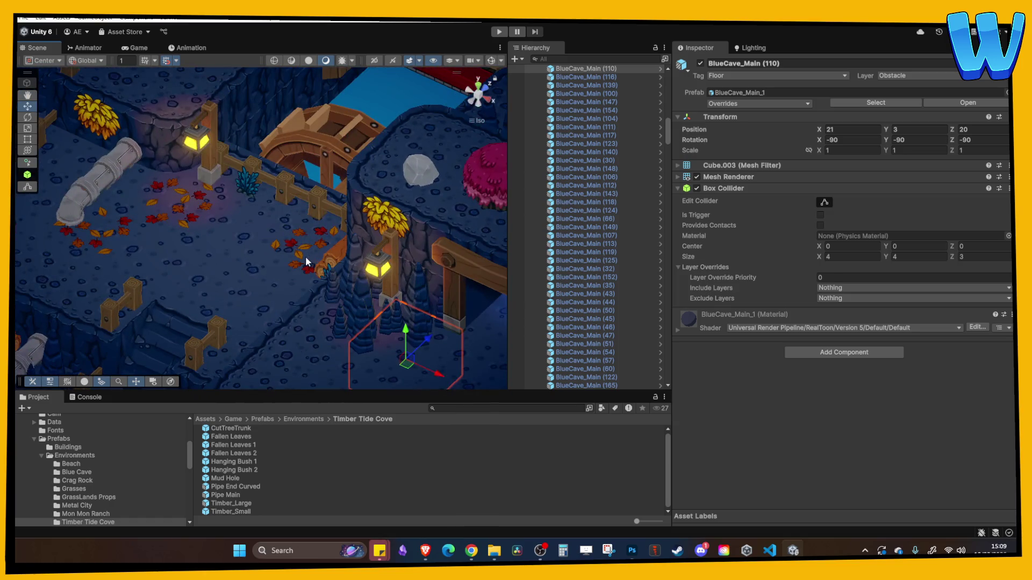
Shift stalagmite (28) one unit right to X 44.85 and orbit to check the cluster.
{"action": "left_click", "coordinate": [333, 248]}
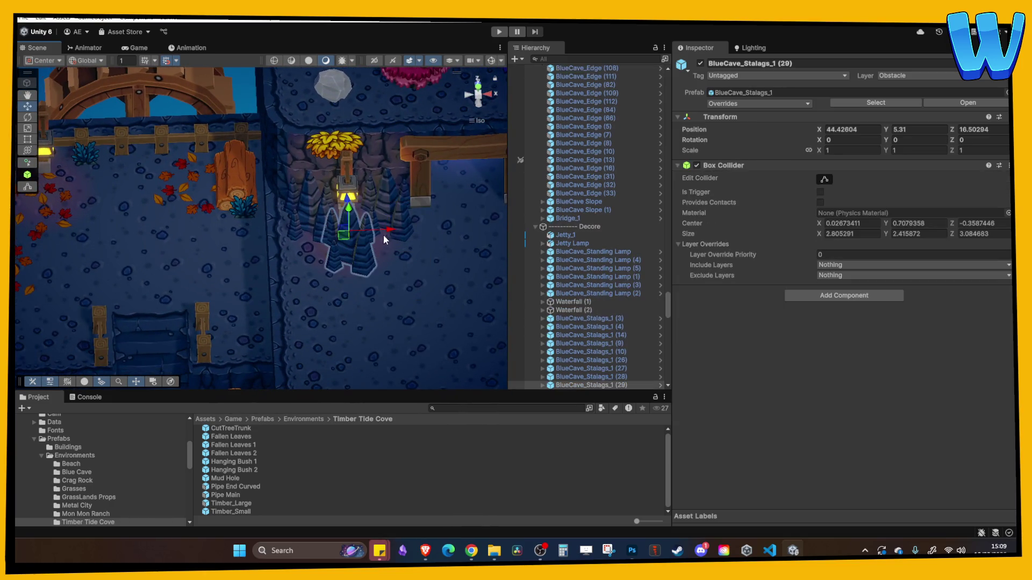
{"action": "left_click", "coordinate": [371, 252]}
{"action": "left_click_drag", "start_coordinate": [388, 231], "coordinate": [402, 234]}
{"action": "left_click", "coordinate": [408, 250]}
{"action": "left_click", "coordinate": [362, 208]}
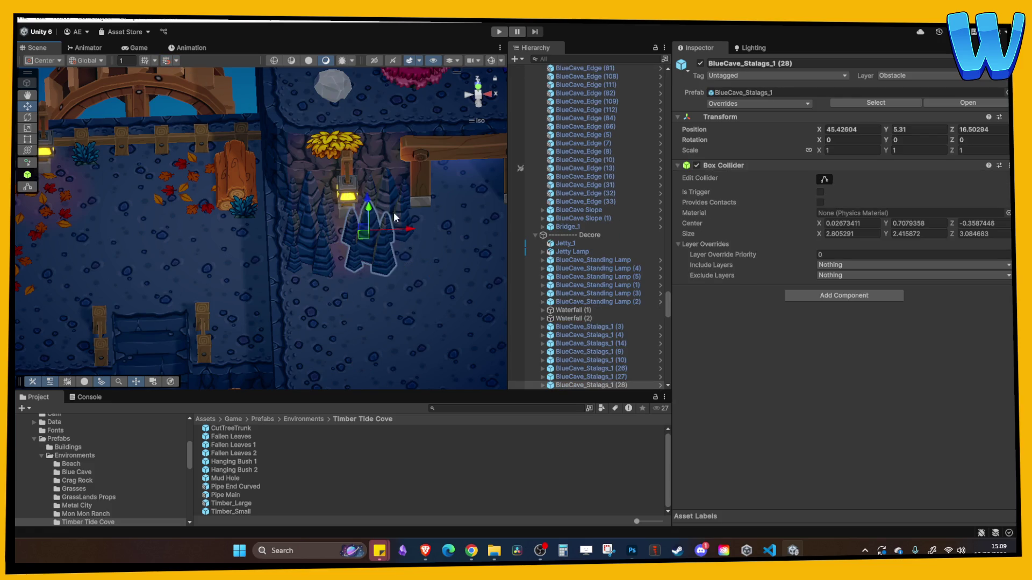
{"action": "left_click", "coordinate": [416, 248]}
{"action": "mouse_move", "coordinate": [416, 248]}
{"action": "left_mouse_down"}
{"action": "mouse_move", "coordinate": [302, 219]}
{"action": "mouse_move", "coordinate": [338, 225]}
{"action": "mouse_move", "coordinate": [331, 208]}
{"action": "mouse_move", "coordinate": [326, 250]}
{"action": "left_mouse_up"}
{"action": "left_click", "coordinate": [349, 247]}
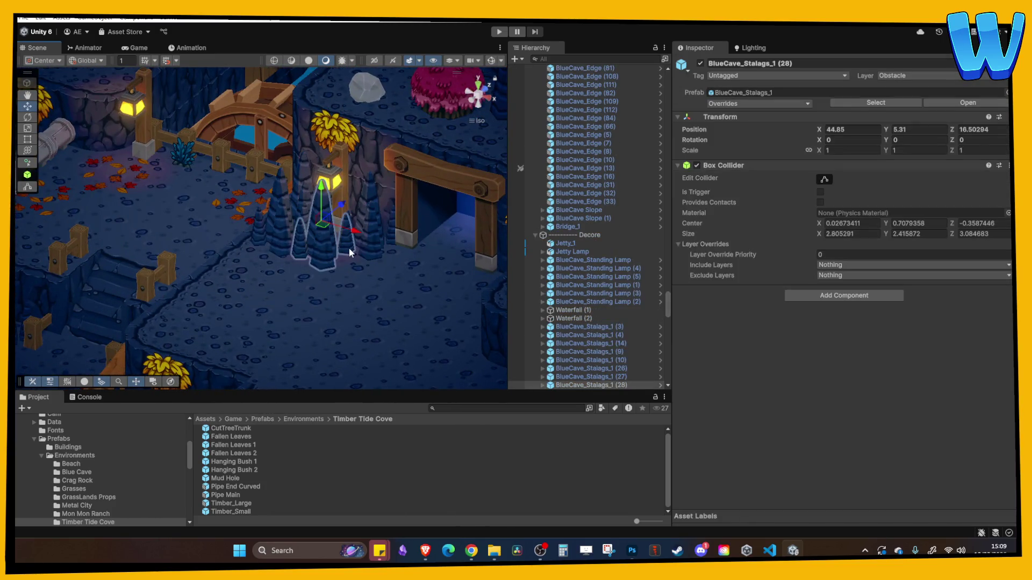
{"action": "scroll", "coordinate": [349, 247], "scroll_direction": "down", "scroll_amount": 5}
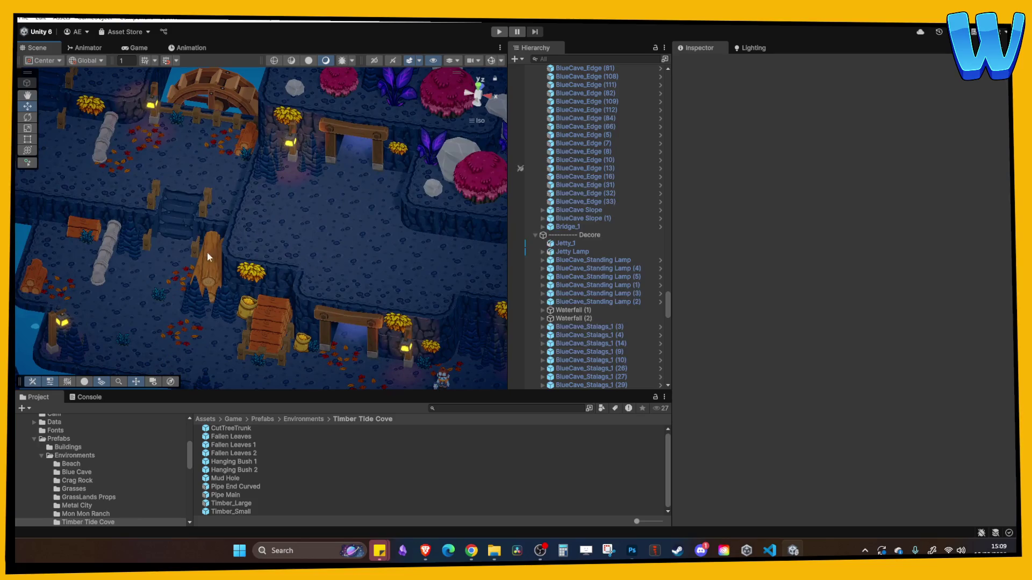
Move the Grass_4 (16) tuft onto the front floor and scatter two duplicates across it.
{"action": "left_click", "coordinate": [176, 121]}
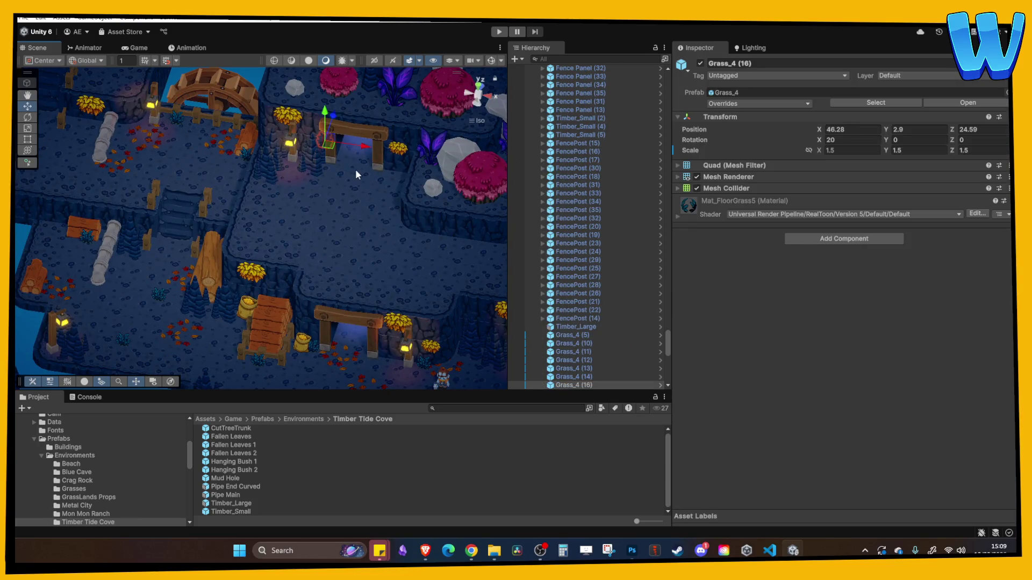
{"action": "mouse_move", "coordinate": [336, 123]}
{"action": "left_mouse_down"}
{"action": "mouse_move", "coordinate": [299, 208]}
{"action": "mouse_move", "coordinate": [291, 170]}
{"action": "mouse_move", "coordinate": [273, 194]}
{"action": "mouse_move", "coordinate": [273, 206]}
{"action": "mouse_move", "coordinate": [308, 101]}
{"action": "mouse_move", "coordinate": [253, 201]}
{"action": "mouse_move", "coordinate": [230, 185]}
{"action": "mouse_move", "coordinate": [422, 185]}
{"action": "mouse_move", "coordinate": [316, 204]}
{"action": "mouse_move", "coordinate": [396, 203]}
{"action": "left_mouse_up"}
{"action": "key", "text": "f"}
{"action": "scroll", "coordinate": [281, 191], "scroll_direction": "down", "scroll_amount": 3}
{"action": "scroll", "coordinate": [276, 185], "scroll_direction": "down", "scroll_amount": 3}
{"action": "key", "text": "ctrl+d"}
{"action": "left_click_drag", "start_coordinate": [369, 172], "coordinate": [358, 234]}
{"action": "key", "text": "ctrl+d"}
{"action": "mouse_move", "coordinate": [391, 271]}
{"action": "left_mouse_down"}
{"action": "mouse_move", "coordinate": [511, 281]}
{"action": "mouse_move", "coordinate": [468, 272]}
{"action": "mouse_move", "coordinate": [428, 217]}
{"action": "mouse_move", "coordinate": [428, 231]}
{"action": "mouse_move", "coordinate": [404, 230]}
{"action": "left_mouse_up"}
{"action": "left_click", "coordinate": [317, 244]}
Duplicate the Fallen Leaves 2 patch and drag the copy up and right across the floor.
{"action": "left_click_drag", "start_coordinate": [171, 302], "coordinate": [240, 307]}
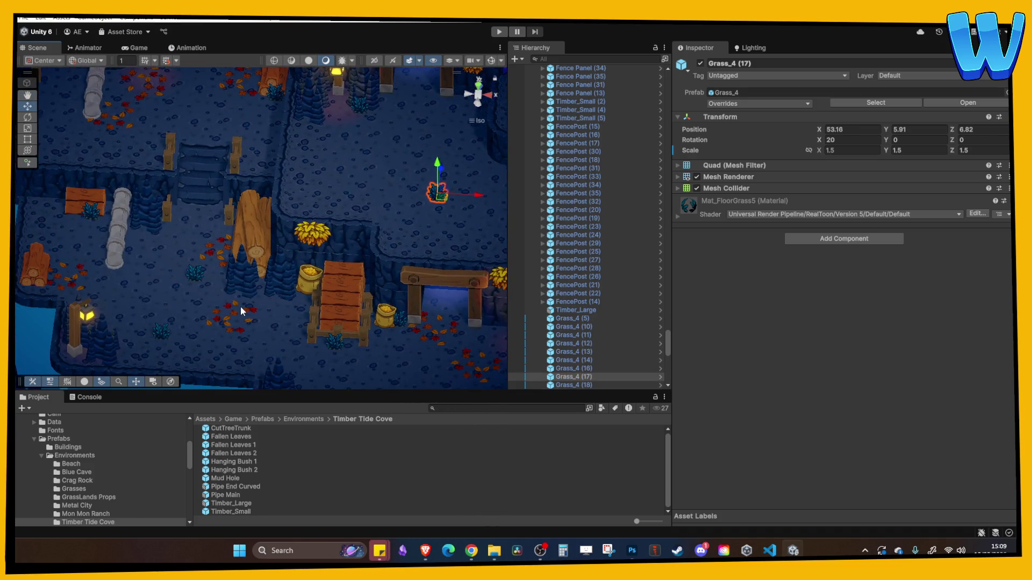
{"action": "left_click", "coordinate": [421, 333]}
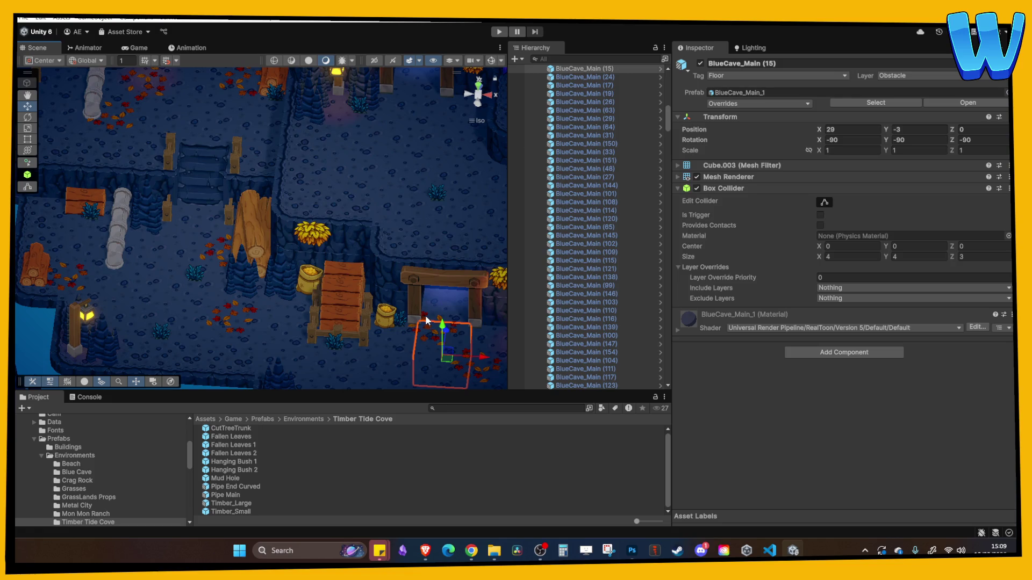
{"action": "key", "text": "ctrl+d"}
{"action": "mouse_move", "coordinate": [425, 319]}
{"action": "left_mouse_down"}
{"action": "mouse_move", "coordinate": [487, 105]}
{"action": "mouse_move", "coordinate": [448, 131]}
{"action": "left_mouse_up"}
Settle the leaf copy near the gate and drop another duplicate just below it.
{"action": "key", "text": "f"}
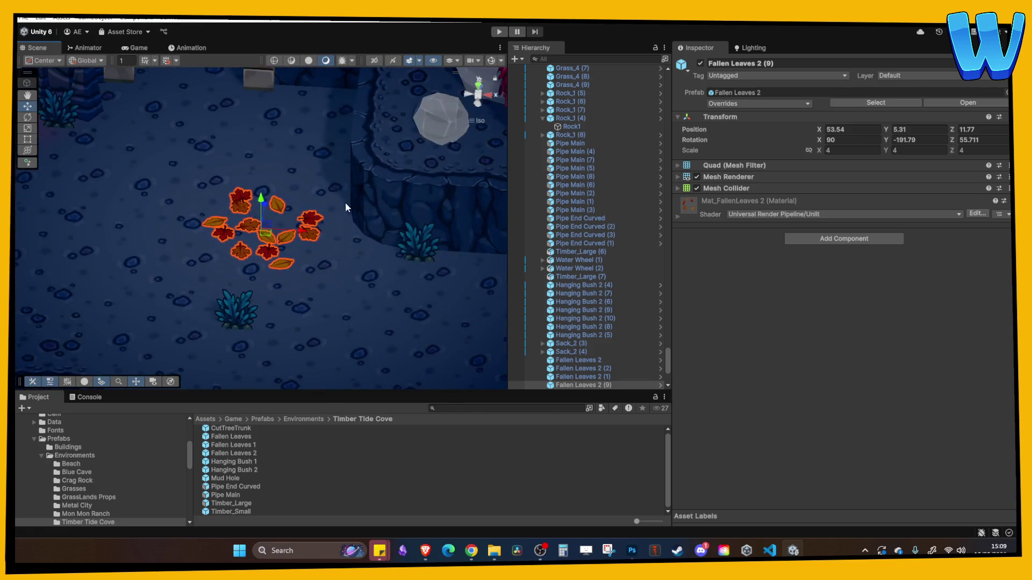
{"action": "left_click_drag", "start_coordinate": [261, 210], "coordinate": [311, 89]}
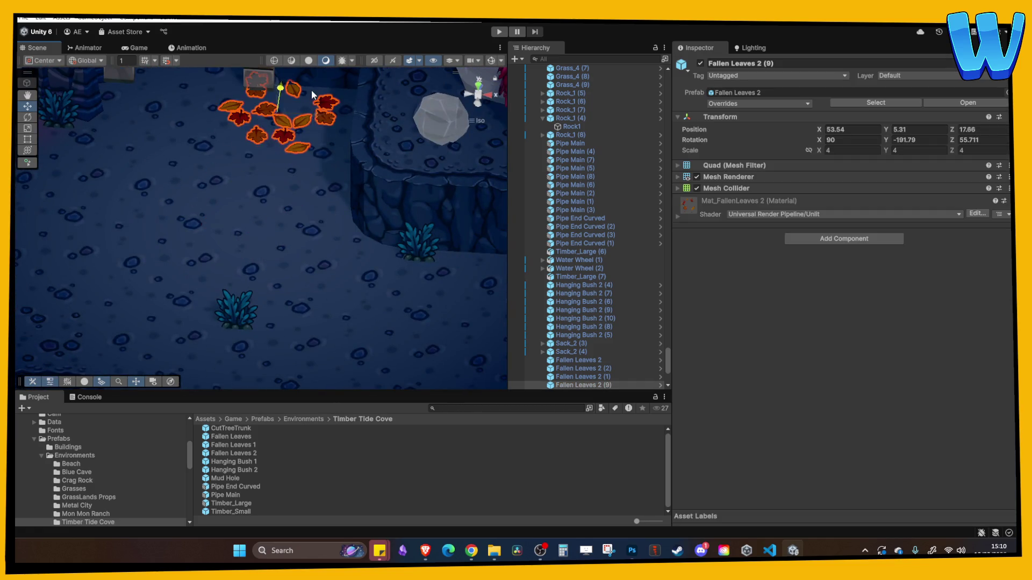
{"action": "key", "text": "f"}
{"action": "mouse_move", "coordinate": [319, 249]}
{"action": "left_mouse_down"}
{"action": "mouse_move", "coordinate": [203, 231]}
{"action": "mouse_move", "coordinate": [211, 175]}
{"action": "mouse_move", "coordinate": [204, 229]}
{"action": "mouse_move", "coordinate": [202, 210]}
{"action": "left_mouse_up"}
{"action": "key", "text": "ctrl+d"}
{"action": "mouse_move", "coordinate": [207, 173]}
{"action": "left_mouse_down"}
{"action": "mouse_move", "coordinate": [219, 258]}
{"action": "mouse_move", "coordinate": [163, 250]}
{"action": "left_mouse_up"}
Rotate the leaf copies and add one more duplicate at a different angle.
{"action": "mouse_move", "coordinate": [885, 139]}
{"action": "left_mouse_down"}
{"action": "mouse_move", "coordinate": [869, 139]}
{"action": "mouse_move", "coordinate": [987, 164]}
{"action": "left_mouse_up"}
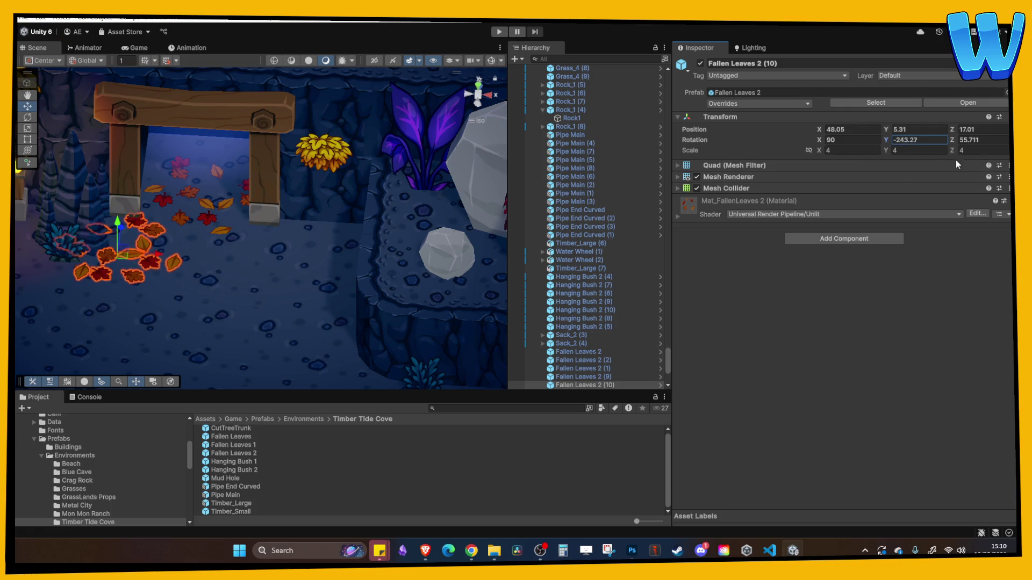
{"action": "scroll", "coordinate": [621, 255], "scroll_direction": "down", "scroll_amount": 2}
{"action": "double_click", "coordinate": [600, 321]}
{"action": "mouse_move", "coordinate": [216, 244]}
{"action": "left_mouse_down"}
{"action": "mouse_move", "coordinate": [257, 253]}
{"action": "mouse_move", "coordinate": [219, 250]}
{"action": "mouse_move", "coordinate": [208, 269]}
{"action": "mouse_move", "coordinate": [304, 261]}
{"action": "mouse_move", "coordinate": [266, 321]}
{"action": "left_mouse_up"}
{"action": "key", "text": "ctrl+d"}
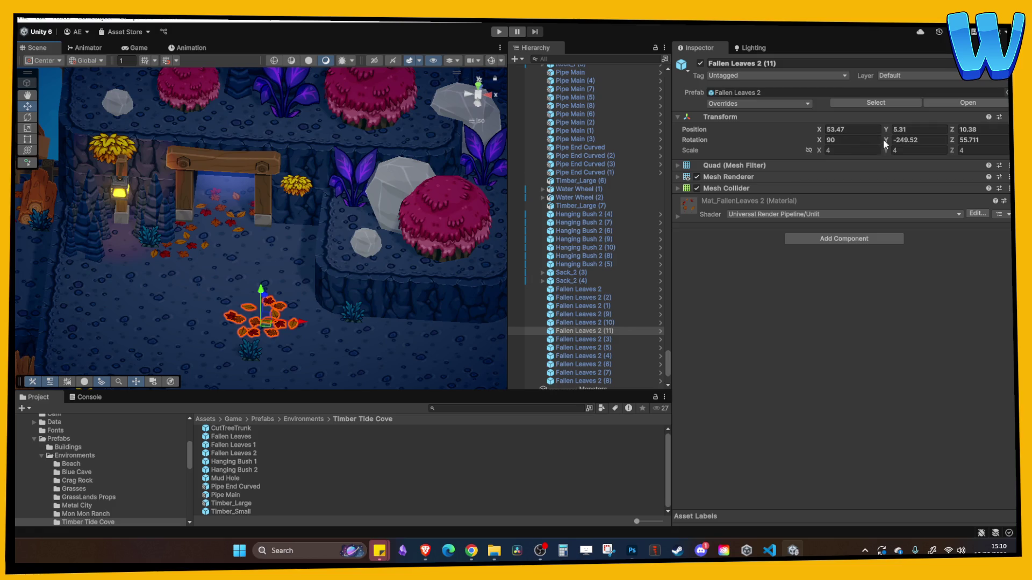
{"action": "mouse_move", "coordinate": [890, 142]}
{"action": "left_mouse_down"}
{"action": "mouse_move", "coordinate": [195, 152]}
{"action": "mouse_move", "coordinate": [204, 155]}
{"action": "left_mouse_up"}
{"action": "type", "text": "-8.2"}
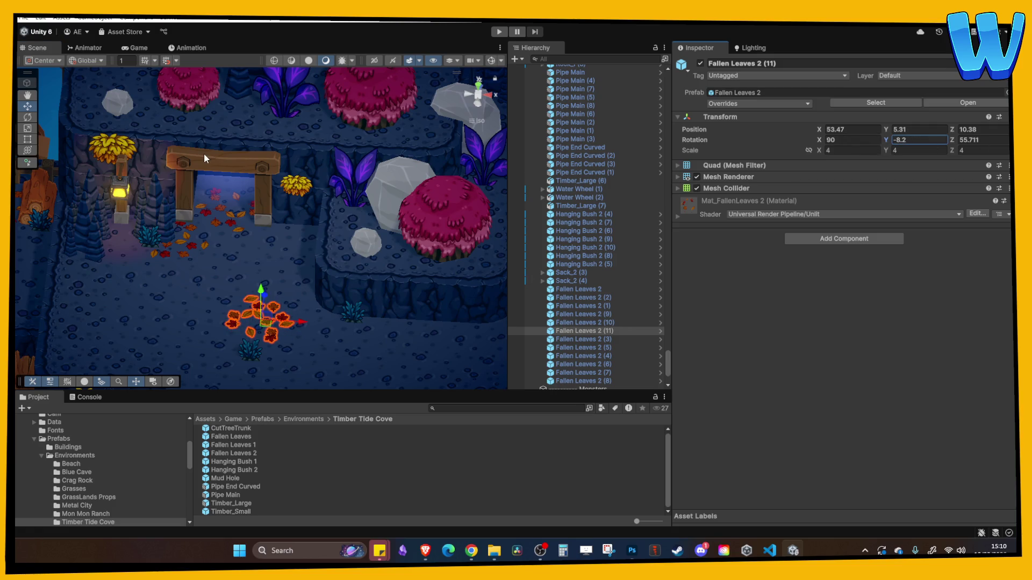
{"action": "left_click", "coordinate": [305, 337]}
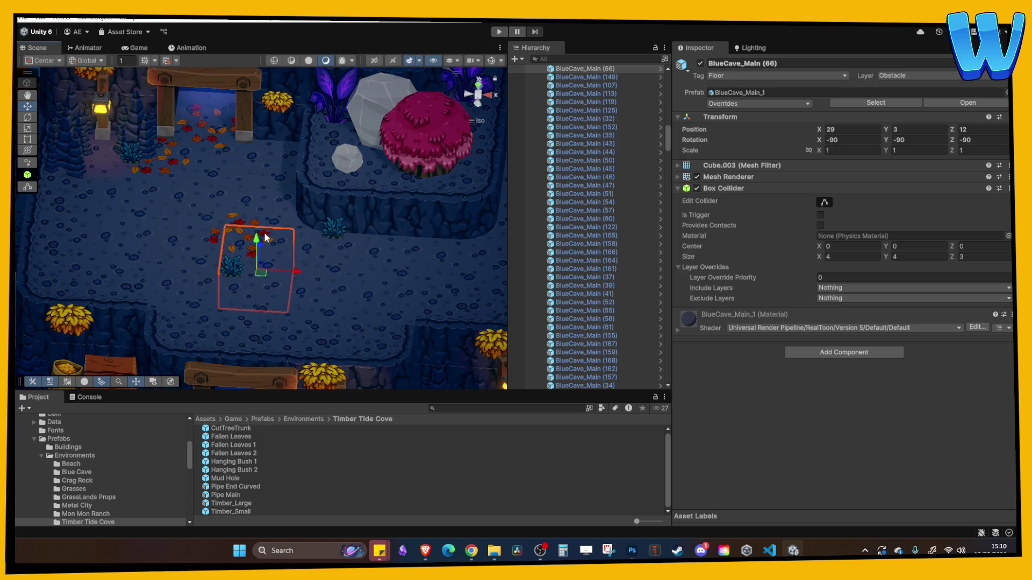
Shift the grass tuft a little to the left.
{"action": "left_click", "coordinate": [226, 266]}
{"action": "left_click", "coordinate": [233, 274]}
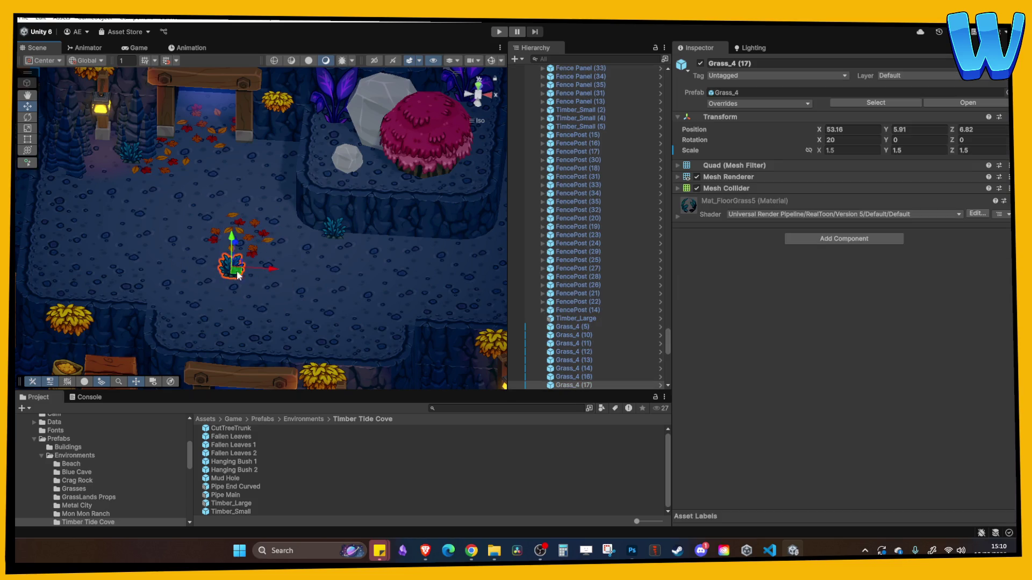
{"action": "left_click_drag", "start_coordinate": [276, 267], "coordinate": [227, 270]}
{"action": "left_click", "coordinate": [255, 289]}
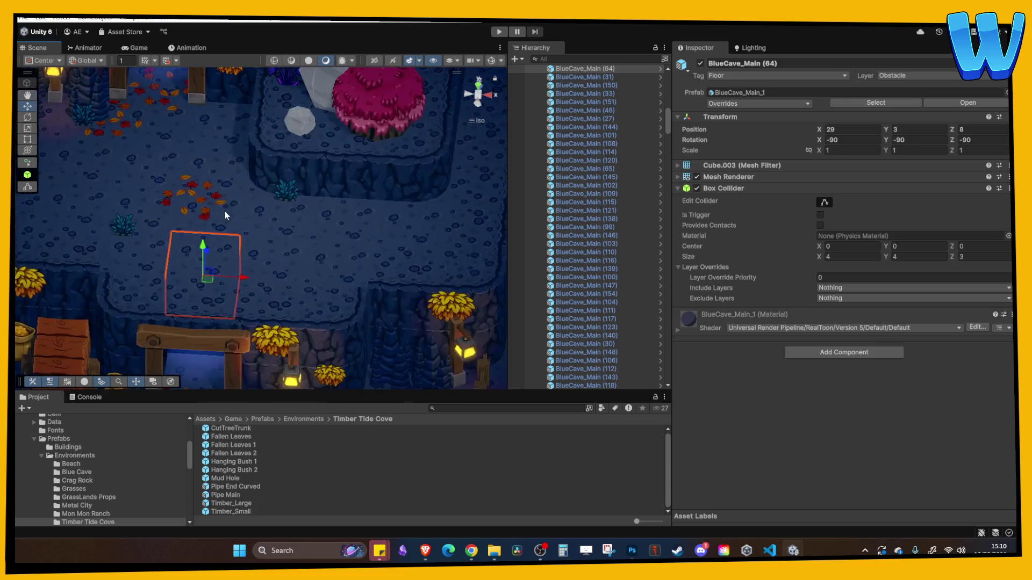
Move a fallen-leaves patch to the right and rotate it to a new angle.
{"action": "left_click", "coordinate": [203, 208]}
{"action": "left_click", "coordinate": [193, 189]}
{"action": "left_click", "coordinate": [194, 190]}
{"action": "mouse_move", "coordinate": [194, 190]}
{"action": "left_mouse_down"}
{"action": "mouse_move", "coordinate": [220, 203]}
{"action": "mouse_move", "coordinate": [370, 212]}
{"action": "mouse_move", "coordinate": [334, 262]}
{"action": "left_mouse_up"}
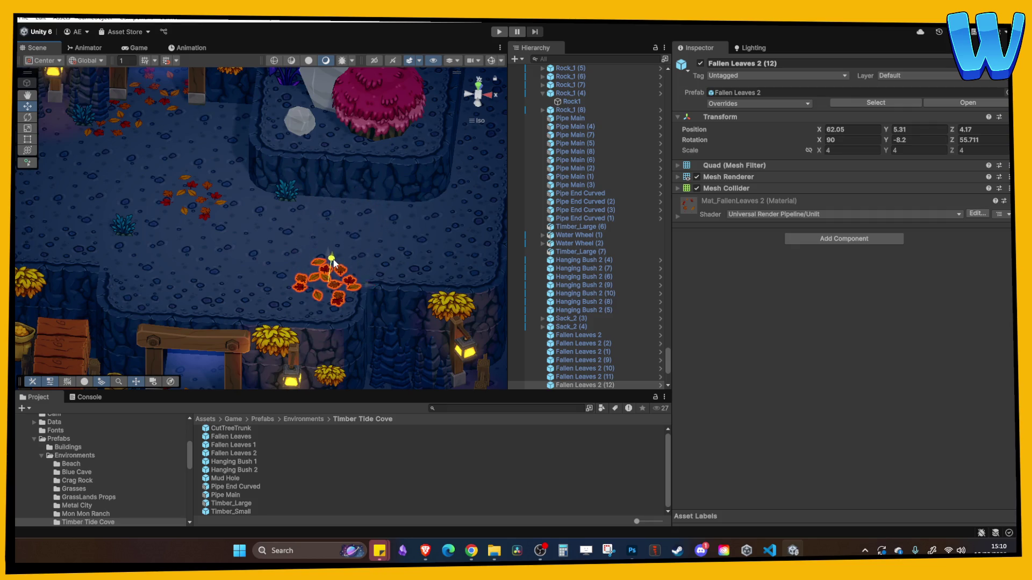
{"action": "mouse_move", "coordinate": [886, 140]}
{"action": "left_mouse_down"}
{"action": "mouse_move", "coordinate": [43, 152]}
{"action": "mouse_move", "coordinate": [178, 162]}
{"action": "mouse_move", "coordinate": [166, 162]}
{"action": "left_mouse_up"}
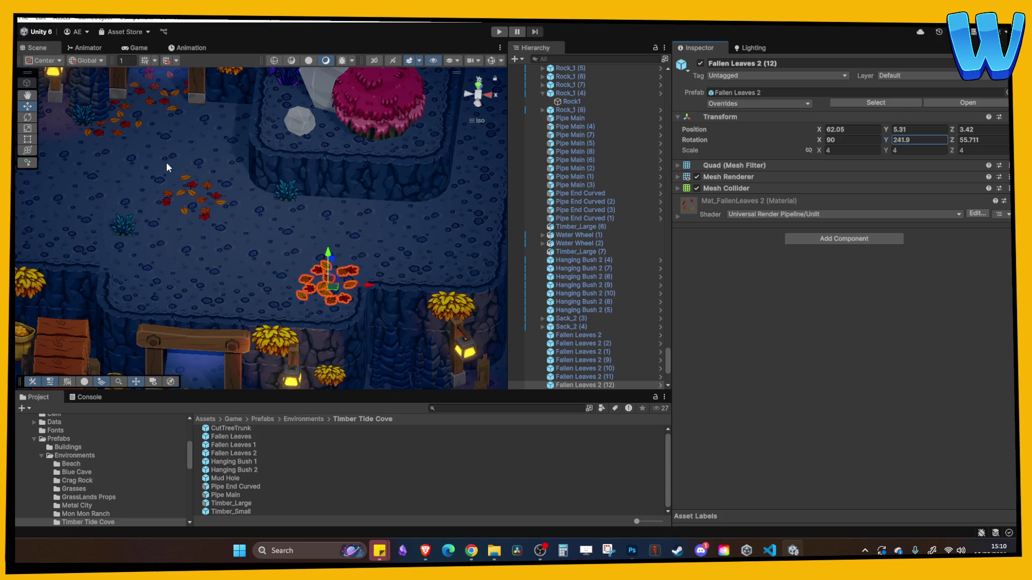
Select a fence post beside the water wheel together with its adjoining fence panel.
{"action": "left_click", "coordinate": [358, 287]}
{"action": "mouse_move", "coordinate": [358, 287]}
{"action": "left_mouse_down"}
{"action": "mouse_move", "coordinate": [223, 260]}
{"action": "mouse_move", "coordinate": [315, 274]}
{"action": "mouse_move", "coordinate": [266, 241]}
{"action": "mouse_move", "coordinate": [325, 277]}
{"action": "mouse_move", "coordinate": [287, 269]}
{"action": "mouse_move", "coordinate": [181, 282]}
{"action": "mouse_move", "coordinate": [309, 285]}
{"action": "mouse_move", "coordinate": [180, 227]}
{"action": "mouse_move", "coordinate": [244, 221]}
{"action": "mouse_move", "coordinate": [221, 237]}
{"action": "mouse_move", "coordinate": [238, 280]}
{"action": "mouse_move", "coordinate": [211, 253]}
{"action": "left_mouse_up"}
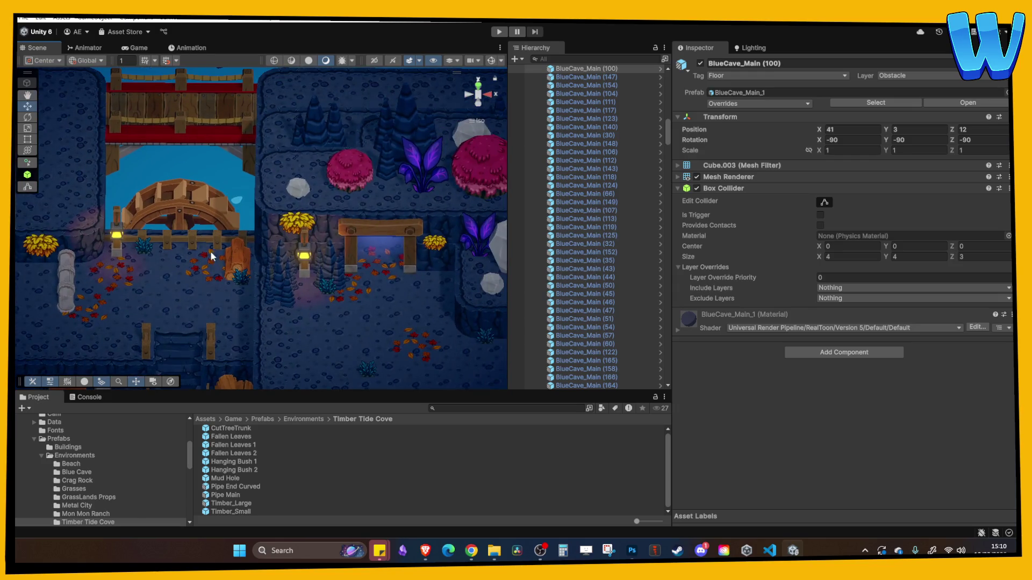
{"action": "left_click", "coordinate": [199, 240]}
{"action": "left_click", "coordinate": [208, 236], "text": "shift"}
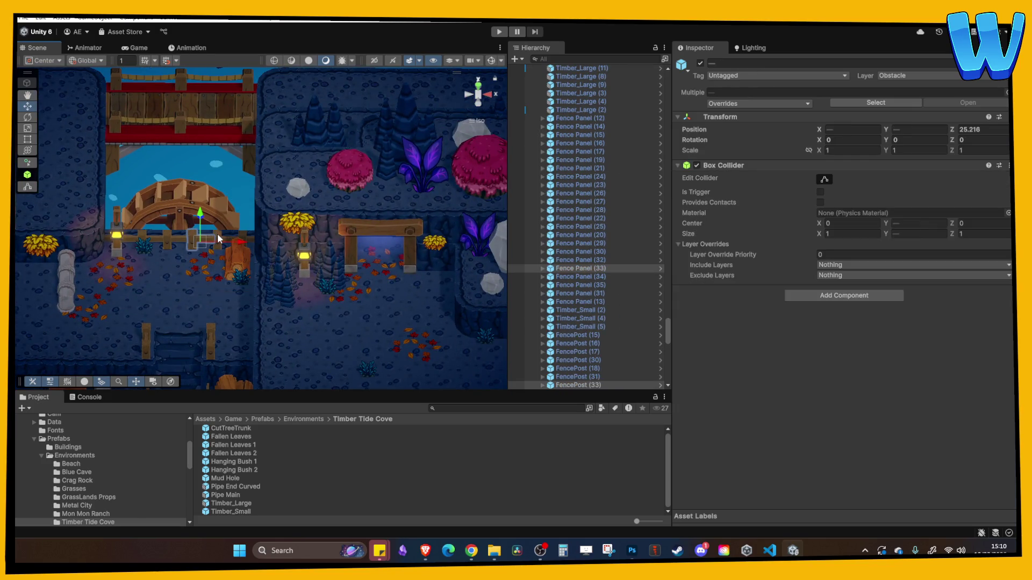
Duplicate the fence post and panel and slide the copies along X across the floor.
{"action": "key", "text": "ctrl+d"}
{"action": "mouse_move", "coordinate": [170, 374]}
{"action": "left_mouse_down"}
{"action": "mouse_move", "coordinate": [165, 239]}
{"action": "mouse_move", "coordinate": [425, 237]}
{"action": "mouse_move", "coordinate": [404, 228]}
{"action": "left_mouse_up"}
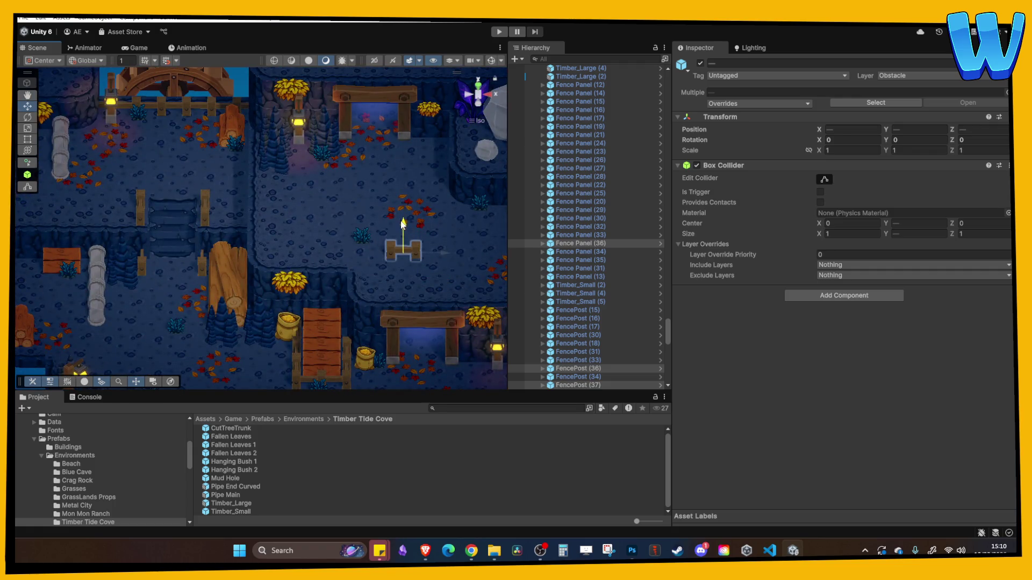
{"action": "scroll", "coordinate": [329, 171], "scroll_direction": "up", "scroll_amount": 5}
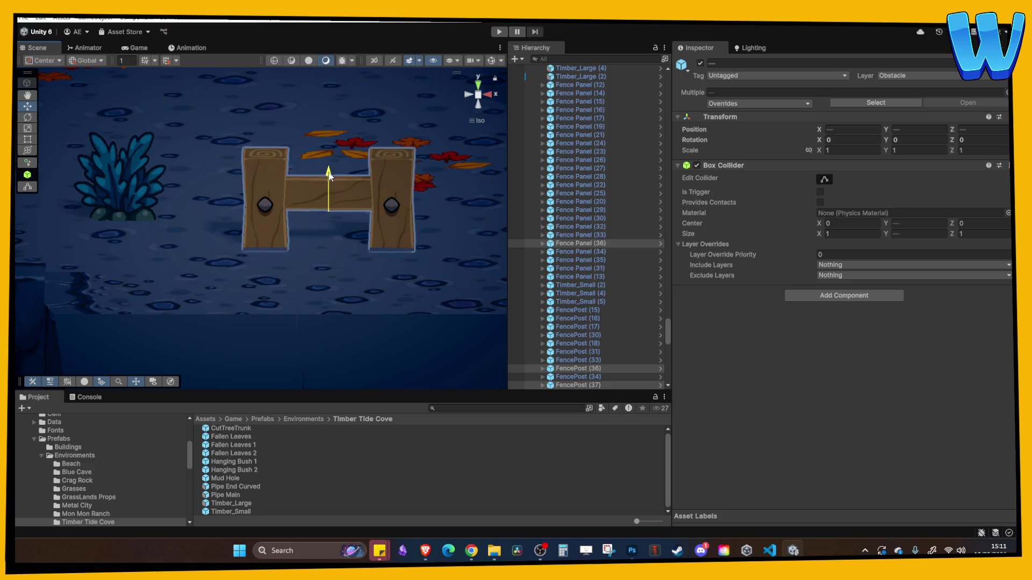
{"action": "scroll", "coordinate": [327, 177], "scroll_direction": "down", "scroll_amount": 5}
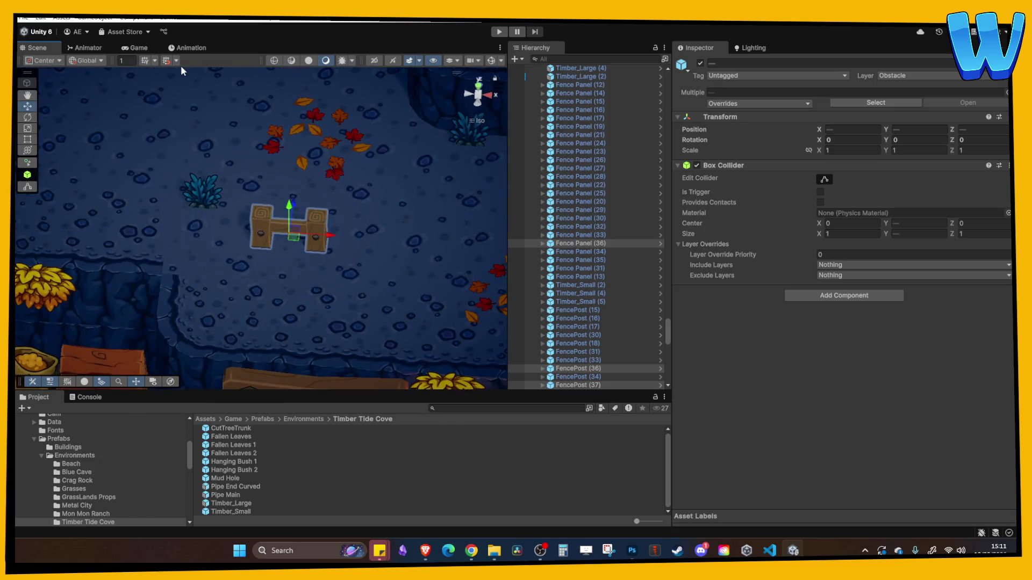
{"action": "left_click_drag", "start_coordinate": [287, 222], "coordinate": [227, 304]}
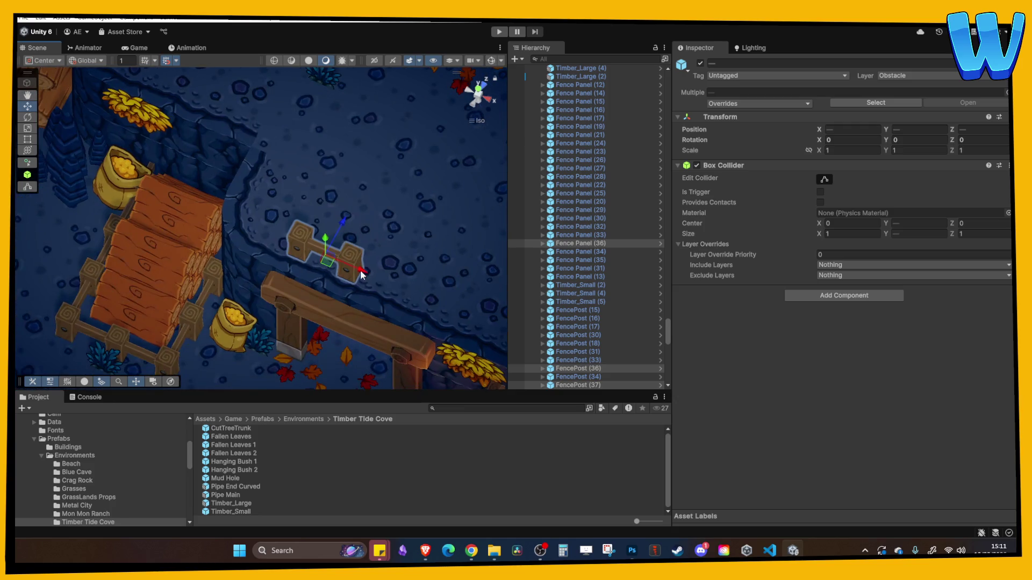
{"action": "left_click_drag", "start_coordinate": [362, 275], "coordinate": [307, 250]}
Shift Fence Panel (37) one unit left and adjust its Y rotation, undoing a stray post move.
{"action": "left_click", "coordinate": [376, 237]}
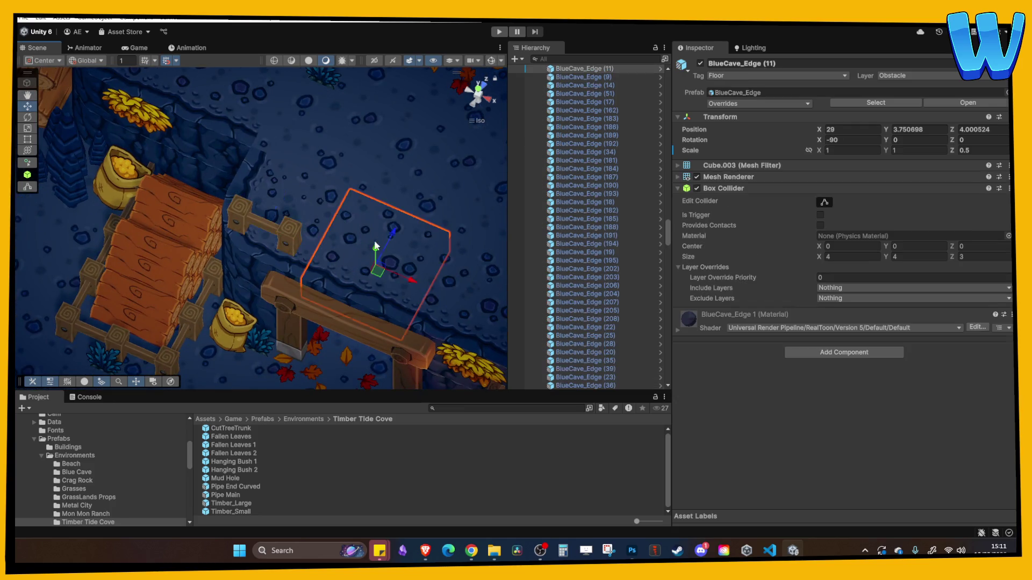
{"action": "left_click", "coordinate": [267, 199]}
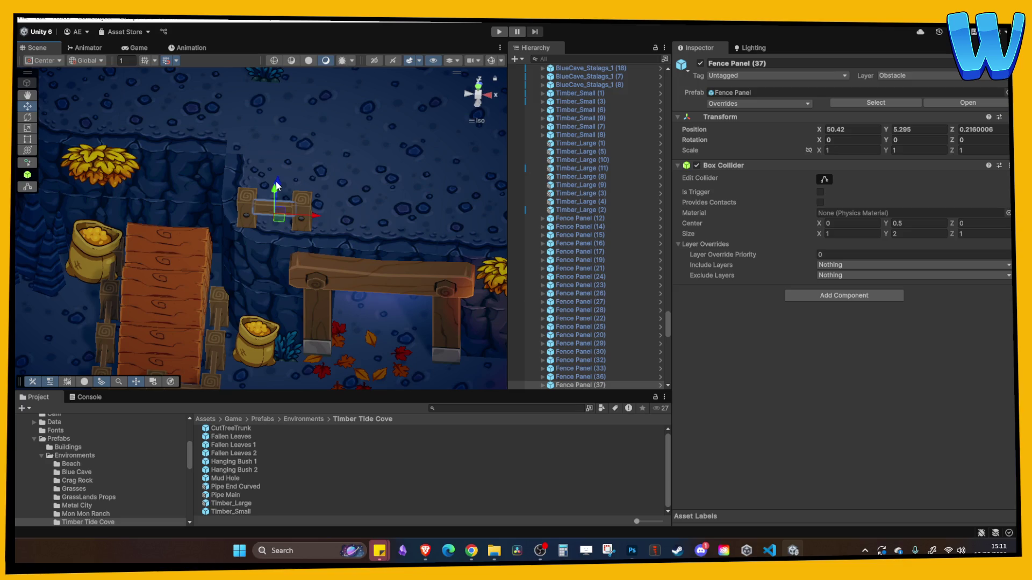
{"action": "left_click_drag", "start_coordinate": [304, 186], "coordinate": [292, 195]}
{"action": "left_click", "coordinate": [904, 144]}
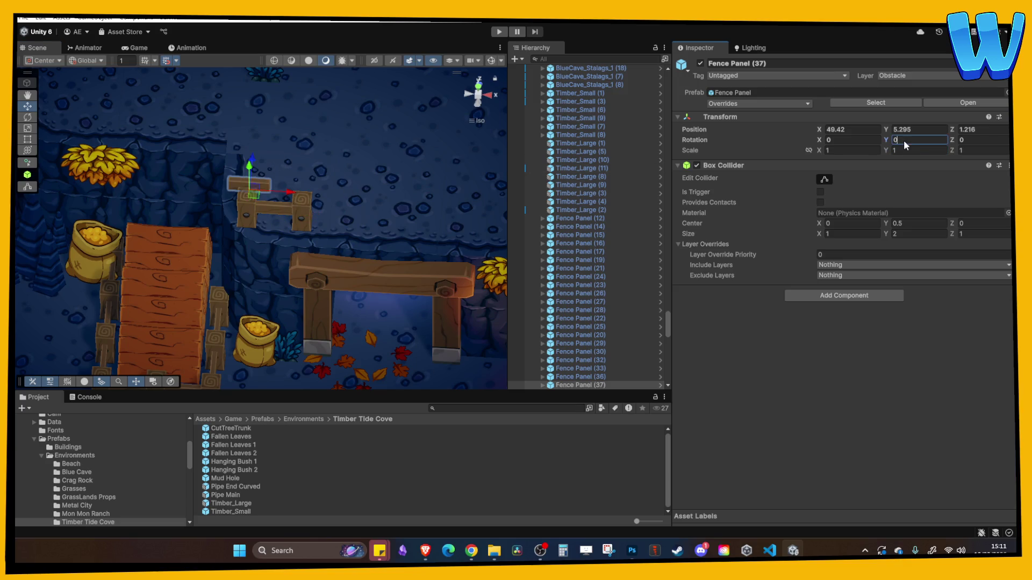
{"action": "type", "text": "90"}
{"action": "left_click", "coordinate": [260, 208]}
{"action": "left_click", "coordinate": [257, 202]}
{"action": "mouse_move", "coordinate": [254, 191]}
{"action": "left_mouse_down"}
{"action": "mouse_move", "coordinate": [259, 131]}
{"action": "mouse_move", "coordinate": [275, 143]}
{"action": "mouse_move", "coordinate": [240, 166]}
{"action": "mouse_move", "coordinate": [224, 204]}
{"action": "left_mouse_up"}
{"action": "key", "text": "ctrl+z"}
Slide four fence pieces together along Z onto the ledge.
{"action": "left_click", "coordinate": [237, 201], "text": "shift"}
{"action": "left_click", "coordinate": [258, 199], "text": "shift"}
{"action": "left_click", "coordinate": [244, 223], "text": "shift"}
{"action": "left_click_drag", "start_coordinate": [314, 214], "coordinate": [355, 217]}
Duplicate end FencePost (37) and slide Fence Panel (39) right along X.
{"action": "left_click", "coordinate": [304, 217]}
{"action": "key", "text": "ctrl+d"}
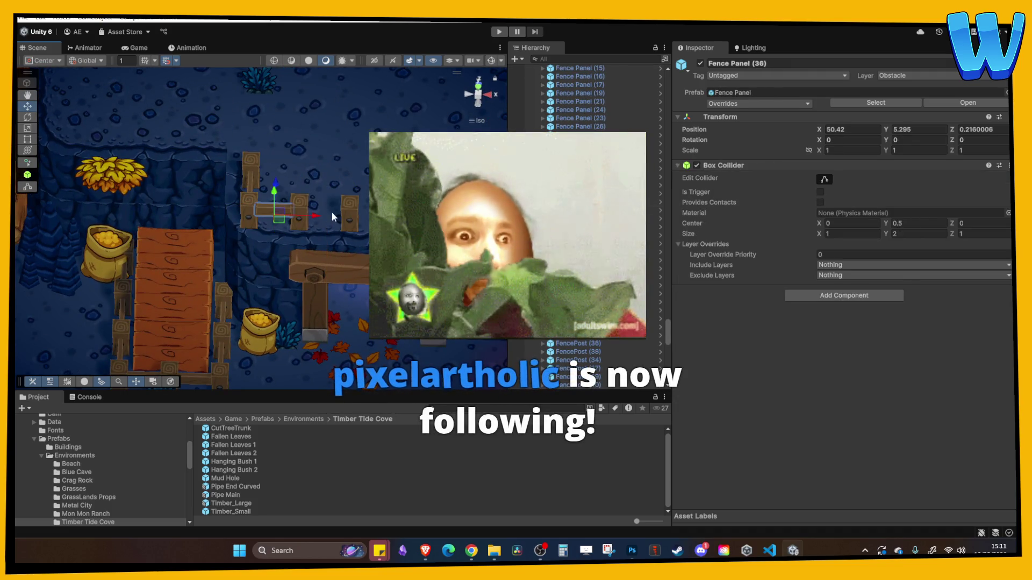
{"action": "left_click", "coordinate": [358, 219]}
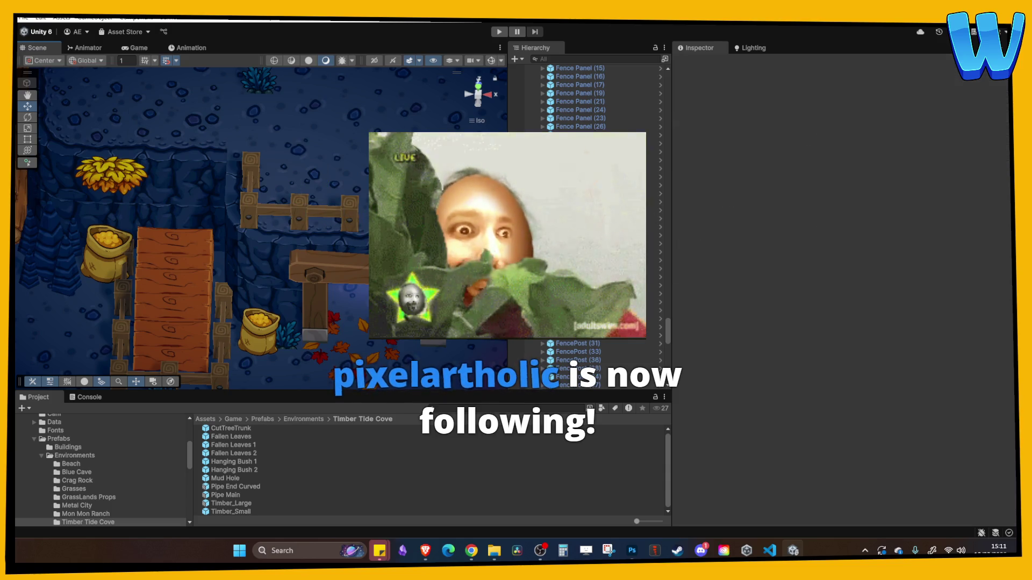
{"action": "left_click", "coordinate": [356, 213]}
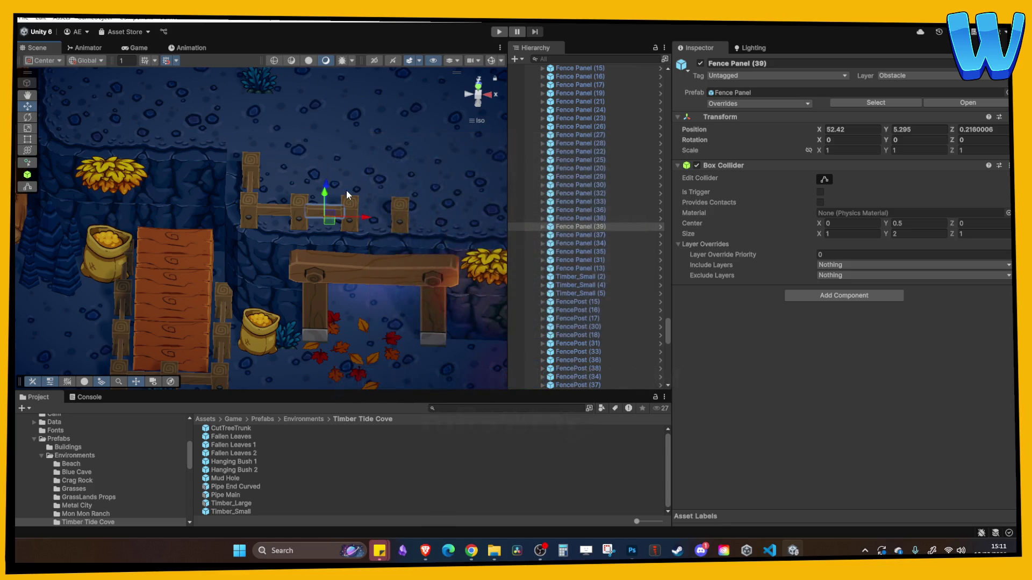
{"action": "mouse_move", "coordinate": [362, 218]}
{"action": "left_mouse_down"}
{"action": "mouse_move", "coordinate": [416, 220]}
{"action": "mouse_move", "coordinate": [258, 252]}
{"action": "mouse_move", "coordinate": [225, 228]}
{"action": "left_mouse_up"}
Extend the fence row with another post and two more panel copies to the right.
{"action": "left_click", "coordinate": [207, 178], "text": "shift"}
{"action": "left_click", "coordinate": [199, 181]}
{"action": "key", "text": "ctrl+d"}
{"action": "left_click_drag", "start_coordinate": [232, 186], "coordinate": [283, 186]}
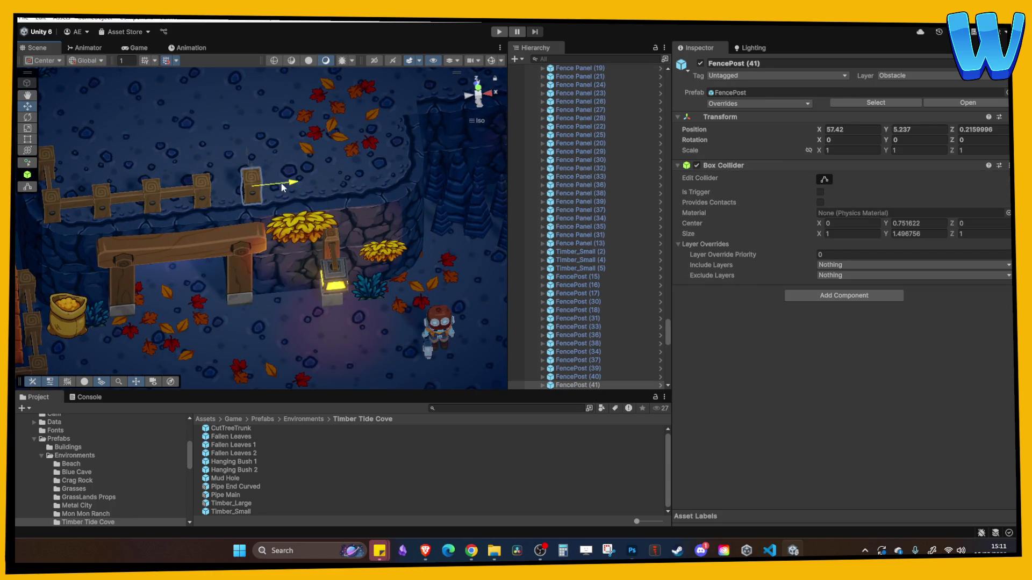
{"action": "left_click", "coordinate": [206, 192]}
{"action": "key", "text": "ctrl+d"}
{"action": "mouse_move", "coordinate": [207, 191]}
{"action": "left_mouse_down"}
{"action": "mouse_move", "coordinate": [299, 193]}
{"action": "mouse_move", "coordinate": [299, 111]}
{"action": "left_mouse_up"}
{"action": "key", "text": "ctrl+d"}
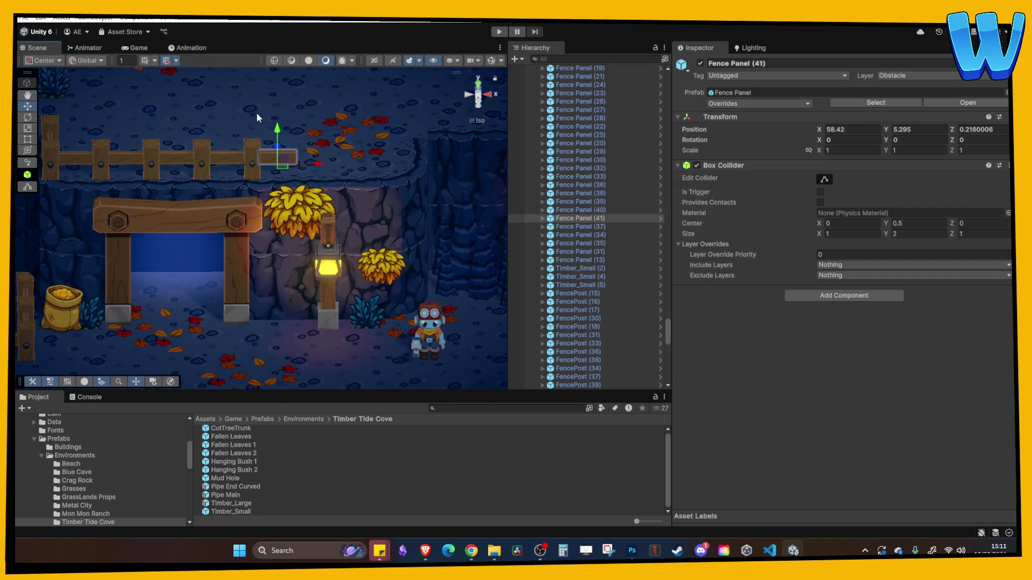
Tilt the end fence panel down to -30 degrees on Z.
{"action": "left_click", "coordinate": [27, 117]}
{"action": "left_click", "coordinate": [469, 95]}
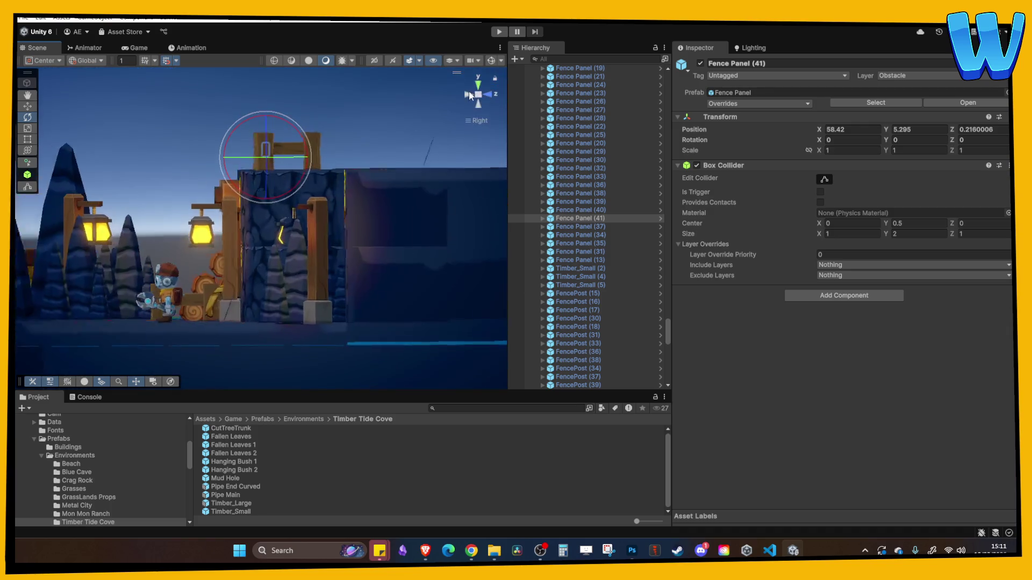
{"action": "left_click", "coordinate": [469, 96]}
{"action": "left_click_drag", "start_coordinate": [321, 156], "coordinate": [313, 192]}
{"action": "mouse_move", "coordinate": [283, 153]}
{"action": "left_mouse_down"}
{"action": "mouse_move", "coordinate": [195, 157]}
{"action": "mouse_move", "coordinate": [438, 154]}
{"action": "mouse_move", "coordinate": [413, 159]}
{"action": "left_mouse_up"}
With grid snapping on, add two more fence posts and fit a panel between them.
{"action": "left_click", "coordinate": [273, 161]}
{"action": "left_click", "coordinate": [197, 156]}
{"action": "key", "text": "ctrl+d"}
{"action": "left_click", "coordinate": [170, 59]}
{"action": "key", "text": "ctrl+d"}
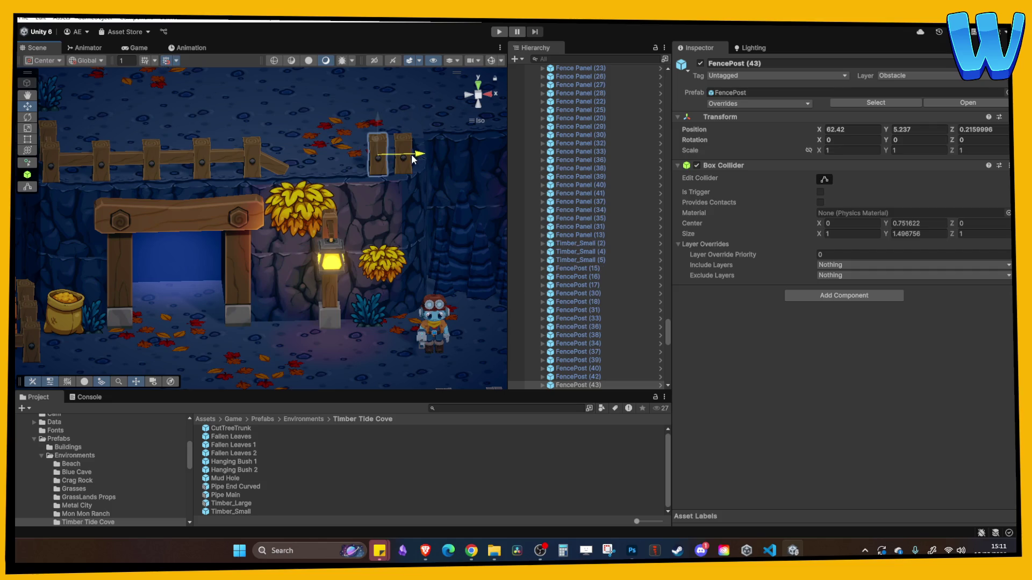
{"action": "left_click", "coordinate": [227, 162]}
{"action": "key", "text": "ctrl+d"}
{"action": "mouse_move", "coordinate": [263, 163]}
{"action": "left_mouse_down"}
{"action": "mouse_move", "coordinate": [398, 161]}
{"action": "mouse_move", "coordinate": [369, 185]}
{"action": "left_mouse_up"}
{"action": "left_click", "coordinate": [404, 93]}
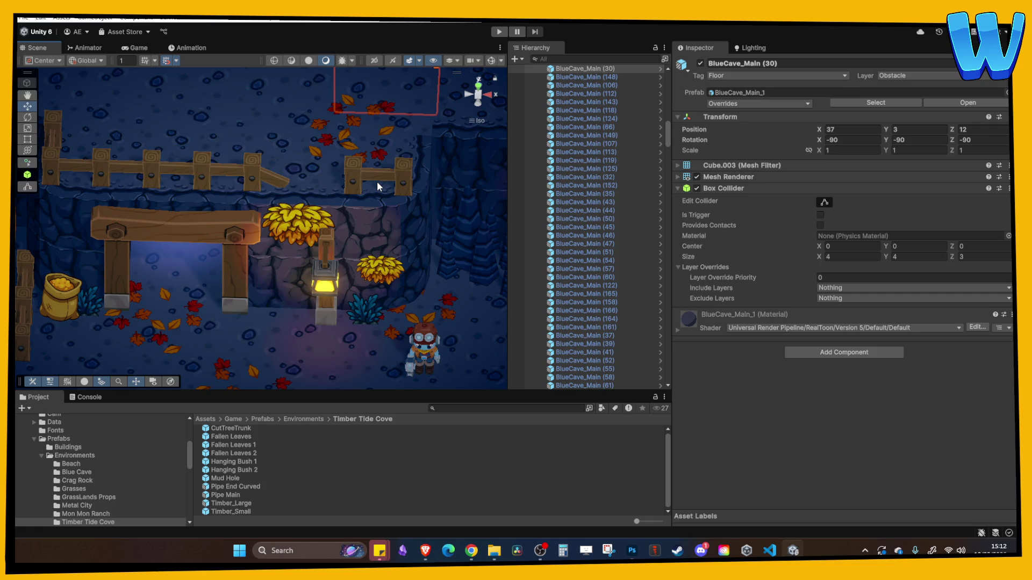
Duplicate a fence panel and drag it along X to the ledge corner by FencePost (44).
{"action": "scroll", "coordinate": [377, 186], "scroll_direction": "down", "scroll_amount": 6}
{"action": "left_click", "coordinate": [350, 199]}
{"action": "scroll", "coordinate": [344, 199], "scroll_direction": "up", "scroll_amount": 5}
{"action": "scroll", "coordinate": [300, 267], "scroll_direction": "up", "scroll_amount": 3}
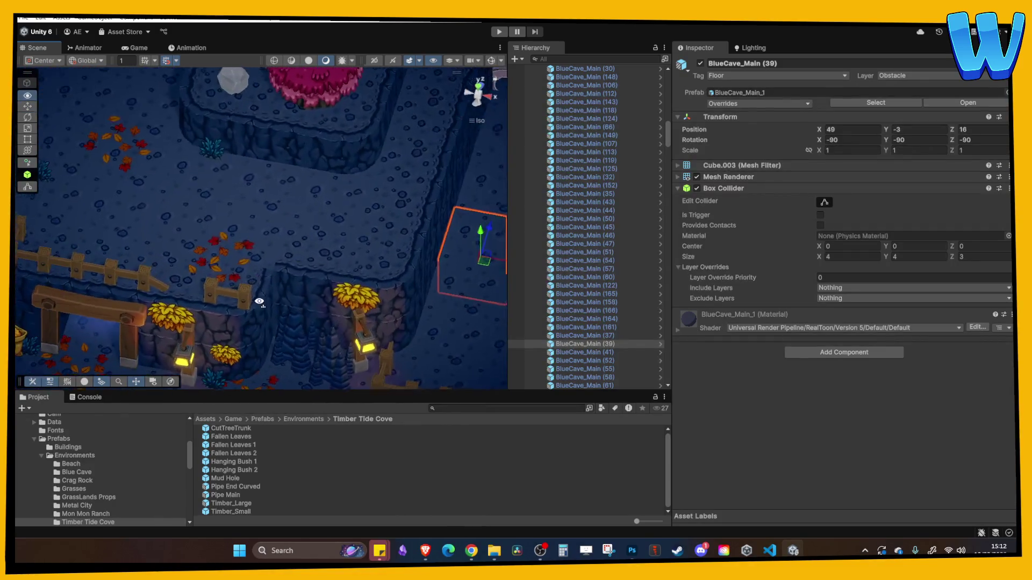
{"action": "left_click", "coordinate": [252, 269]}
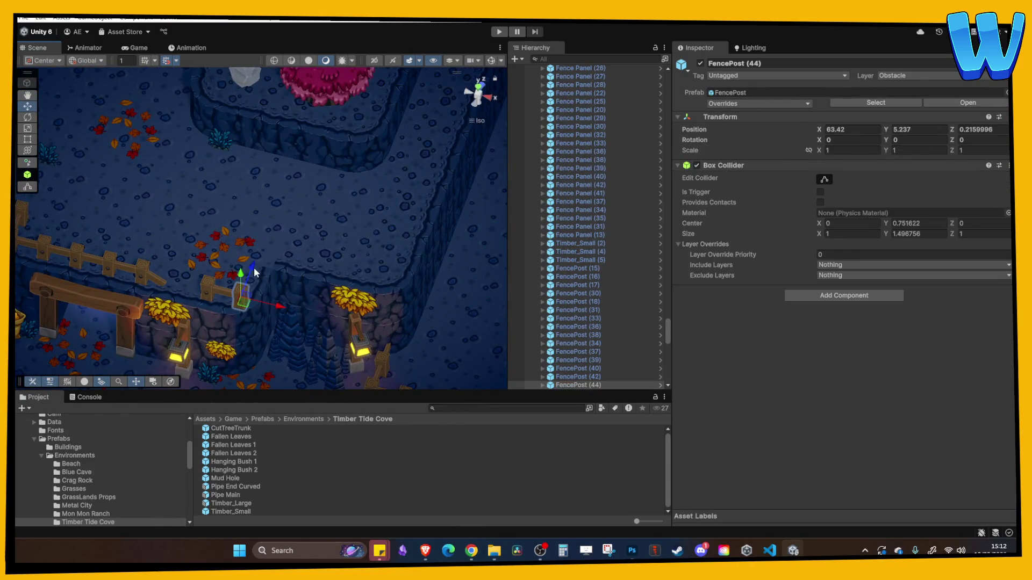
{"action": "left_click", "coordinate": [227, 287]}
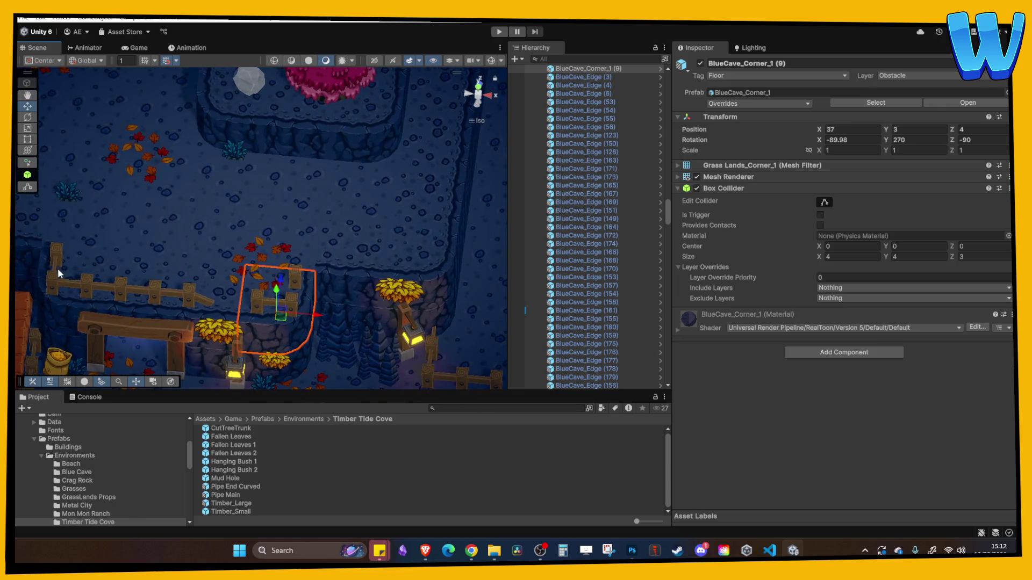
{"action": "left_click", "coordinate": [59, 266]}
{"action": "key", "text": "ctrl+d"}
{"action": "left_click_drag", "start_coordinate": [81, 284], "coordinate": [326, 300]}
{"action": "left_click", "coordinate": [329, 301]}
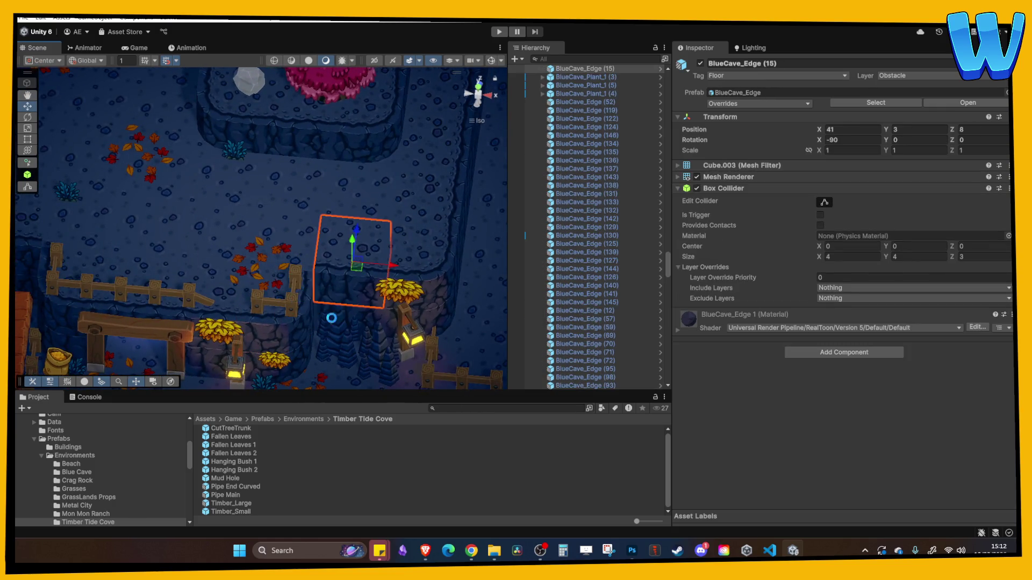
Zoom out to a near top-down view of the level and pan to the water wheel.
{"action": "scroll", "coordinate": [392, 208], "scroll_direction": "down", "scroll_amount": 5}
{"action": "scroll", "coordinate": [230, 218], "scroll_direction": "down", "scroll_amount": 3}
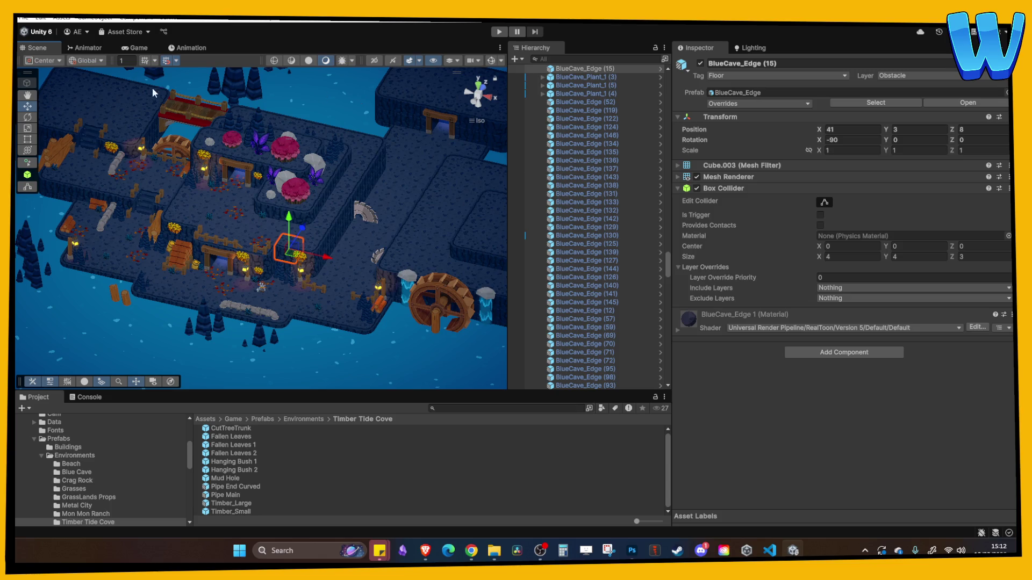
{"action": "mouse_move", "coordinate": [284, 311]}
{"action": "left_mouse_down"}
{"action": "mouse_move", "coordinate": [366, 269]}
{"action": "mouse_move", "coordinate": [281, 315]}
{"action": "mouse_move", "coordinate": [338, 301]}
{"action": "left_mouse_up"}
{"action": "left_click", "coordinate": [302, 291]}
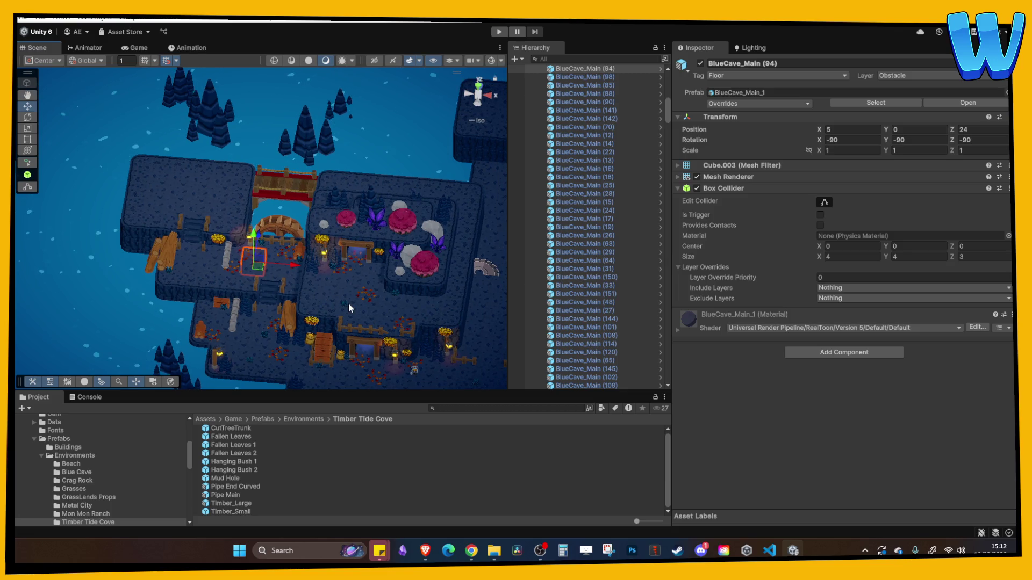
{"action": "mouse_move", "coordinate": [350, 307]}
{"action": "left_mouse_down"}
{"action": "mouse_move", "coordinate": [317, 266]}
{"action": "mouse_move", "coordinate": [197, 199]}
{"action": "left_mouse_up"}
{"action": "scroll", "coordinate": [228, 267], "scroll_direction": "up", "scroll_amount": 10}
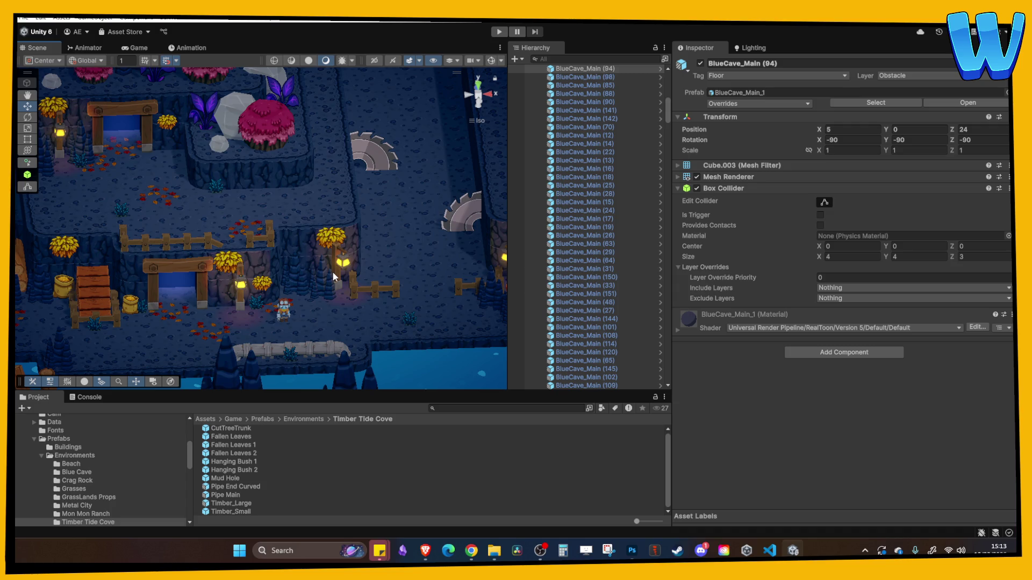
Enter Play mode and walk through the cavern past the Copper Ore, water pump, lumberjack and sawmill.
{"action": "left_click", "coordinate": [499, 31]}
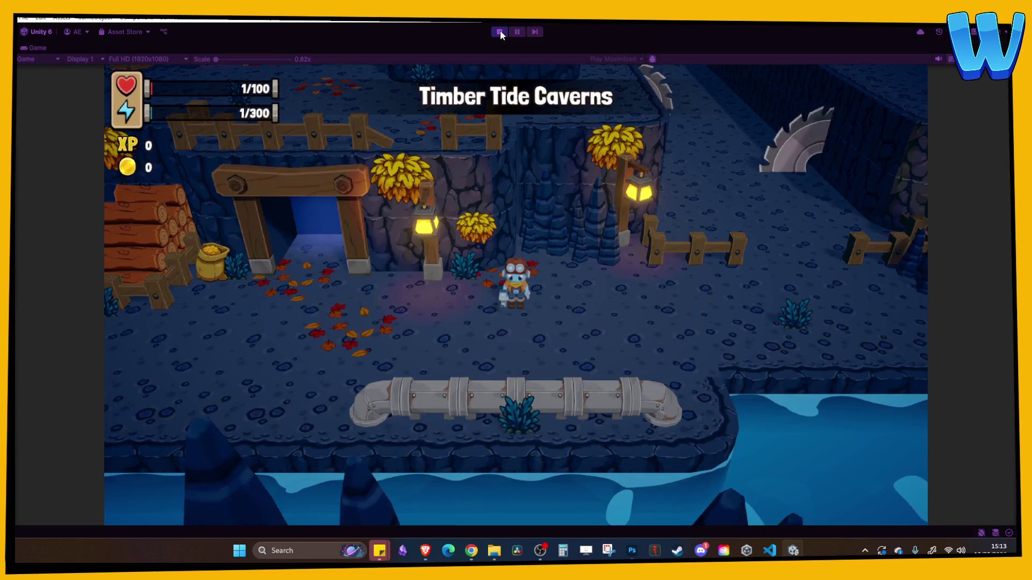
{"action": "key", "text": "d"}
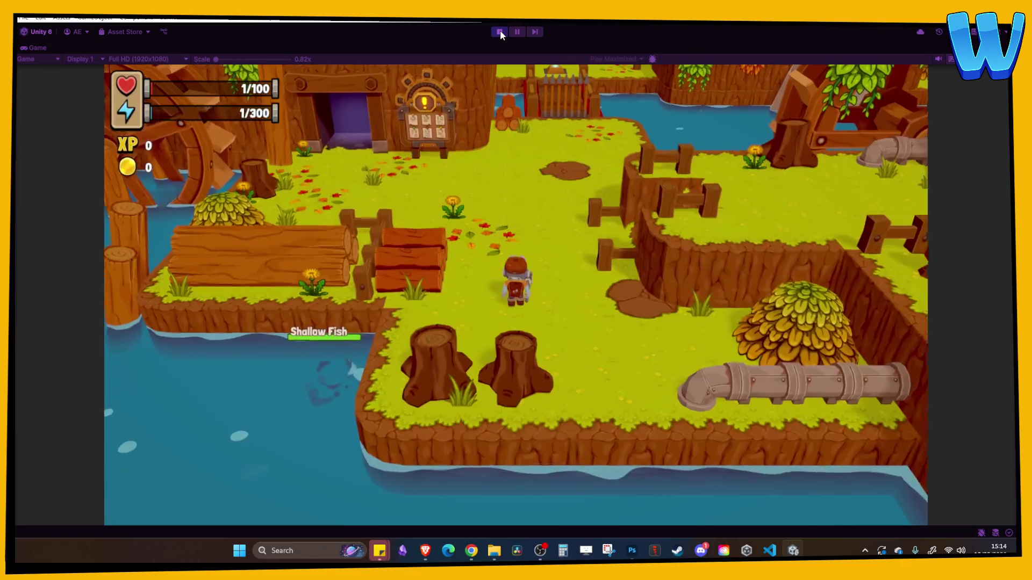
{"action": "key", "text": "d"}
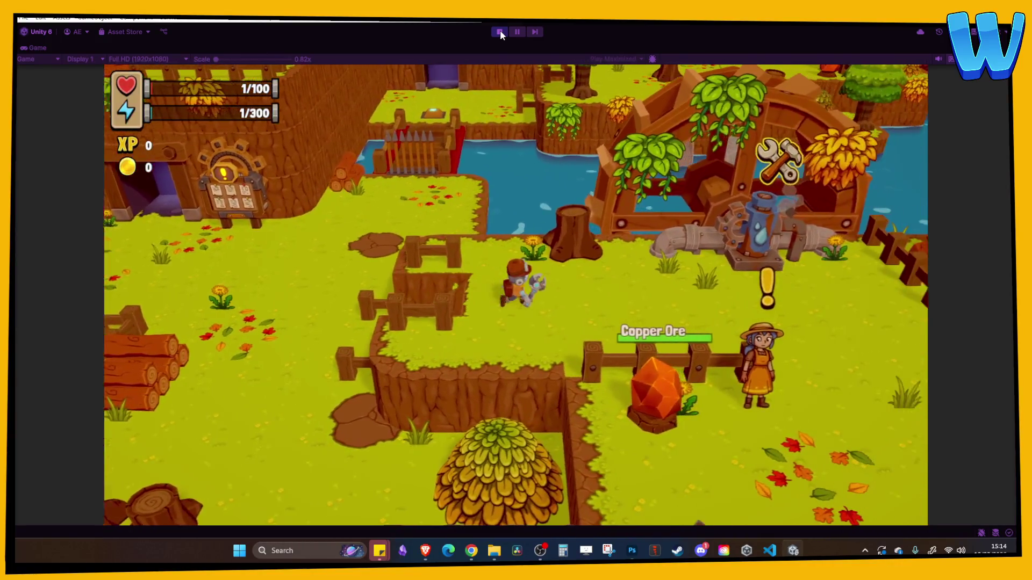
{"action": "key", "text": "d"}
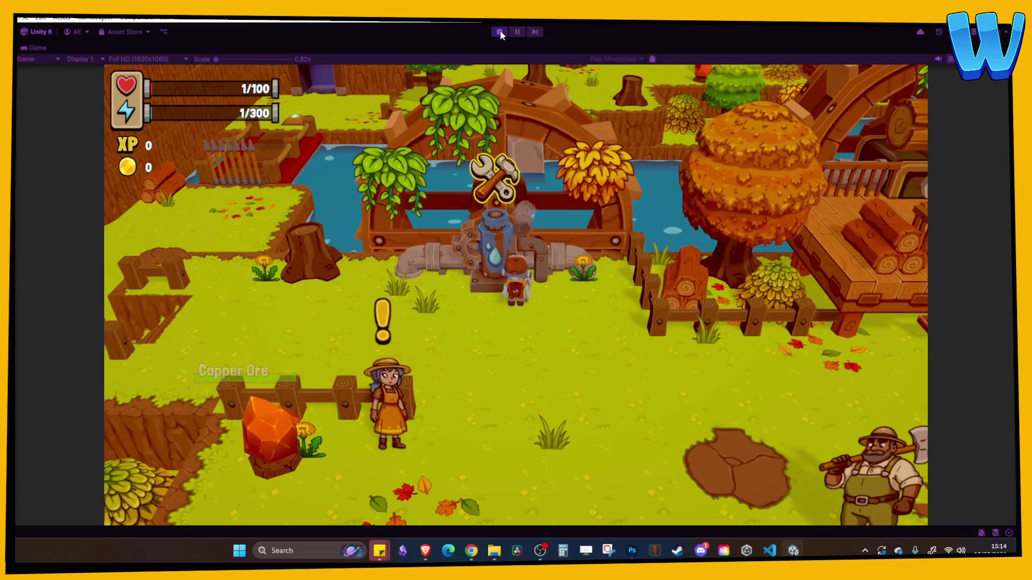
{"action": "key", "text": "d"}
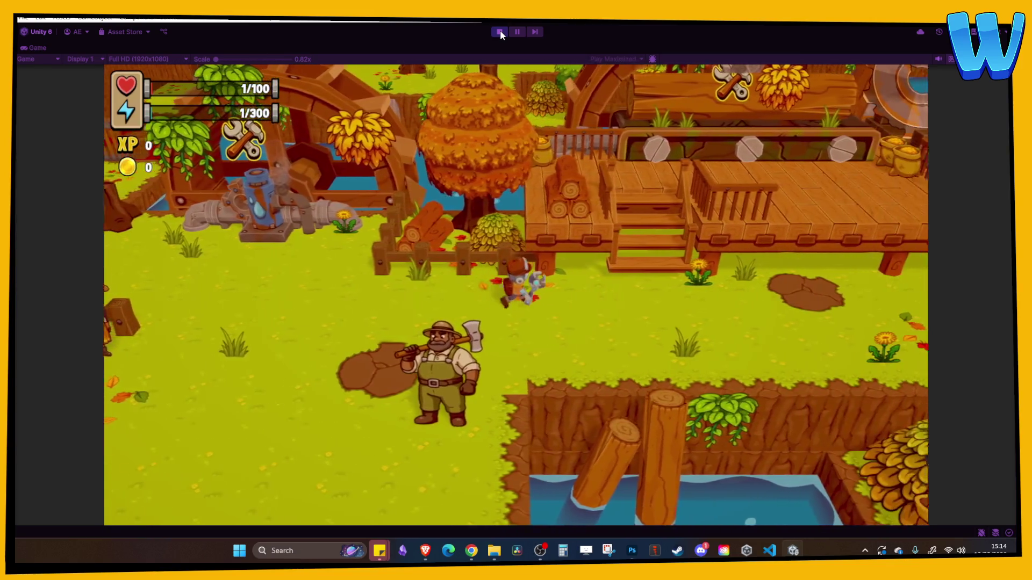
{"action": "key", "text": "d"}
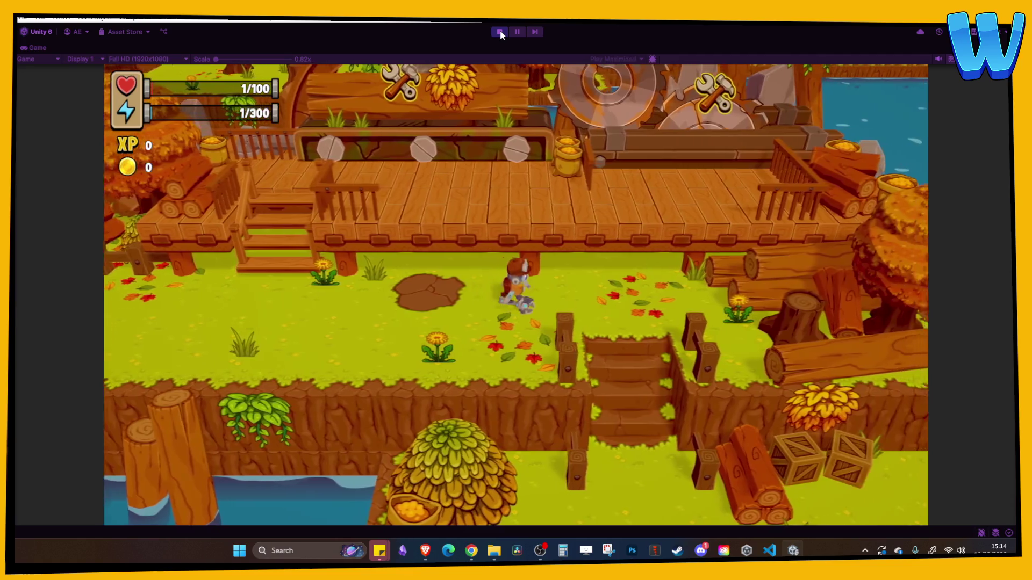
{"action": "key", "text": "a"}
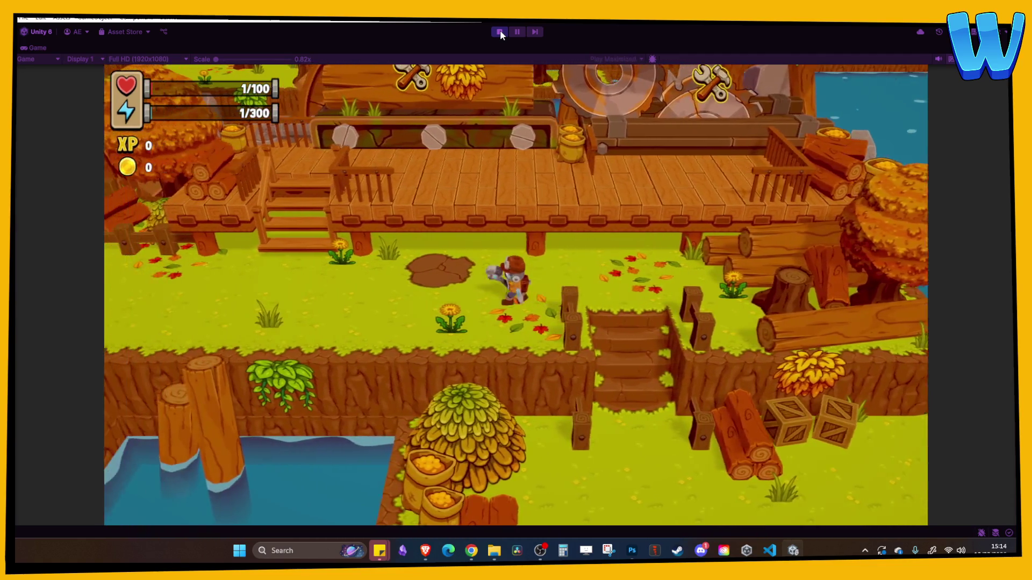
{"action": "key", "text": "a"}
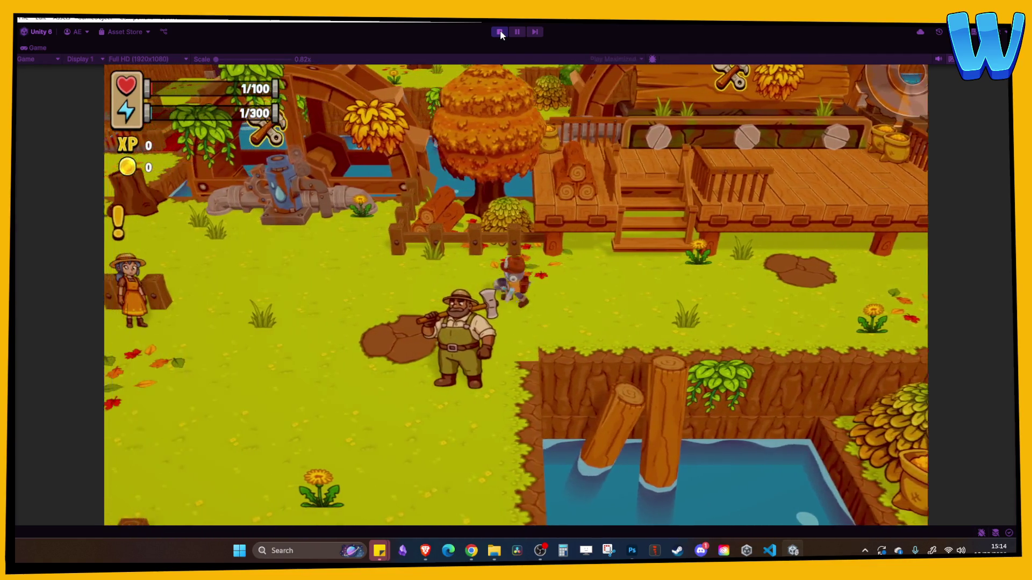
{"action": "key", "text": "w"}
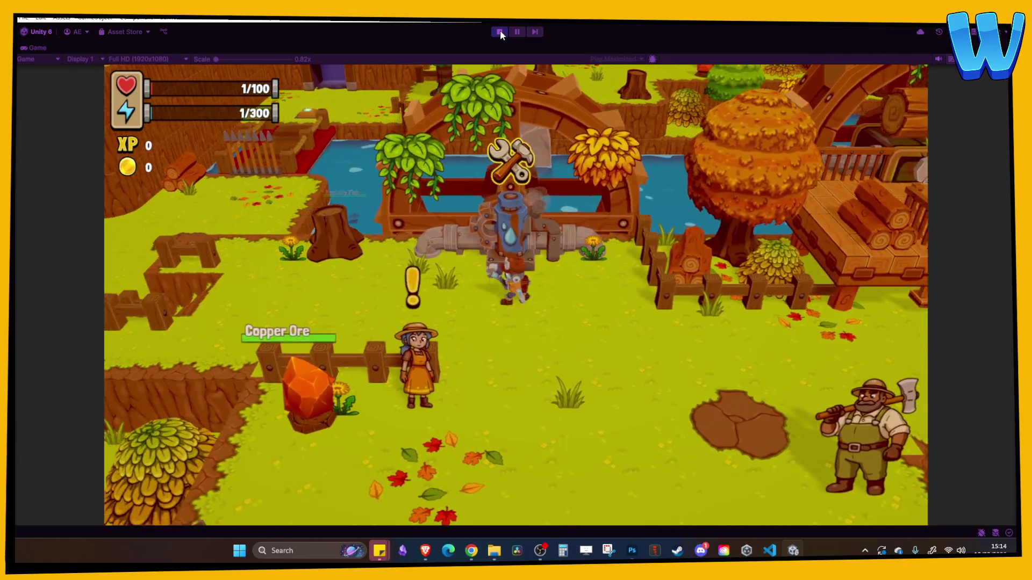
Check the inventory and Crafting menus, then talk with Autumn and Solaris.
{"action": "key", "text": "i"}
{"action": "key", "text": "c"}
{"action": "key", "text": "Escape"}
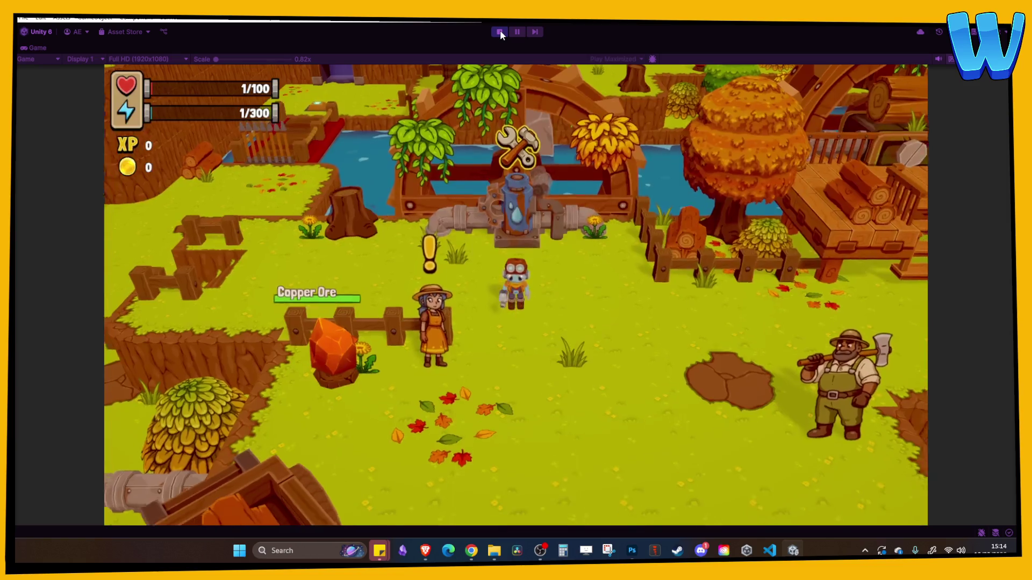
{"action": "key", "text": "a"}
{"action": "key", "text": "e"}
{"action": "key", "text": "e"}
{"action": "key", "text": "e"}
{"action": "key", "text": "e"}
{"action": "key", "text": "e"}
{"action": "key", "text": "w"}
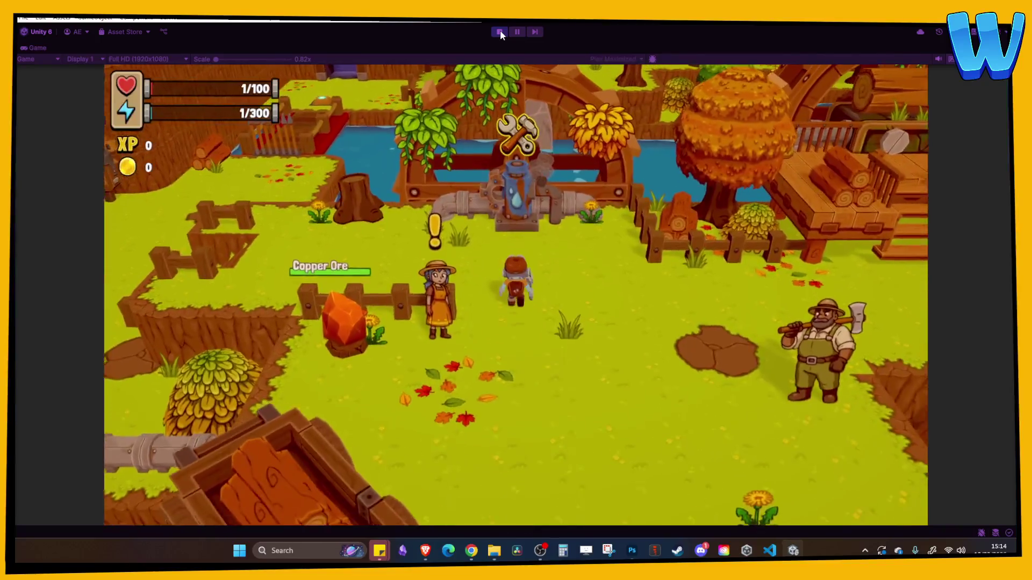
{"action": "key", "text": "e"}
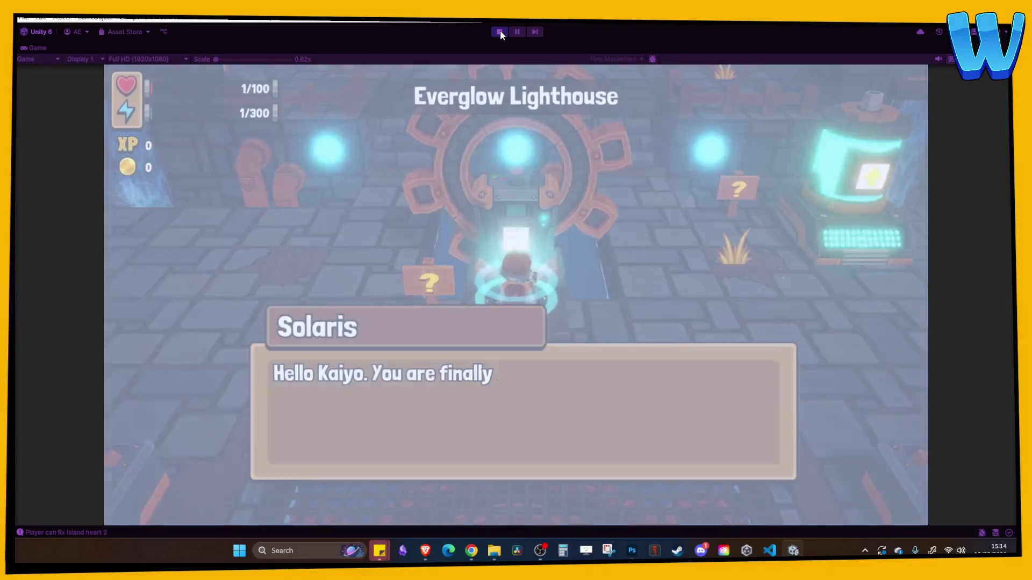
{"action": "key", "text": "e"}
{"action": "key", "text": "e"}
{"action": "key", "text": "e"}
{"action": "key", "text": "e"}
{"action": "key", "text": "s"}
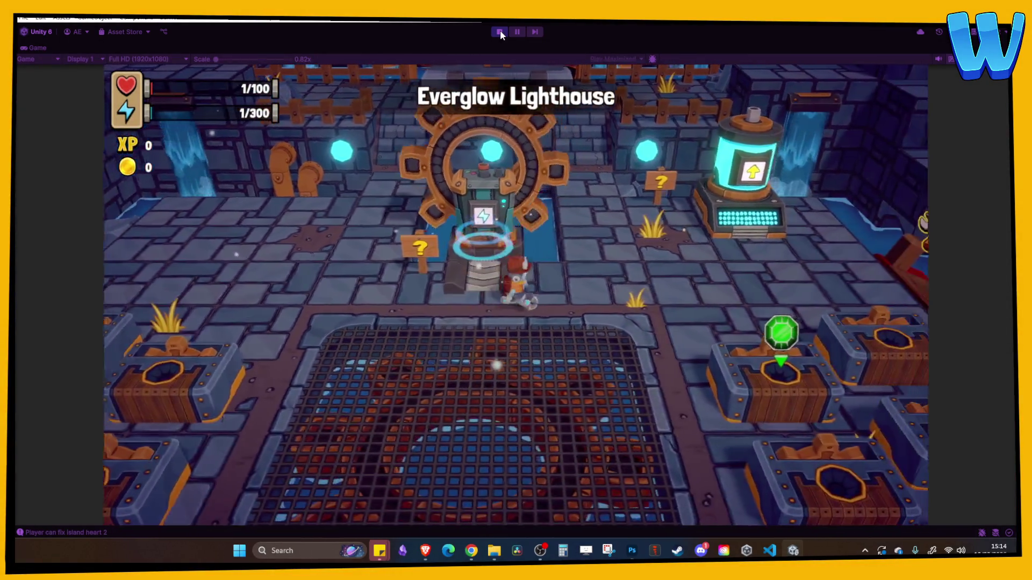
Unlock Ability – Sailing at the cylinder machine, view the Map page, then stop Play mode.
{"action": "key", "text": "d"}
{"action": "key", "text": "w"}
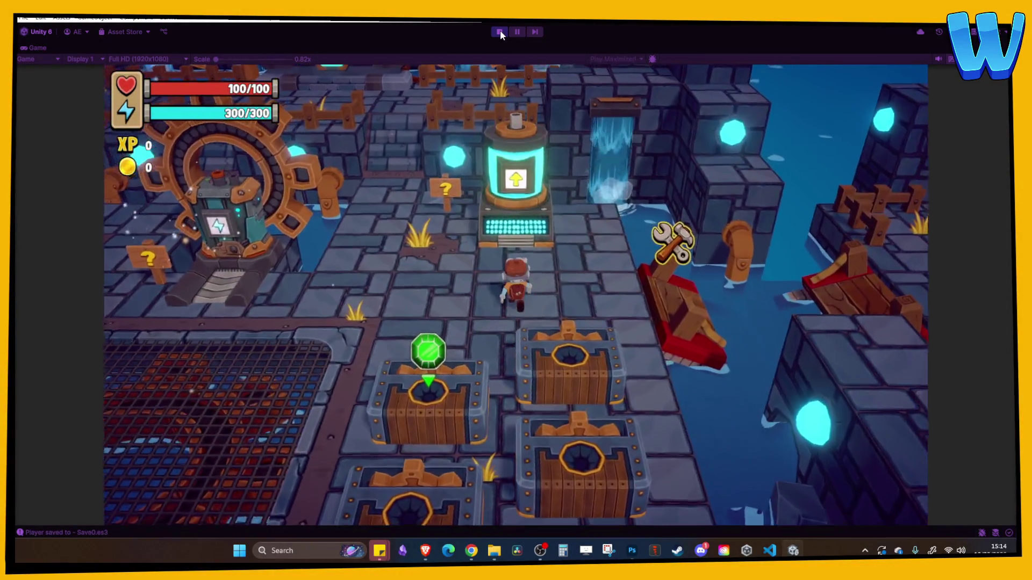
{"action": "key", "text": "e"}
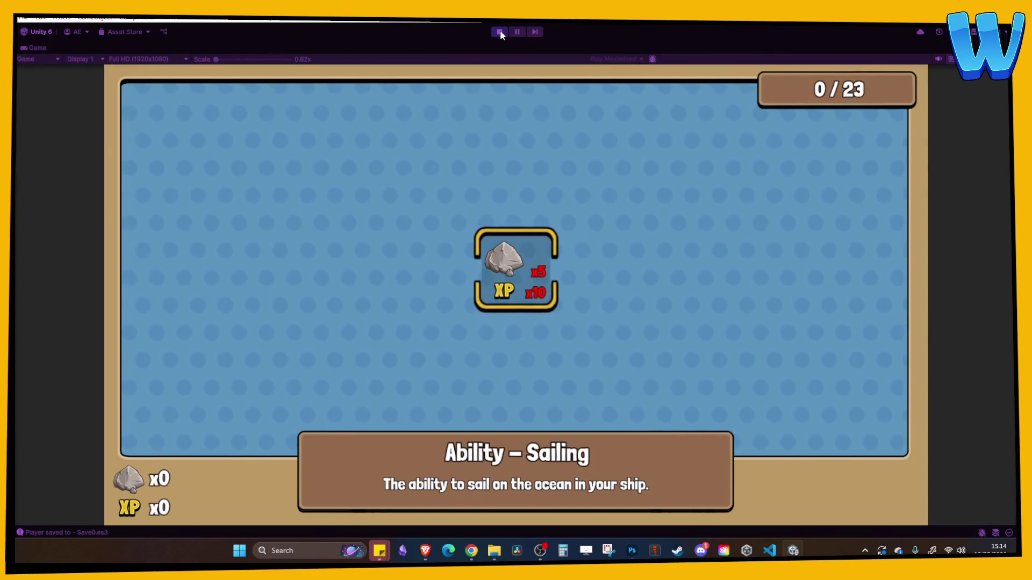
{"action": "key", "text": "e"}
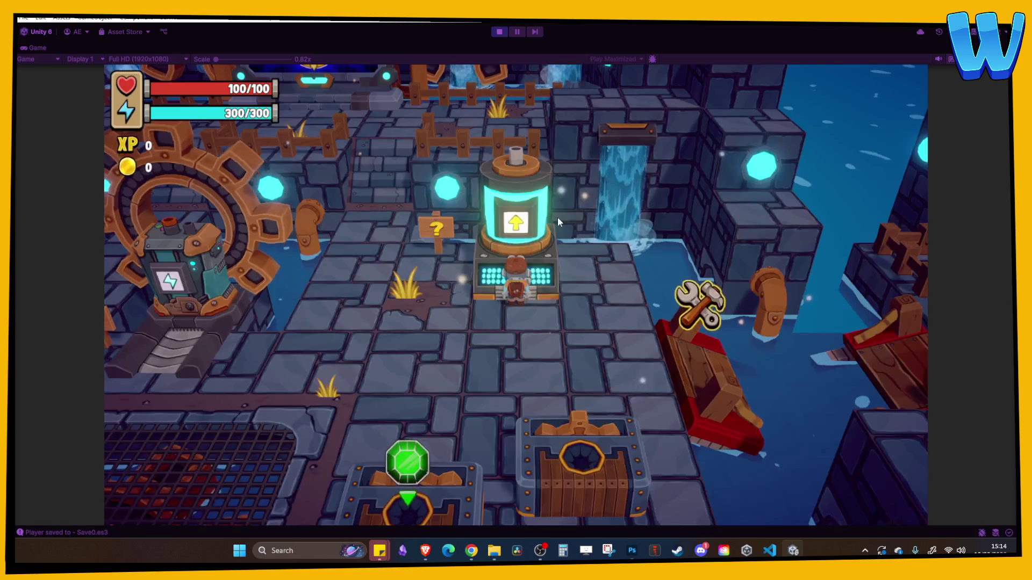
{"action": "key", "text": "a"}
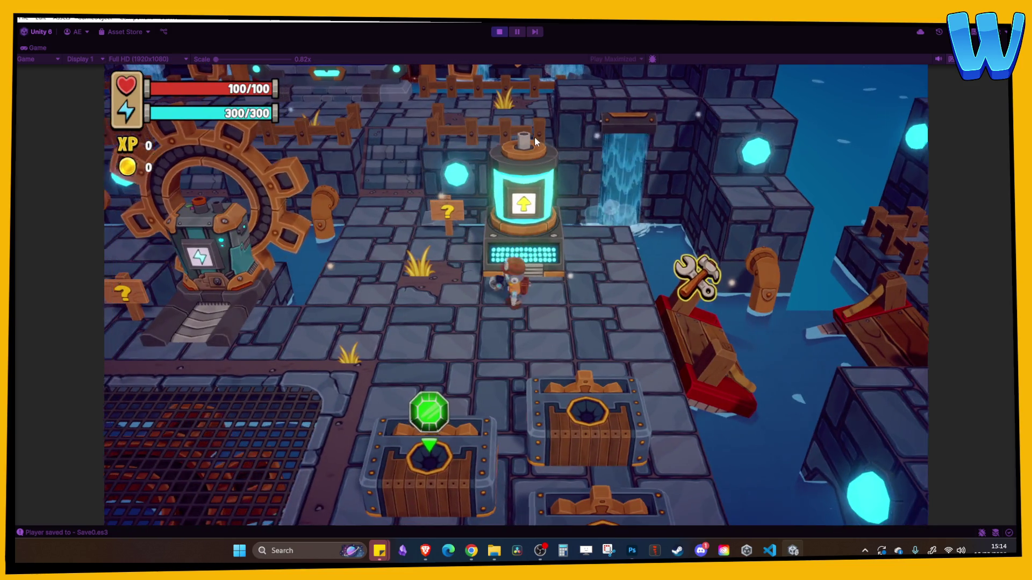
{"action": "key", "text": "i"}
{"action": "left_click", "coordinate": [678, 86]}
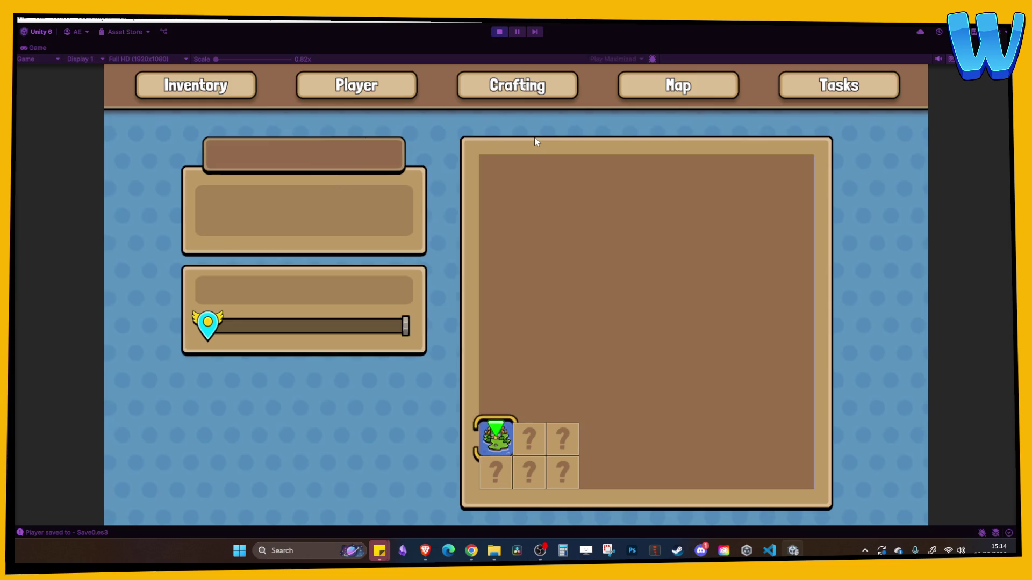
{"action": "left_click", "coordinate": [499, 31]}
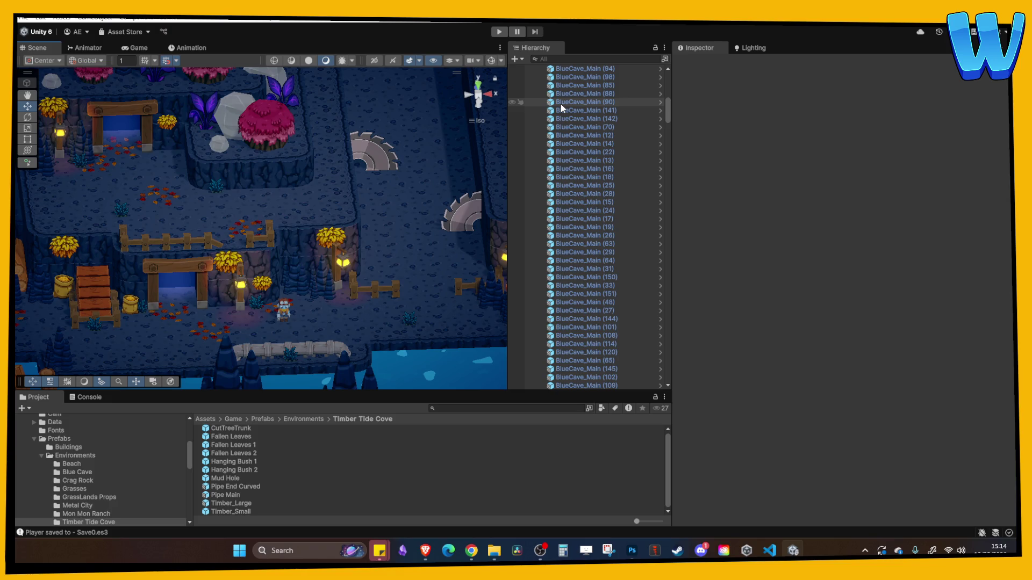
Orbit around the cave and select the stalagmite beside the cave entrance.
{"action": "mouse_move", "coordinate": [380, 202]}
{"action": "left_mouse_down"}
{"action": "mouse_move", "coordinate": [308, 205]}
{"action": "mouse_move", "coordinate": [344, 192]}
{"action": "mouse_move", "coordinate": [328, 199]}
{"action": "mouse_move", "coordinate": [387, 204]}
{"action": "mouse_move", "coordinate": [354, 210]}
{"action": "mouse_move", "coordinate": [371, 213]}
{"action": "left_mouse_up"}
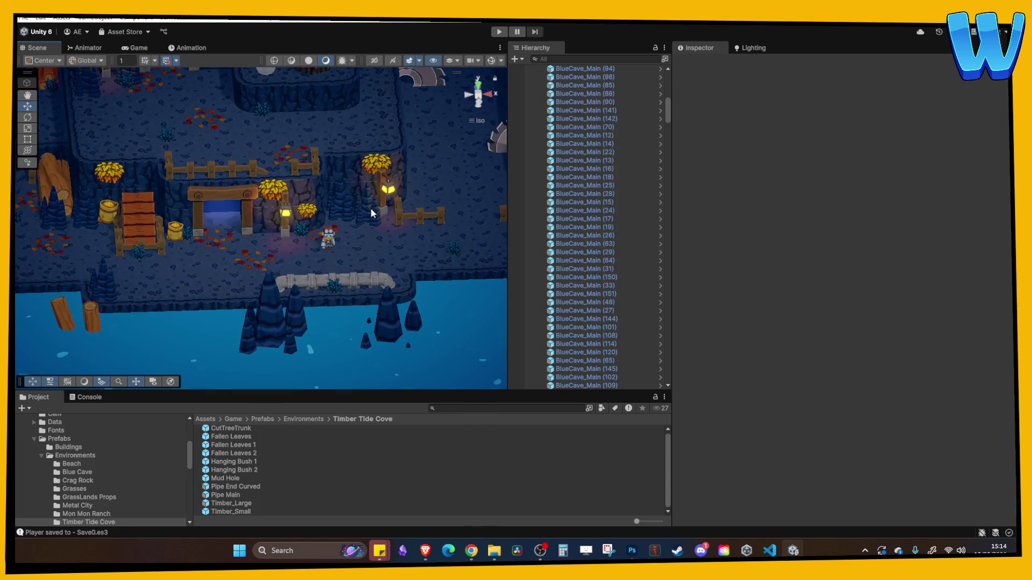
{"action": "left_click", "coordinate": [370, 213]}
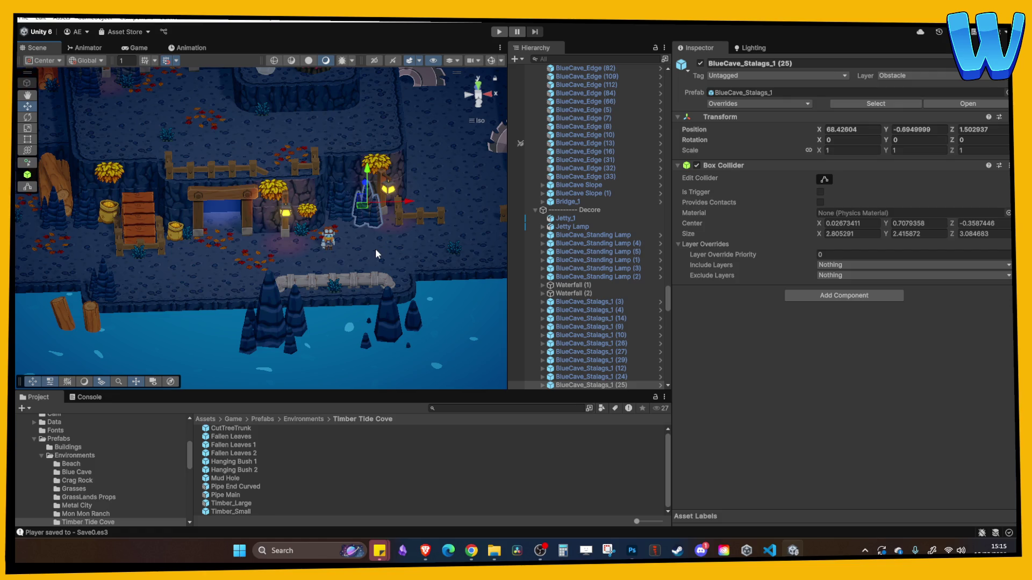
{"action": "mouse_move", "coordinate": [374, 241]}
{"action": "left_mouse_down"}
{"action": "mouse_move", "coordinate": [355, 215]}
{"action": "mouse_move", "coordinate": [344, 236]}
{"action": "mouse_move", "coordinate": [340, 226]}
{"action": "mouse_move", "coordinate": [382, 271]}
{"action": "left_mouse_up"}
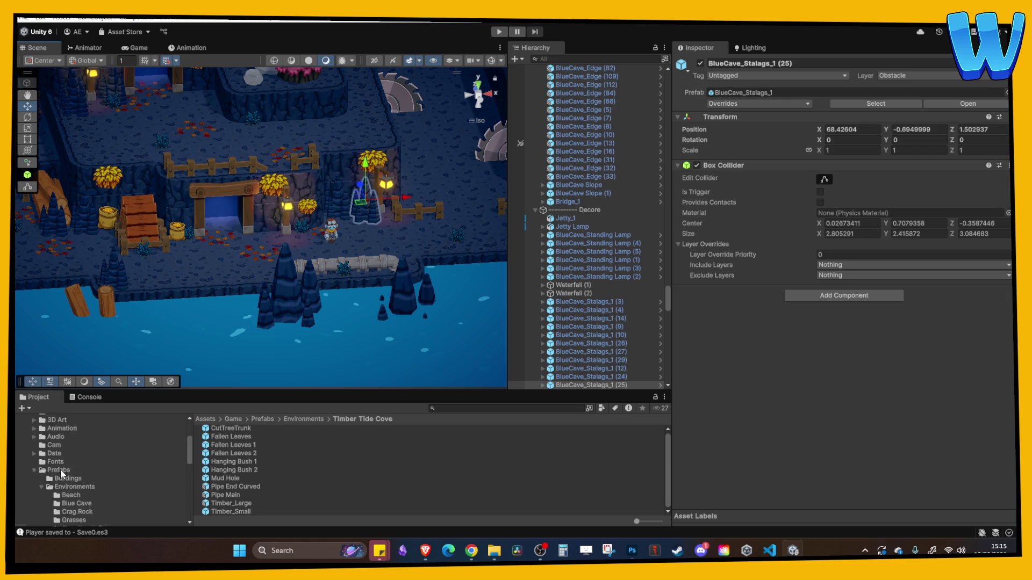
Show the Assets/Game/Scenes folder in the Project window and select Lighthouse_1.
{"action": "scroll", "coordinate": [91, 466], "scroll_direction": "down", "scroll_amount": 2}
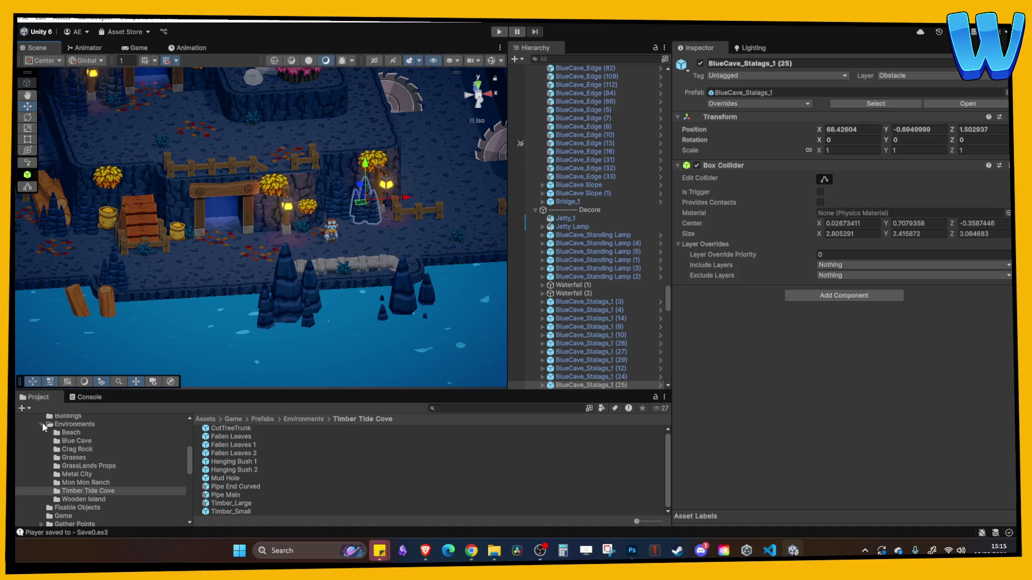
{"action": "scroll", "coordinate": [48, 473], "scroll_direction": "down", "scroll_amount": 6}
{"action": "left_click", "coordinate": [57, 447]}
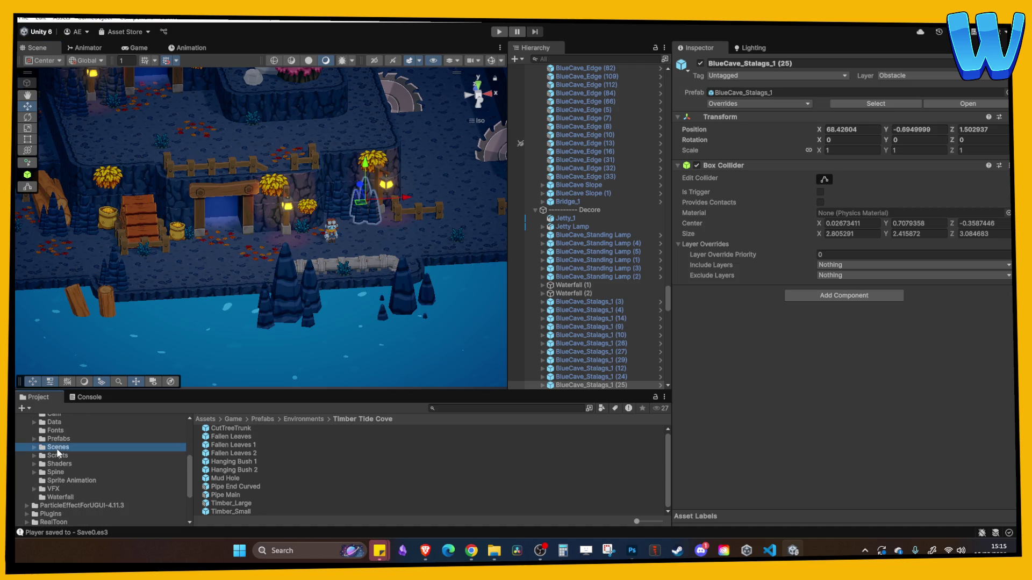
{"action": "scroll", "coordinate": [224, 482], "scroll_direction": "down", "scroll_amount": 3}
{"action": "left_click", "coordinate": [237, 471]}
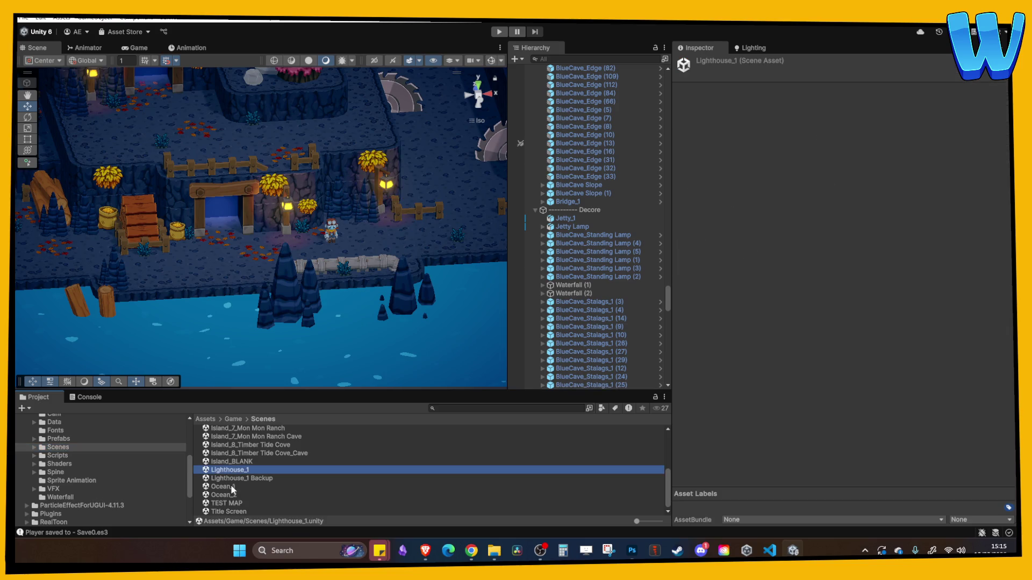
Open the Ocean_1 scene from the Scenes folder and enter Play mode.
{"action": "double_click", "coordinate": [231, 487]}
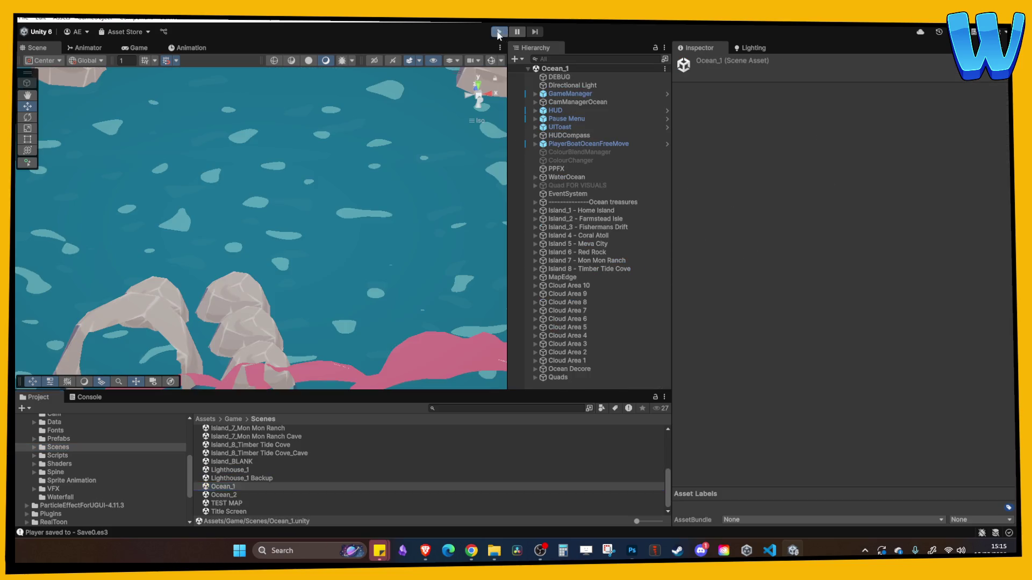
{"action": "left_click", "coordinate": [498, 32]}
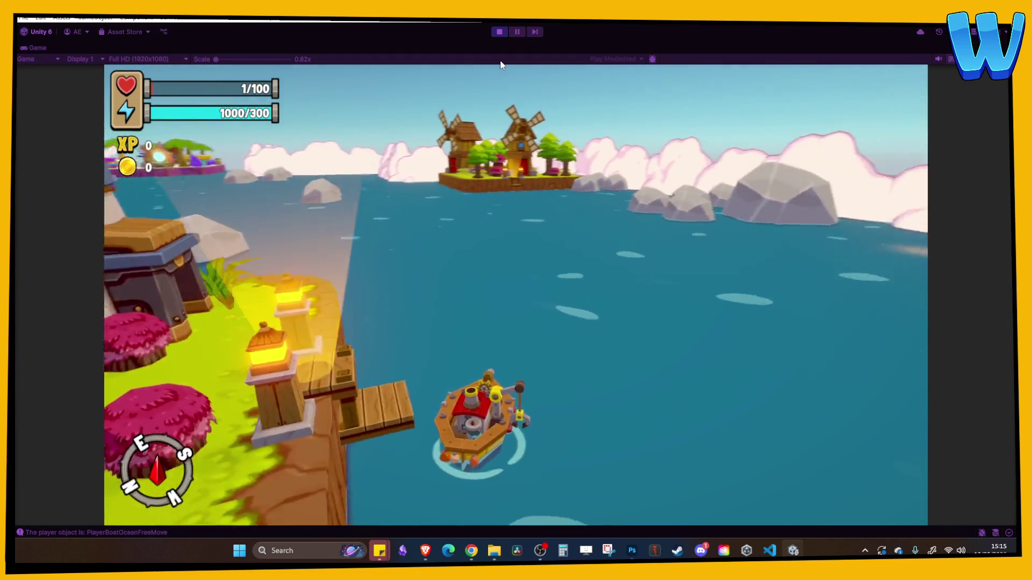
Sail the boat toward the windmill island, steering left past the rocks.
{"action": "key", "text": "w"}
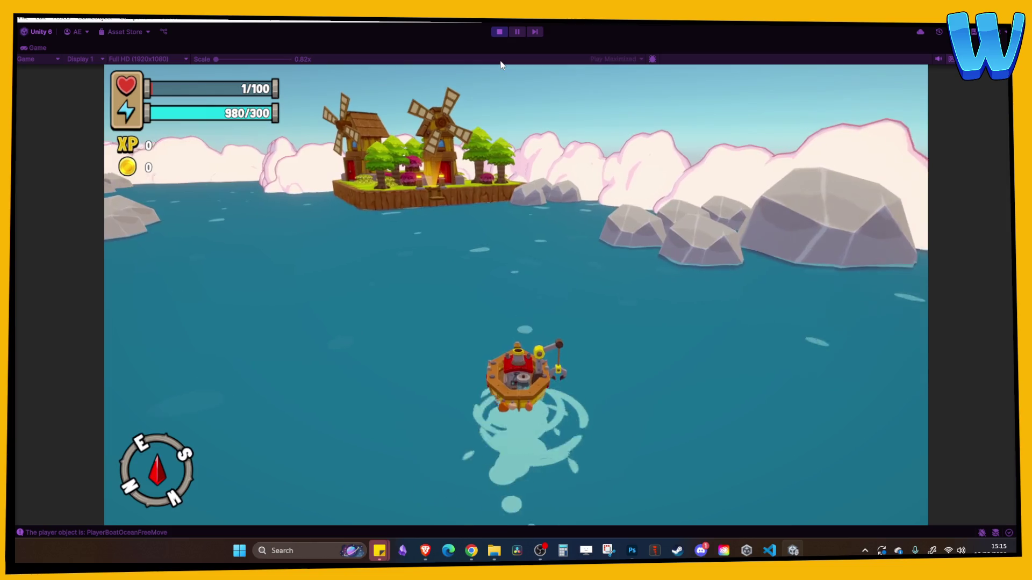
{"action": "key", "text": "a"}
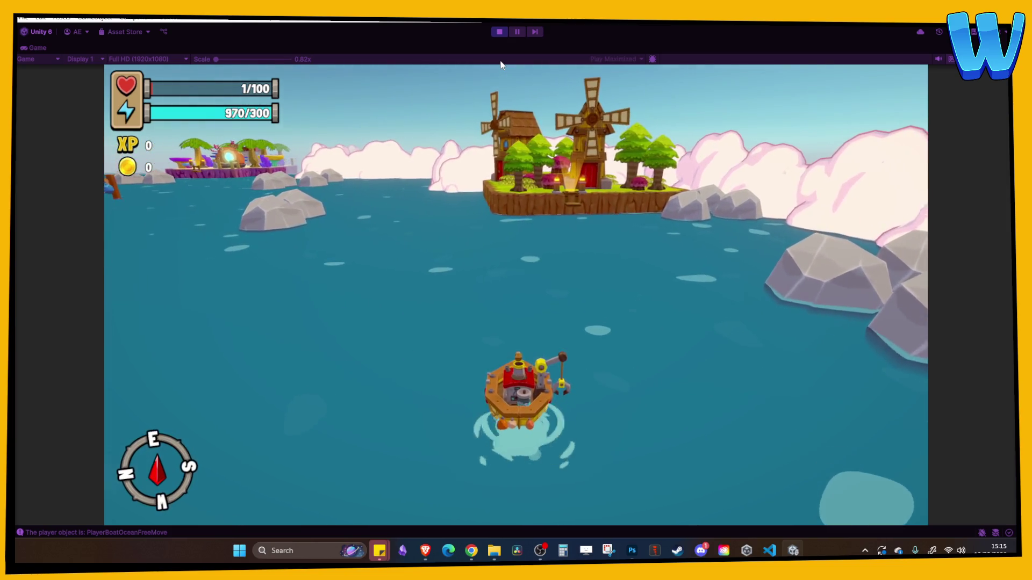
{"action": "key", "text": "a"}
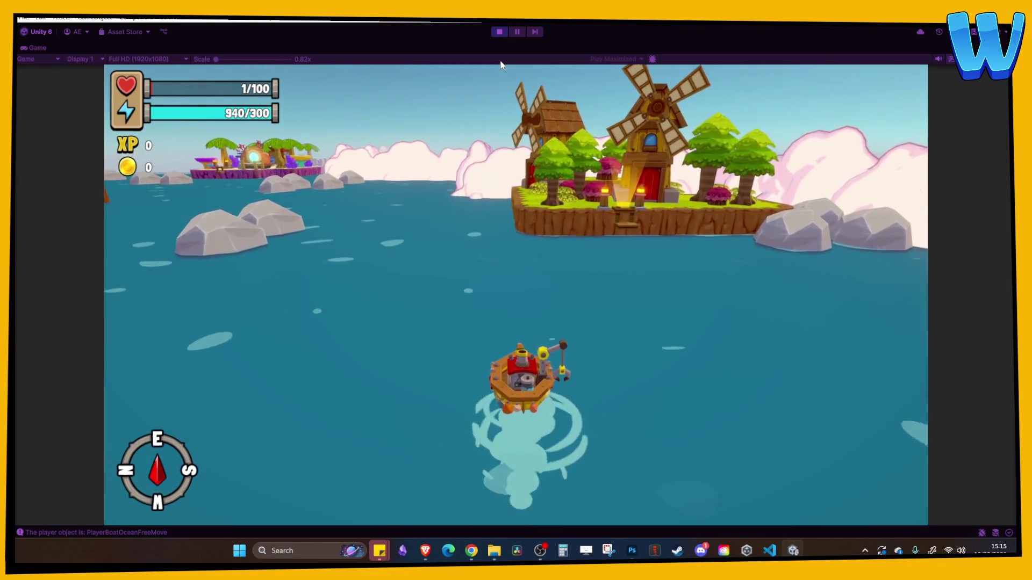
{"action": "key", "text": "a"}
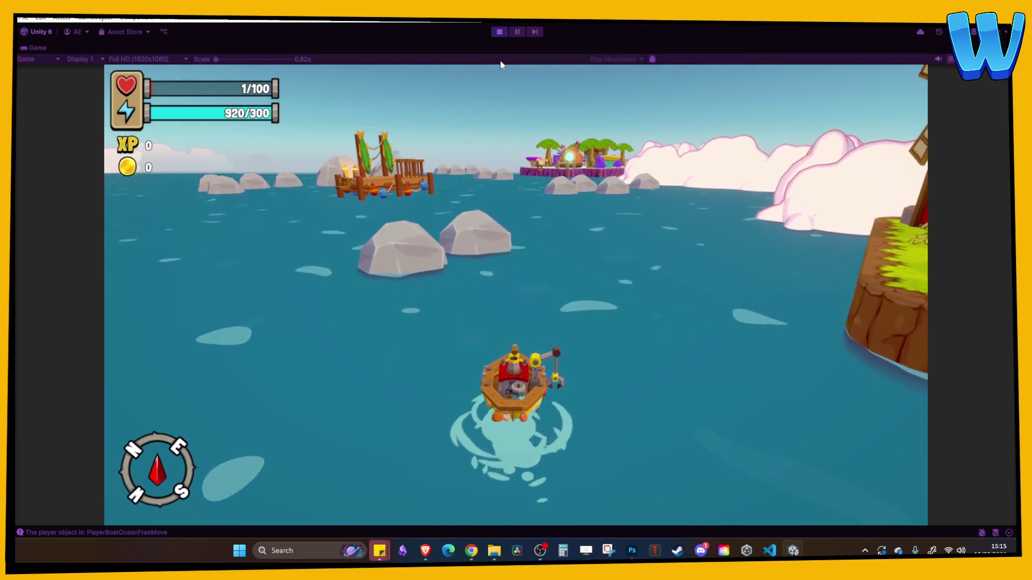
{"action": "key", "text": "w"}
{"action": "key", "text": "w"}
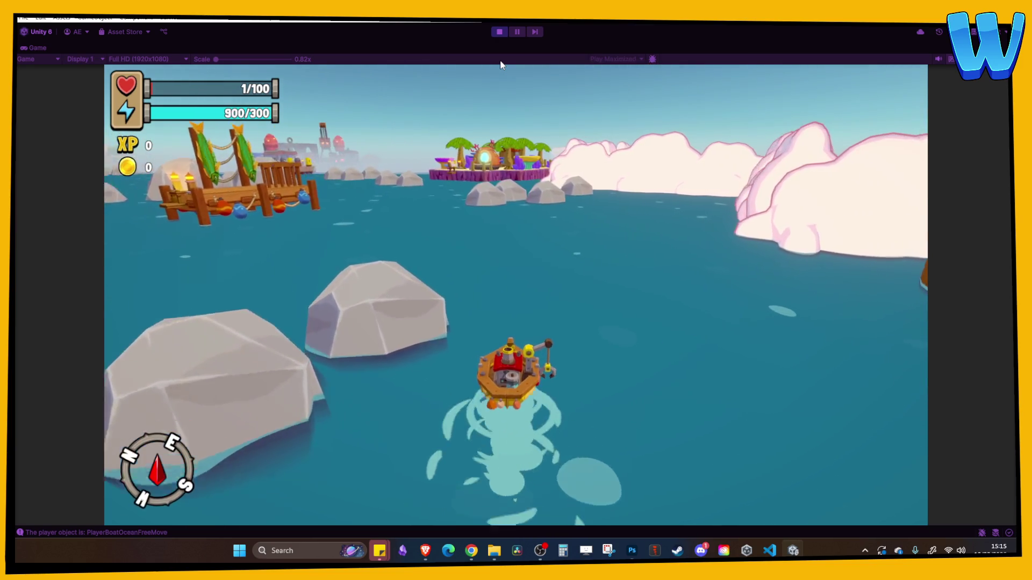
Eat an Apple from the in-game inventory to restore health, then resume sailing.
{"action": "key", "text": "i"}
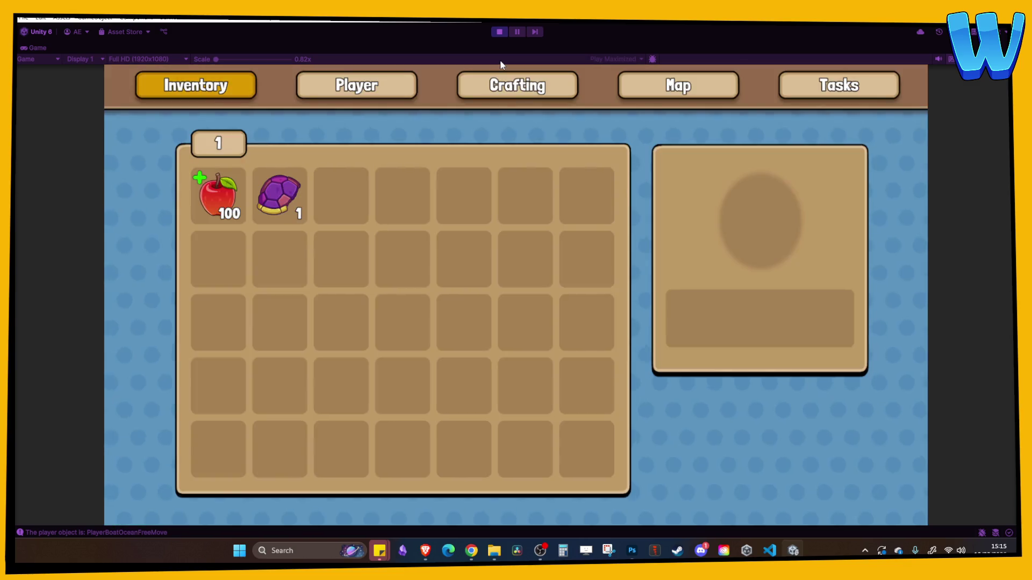
{"action": "key", "text": "Down"}
{"action": "key", "text": "Return"}
{"action": "key", "text": "Return"}
{"action": "key", "text": "Return"}
{"action": "key", "text": "Return"}
{"action": "key", "text": "Return"}
{"action": "key", "text": "Return"}
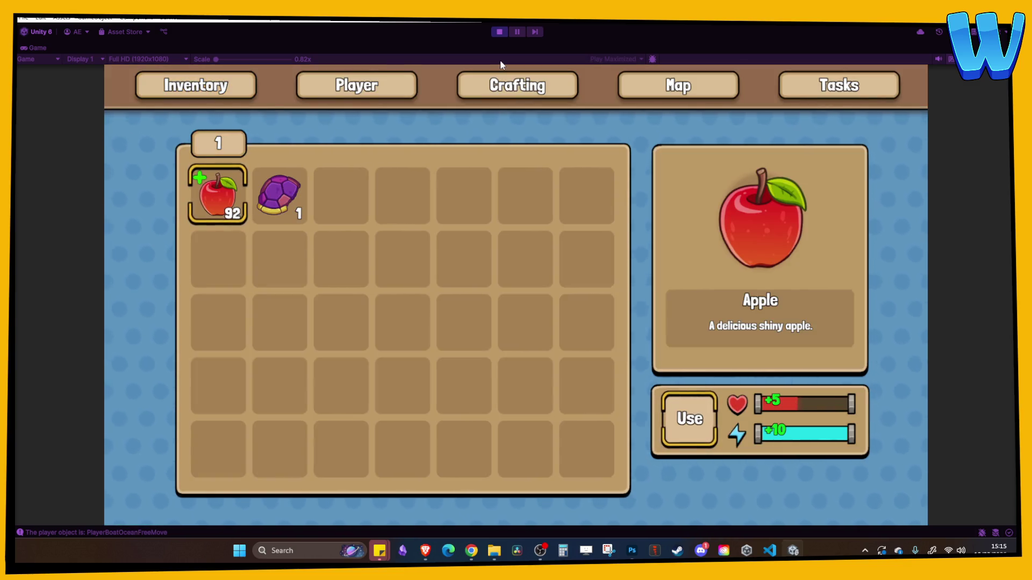
{"action": "key", "text": "i"}
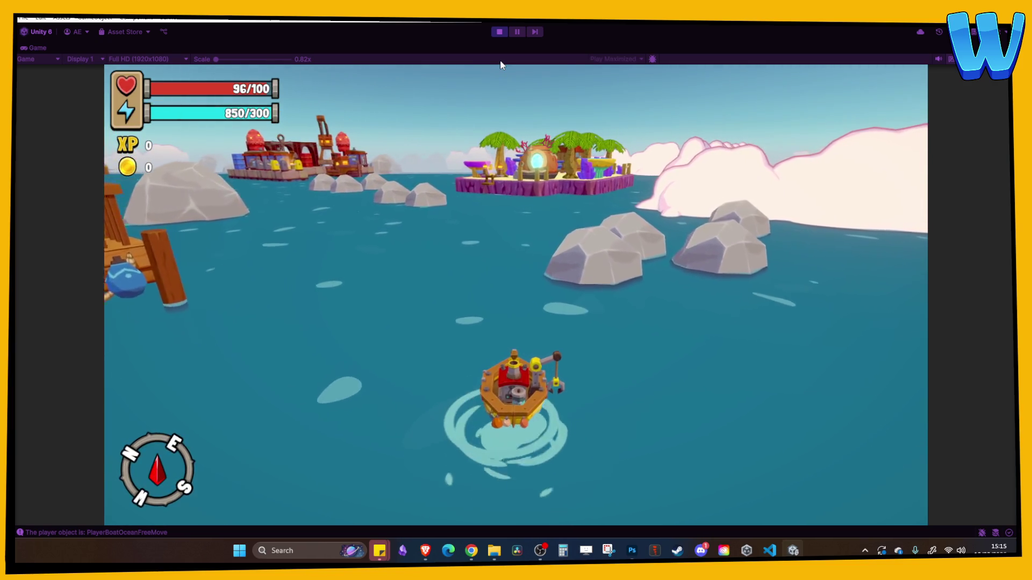
Sail past the coral island and turn into the harbour.
{"action": "key", "text": "w"}
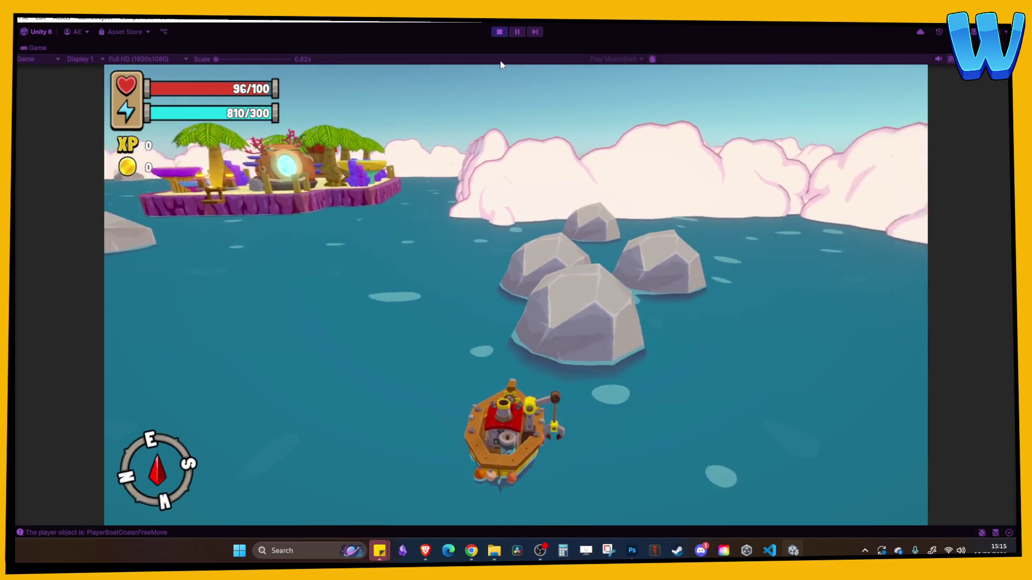
{"action": "key", "text": "w"}
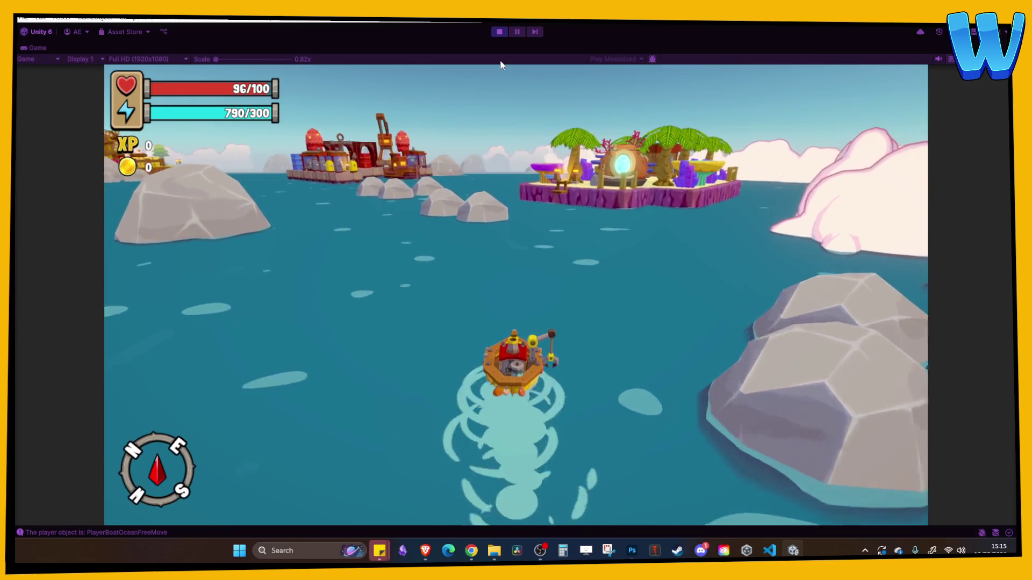
{"action": "key", "text": "a"}
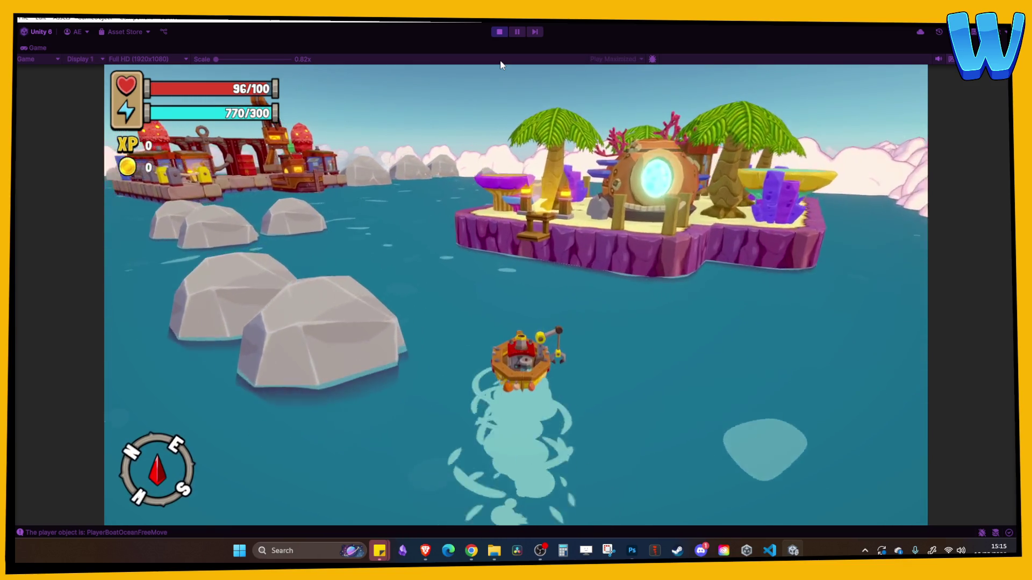
{"action": "key", "text": "a"}
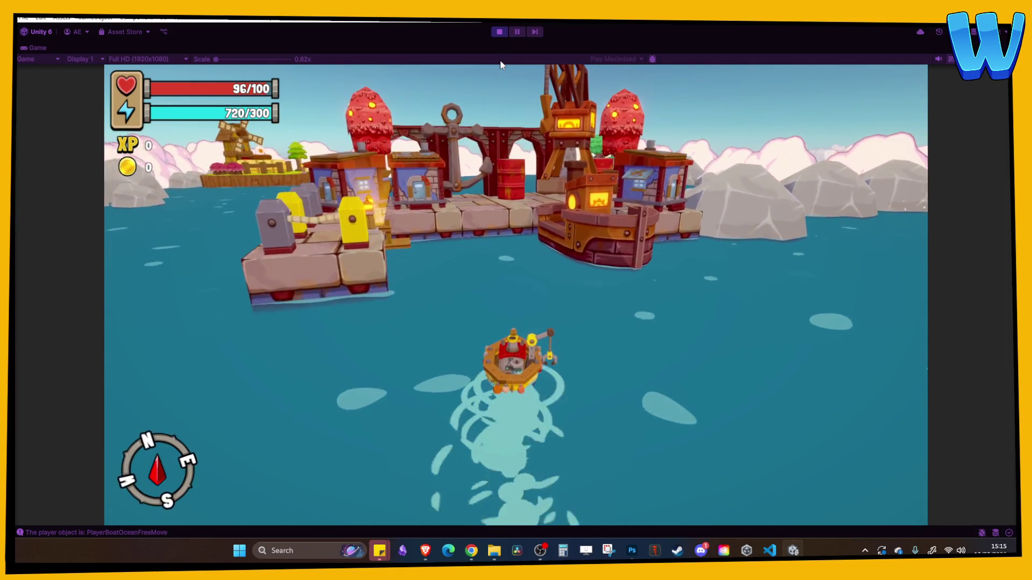
{"action": "key", "text": "w"}
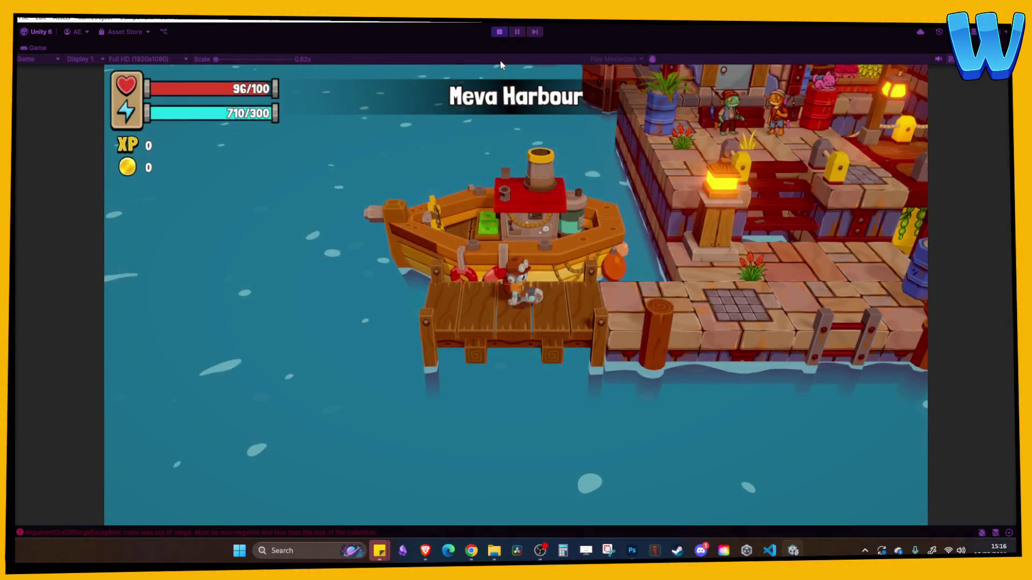
Walk up the dock and across the bridge to the postman and read his Missing Mail board.
{"action": "key", "text": "w"}
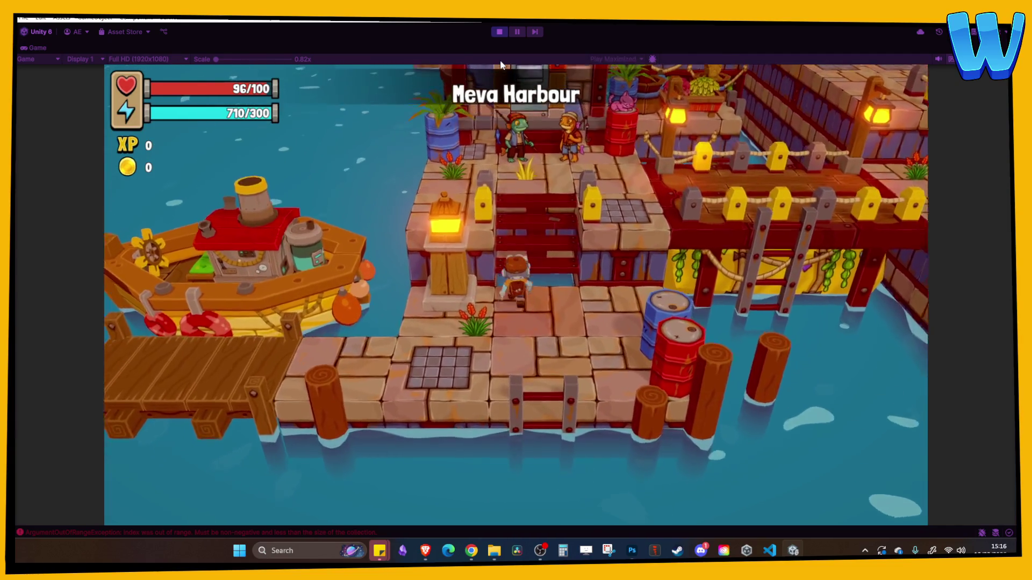
{"action": "key", "text": "d"}
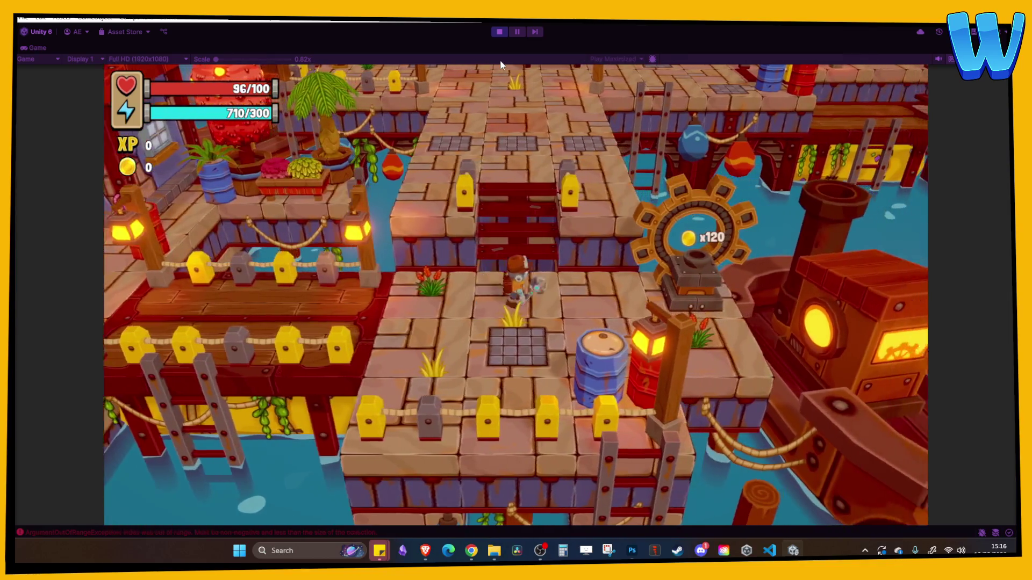
{"action": "key", "text": "w"}
{"action": "key", "text": "w"}
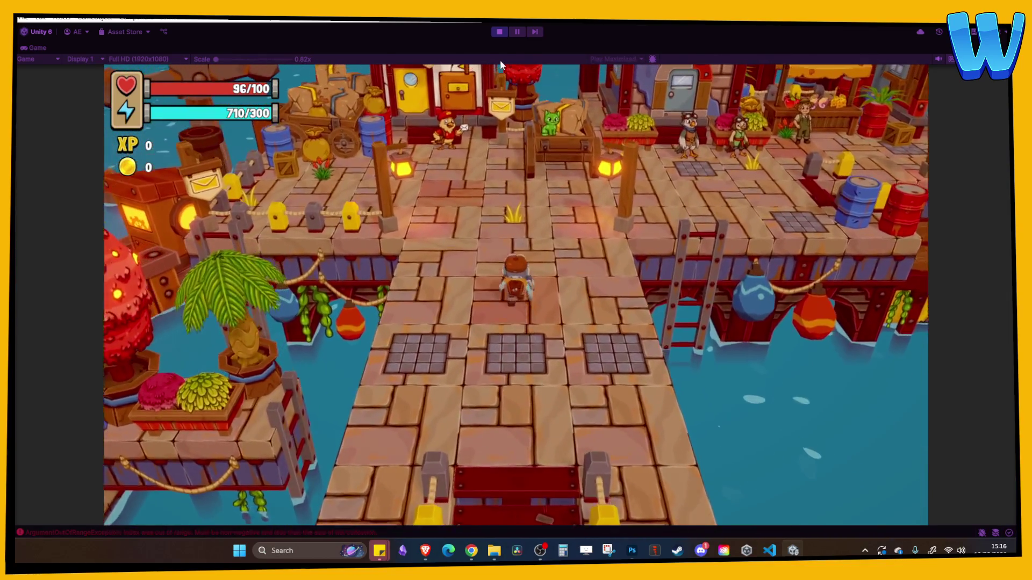
{"action": "key", "text": "w"}
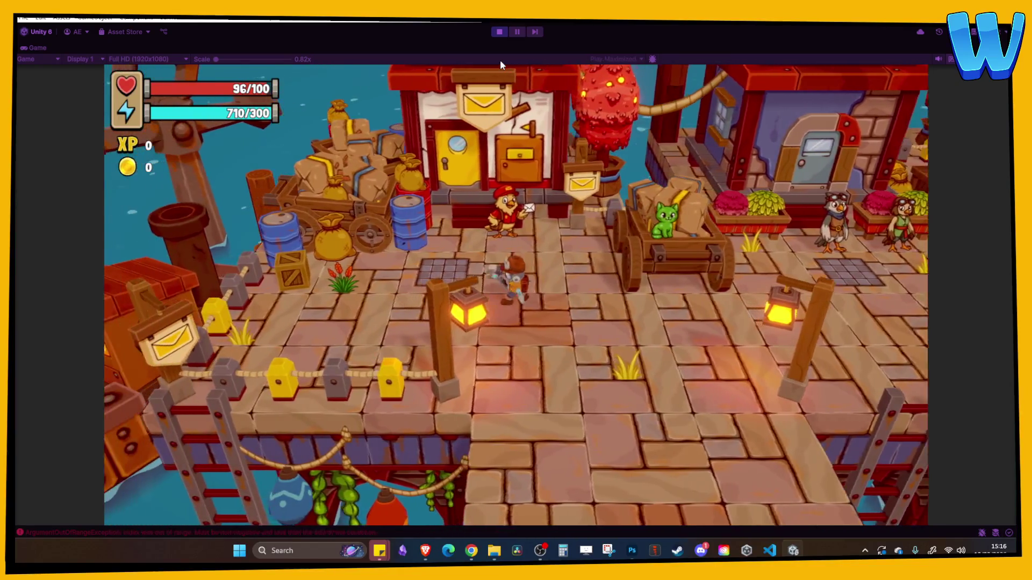
{"action": "key", "text": "e"}
{"action": "key", "text": "e"}
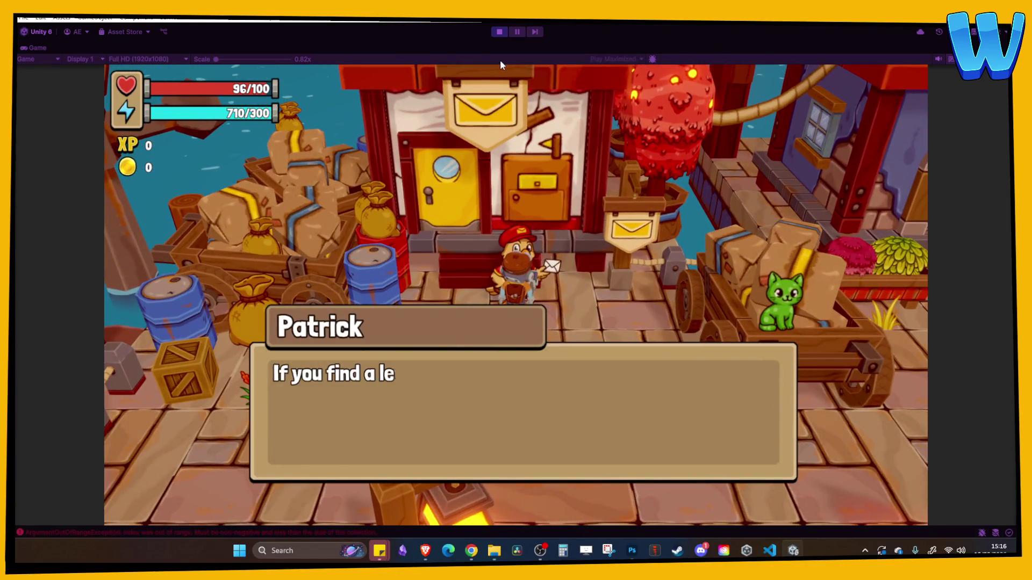
{"action": "key", "text": "e"}
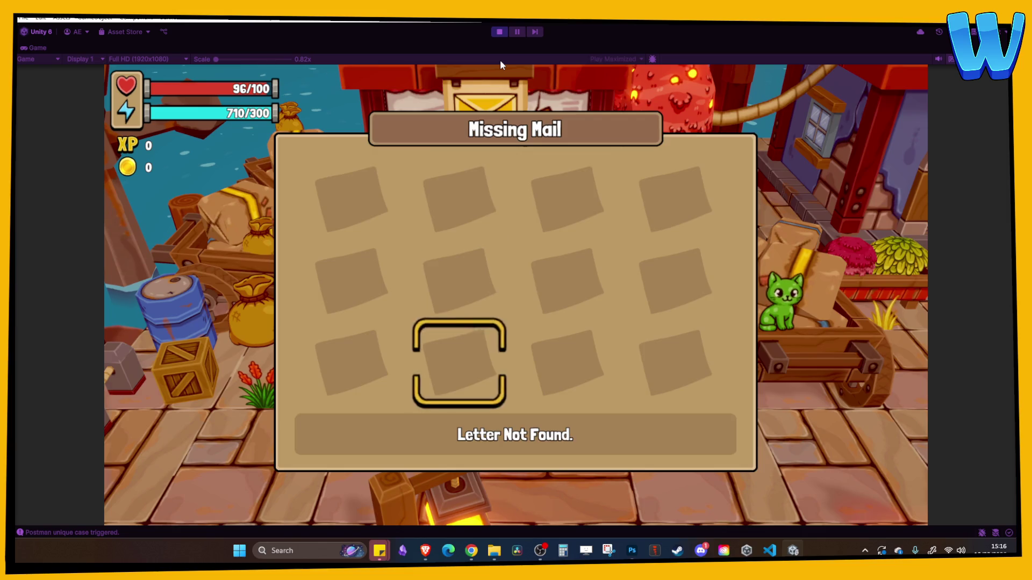
{"action": "key", "text": "Escape"}
Walk across the dock and plaza to the walrus and accept his gathering task.
{"action": "key", "text": "d"}
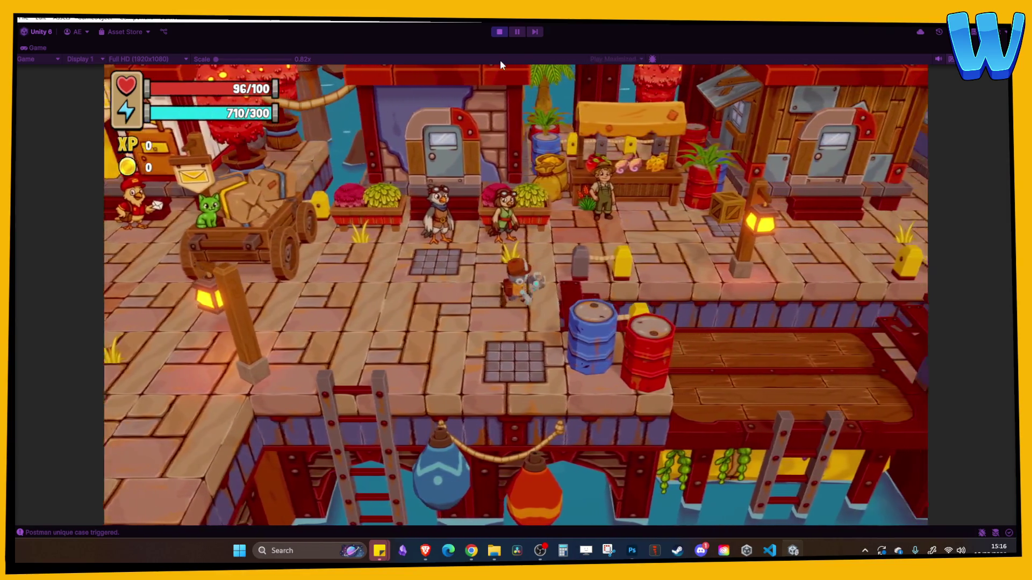
{"action": "key", "text": "d"}
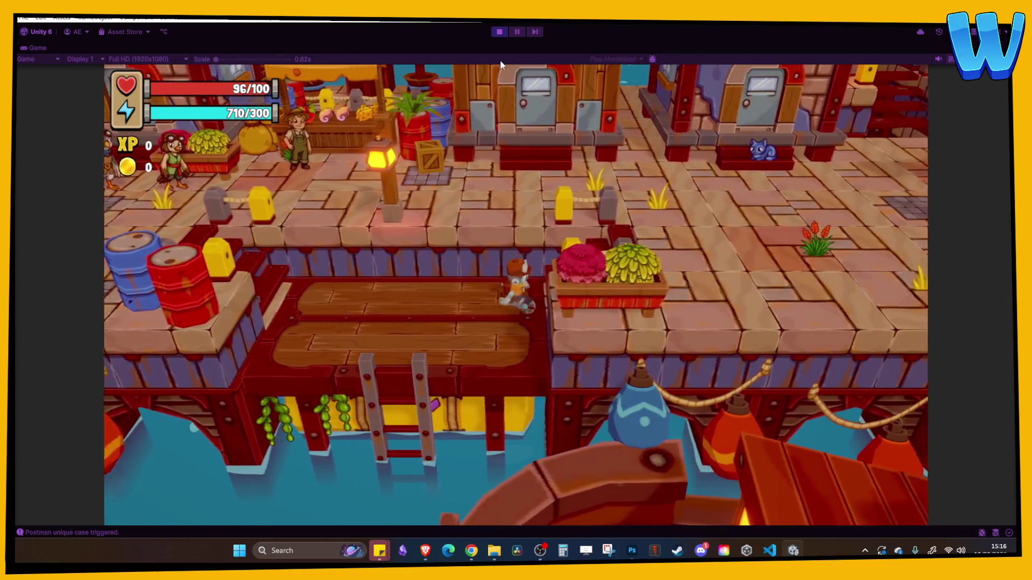
{"action": "key", "text": "w"}
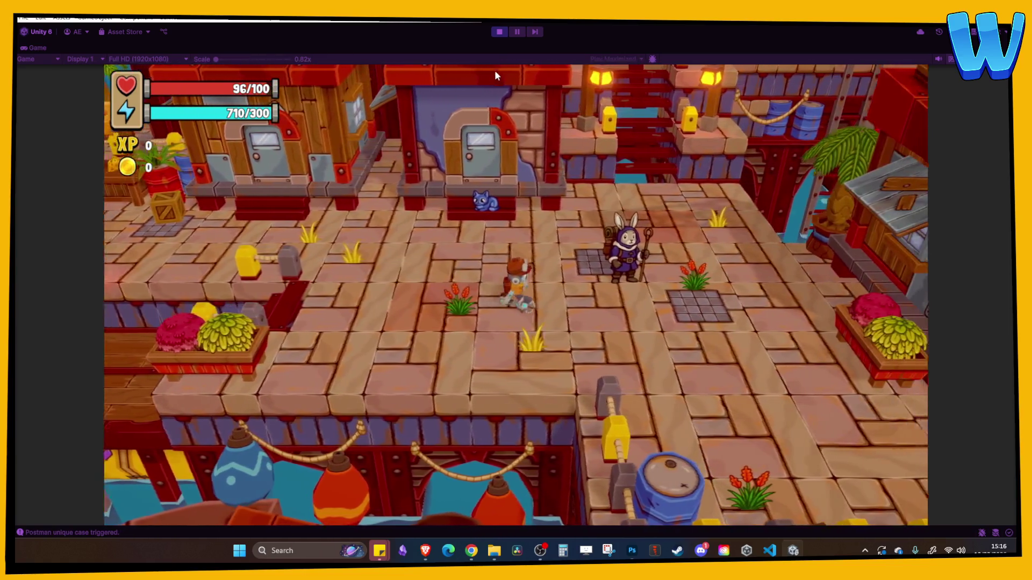
{"action": "key", "text": "d"}
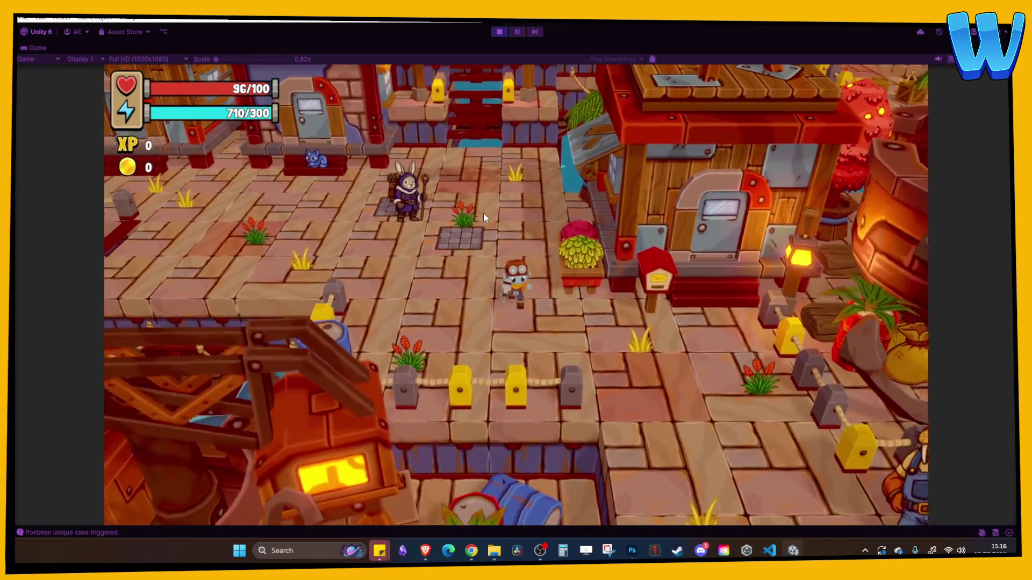
{"action": "key", "text": "d"}
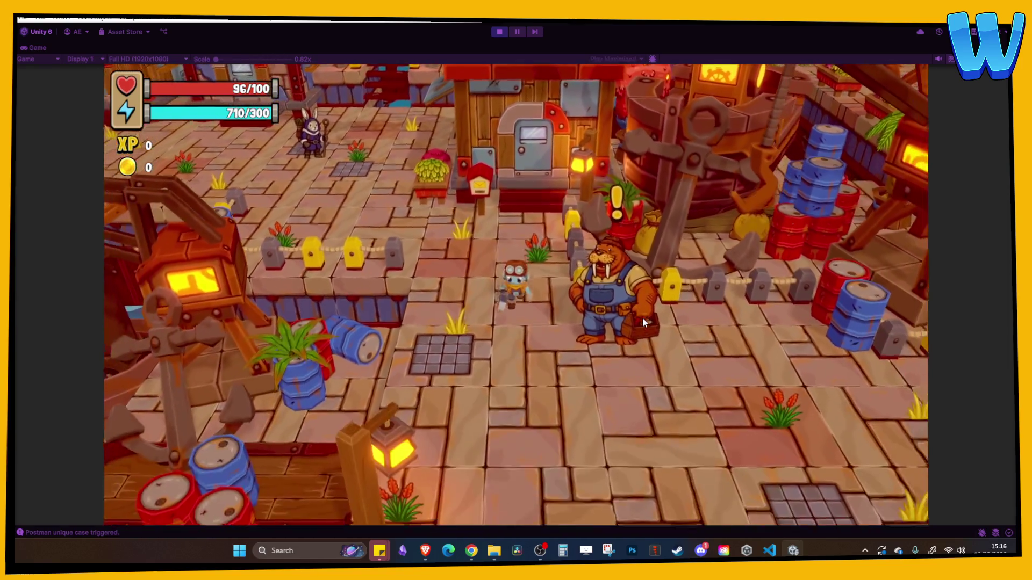
{"action": "key", "text": "d"}
{"action": "key", "text": "e"}
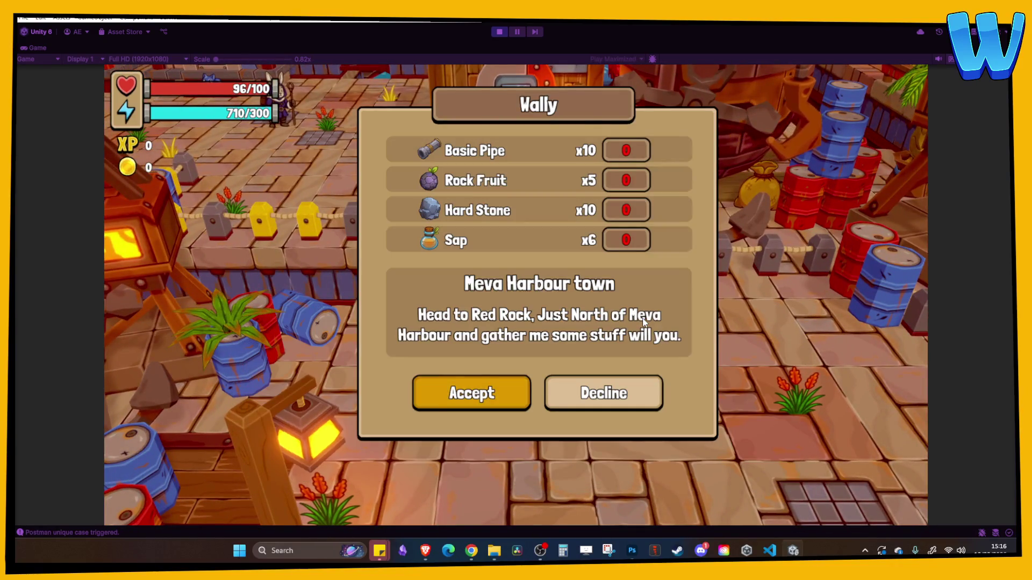
{"action": "key", "text": "e"}
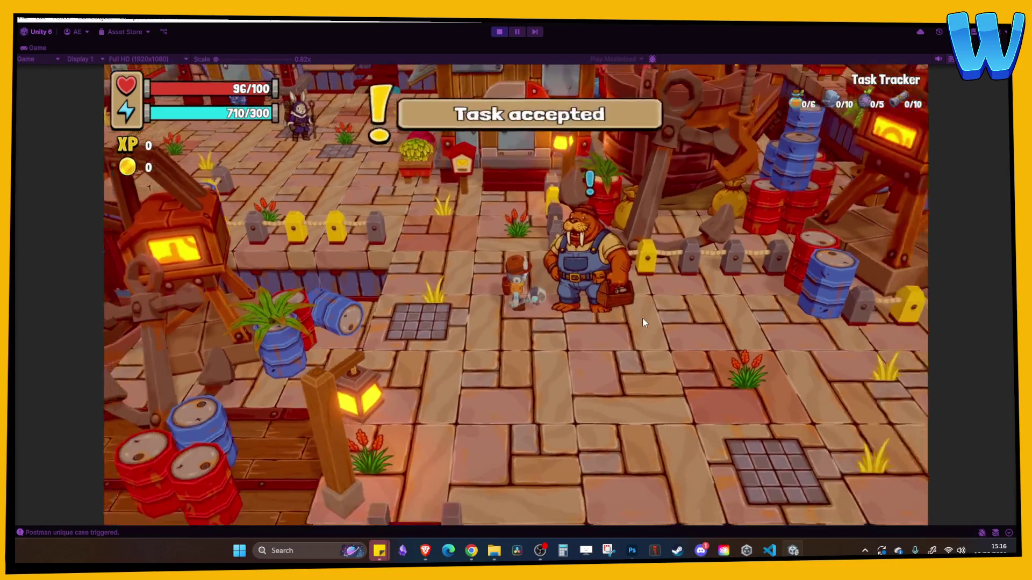
Step away from the walrus and open the game menu, tabbing to the next page.
{"action": "key", "text": "s"}
{"action": "key", "text": "i"}
{"action": "key", "text": "Tab"}
{"action": "key", "text": "Tab"}
{"action": "key", "text": "Tab"}
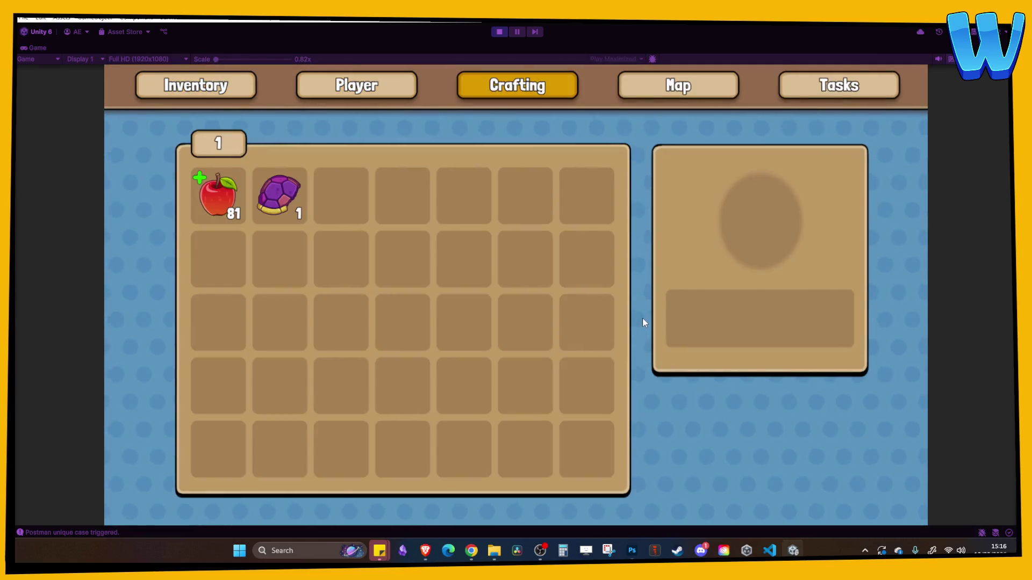
Browse the map back to the player's tile, view the Tasks page, and close the menu.
{"action": "key", "text": "a"}
{"action": "key", "text": "s"}
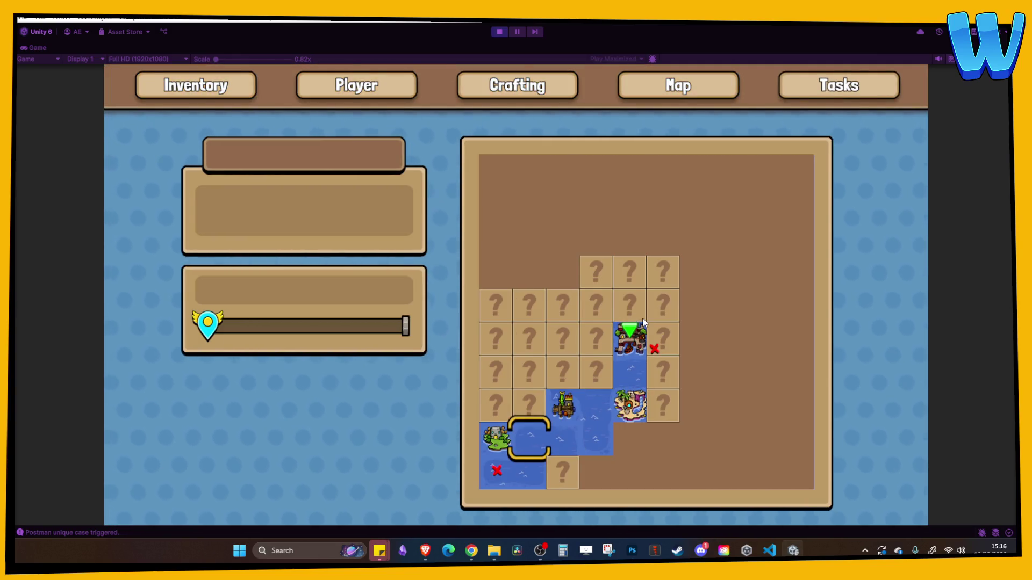
{"action": "key", "text": "w"}
{"action": "key", "text": "d"}
{"action": "key", "text": "w"}
{"action": "key", "text": "d"}
{"action": "key", "text": "w"}
{"action": "key", "text": "d"}
{"action": "key", "text": "w"}
{"action": "key", "text": "d"}
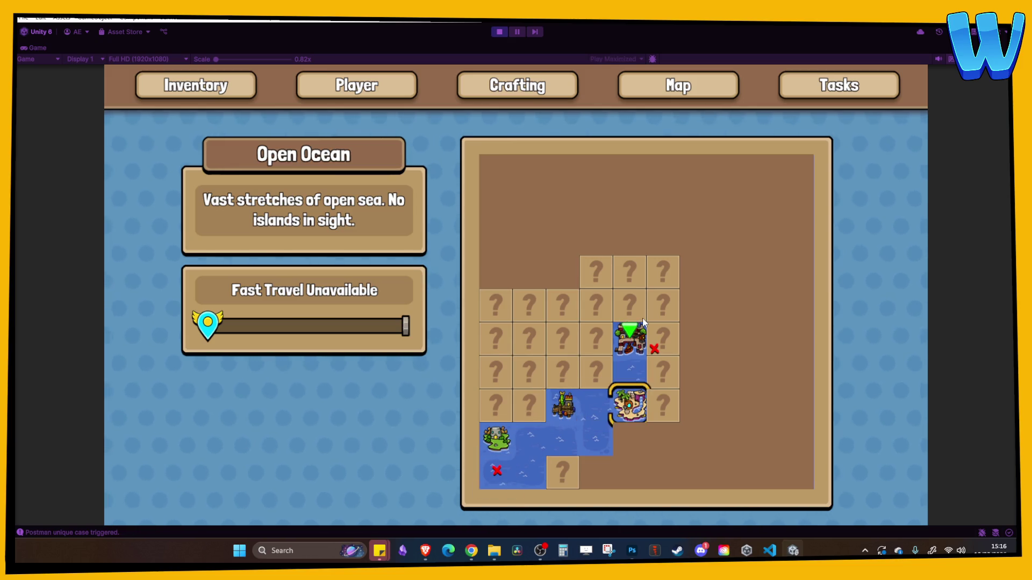
{"action": "key", "text": "Tab"}
{"action": "key", "text": "Escape"}
Walk left past the walrus and rabbit, across the plaza and wooden bridge.
{"action": "key", "text": "a"}
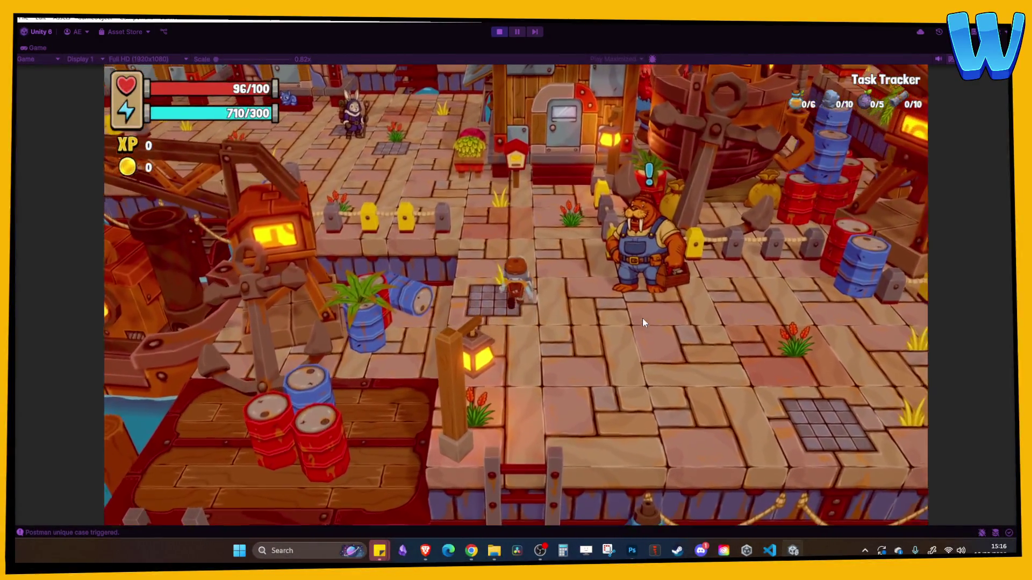
{"action": "key", "text": "w"}
{"action": "key", "text": "a"}
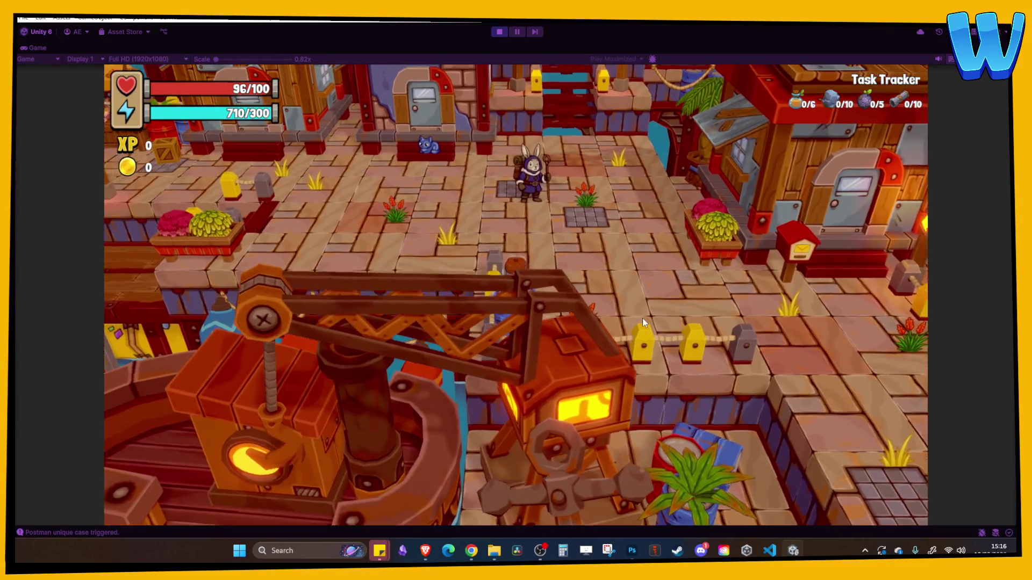
{"action": "key", "text": "w"}
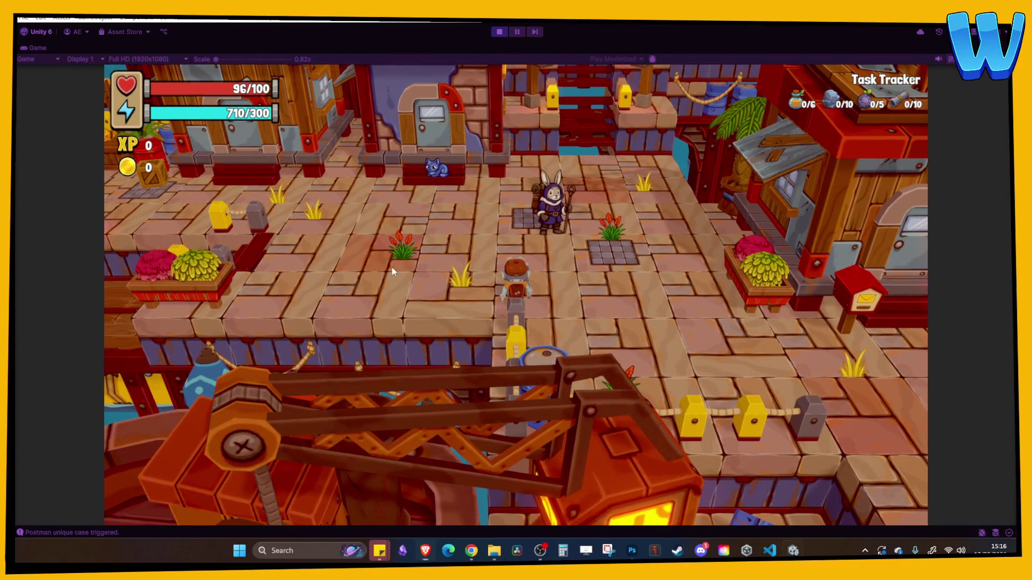
{"action": "key", "text": "a"}
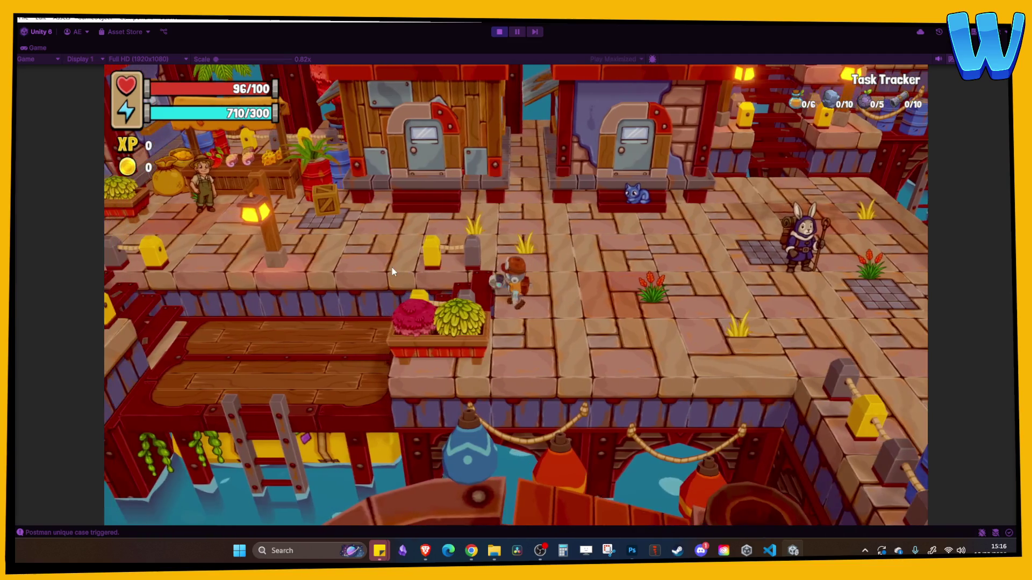
{"action": "key", "text": "a"}
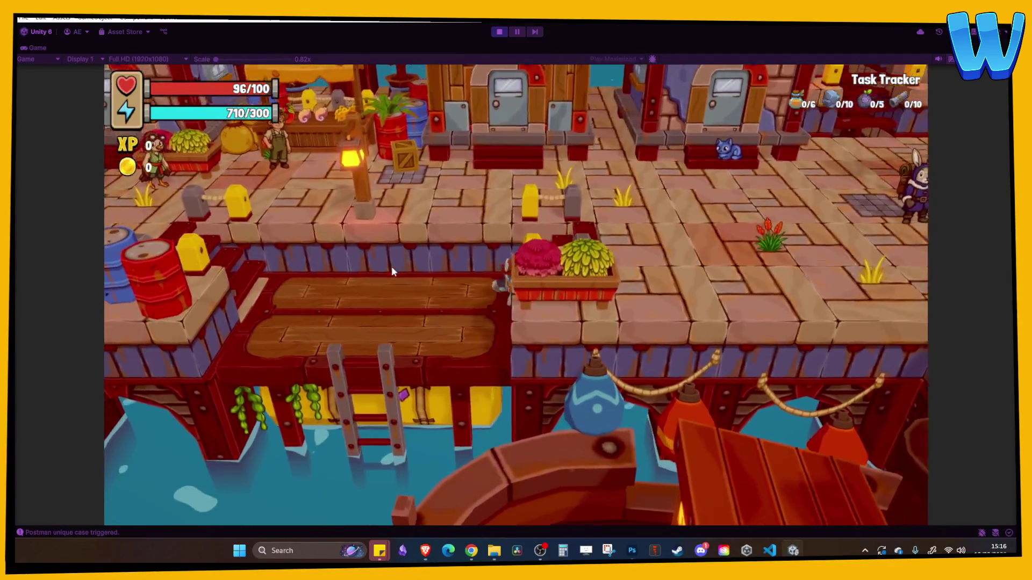
{"action": "key", "text": "s"}
{"action": "key", "text": "a"}
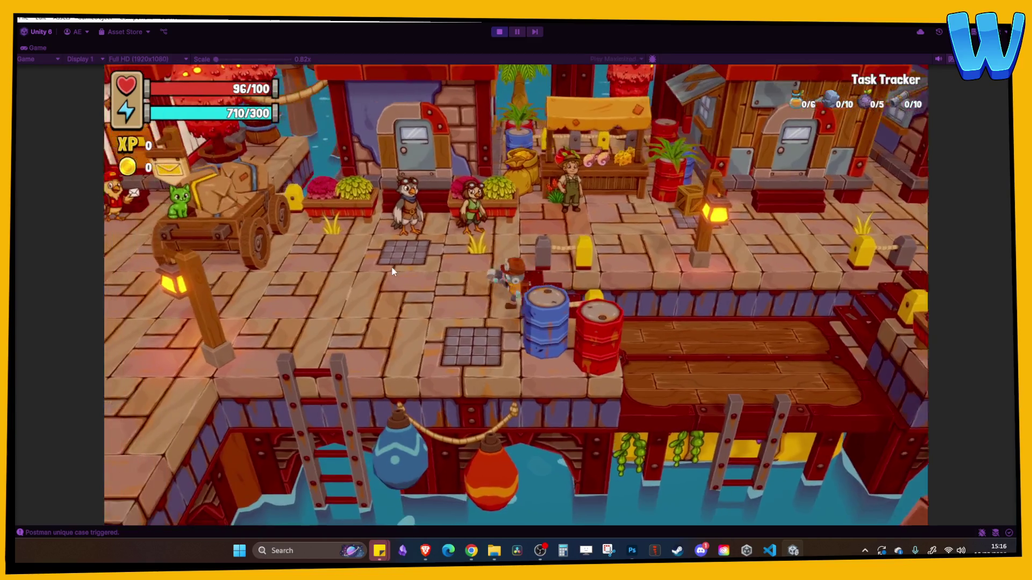
Continue past the post office, lantern posts, red bridge and stairs to the moored boat.
{"action": "key", "text": "a"}
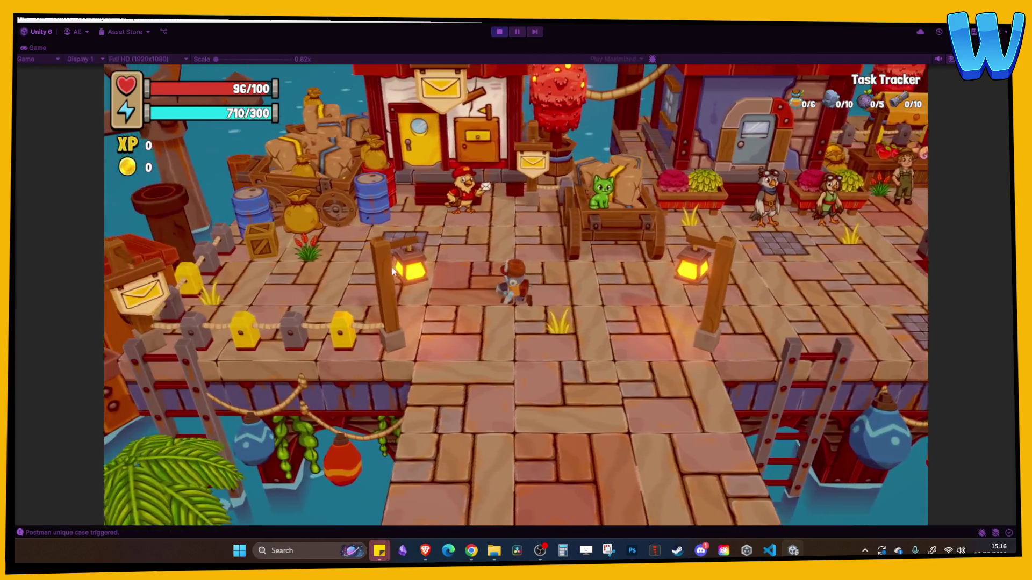
{"action": "key", "text": "a"}
{"action": "key", "text": "s"}
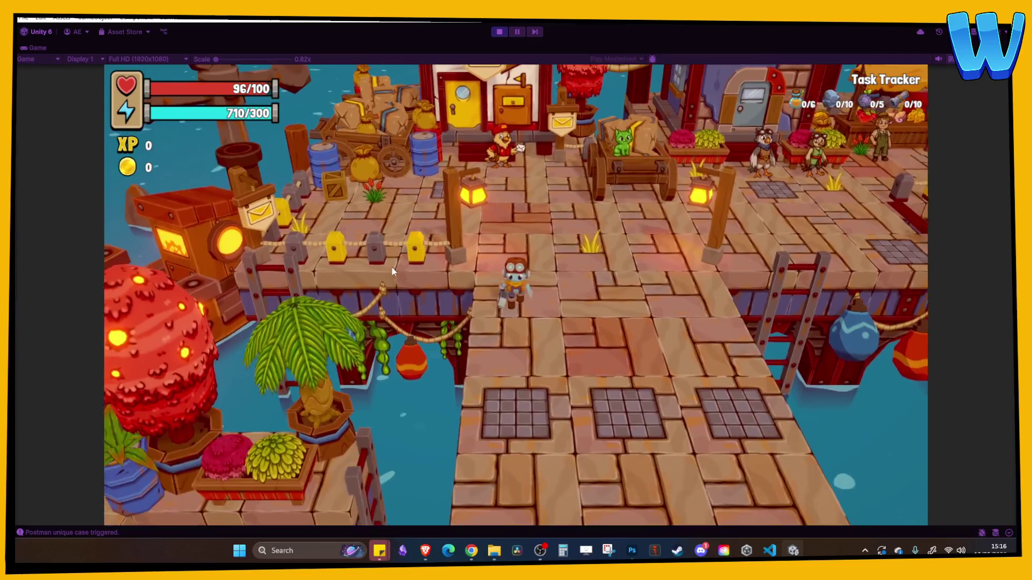
{"action": "key", "text": "s"}
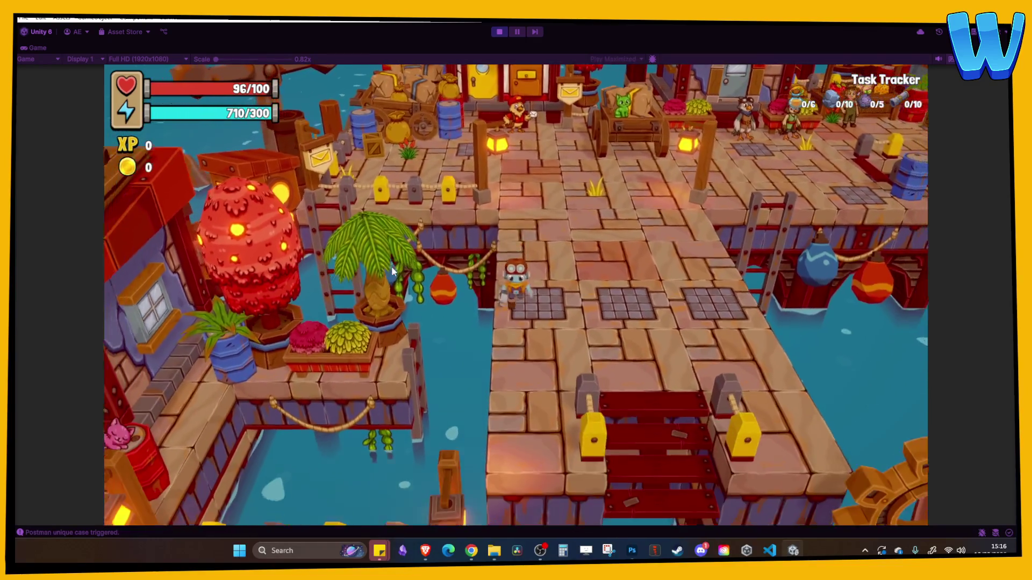
{"action": "key", "text": "s"}
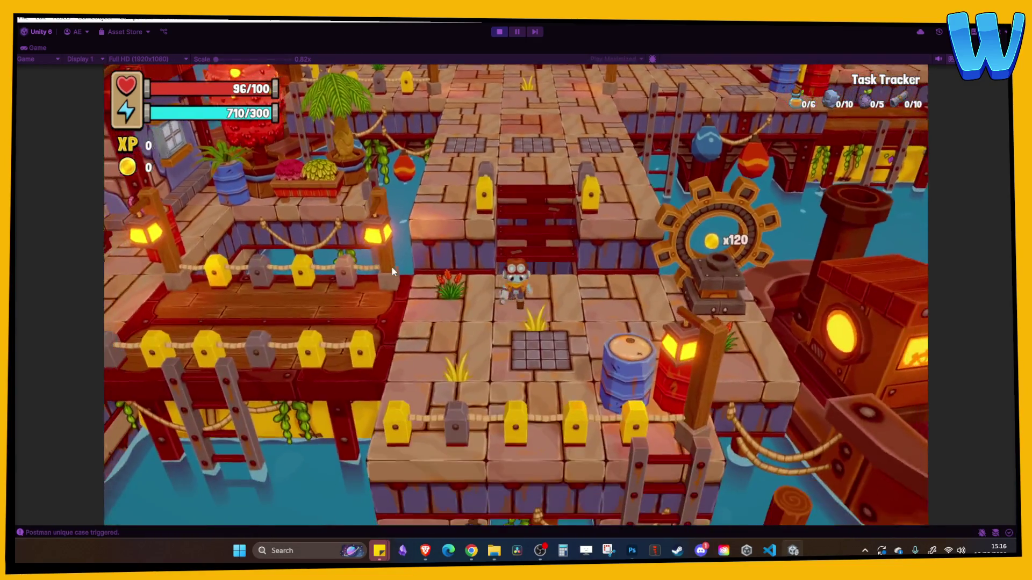
{"action": "key", "text": "a"}
{"action": "key", "text": "a"}
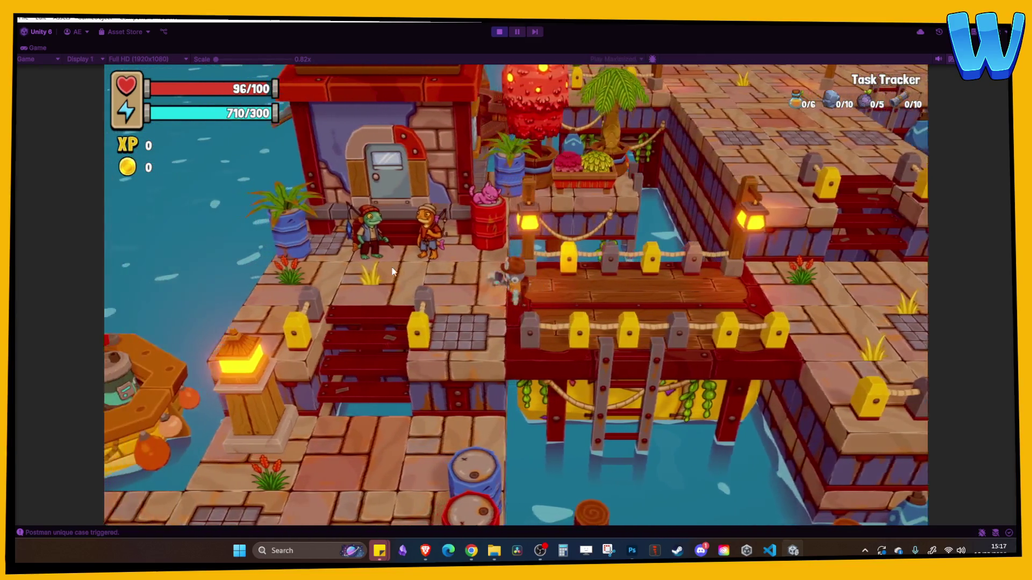
{"action": "key", "text": "s"}
{"action": "key", "text": "s"}
{"action": "key", "text": "a"}
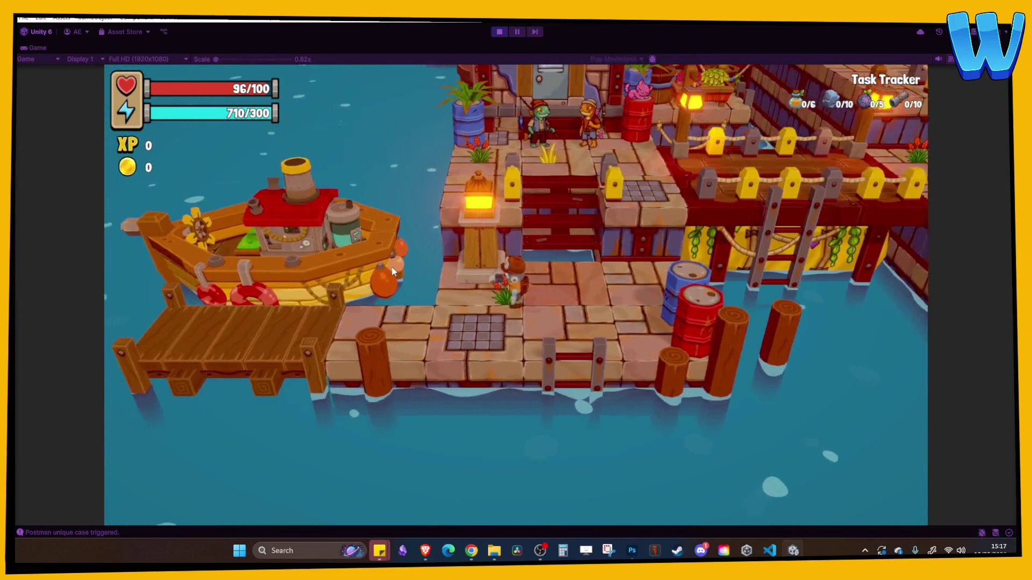
{"action": "key", "text": "a"}
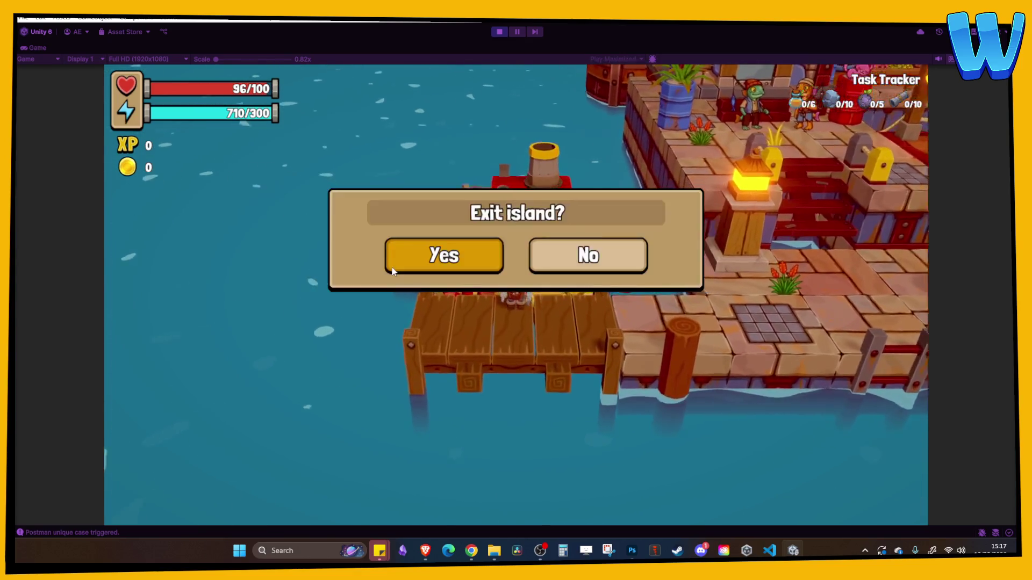
Board the boat and view the new Cog Wheel recipe on the Crafting page.
{"action": "key", "text": "Return"}
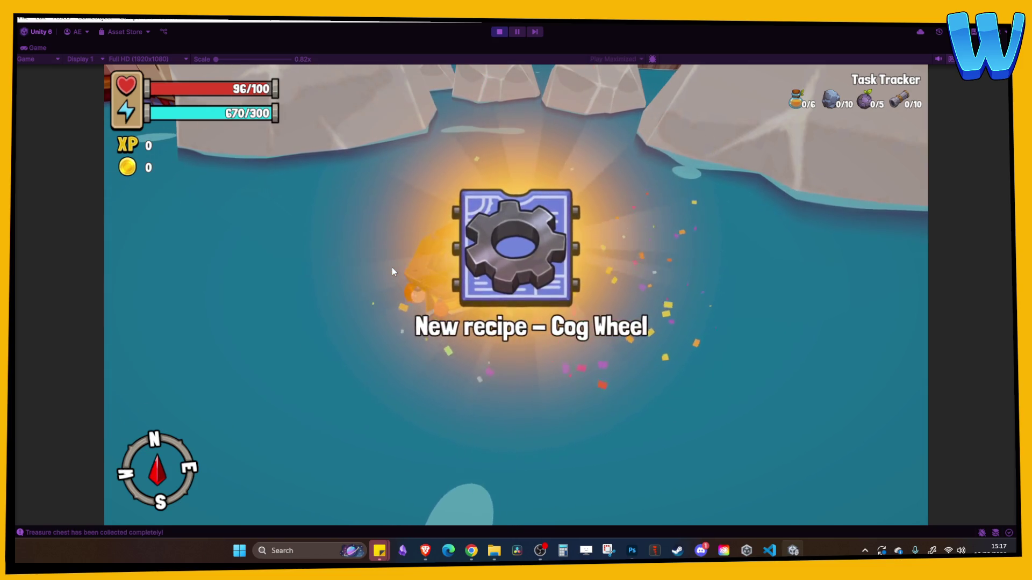
{"action": "key", "text": "Tab"}
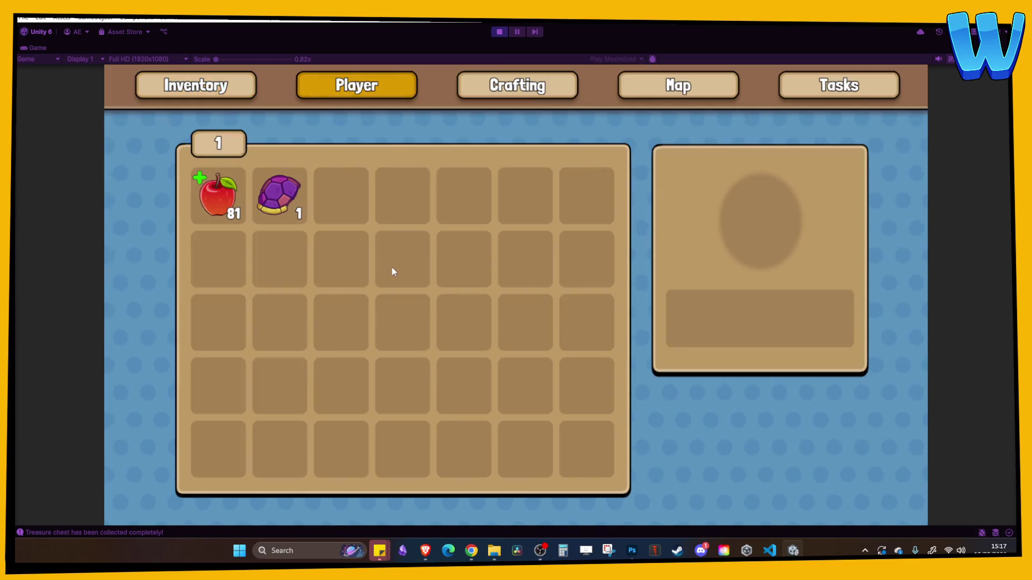
{"action": "key", "text": "e"}
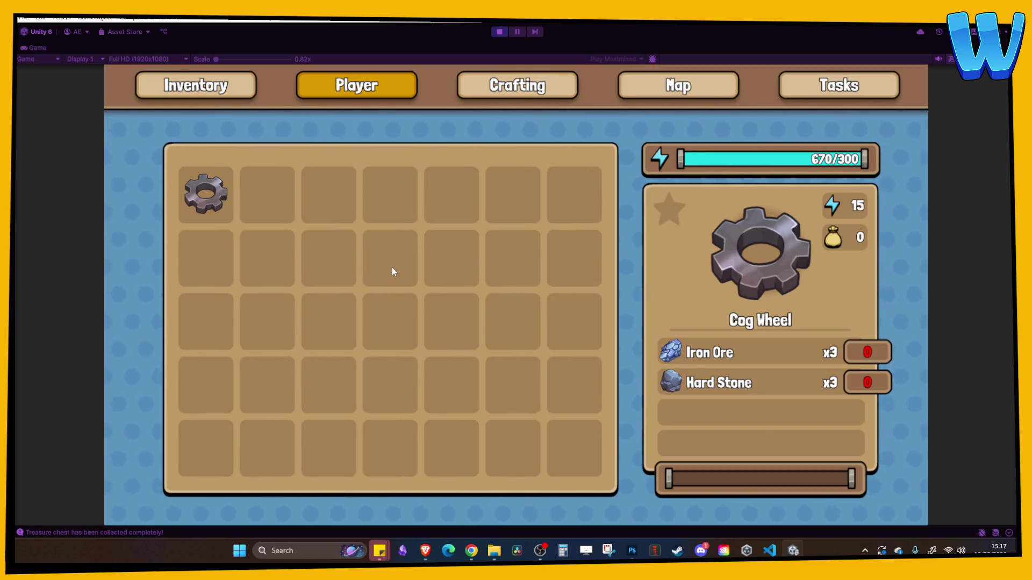
{"action": "key", "text": "Tab"}
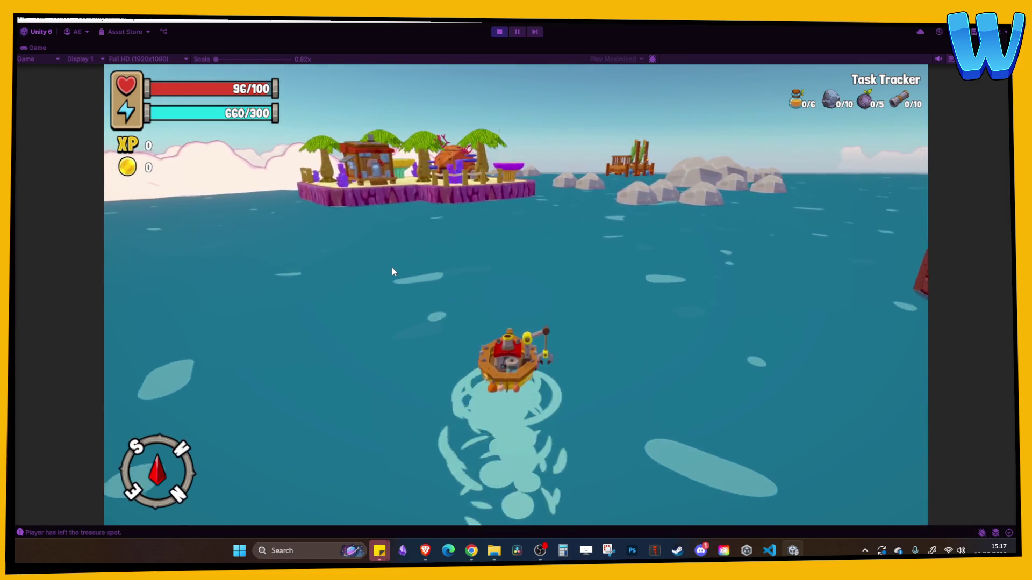
Steer the boat right and left across the water to the Mon Mon Ranch farm island.
{"action": "key", "text": "d"}
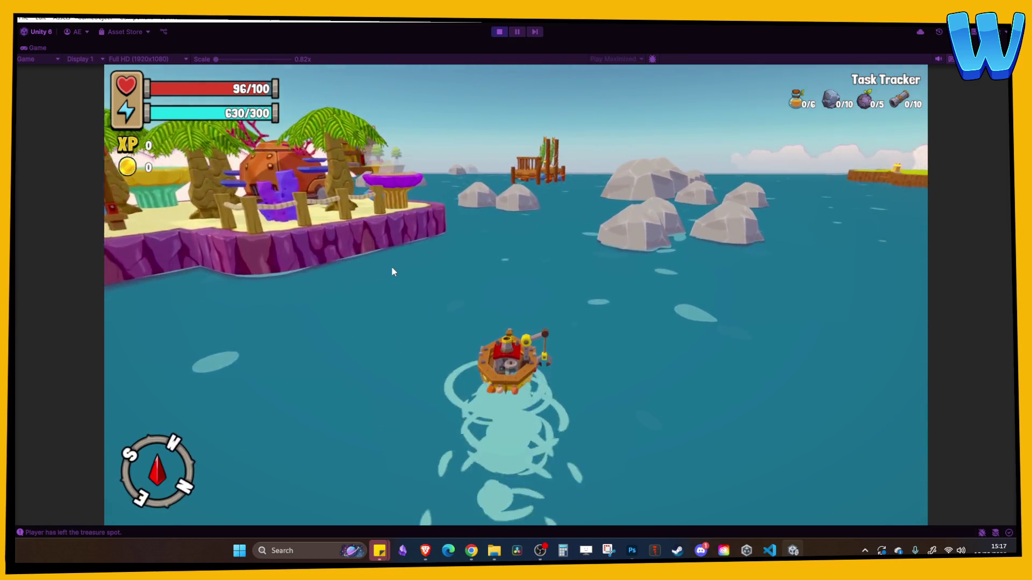
{"action": "key", "text": "d"}
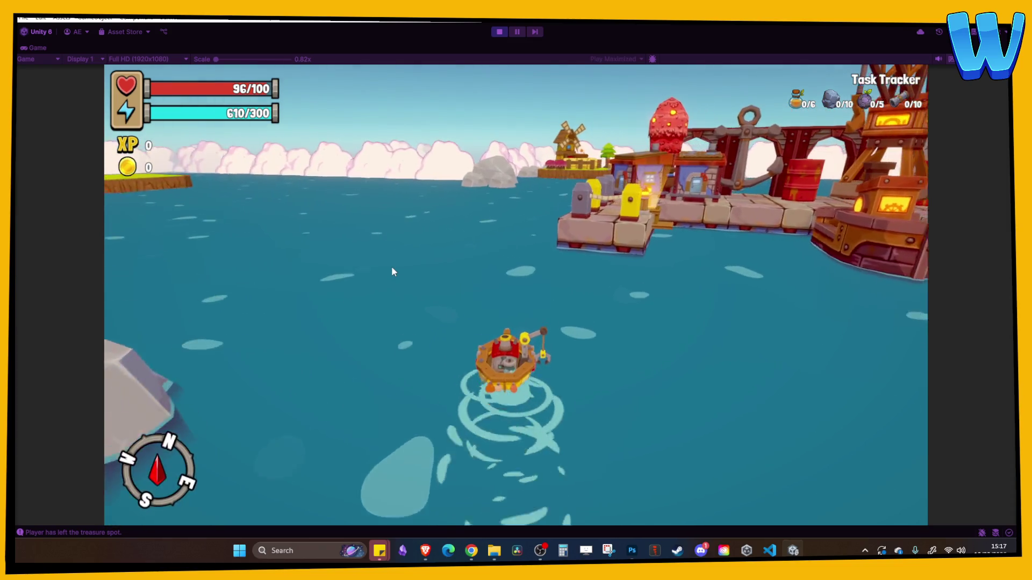
{"action": "key", "text": "a"}
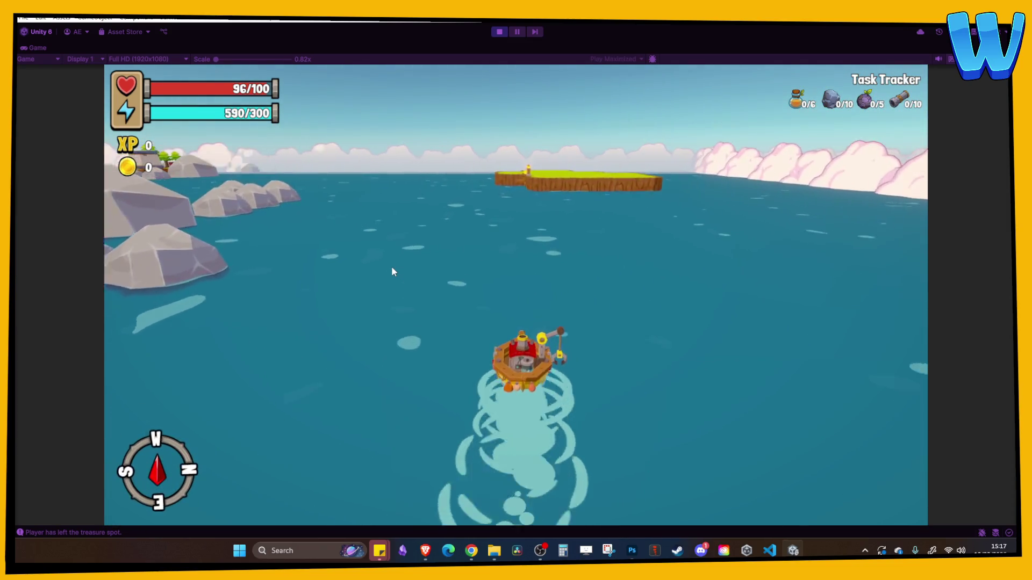
{"action": "key", "text": "d"}
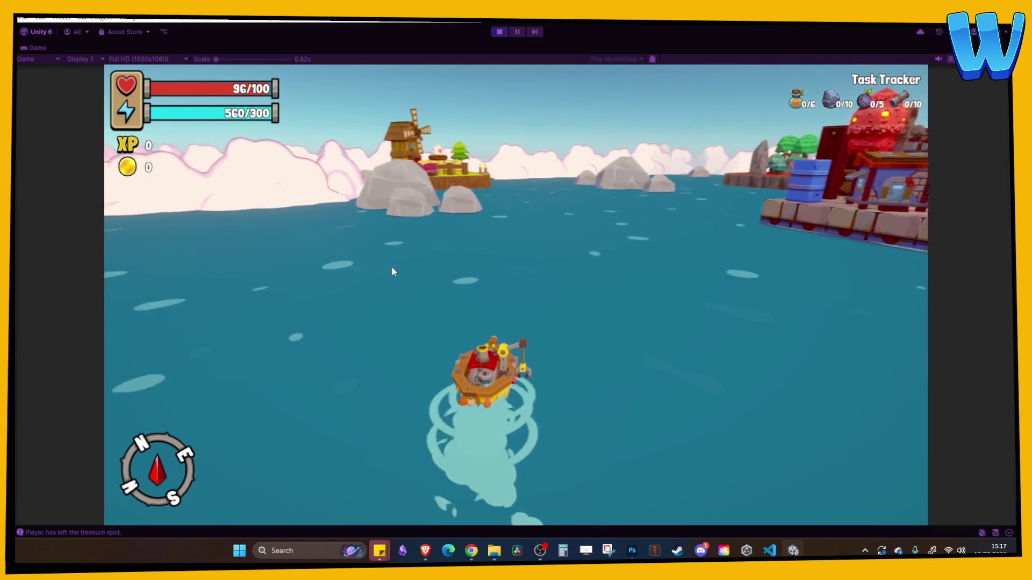
{"action": "key", "text": "a"}
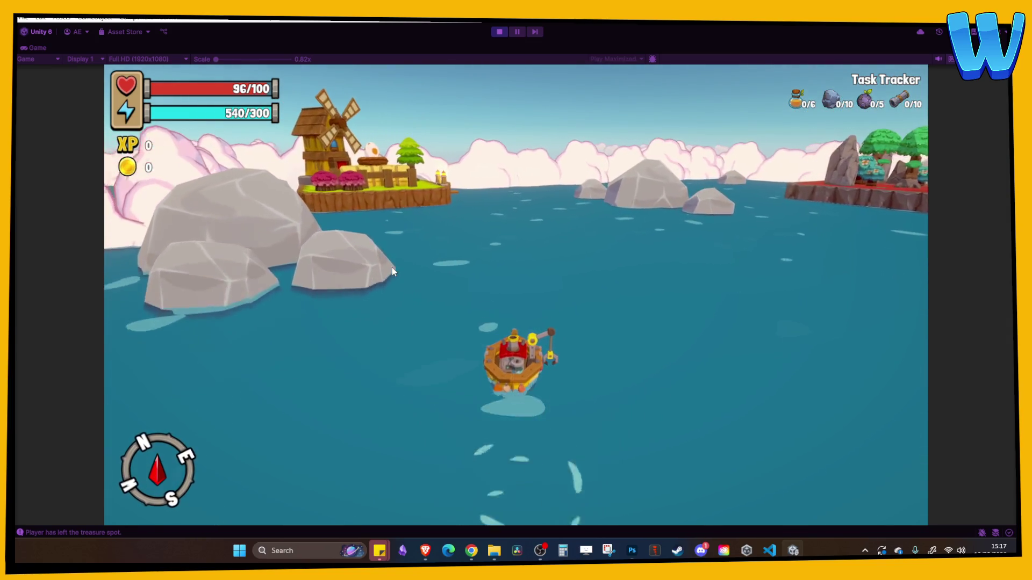
{"action": "key", "text": "w"}
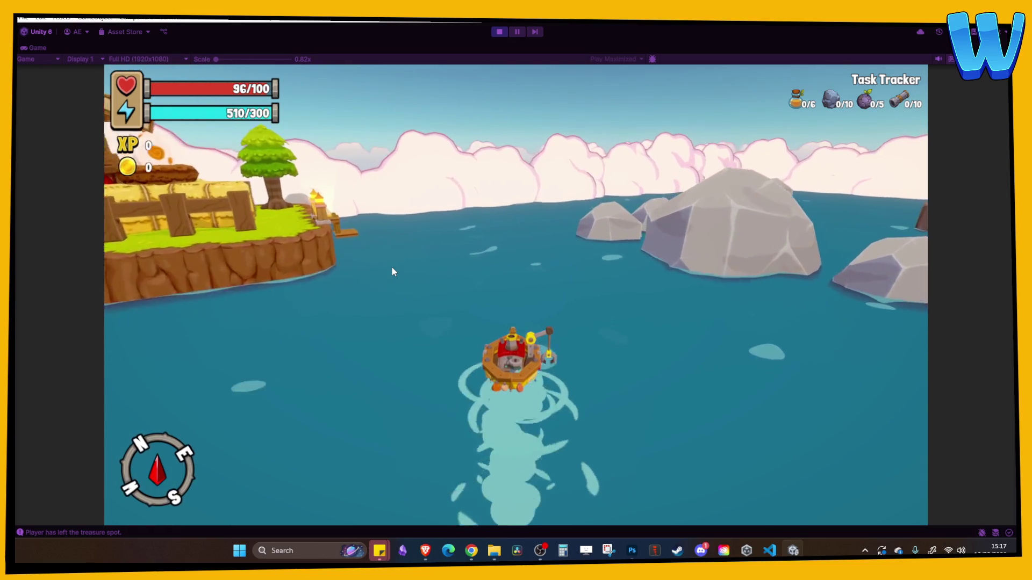
{"action": "key", "text": "a"}
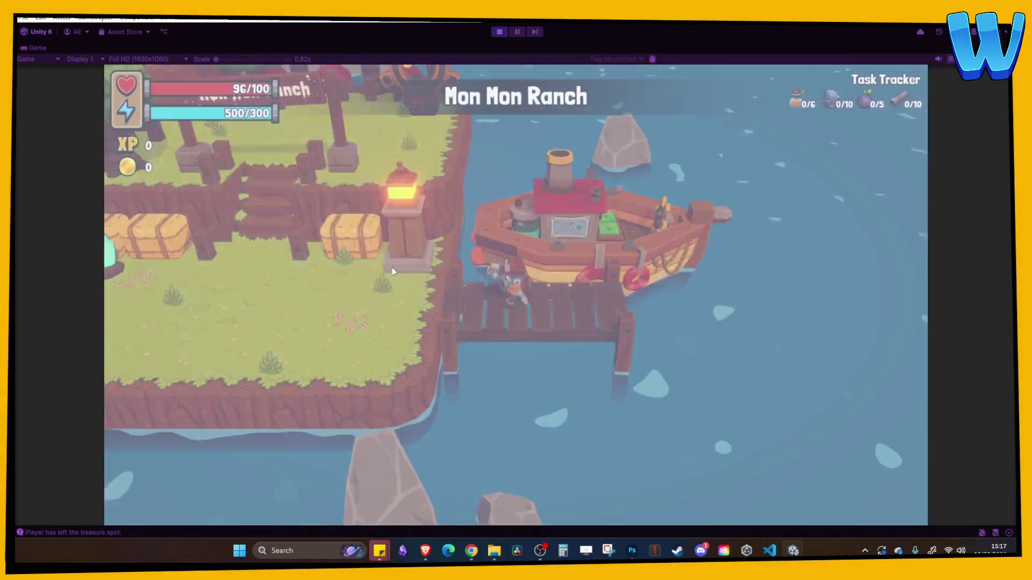
Walk up the ranch stairs, past the Mon Mon Ranch sign, and fast travel to Everglow Lighthouse.
{"action": "key", "text": "a"}
{"action": "key", "text": "w"}
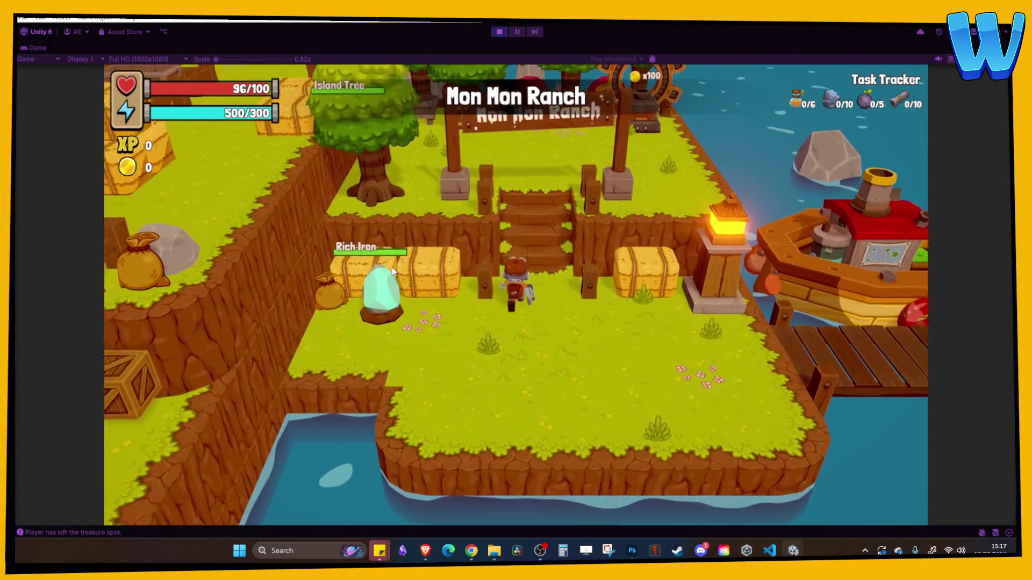
{"action": "key", "text": "w"}
{"action": "key", "text": "a"}
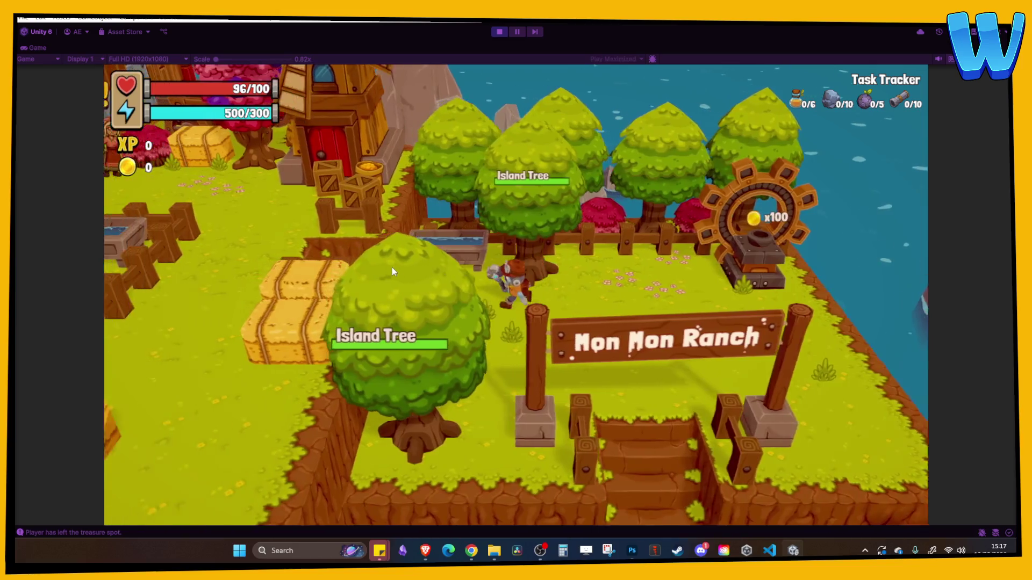
{"action": "key", "text": "w"}
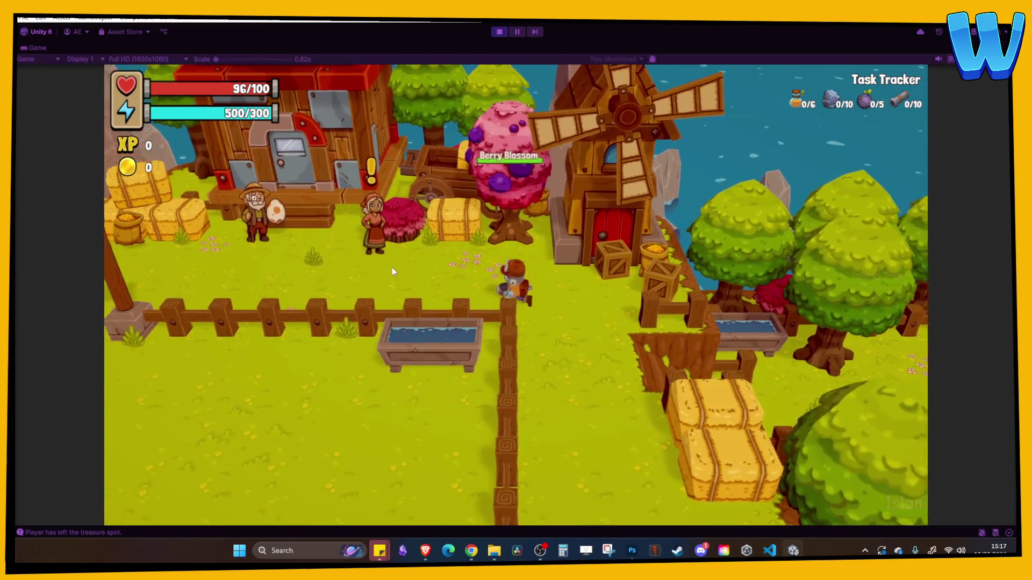
{"action": "key", "text": "a"}
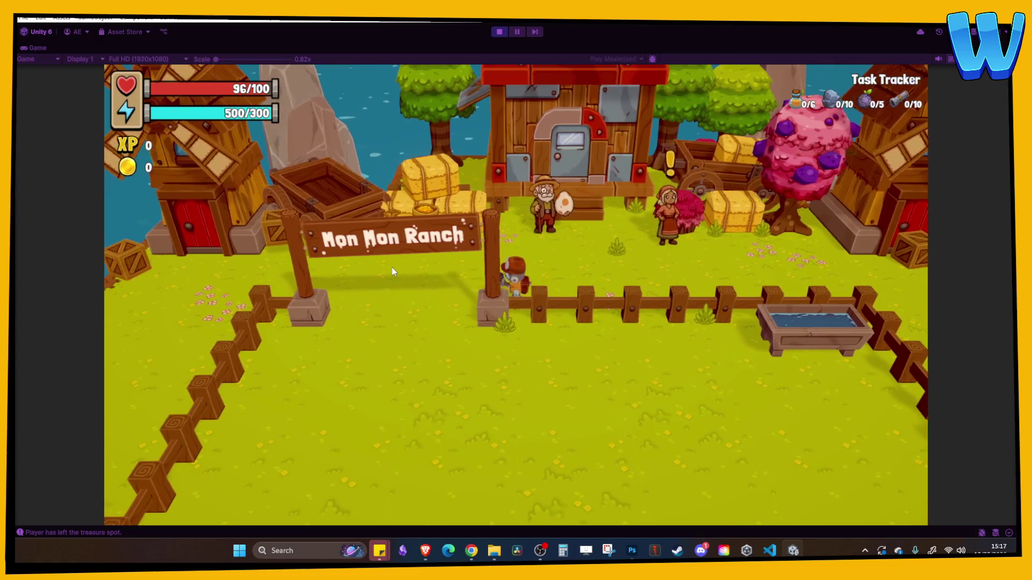
{"action": "key", "text": "a"}
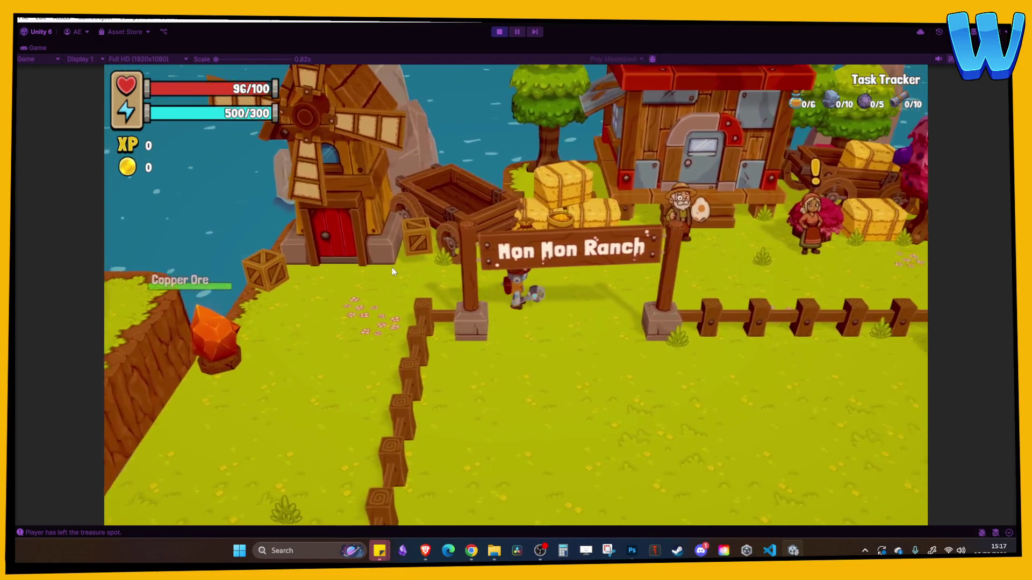
{"action": "key", "text": "d"}
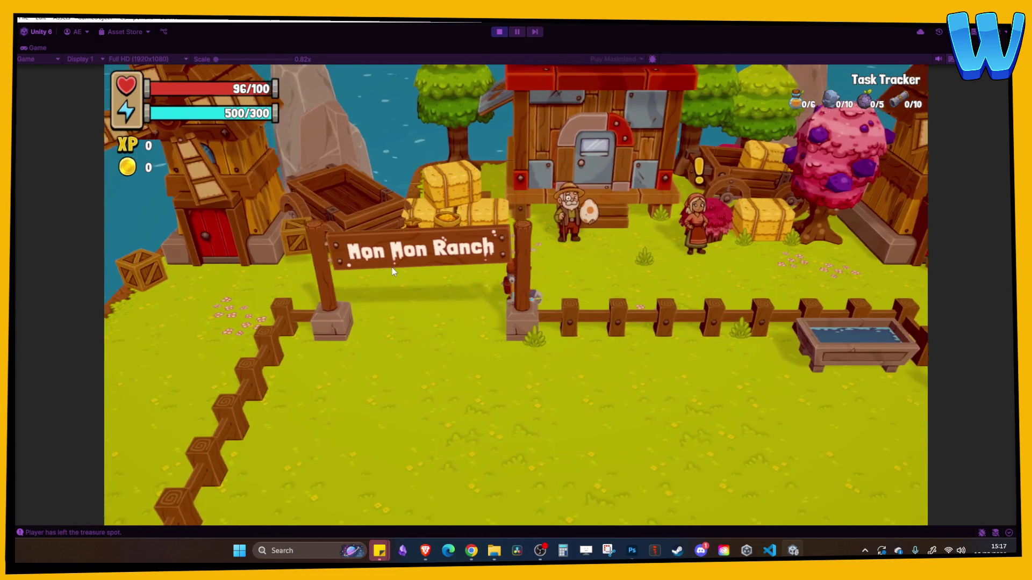
{"action": "key", "text": "d"}
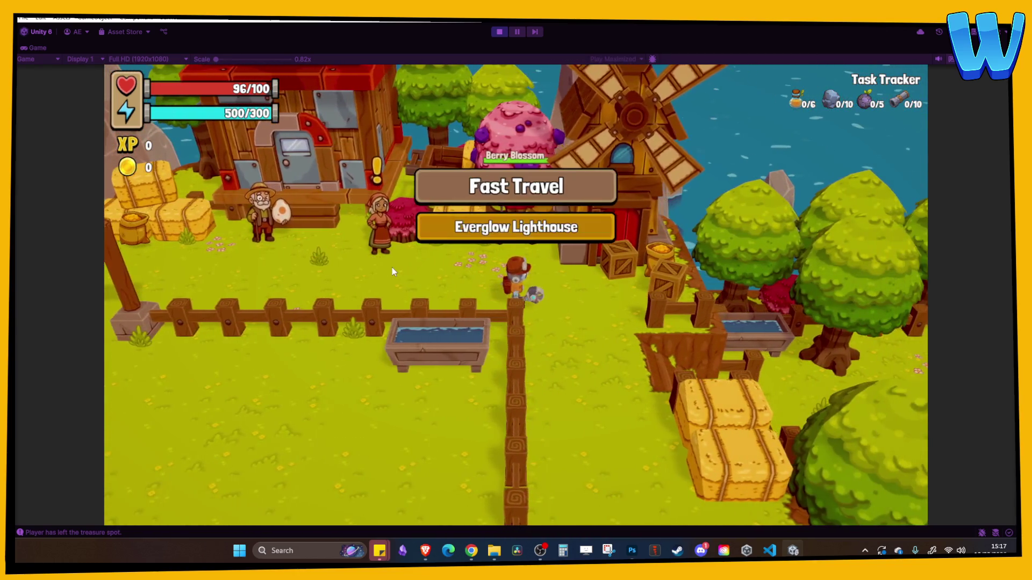
{"action": "key", "text": "e"}
{"action": "key", "text": "e"}
{"action": "key", "text": "e"}
{"action": "key", "text": "e"}
Walk from the arrival portal to the bridge, accept the Broken Bridge repair, and stop Play mode.
{"action": "key", "text": "s"}
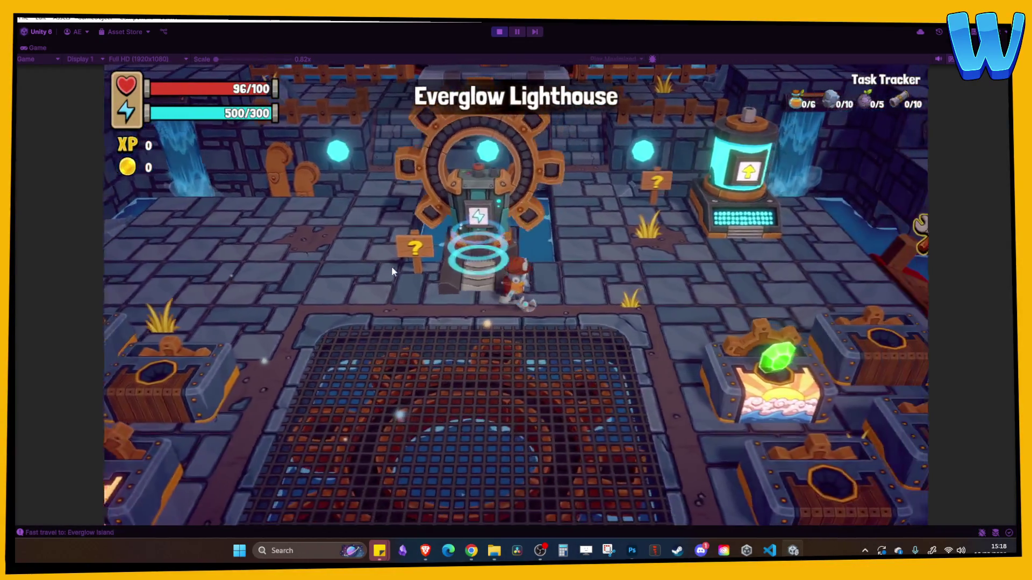
{"action": "key", "text": "d"}
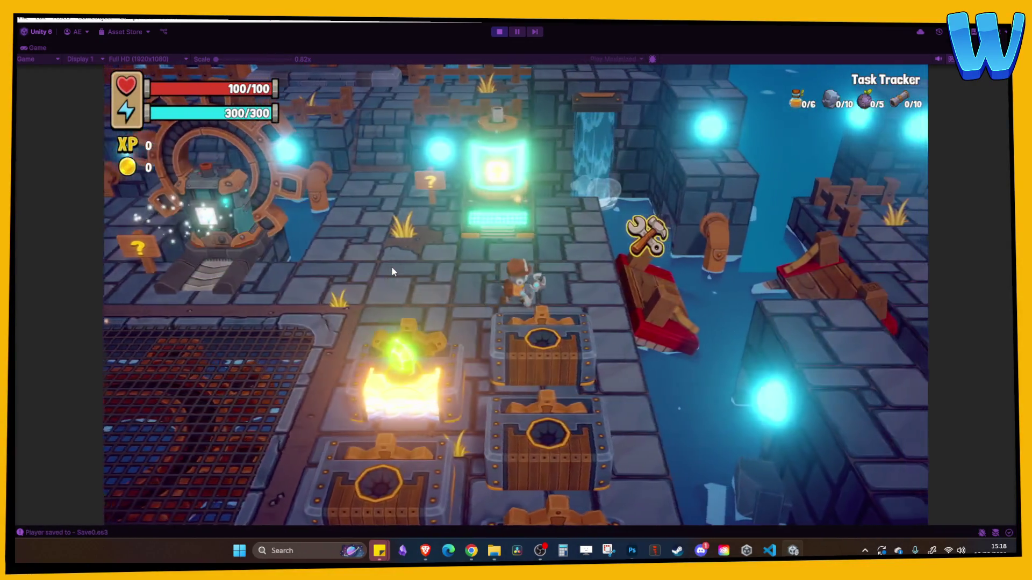
{"action": "key", "text": "d"}
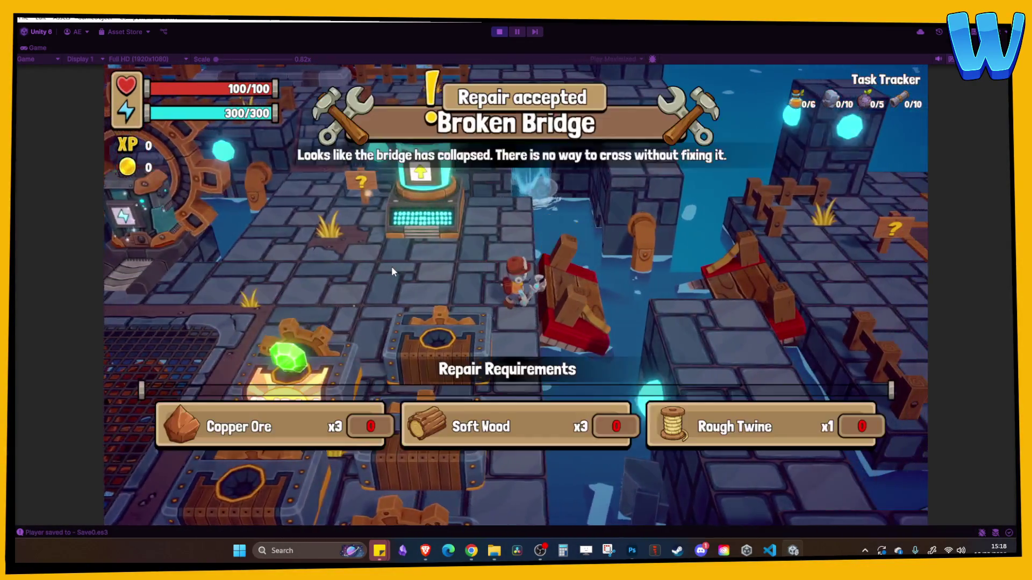
{"action": "key", "text": "e"}
{"action": "key", "text": "e"}
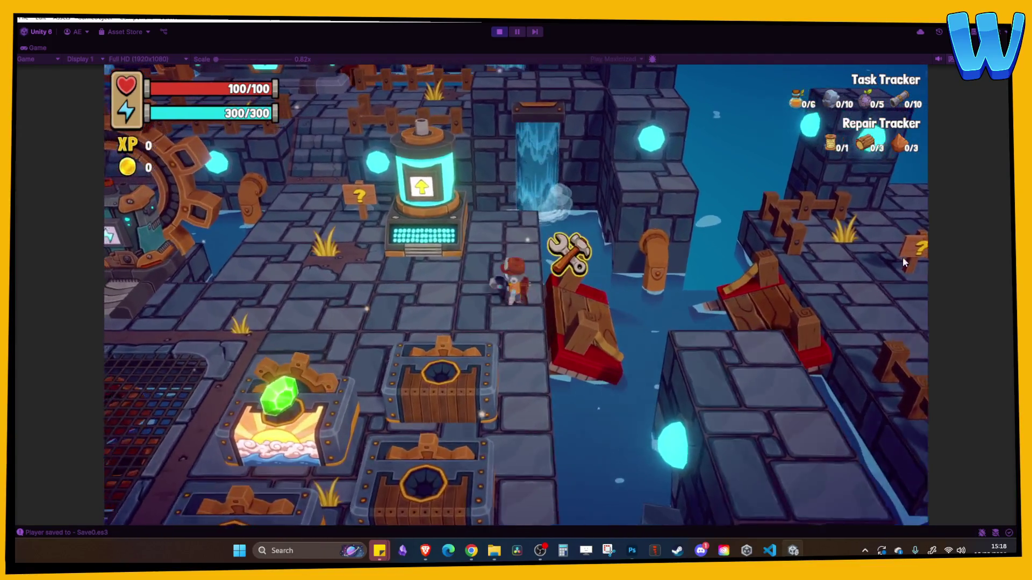
{"action": "key", "text": "a"}
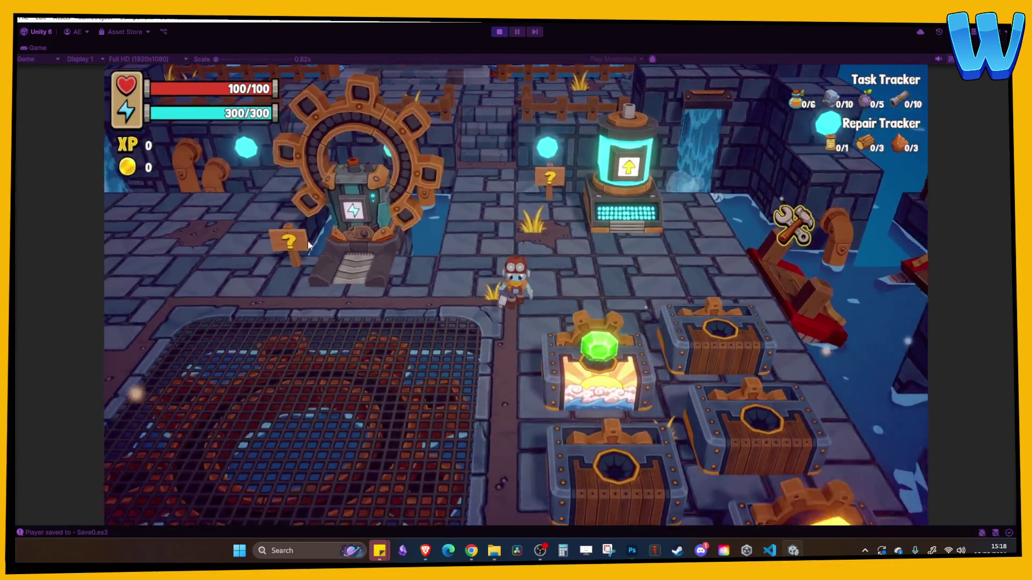
{"action": "left_click", "coordinate": [499, 32]}
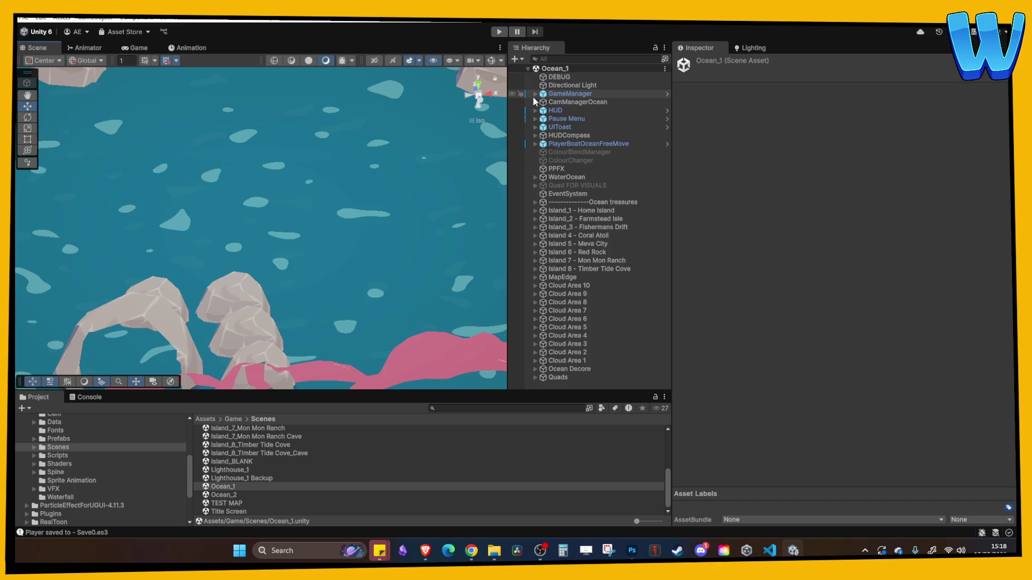
{"action": "scroll", "coordinate": [420, 254], "scroll_direction": "down", "scroll_amount": 10}
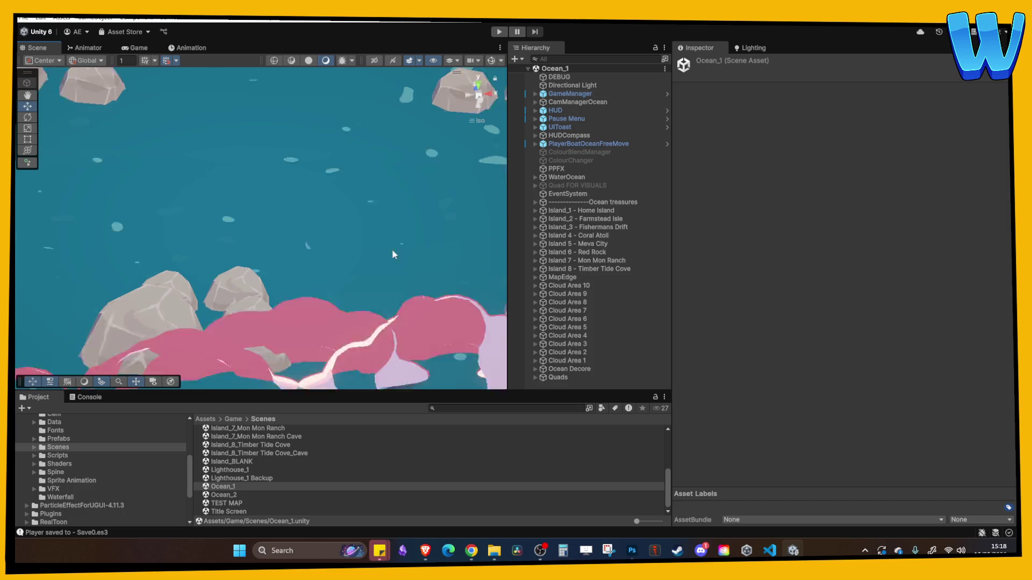
{"action": "mouse_move", "coordinate": [375, 267]}
{"action": "left_mouse_down"}
{"action": "mouse_move", "coordinate": [182, 252]}
{"action": "mouse_move", "coordinate": [252, 260]}
{"action": "left_mouse_up"}
{"action": "scroll", "coordinate": [252, 260], "scroll_direction": "down", "scroll_amount": 10}
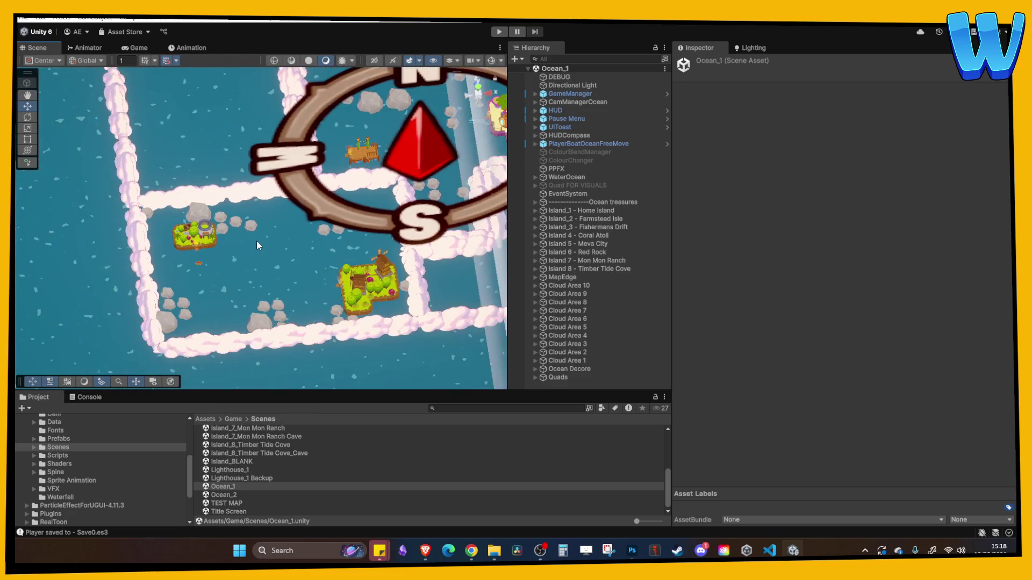
{"action": "scroll", "coordinate": [299, 204], "scroll_direction": "up", "scroll_amount": 10}
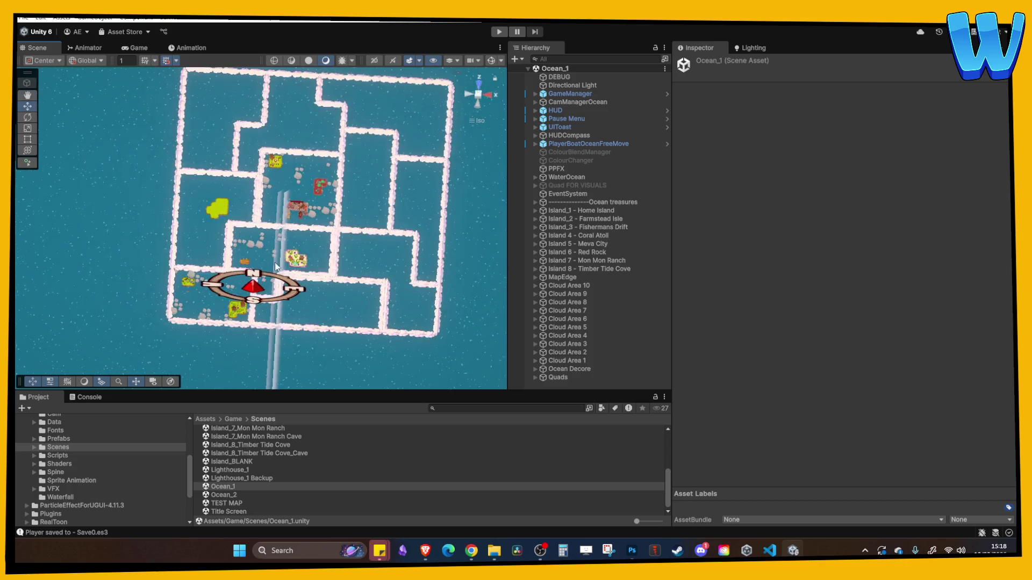
{"action": "left_click_drag", "start_coordinate": [279, 262], "coordinate": [275, 278]}
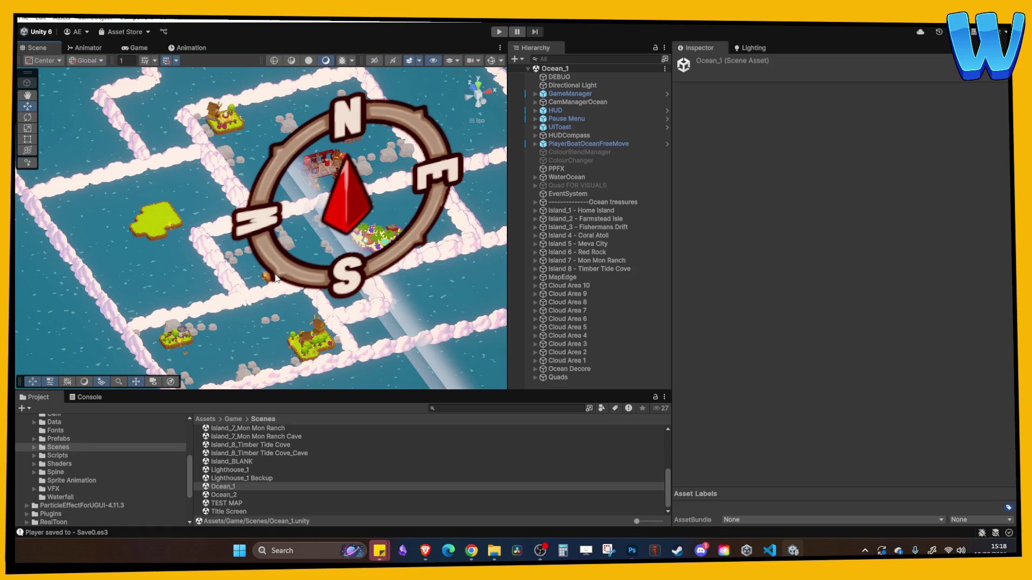
{"action": "scroll", "coordinate": [253, 229], "scroll_direction": "up", "scroll_amount": 5}
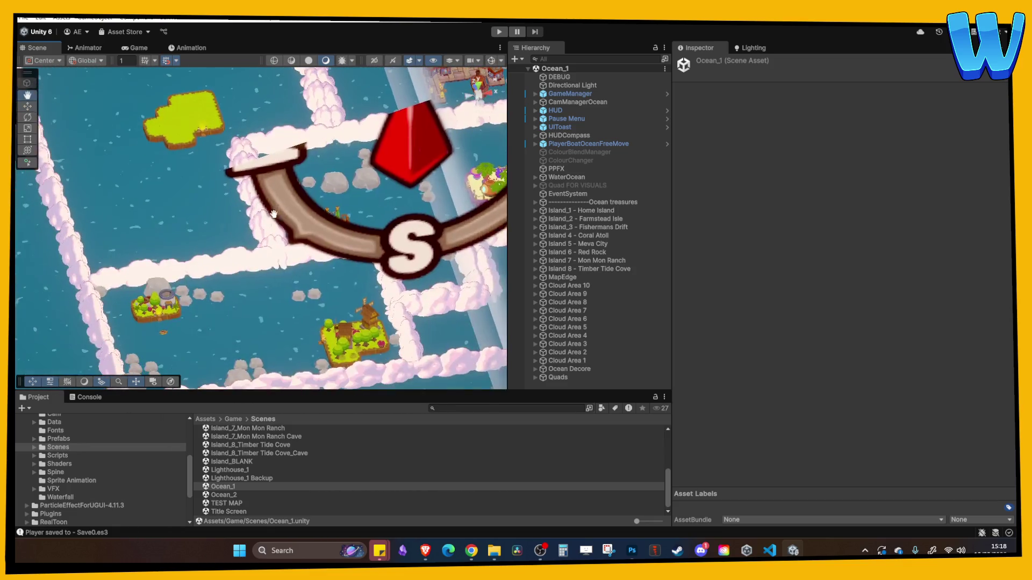
{"action": "left_click_drag", "start_coordinate": [236, 215], "coordinate": [245, 213]}
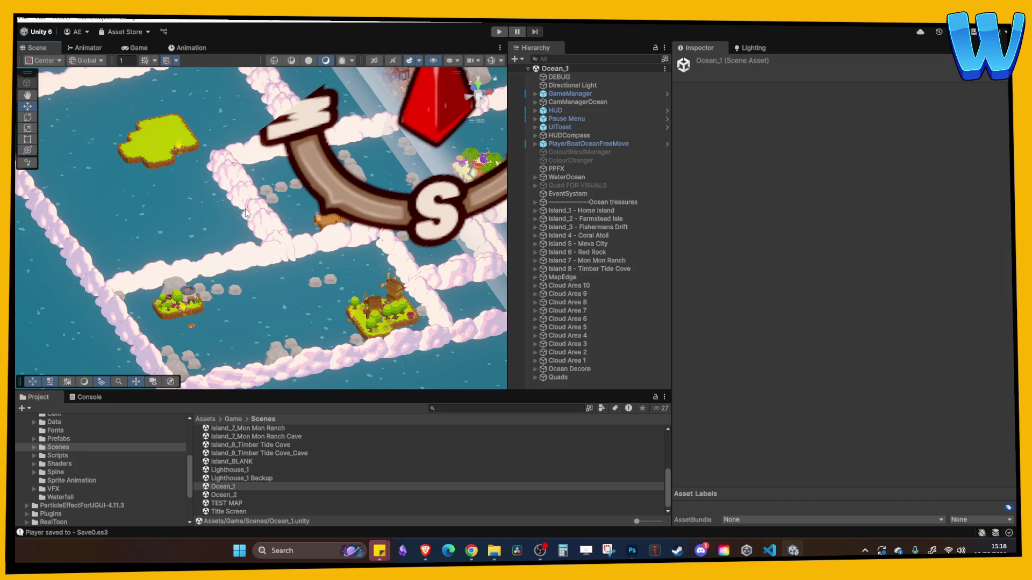
{"action": "scroll", "coordinate": [280, 228], "scroll_direction": "up", "scroll_amount": 4}
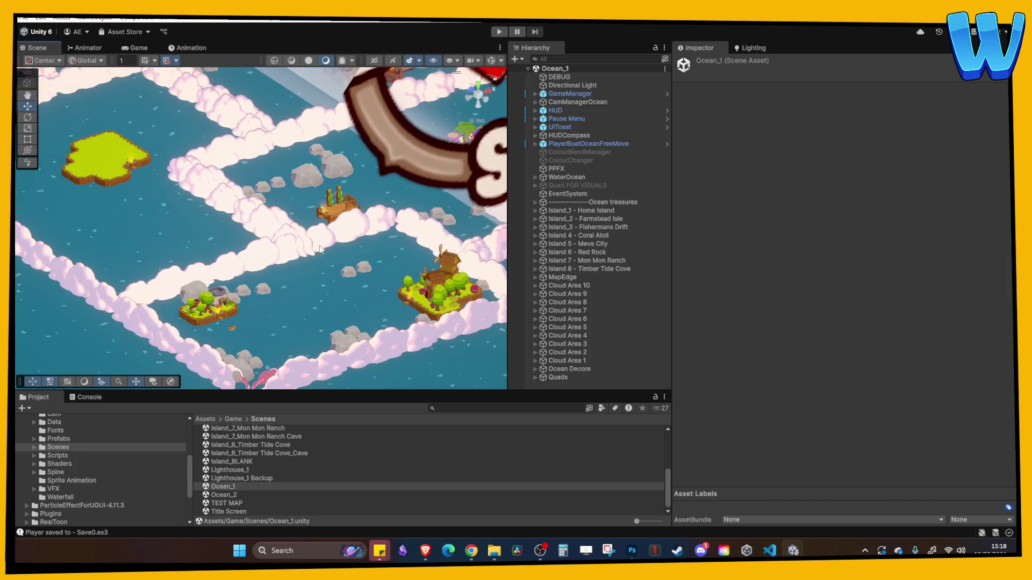
{"action": "scroll", "coordinate": [253, 460], "scroll_direction": "up", "scroll_amount": 3}
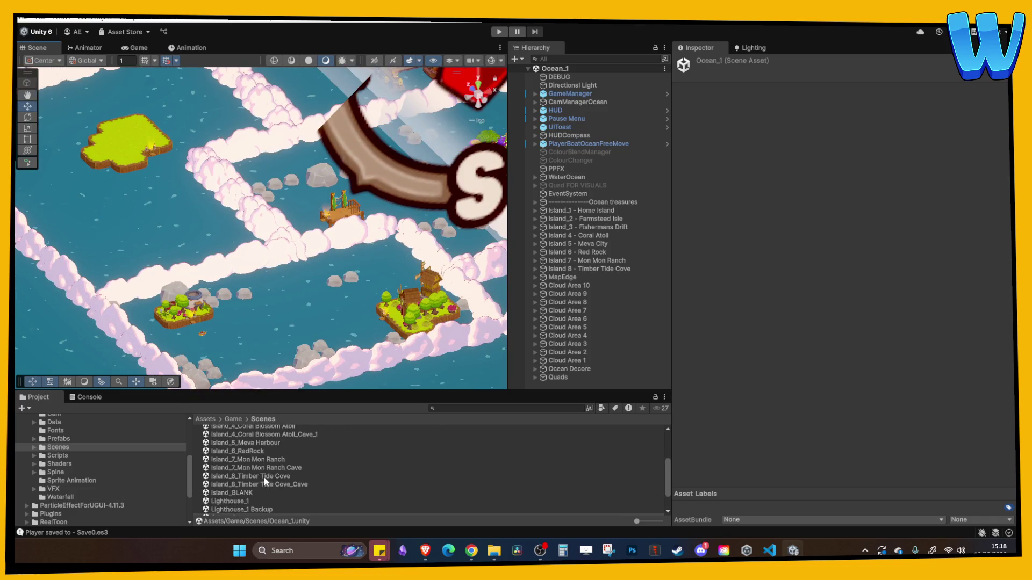
Open the Island_8_Timber Tide Cove scene and frame the GrassLandsNew_Main_1 (128) terrain piece.
{"action": "double_click", "coordinate": [263, 475]}
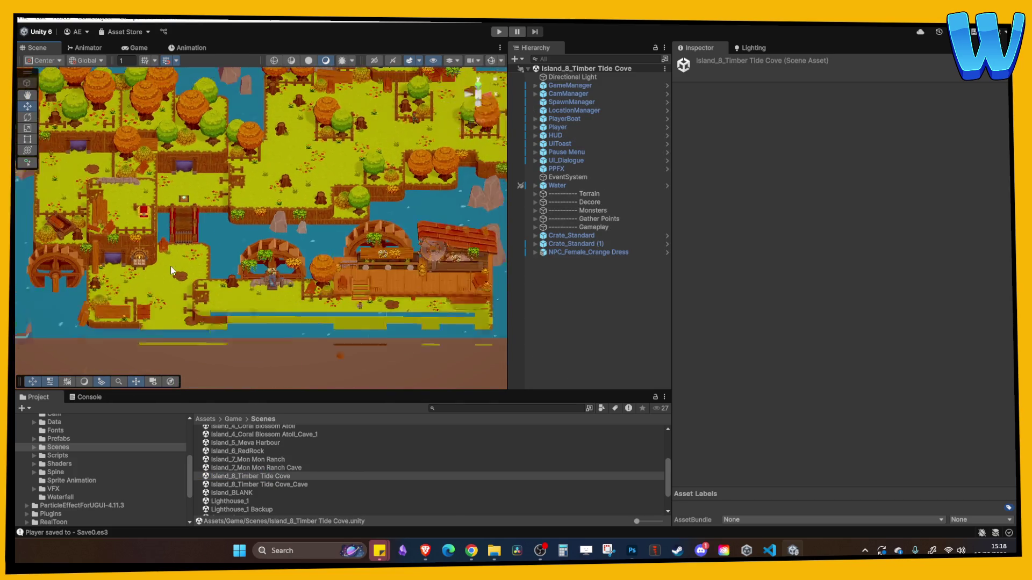
{"action": "left_click", "coordinate": [167, 265]}
{"action": "key", "text": "f"}
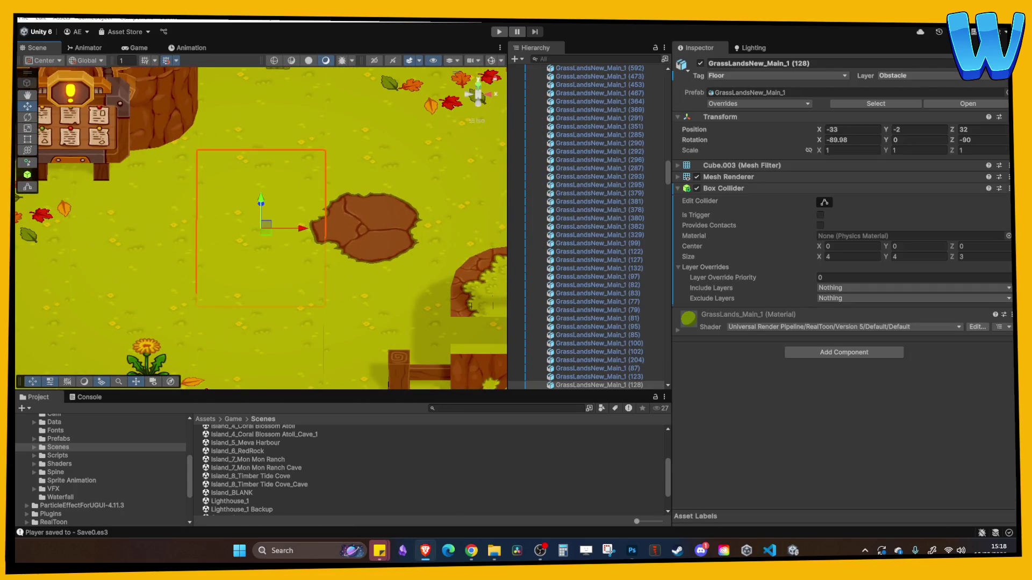
{"action": "scroll", "coordinate": [263, 276], "scroll_direction": "down", "scroll_amount": 5}
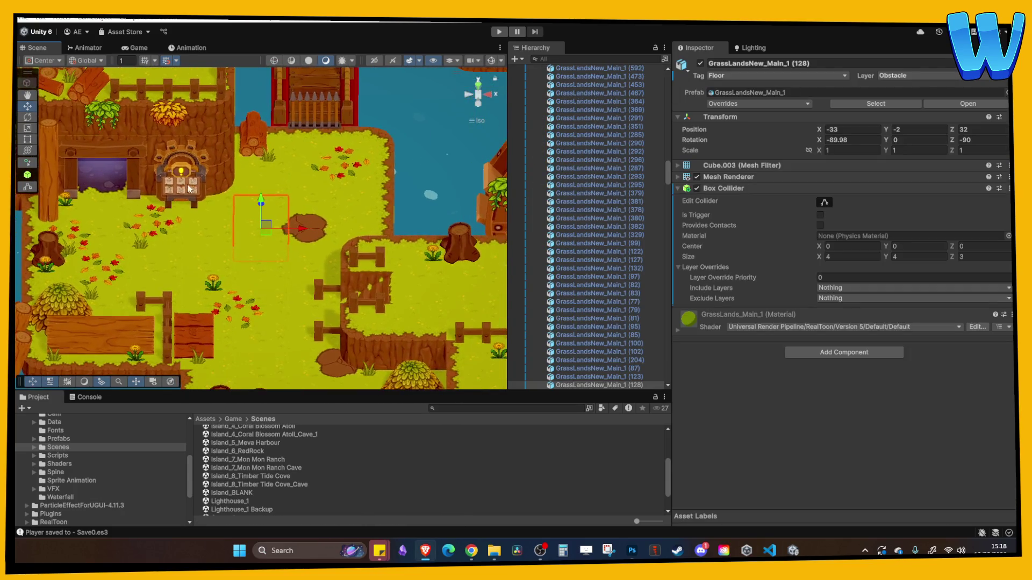
{"action": "left_click_drag", "start_coordinate": [190, 188], "coordinate": [268, 215]}
Inspect the dirt patch floor tile, then open the Island_8_Timber Tide Cove_Cave scene.
{"action": "left_click", "coordinate": [323, 203]}
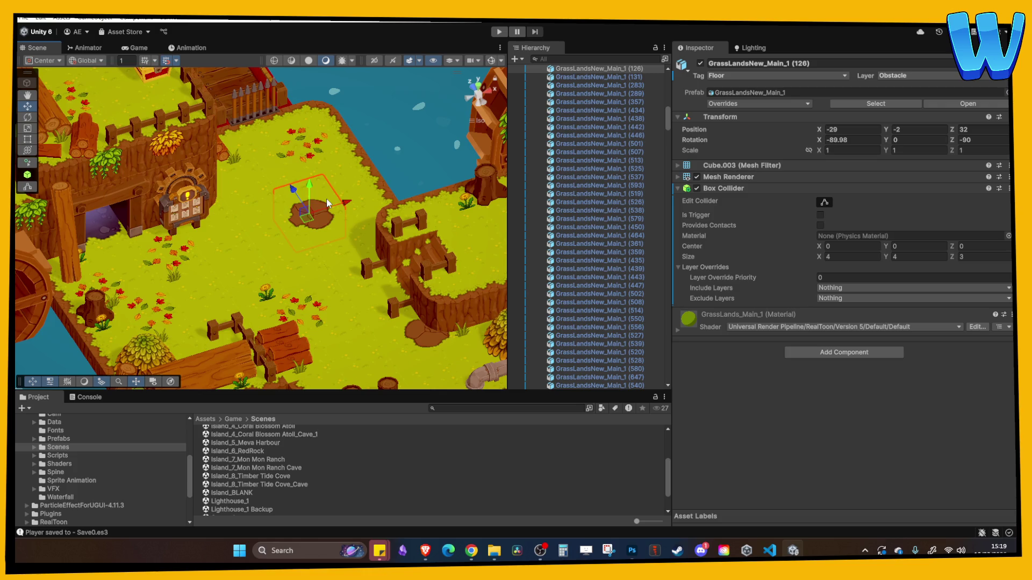
{"action": "mouse_move", "coordinate": [327, 198]}
{"action": "left_mouse_down"}
{"action": "mouse_move", "coordinate": [303, 213]}
{"action": "mouse_move", "coordinate": [295, 194]}
{"action": "mouse_move", "coordinate": [239, 184]}
{"action": "left_mouse_up"}
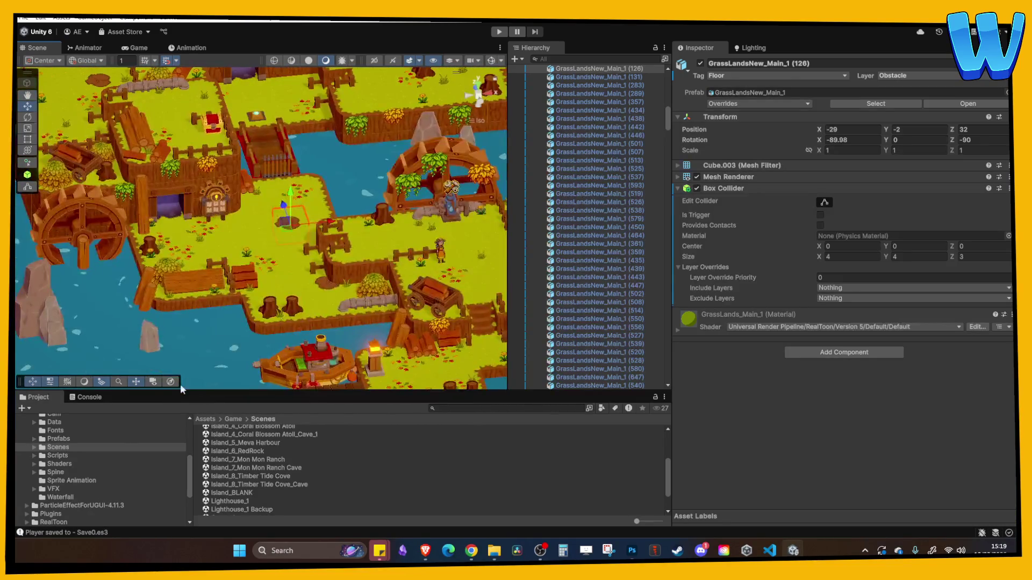
{"action": "scroll", "coordinate": [288, 507], "scroll_direction": "up", "scroll_amount": 2}
{"action": "scroll", "coordinate": [288, 508], "scroll_direction": "down", "scroll_amount": 2}
{"action": "double_click", "coordinate": [286, 485]}
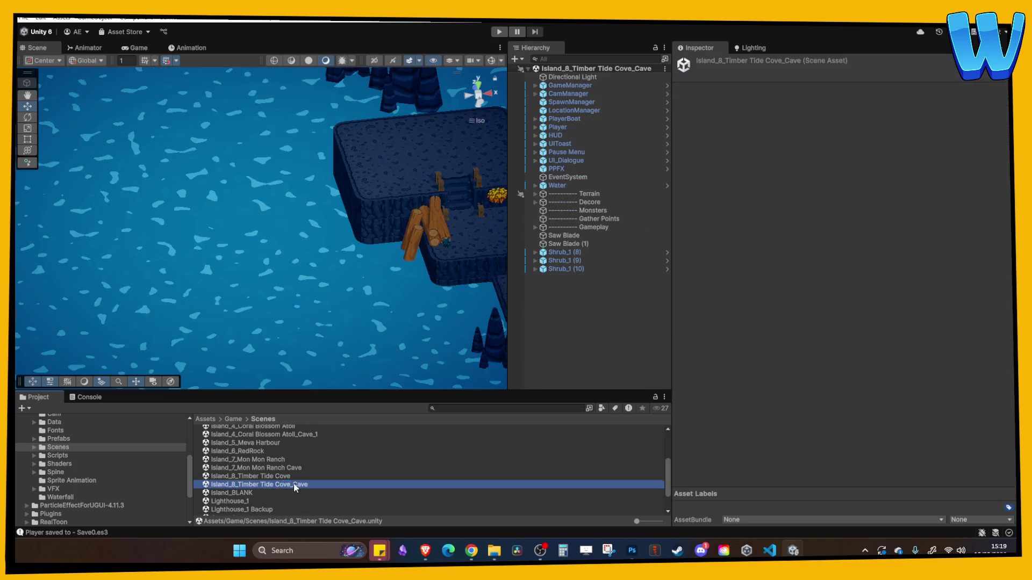
{"action": "mouse_move", "coordinate": [322, 351]}
{"action": "left_mouse_down"}
{"action": "mouse_move", "coordinate": [377, 271]}
{"action": "mouse_move", "coordinate": [299, 296]}
{"action": "mouse_move", "coordinate": [258, 288]}
{"action": "left_mouse_up"}
{"action": "left_click", "coordinate": [276, 299]}
{"action": "left_click_drag", "start_coordinate": [332, 351], "coordinate": [270, 325]}
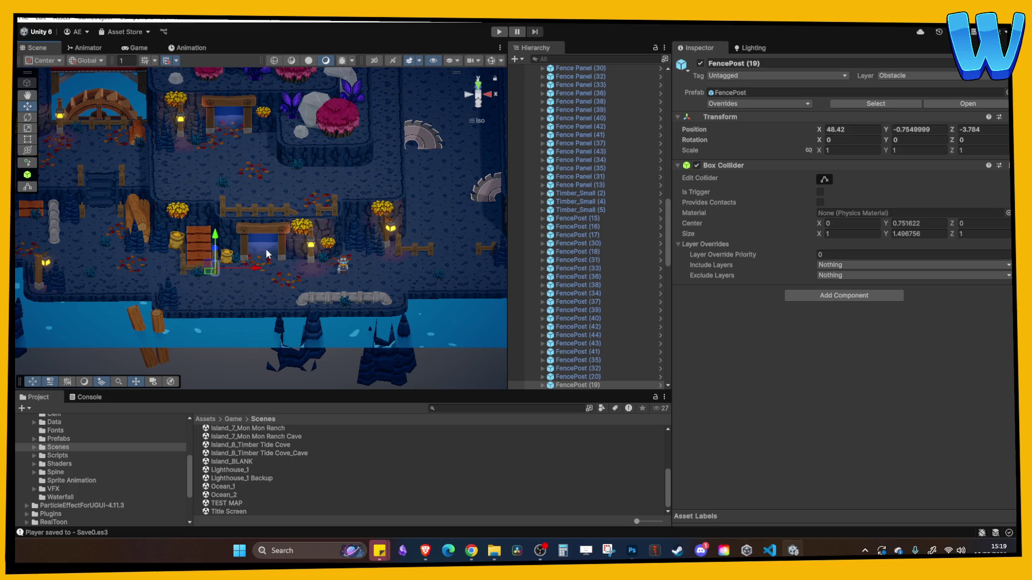
{"action": "mouse_move", "coordinate": [266, 248]}
{"action": "left_mouse_down"}
{"action": "mouse_move", "coordinate": [304, 221]}
{"action": "mouse_move", "coordinate": [268, 262]}
{"action": "left_mouse_up"}
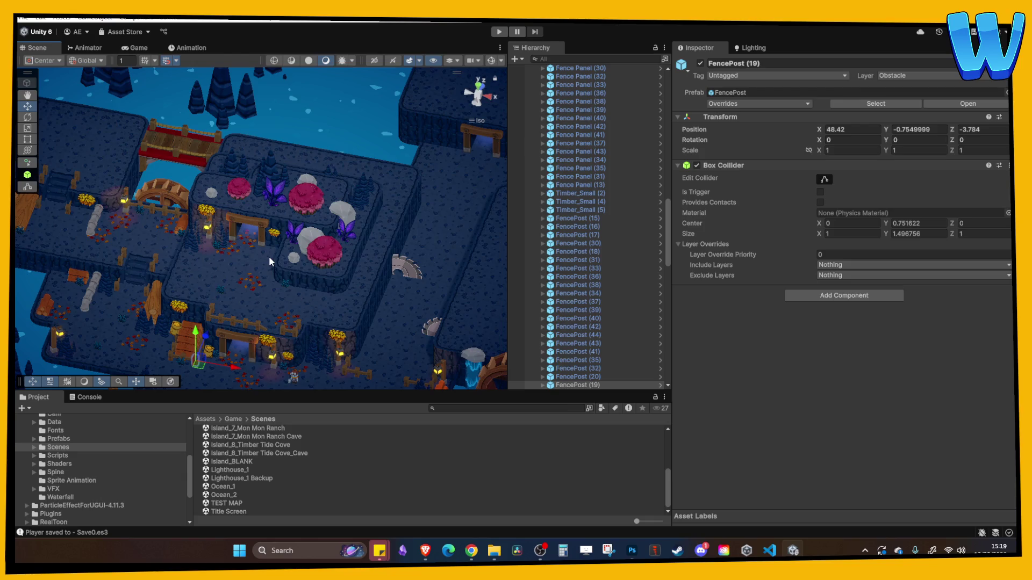
{"action": "left_click", "coordinate": [425, 550]}
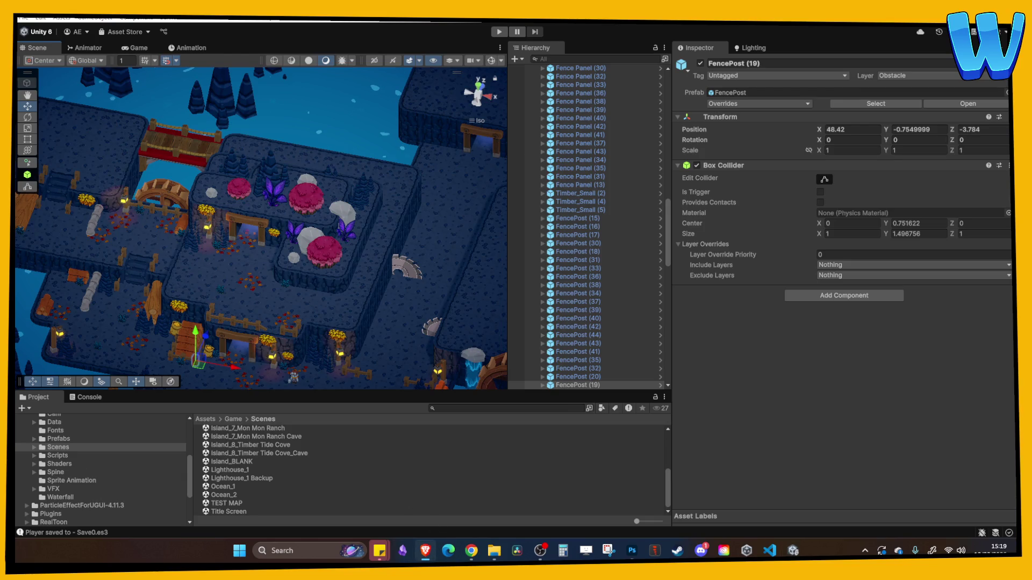
{"action": "key", "text": "alt+Tab"}
{"action": "left_click_drag", "start_coordinate": [285, 302], "coordinate": [337, 274]}
Duplicate a curved pipe end and two straight pipe sections, moving the copies up beside the bridge.
{"action": "left_click", "coordinate": [339, 279]}
{"action": "scroll", "coordinate": [350, 249], "scroll_direction": "up", "scroll_amount": 5}
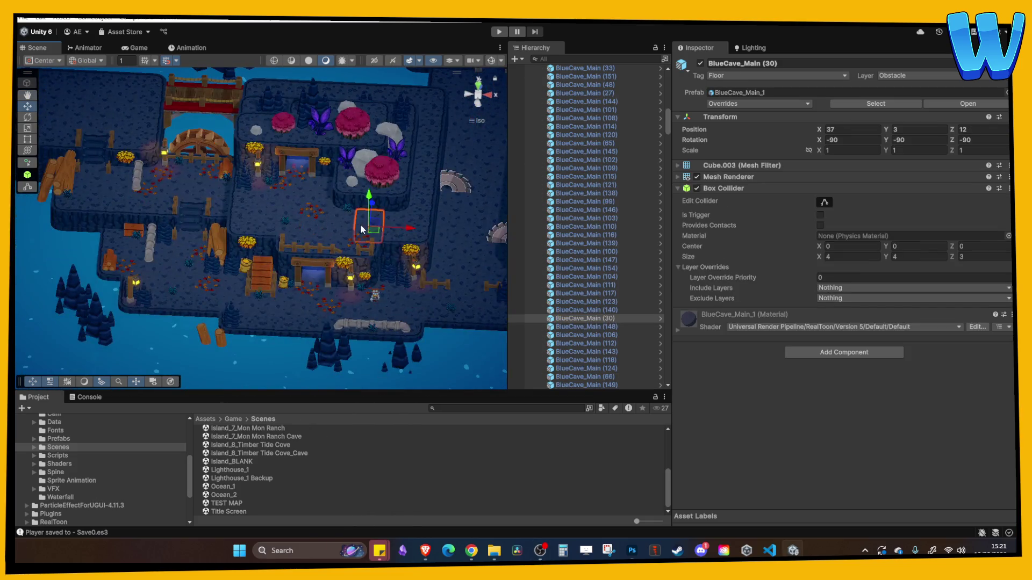
{"action": "left_click_drag", "start_coordinate": [339, 217], "coordinate": [342, 214]}
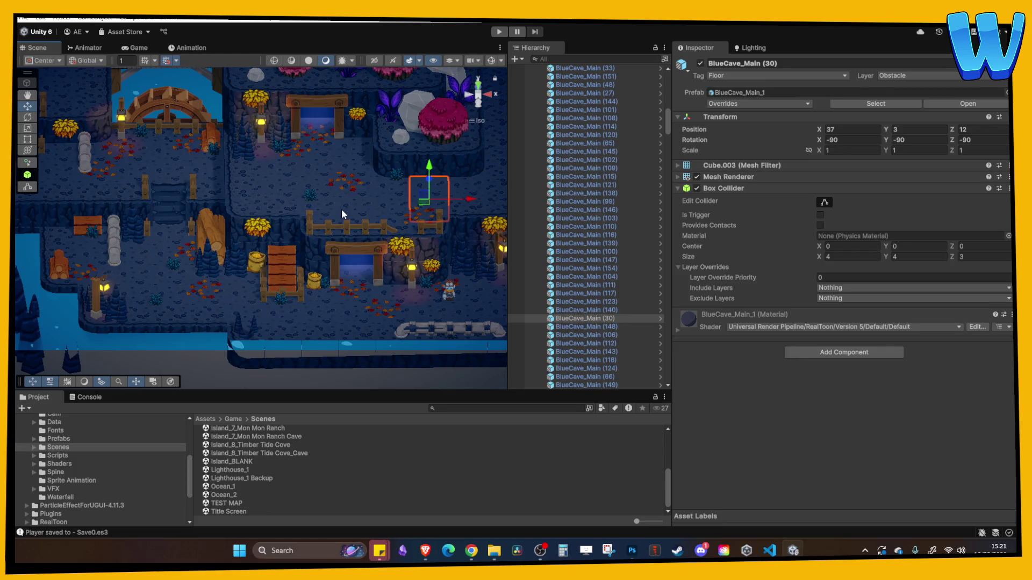
{"action": "scroll", "coordinate": [331, 218], "scroll_direction": "down", "scroll_amount": 4}
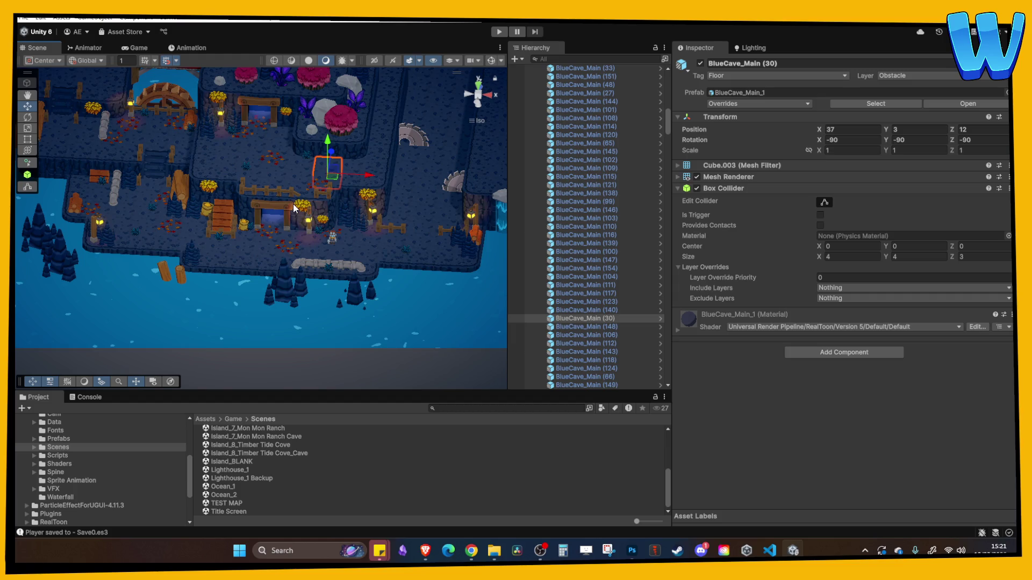
{"action": "scroll", "coordinate": [292, 205], "scroll_direction": "up", "scroll_amount": 5}
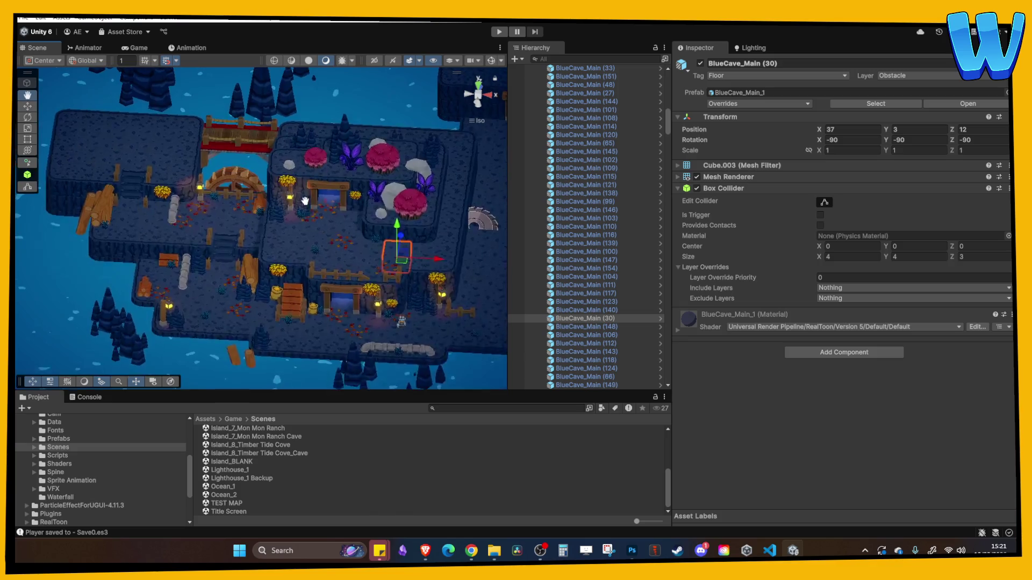
{"action": "scroll", "coordinate": [265, 221], "scroll_direction": "up", "scroll_amount": 5}
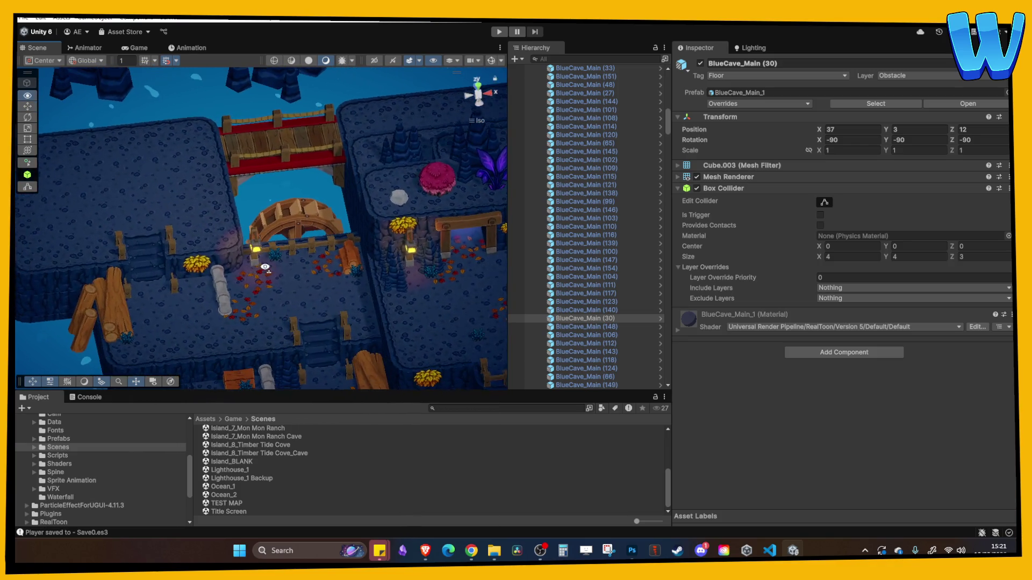
{"action": "scroll", "coordinate": [268, 236], "scroll_direction": "up", "scroll_amount": 5}
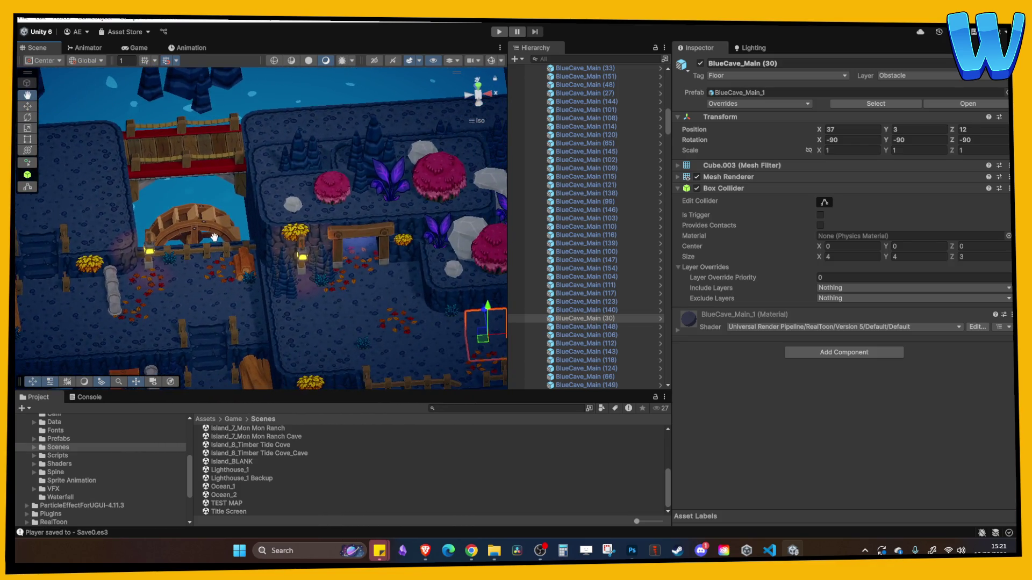
{"action": "scroll", "coordinate": [262, 232], "scroll_direction": "down", "scroll_amount": 5}
{"action": "scroll", "coordinate": [331, 243], "scroll_direction": "up", "scroll_amount": 4}
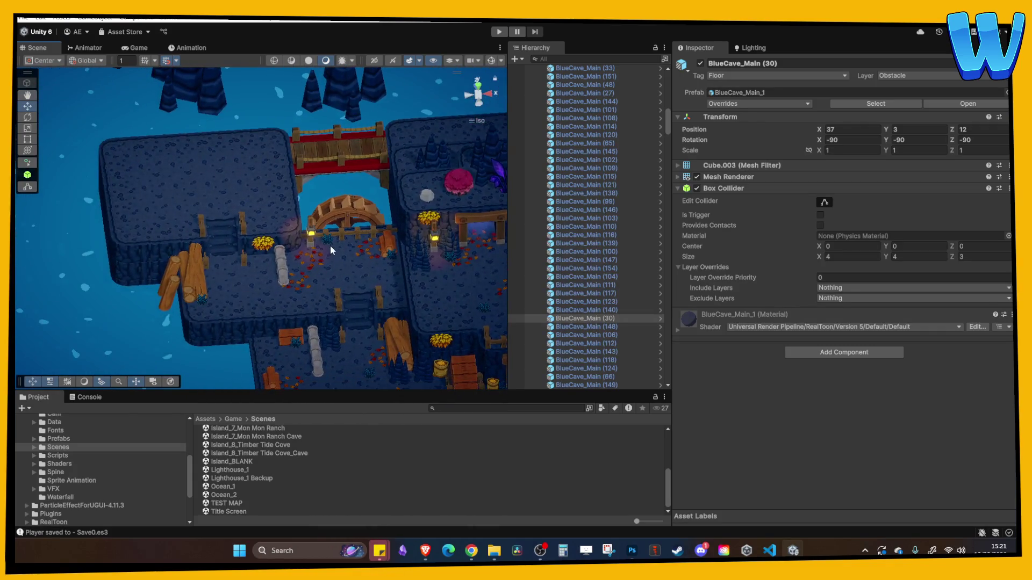
{"action": "mouse_move", "coordinate": [284, 253]}
{"action": "left_mouse_down", "text": "alt"}
{"action": "mouse_move", "coordinate": [288, 296]}
{"action": "mouse_move", "coordinate": [228, 275]}
{"action": "left_mouse_up", "text": "alt"}
{"action": "left_click", "coordinate": [229, 275]}
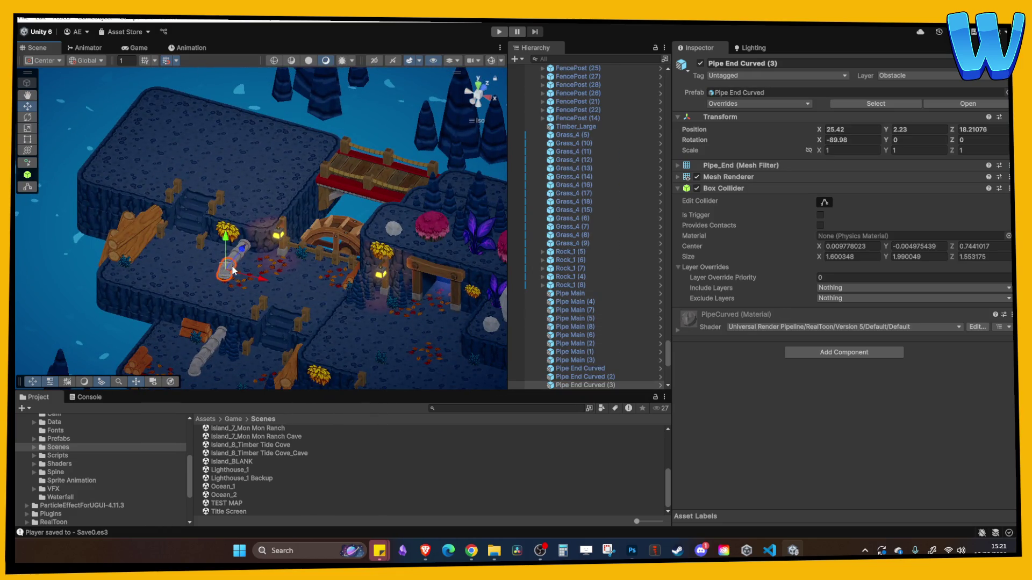
{"action": "left_click", "coordinate": [246, 260], "text": "shift"}
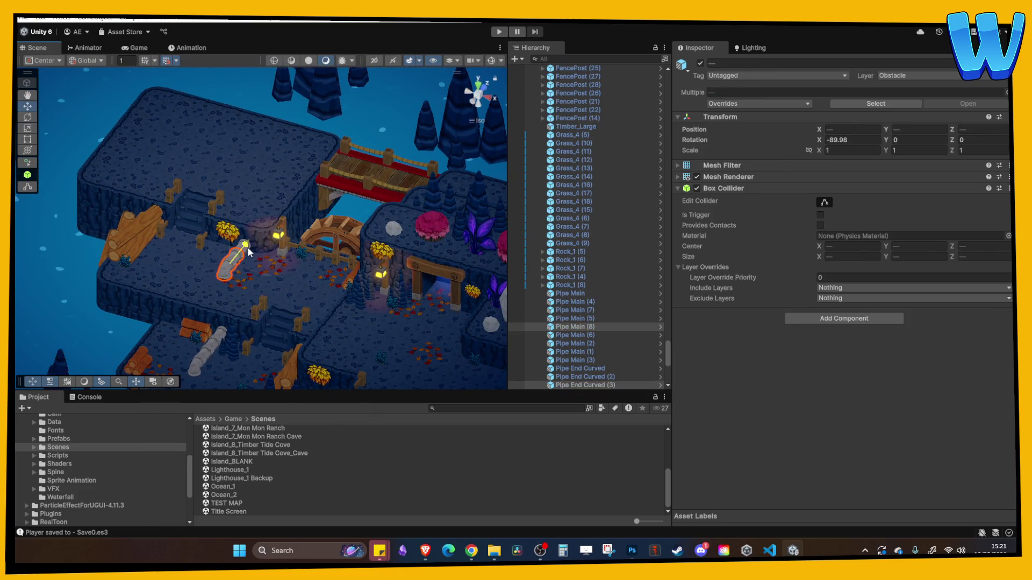
{"action": "left_click", "coordinate": [251, 254], "text": "shift"}
{"action": "key", "text": "ctrl+d"}
{"action": "mouse_move", "coordinate": [250, 254]}
{"action": "left_mouse_down"}
{"action": "mouse_move", "coordinate": [293, 145]}
{"action": "mouse_move", "coordinate": [172, 162]}
{"action": "mouse_move", "coordinate": [159, 151]}
{"action": "left_mouse_up"}
Slide and raise the copied curved pipe end into place on the upper platform.
{"action": "scroll", "coordinate": [312, 161], "scroll_direction": "up", "scroll_amount": 2}
{"action": "left_click", "coordinate": [161, 153]}
{"action": "key", "text": "f"}
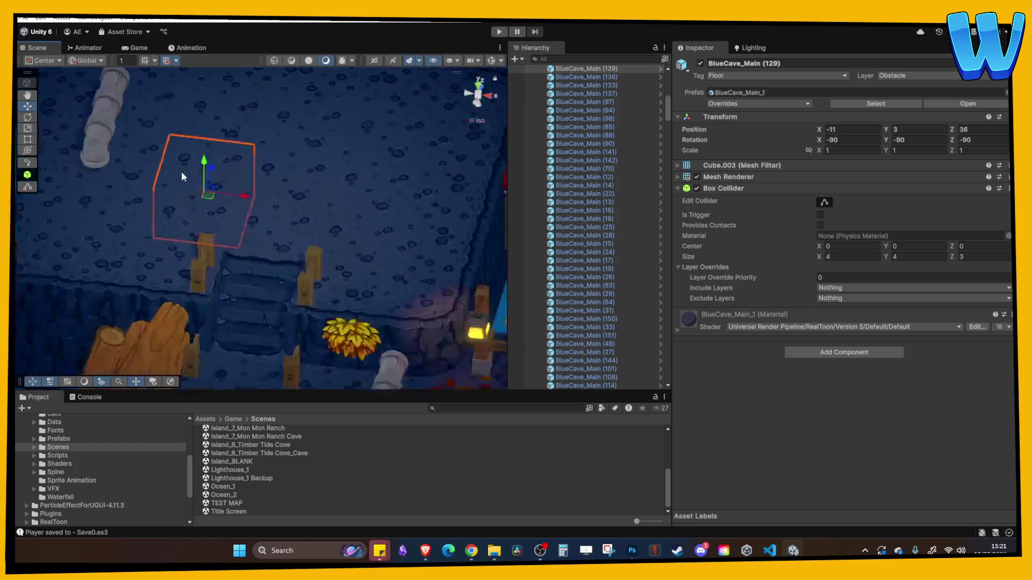
{"action": "left_click", "coordinate": [132, 198]}
{"action": "left_click", "coordinate": [903, 140]}
{"action": "type", "text": "90"}
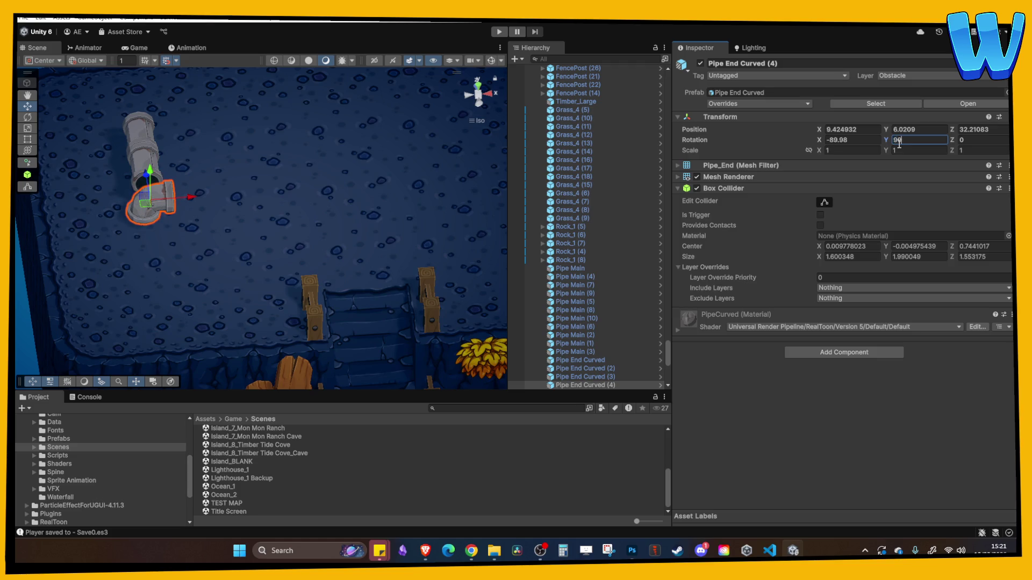
{"action": "key", "text": "BackSpace"}
{"action": "key", "text": "BackSpace"}
{"action": "type", "text": "90"}
{"action": "mouse_move", "coordinate": [191, 197]}
{"action": "left_mouse_down"}
{"action": "mouse_move", "coordinate": [137, 201]}
{"action": "mouse_move", "coordinate": [269, 253]}
{"action": "mouse_move", "coordinate": [233, 237]}
{"action": "mouse_move", "coordinate": [245, 202]}
{"action": "mouse_move", "coordinate": [256, 201]}
{"action": "mouse_move", "coordinate": [205, 175]}
{"action": "mouse_move", "coordinate": [201, 196]}
{"action": "left_mouse_up"}
{"action": "mouse_move", "coordinate": [226, 242]}
{"action": "left_mouse_down"}
{"action": "mouse_move", "coordinate": [210, 162]}
{"action": "mouse_move", "coordinate": [237, 163]}
{"action": "mouse_move", "coordinate": [232, 152]}
{"action": "left_mouse_up"}
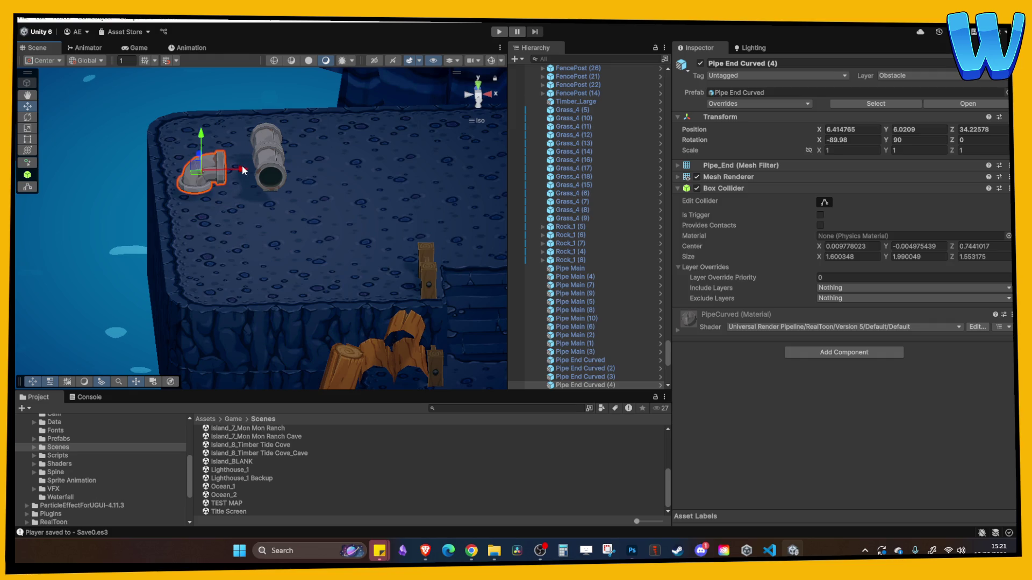
Rotate the copied straight section to Y 90, grid-snap it onto the curved end, and delete the leftover section.
{"action": "left_click", "coordinate": [269, 161]}
{"action": "left_click", "coordinate": [908, 139]}
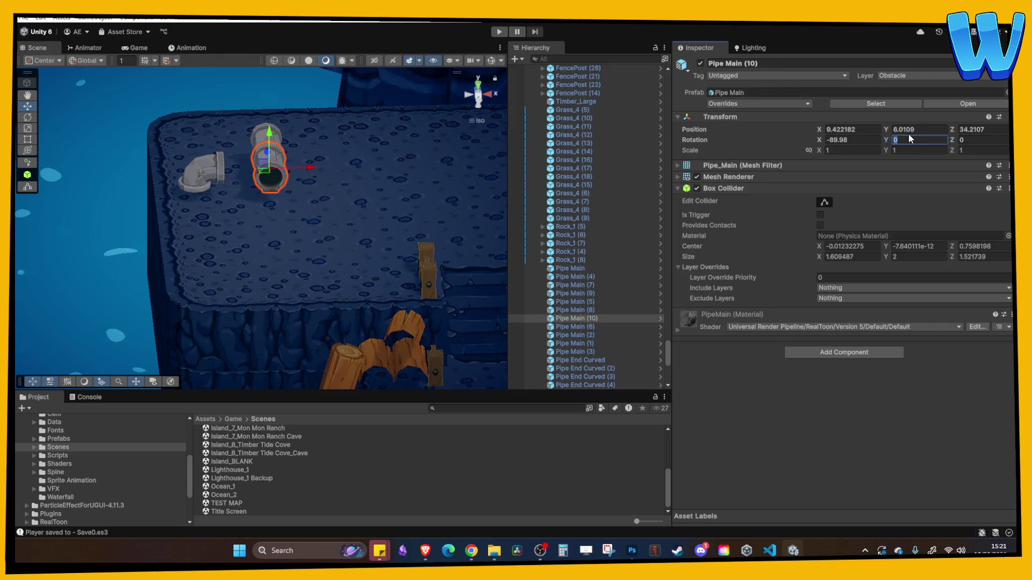
{"action": "type", "text": "90"}
{"action": "key", "text": "Return"}
{"action": "left_click", "coordinate": [477, 85]}
{"action": "left_click", "coordinate": [168, 59]}
{"action": "left_click_drag", "start_coordinate": [299, 228], "coordinate": [277, 220]}
{"action": "left_click", "coordinate": [270, 174]}
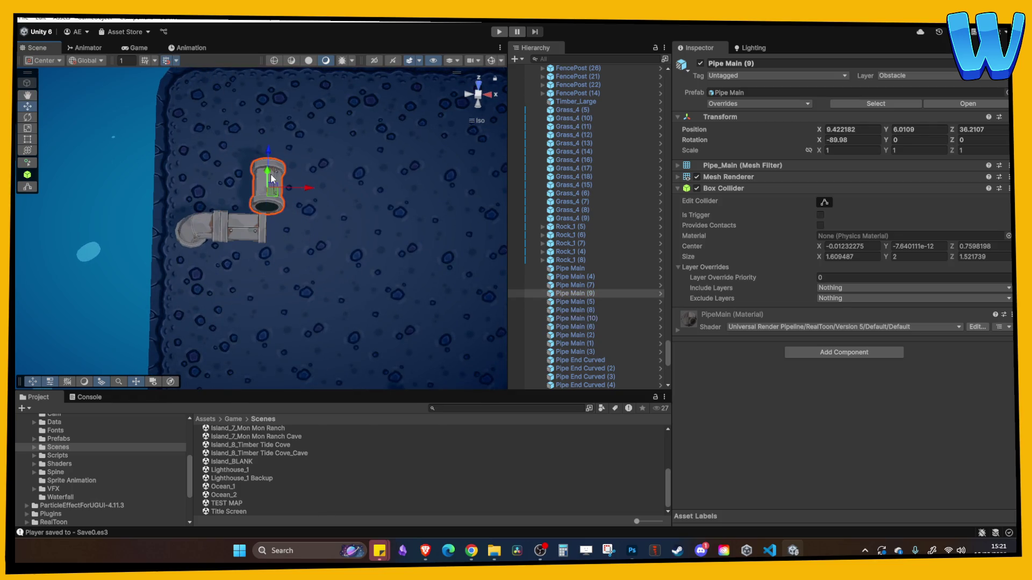
{"action": "key", "text": "Delete"}
Lower the joined straight section and curved end onto the platform.
{"action": "left_click_drag", "start_coordinate": [270, 173], "coordinate": [251, 166]}
{"action": "left_click", "coordinate": [251, 167]}
{"action": "left_click", "coordinate": [215, 166], "text": "shift"}
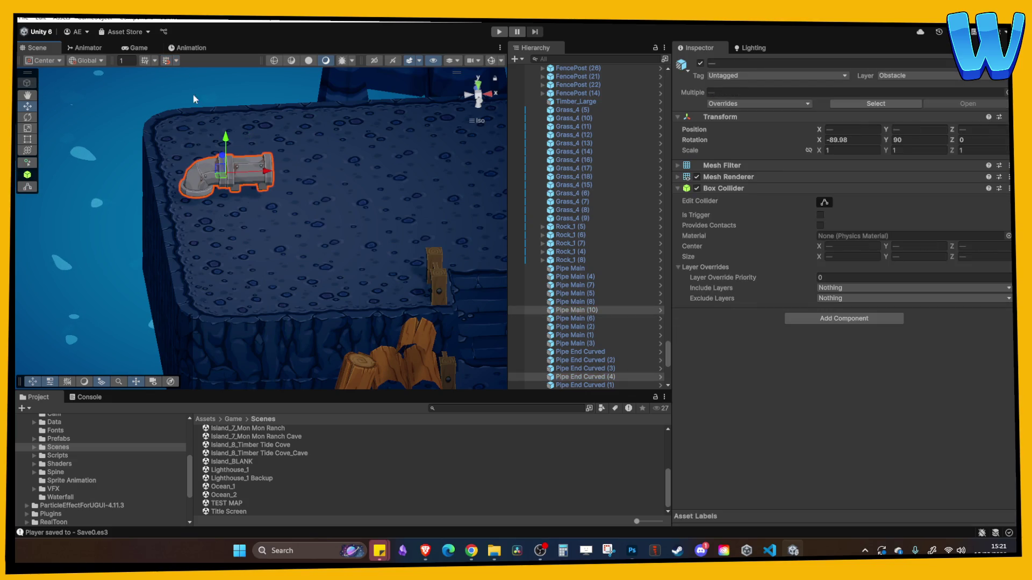
{"action": "left_click_drag", "start_coordinate": [229, 137], "coordinate": [232, 151]}
{"action": "key", "text": "f"}
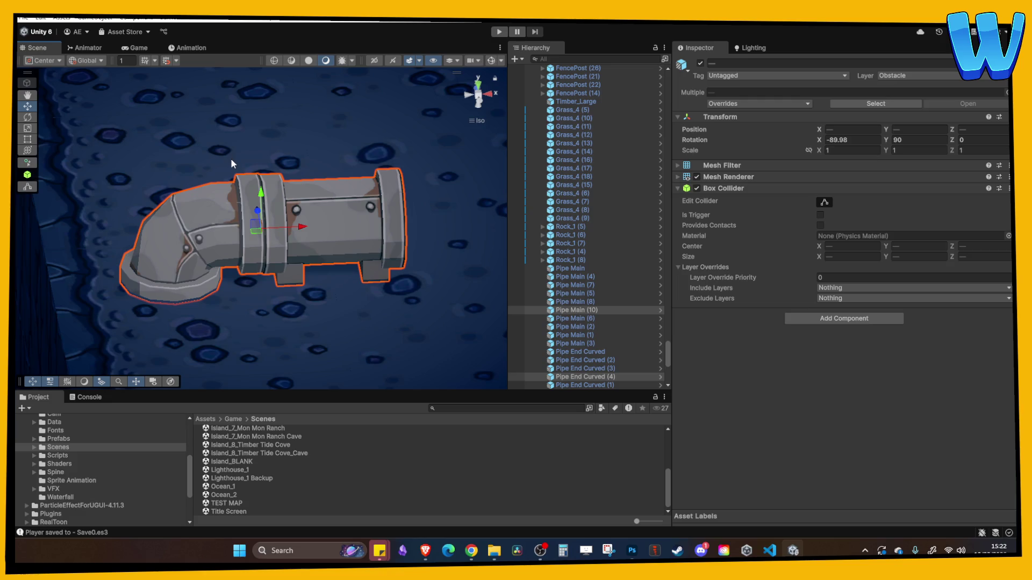
{"action": "scroll", "coordinate": [231, 158], "scroll_direction": "down", "scroll_amount": 3}
{"action": "mouse_move", "coordinate": [222, 164]}
{"action": "left_mouse_down", "text": "alt"}
{"action": "mouse_move", "coordinate": [200, 148]}
{"action": "mouse_move", "coordinate": [234, 148]}
{"action": "mouse_move", "coordinate": [205, 78]}
{"action": "left_mouse_up", "text": "alt"}
{"action": "scroll", "coordinate": [310, 244], "scroll_direction": "down", "scroll_amount": 2}
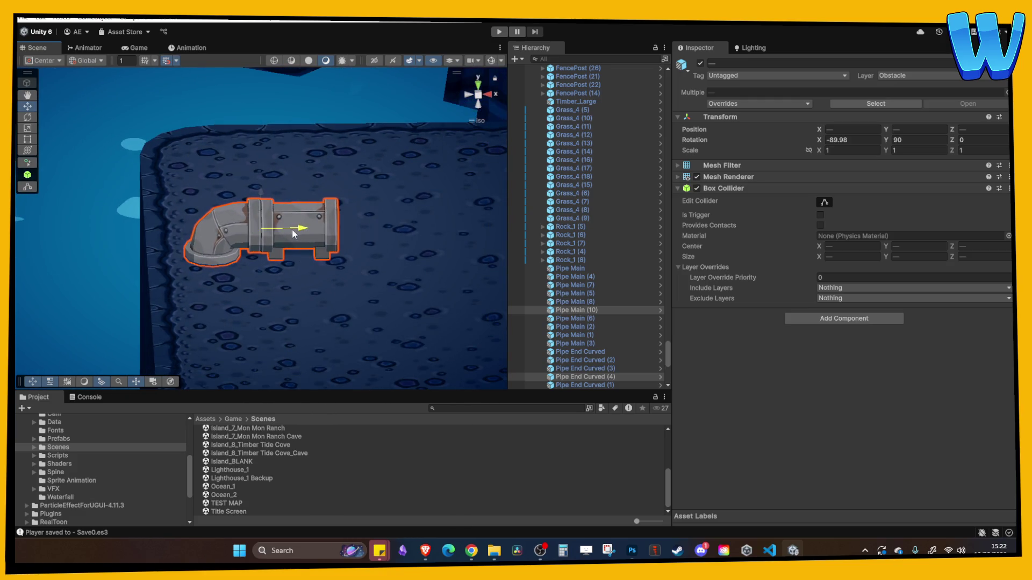
Extend the pipe along X with four duplicated straight Pipe Main sections.
{"action": "left_click", "coordinate": [292, 230]}
{"action": "scroll", "coordinate": [281, 224], "scroll_direction": "down", "scroll_amount": 3}
{"action": "key", "text": "ctrl+d"}
{"action": "left_click_drag", "start_coordinate": [269, 226], "coordinate": [370, 237]}
{"action": "key", "text": "ctrl+d"}
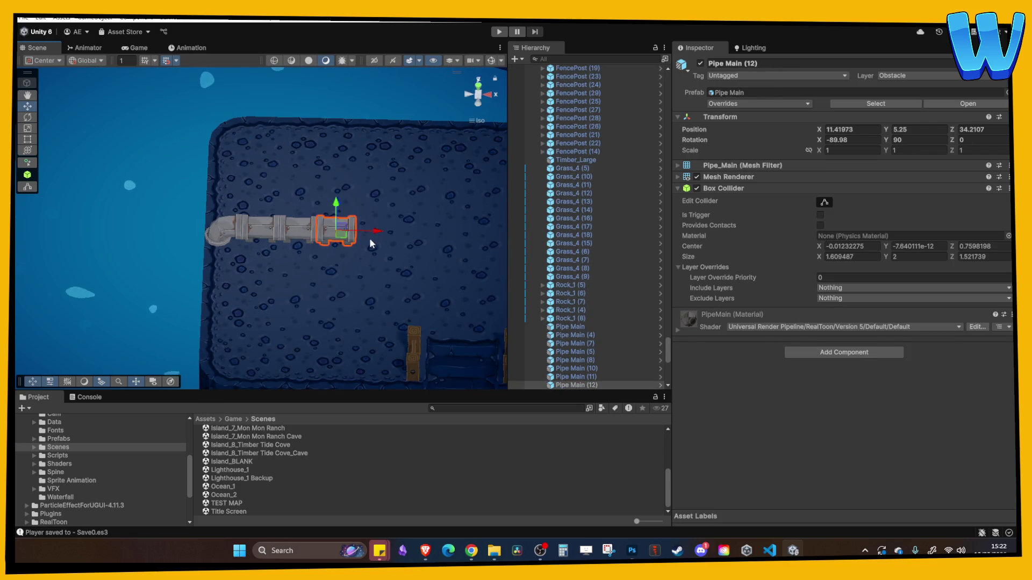
{"action": "mouse_move", "coordinate": [398, 276]}
{"action": "left_mouse_down"}
{"action": "mouse_move", "coordinate": [272, 184]}
{"action": "mouse_move", "coordinate": [356, 218]}
{"action": "mouse_move", "coordinate": [352, 211]}
{"action": "left_mouse_up"}
{"action": "key", "text": "ctrl+d"}
{"action": "mouse_move", "coordinate": [330, 178]}
{"action": "left_mouse_down"}
{"action": "mouse_move", "coordinate": [378, 184]}
{"action": "mouse_move", "coordinate": [279, 195]}
{"action": "mouse_move", "coordinate": [268, 207]}
{"action": "mouse_move", "coordinate": [318, 200]}
{"action": "left_mouse_up"}
{"action": "key", "text": "ctrl+d"}
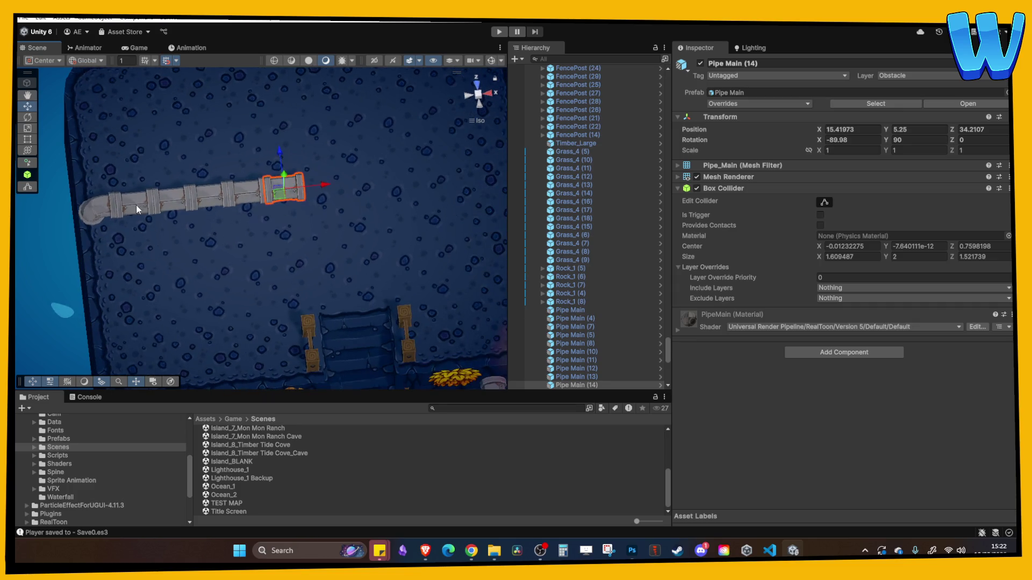
Cap the pipe's right end with a duplicated curved end rotated to Y 180.
{"action": "left_click", "coordinate": [94, 206]}
{"action": "key", "text": "ctrl+d"}
{"action": "left_click_drag", "start_coordinate": [126, 203], "coordinate": [369, 188]}
{"action": "left_click", "coordinate": [914, 140]}
{"action": "type", "text": "1"}
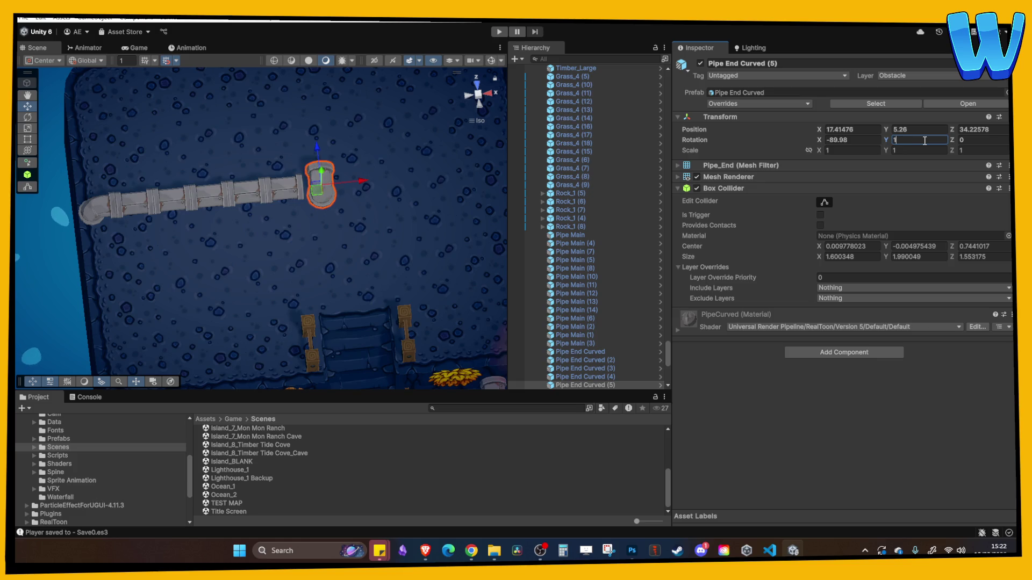
{"action": "type", "text": "80"}
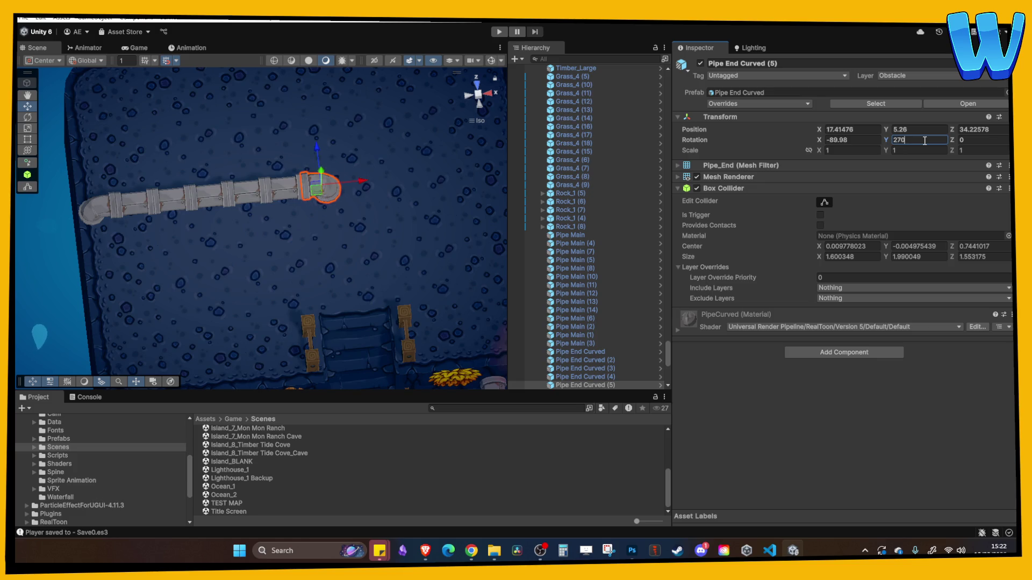
{"action": "left_click", "coordinate": [401, 259]}
{"action": "mouse_move", "coordinate": [401, 259]}
{"action": "left_mouse_down"}
{"action": "mouse_move", "coordinate": [330, 124]}
{"action": "mouse_move", "coordinate": [341, 201]}
{"action": "mouse_move", "coordinate": [312, 230]}
{"action": "mouse_move", "coordinate": [226, 241]}
{"action": "mouse_move", "coordinate": [286, 211]}
{"action": "mouse_move", "coordinate": [240, 147]}
{"action": "mouse_move", "coordinate": [295, 228]}
{"action": "mouse_move", "coordinate": [278, 221]}
{"action": "mouse_move", "coordinate": [346, 304]}
{"action": "left_mouse_up"}
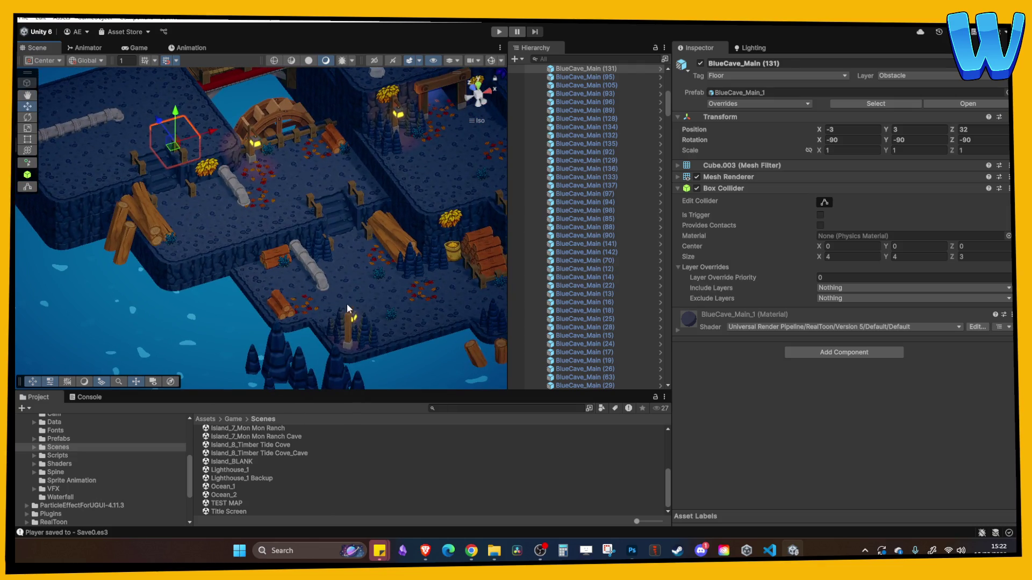
{"action": "left_click", "coordinate": [352, 322]}
Select the standing lamps and frame the view around the lamp and upper pipe.
{"action": "left_click", "coordinate": [352, 321], "text": "shift"}
{"action": "mouse_move", "coordinate": [375, 344]}
{"action": "left_mouse_down"}
{"action": "mouse_move", "coordinate": [231, 333]}
{"action": "mouse_move", "coordinate": [232, 226]}
{"action": "left_mouse_up"}
{"action": "right_click", "coordinate": [231, 333]}
{"action": "left_click", "coordinate": [232, 220], "text": "shift"}
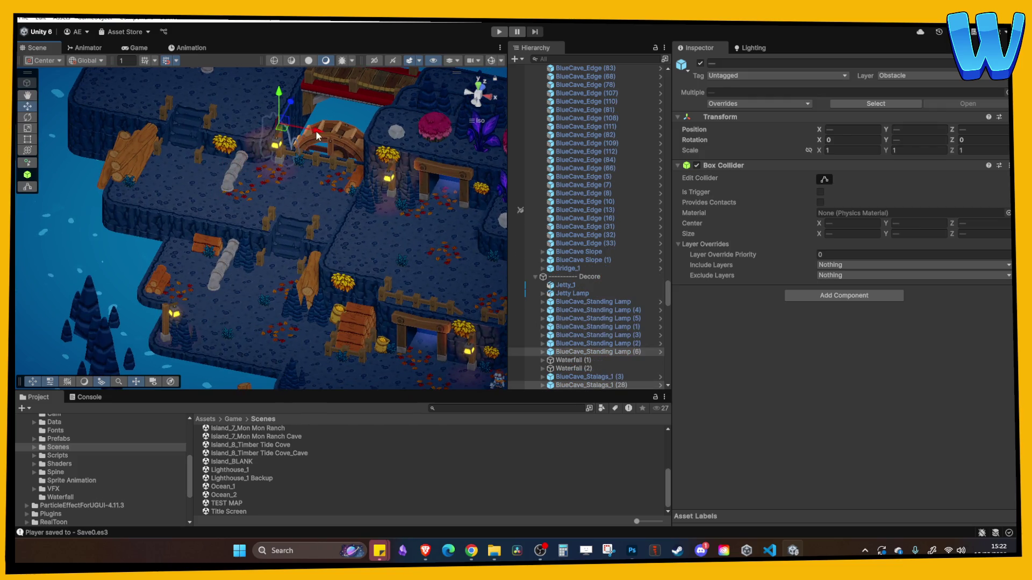
{"action": "key", "text": "f"}
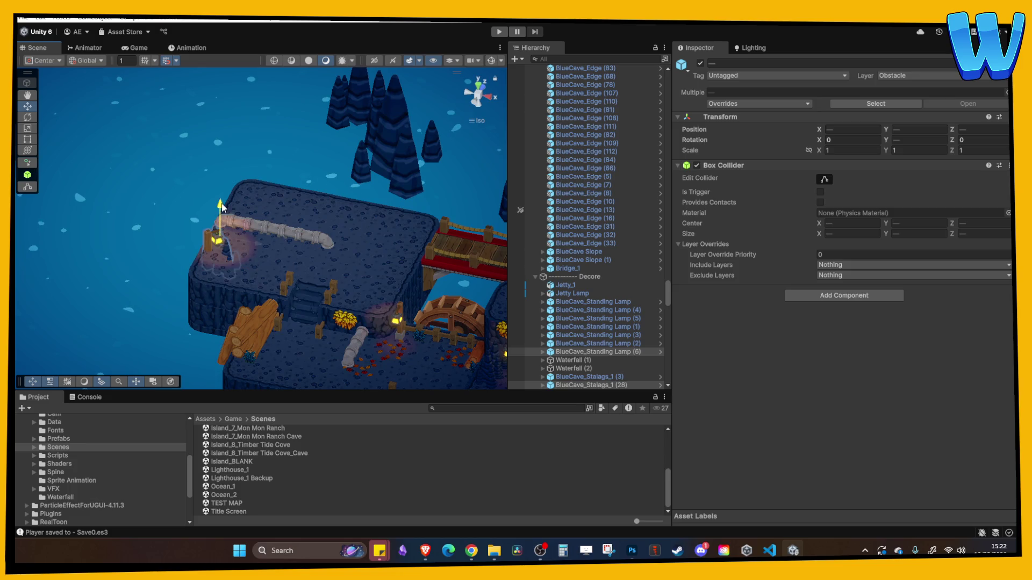
{"action": "scroll", "coordinate": [275, 232], "scroll_direction": "up", "scroll_amount": 2}
{"action": "left_click_drag", "start_coordinate": [274, 231], "coordinate": [258, 236]}
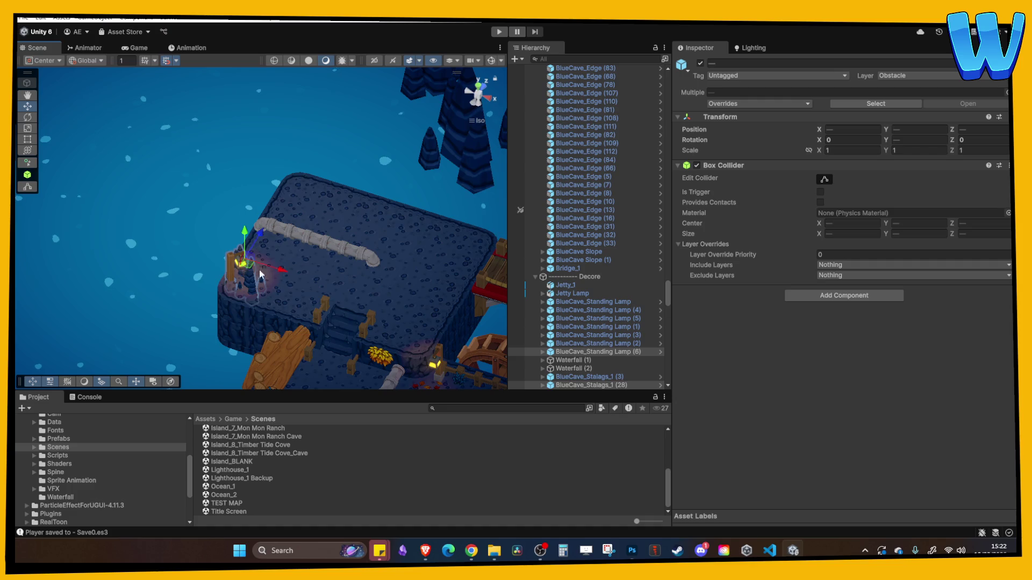
{"action": "scroll", "coordinate": [301, 228], "scroll_direction": "up", "scroll_amount": 5}
{"action": "scroll", "coordinate": [227, 130], "scroll_direction": "down", "scroll_amount": 3}
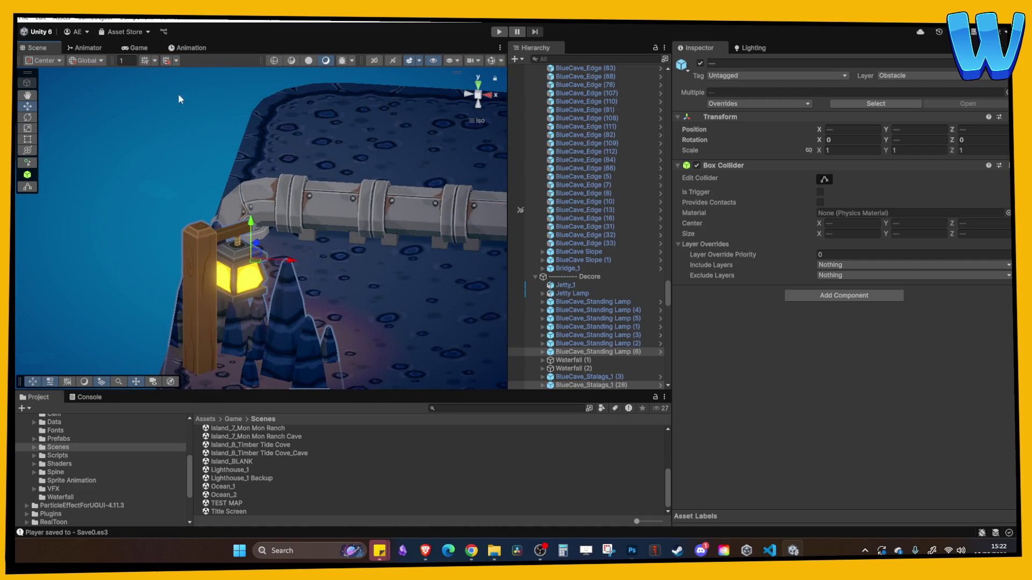
{"action": "scroll", "coordinate": [172, 86], "scroll_direction": "down", "scroll_amount": 2}
{"action": "left_click_drag", "start_coordinate": [182, 108], "coordinate": [278, 202], "text": "alt"}
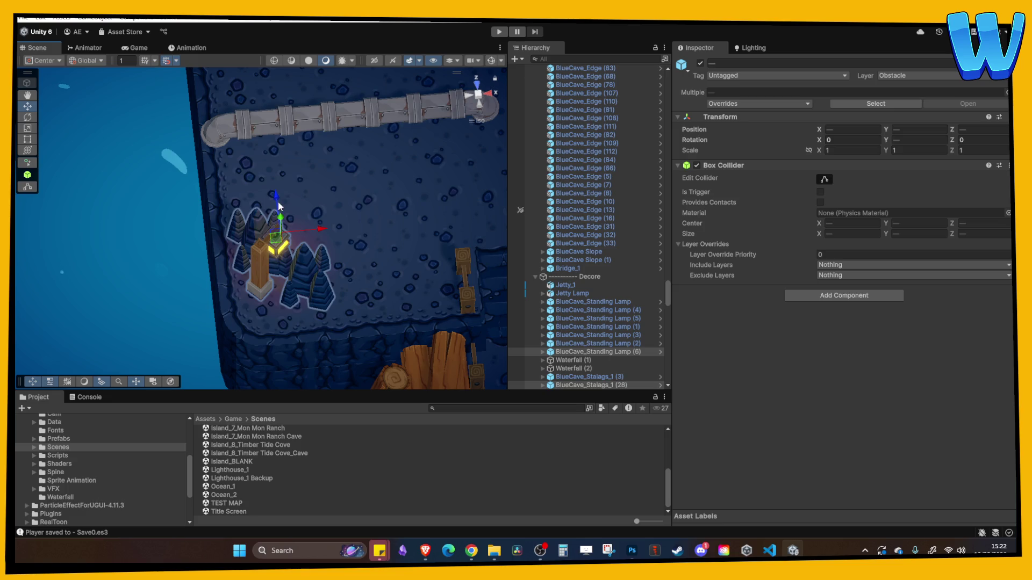
Move BlueCave_Standing Lamp (7) to the island's back corner and rotate it around Y.
{"action": "left_click", "coordinate": [292, 218]}
{"action": "scroll", "coordinate": [354, 212], "scroll_direction": "down", "scroll_amount": 5}
{"action": "left_click_drag", "start_coordinate": [377, 225], "coordinate": [316, 275], "text": "alt"}
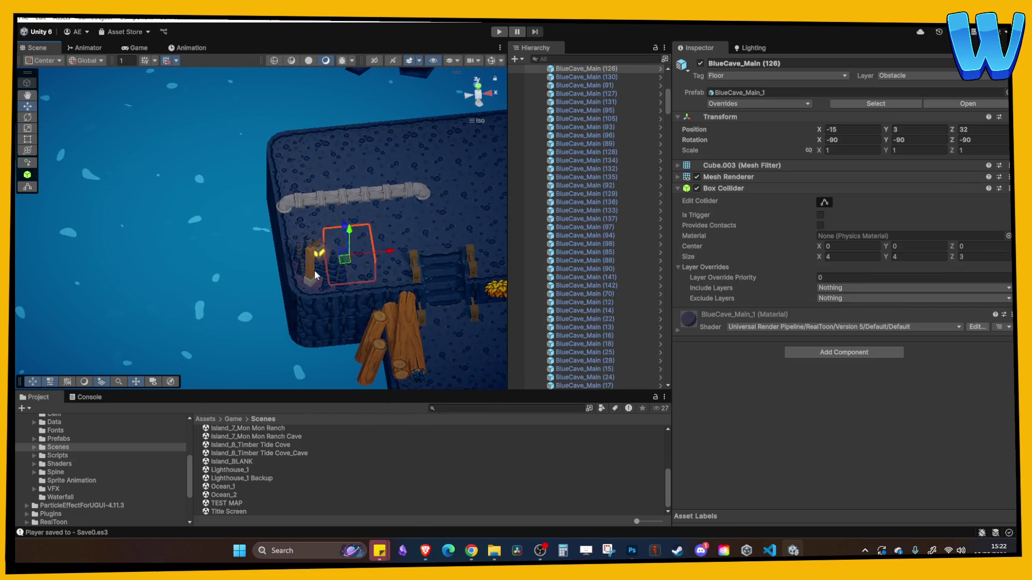
{"action": "left_click", "coordinate": [316, 275]}
{"action": "left_click_drag", "start_coordinate": [320, 218], "coordinate": [293, 86]}
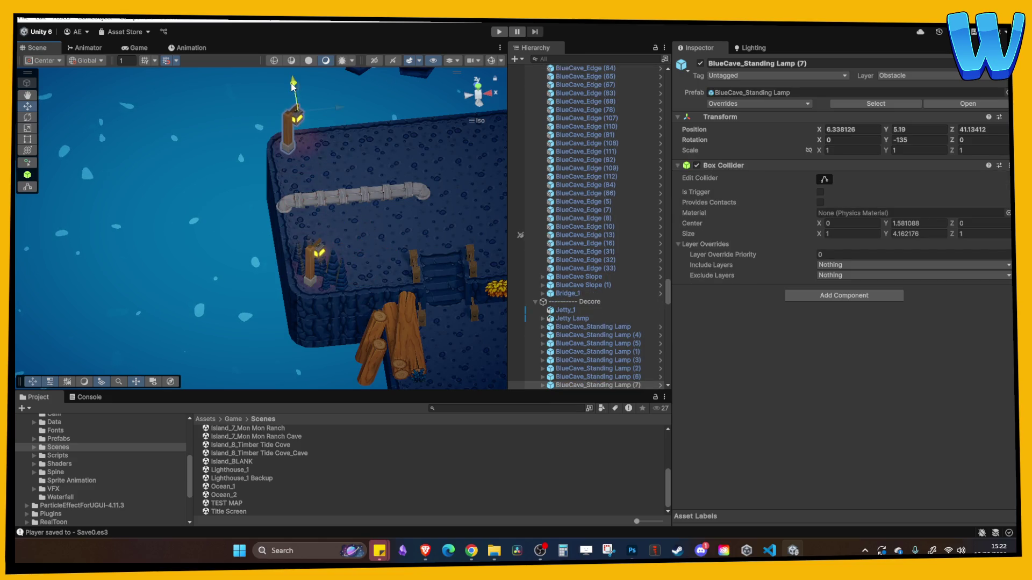
{"action": "mouse_move", "coordinate": [885, 140]}
{"action": "left_mouse_down"}
{"action": "mouse_move", "coordinate": [908, 141]}
{"action": "mouse_move", "coordinate": [475, 231]}
{"action": "left_mouse_up"}
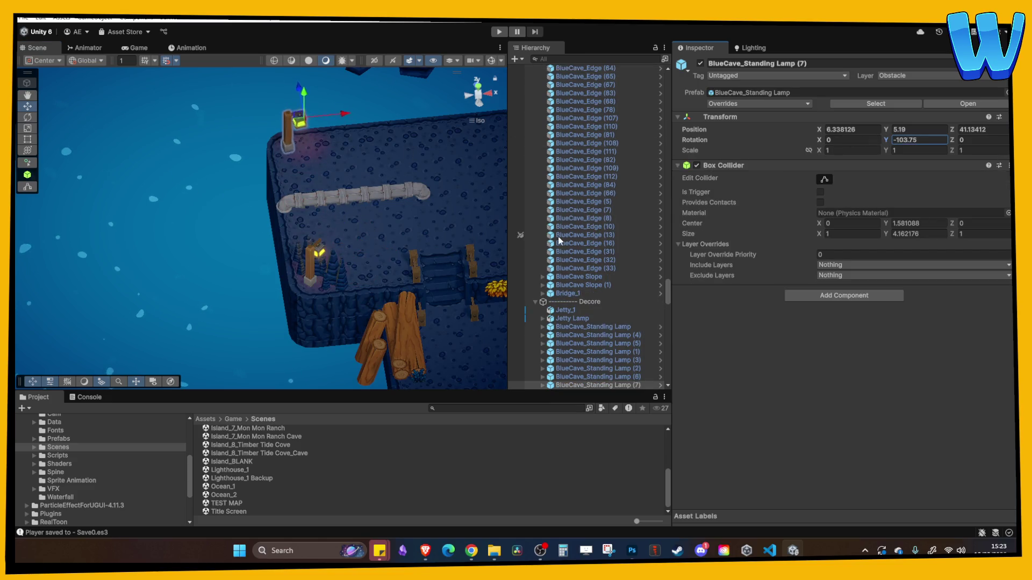
Duplicate two stalagmites and move the copies up beside the lamp.
{"action": "left_click", "coordinate": [332, 281]}
{"action": "left_click", "coordinate": [315, 261], "text": "ctrl"}
{"action": "key", "text": "ctrl+d"}
{"action": "mouse_move", "coordinate": [322, 258]}
{"action": "left_mouse_down"}
{"action": "mouse_move", "coordinate": [331, 209]}
{"action": "mouse_move", "coordinate": [314, 81]}
{"action": "mouse_move", "coordinate": [317, 116]}
{"action": "left_mouse_up"}
{"action": "left_click", "coordinate": [323, 138]}
Pan across the island and select the floor block at the lantern pillar.
{"action": "left_click", "coordinate": [385, 137]}
{"action": "mouse_move", "coordinate": [386, 137]}
{"action": "left_mouse_down"}
{"action": "mouse_move", "coordinate": [336, 154]}
{"action": "mouse_move", "coordinate": [351, 202]}
{"action": "mouse_move", "coordinate": [429, 262]}
{"action": "mouse_move", "coordinate": [246, 286]}
{"action": "mouse_move", "coordinate": [278, 279]}
{"action": "mouse_move", "coordinate": [174, 226]}
{"action": "mouse_move", "coordinate": [181, 205]}
{"action": "mouse_move", "coordinate": [232, 262]}
{"action": "mouse_move", "coordinate": [341, 317]}
{"action": "mouse_move", "coordinate": [299, 282]}
{"action": "left_mouse_up"}
{"action": "scroll", "coordinate": [232, 262], "scroll_direction": "up", "scroll_amount": 3}
{"action": "scroll", "coordinate": [299, 281], "scroll_direction": "up", "scroll_amount": 3}
{"action": "left_click", "coordinate": [330, 286]}
{"action": "left_click", "coordinate": [325, 282]}
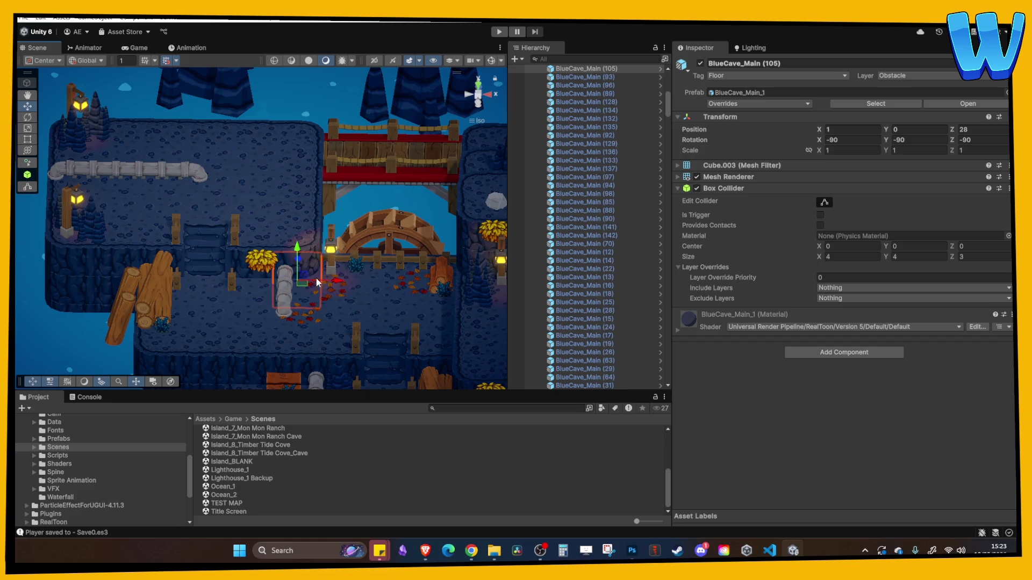
Move the Fallen Leaves 2 patch left and toward the front of the cave floor.
{"action": "left_click", "coordinate": [336, 279]}
{"action": "left_click", "coordinate": [337, 279]}
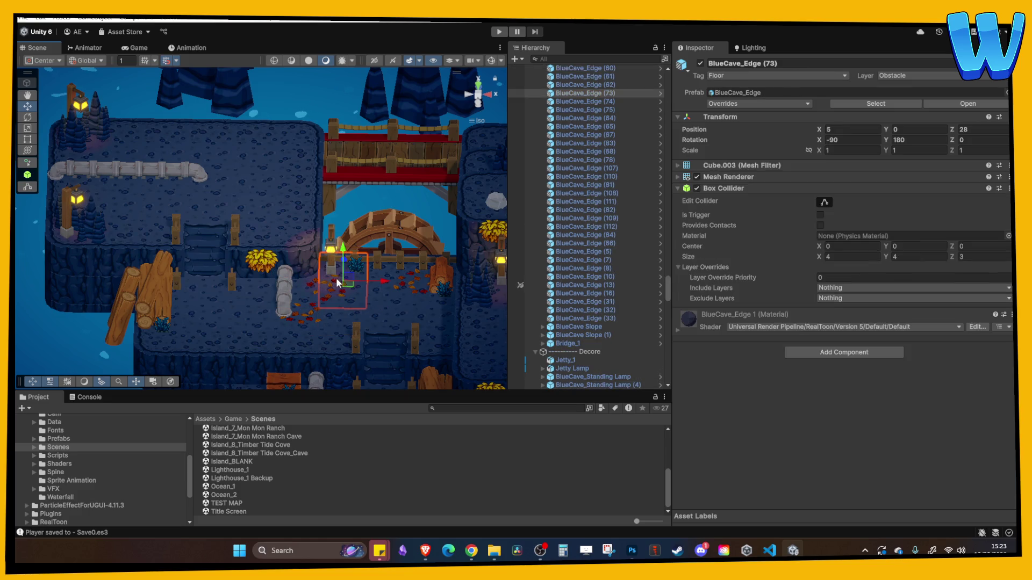
{"action": "scroll", "coordinate": [336, 279], "scroll_direction": "up", "scroll_amount": 5}
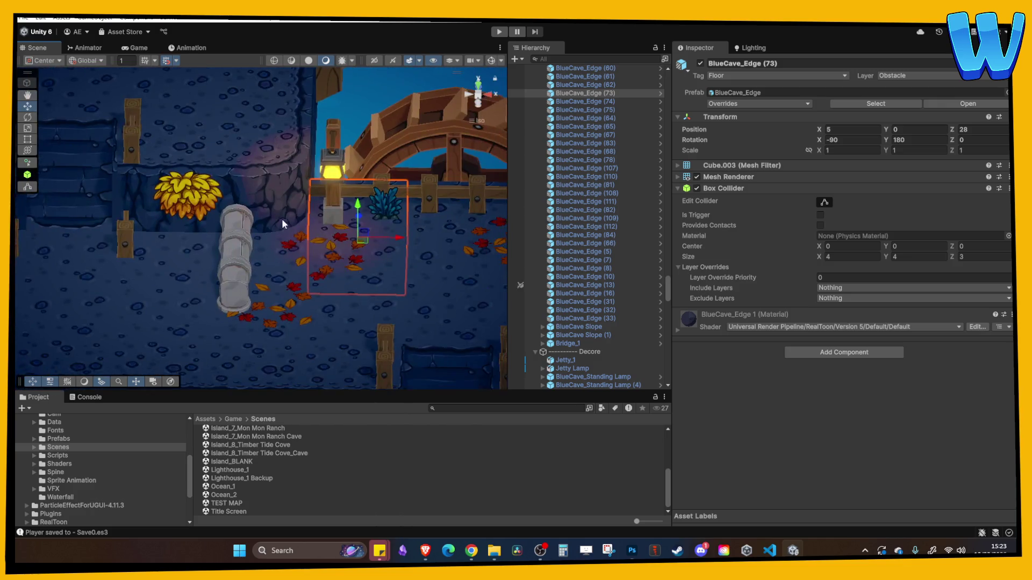
{"action": "left_click", "coordinate": [271, 312]}
{"action": "scroll", "coordinate": [249, 265], "scroll_direction": "up", "scroll_amount": 2}
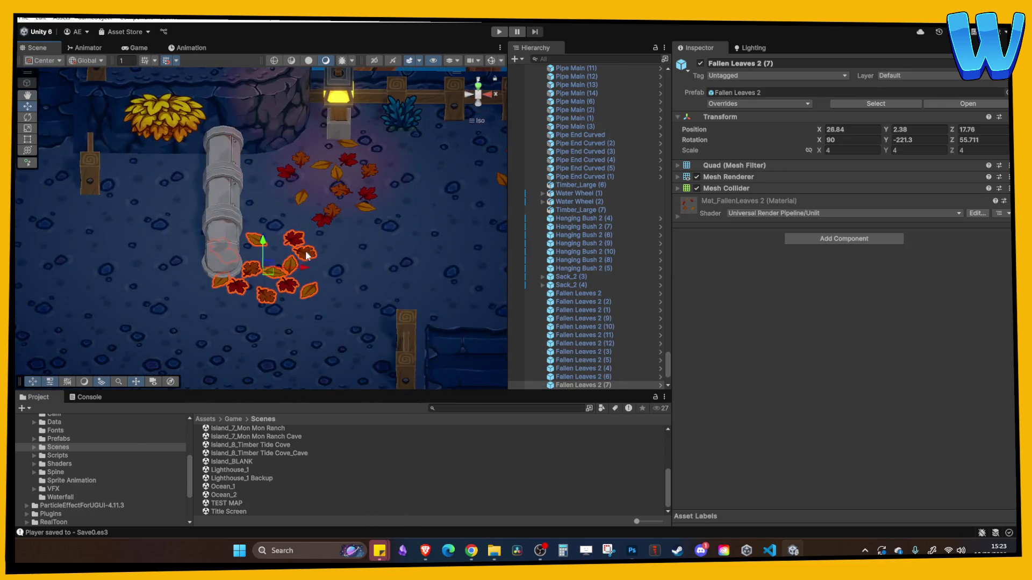
{"action": "left_click_drag", "start_coordinate": [249, 265], "coordinate": [88, 266]}
{"action": "key", "text": "f"}
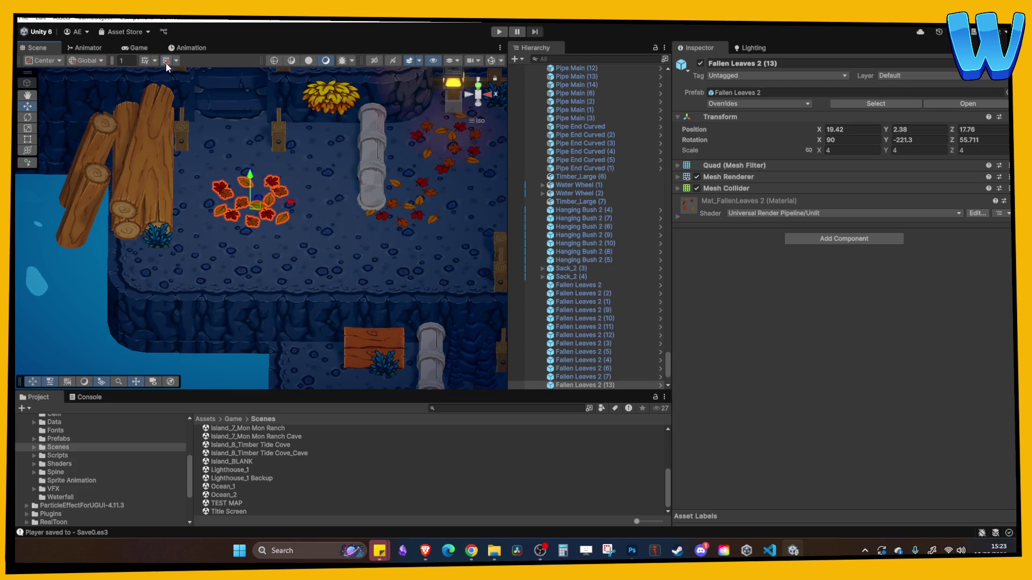
{"action": "mouse_move", "coordinate": [318, 213]}
{"action": "left_mouse_down", "text": "alt"}
{"action": "mouse_move", "coordinate": [267, 166]}
{"action": "mouse_move", "coordinate": [237, 194]}
{"action": "mouse_move", "coordinate": [298, 221]}
{"action": "mouse_move", "coordinate": [319, 65]}
{"action": "left_mouse_up", "text": "alt"}
Place a copy of the fallen leaves on the upper island near the pipe.
{"action": "key", "text": "ctrl+d"}
{"action": "key", "text": "f"}
{"action": "left_click_drag", "start_coordinate": [255, 168], "coordinate": [250, 127]}
{"action": "scroll", "coordinate": [295, 188], "scroll_direction": "down", "scroll_amount": 5}
{"action": "mouse_move", "coordinate": [253, 173]}
{"action": "left_mouse_down"}
{"action": "mouse_move", "coordinate": [204, 165]}
{"action": "mouse_move", "coordinate": [203, 129]}
{"action": "mouse_move", "coordinate": [245, 140]}
{"action": "left_mouse_up"}
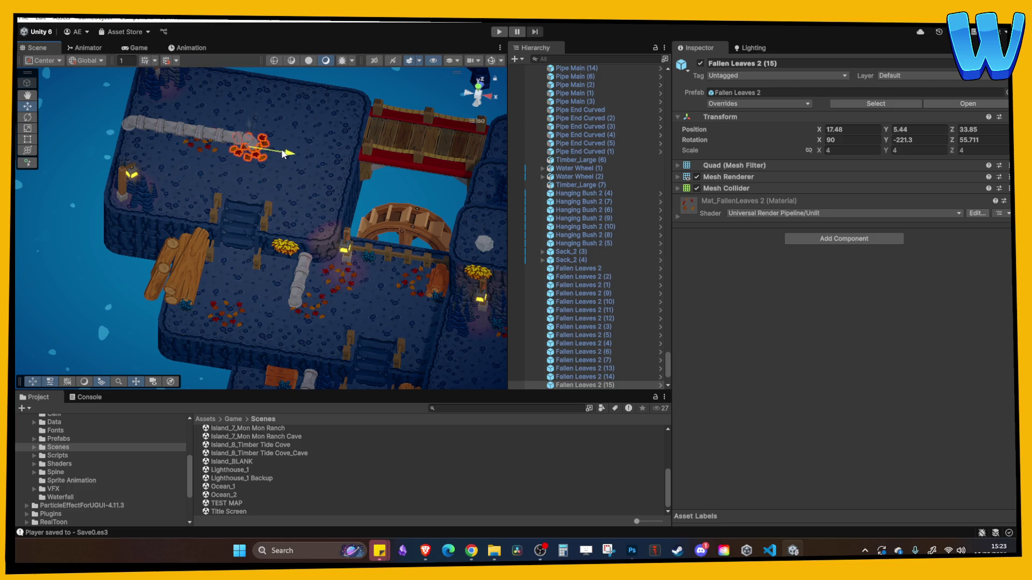
{"action": "left_click", "coordinate": [264, 114]}
{"action": "left_click", "coordinate": [268, 140]}
Add two more rotated fallen-leaf copies along the pipe.
{"action": "key", "text": "ctrl+d"}
{"action": "left_click_drag", "start_coordinate": [885, 139], "coordinate": [551, 135]}
{"action": "mouse_move", "coordinate": [296, 124]}
{"action": "left_mouse_down"}
{"action": "mouse_move", "coordinate": [312, 130]}
{"action": "mouse_move", "coordinate": [285, 127]}
{"action": "mouse_move", "coordinate": [345, 106]}
{"action": "mouse_move", "coordinate": [325, 149]}
{"action": "left_mouse_up"}
{"action": "key", "text": "ctrl+d"}
{"action": "left_click_drag", "start_coordinate": [886, 141], "coordinate": [890, 140]}
Pan across the level to the upper pipe and its top-left stalagmite.
{"action": "left_click", "coordinate": [287, 222]}
{"action": "right_click", "coordinate": [221, 270]}
{"action": "key", "text": "Escape"}
{"action": "left_click", "coordinate": [300, 179]}
{"action": "mouse_move", "coordinate": [301, 199]}
{"action": "left_mouse_down"}
{"action": "mouse_move", "coordinate": [186, 146]}
{"action": "mouse_move", "coordinate": [313, 182]}
{"action": "mouse_move", "coordinate": [282, 228]}
{"action": "mouse_move", "coordinate": [275, 220]}
{"action": "left_mouse_up"}
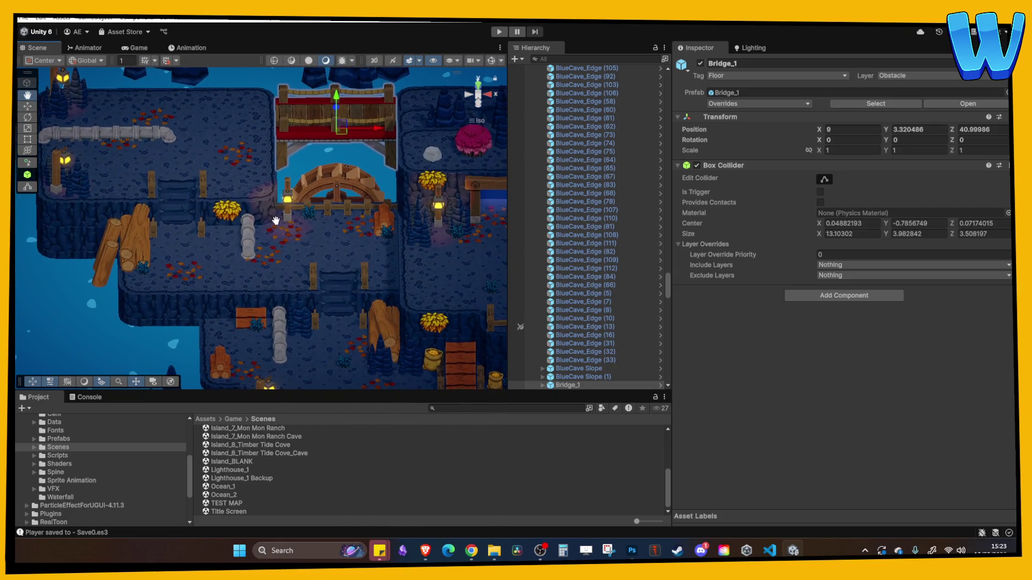
{"action": "scroll", "coordinate": [263, 220], "scroll_direction": "up", "scroll_amount": 8}
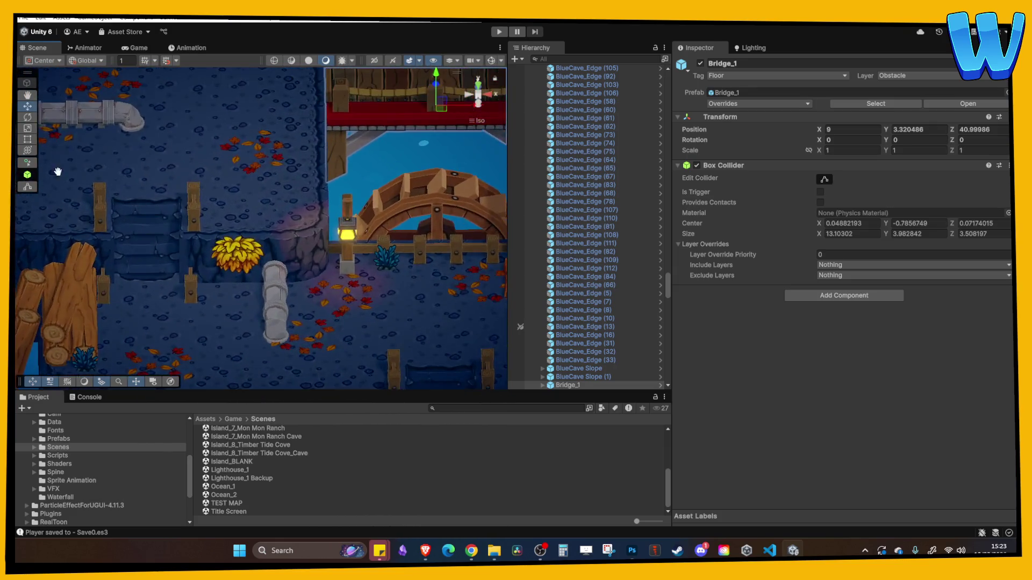
{"action": "scroll", "coordinate": [269, 269], "scroll_direction": "down", "scroll_amount": 10}
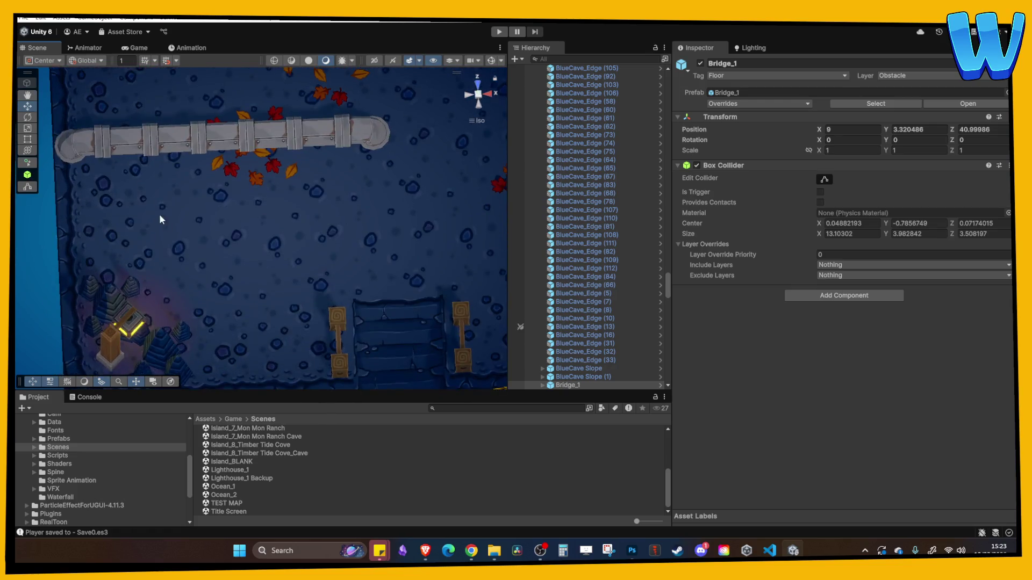
{"action": "left_click", "coordinate": [175, 177]}
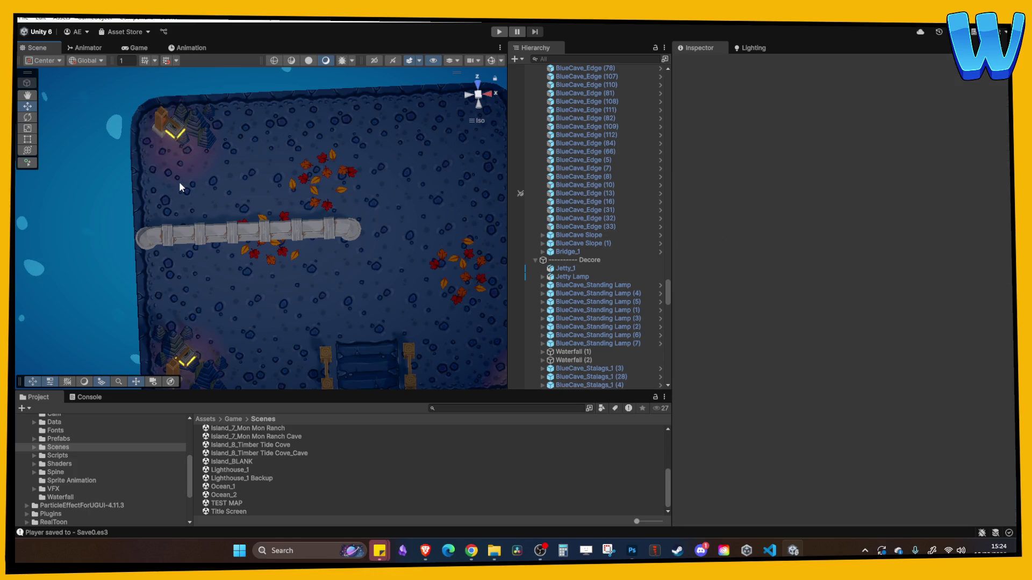
Delete a middle Pipe Main segment and pull Pipe End Curved (5) back to X 13.42523.
{"action": "left_click", "coordinate": [289, 228]}
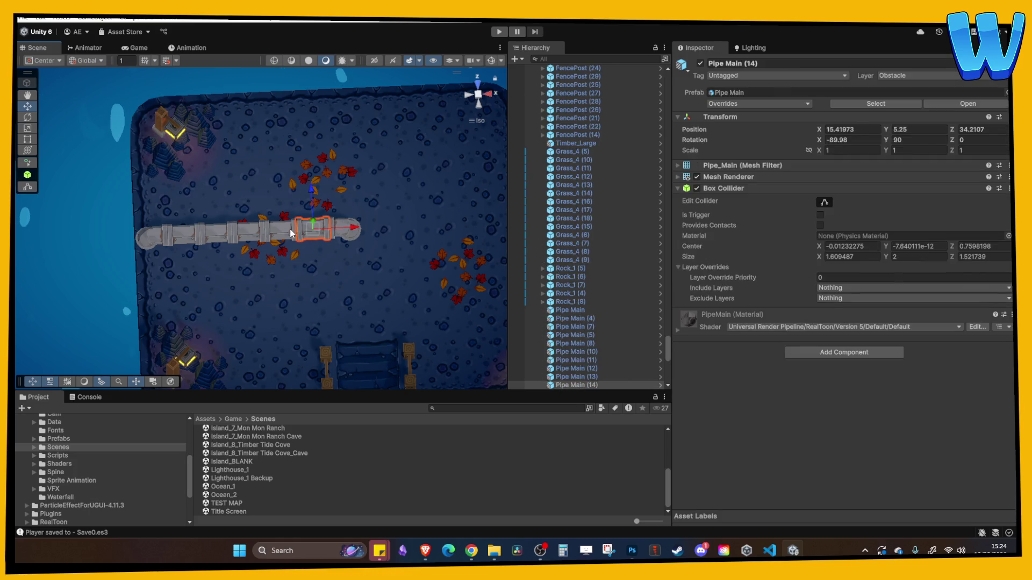
{"action": "key", "text": "Delete"}
{"action": "left_click", "coordinate": [351, 230]}
{"action": "mouse_move", "coordinate": [379, 230]}
{"action": "left_mouse_down"}
{"action": "mouse_move", "coordinate": [329, 230]}
{"action": "mouse_move", "coordinate": [325, 213]}
{"action": "left_mouse_up"}
{"action": "key", "text": "ctrl+z"}
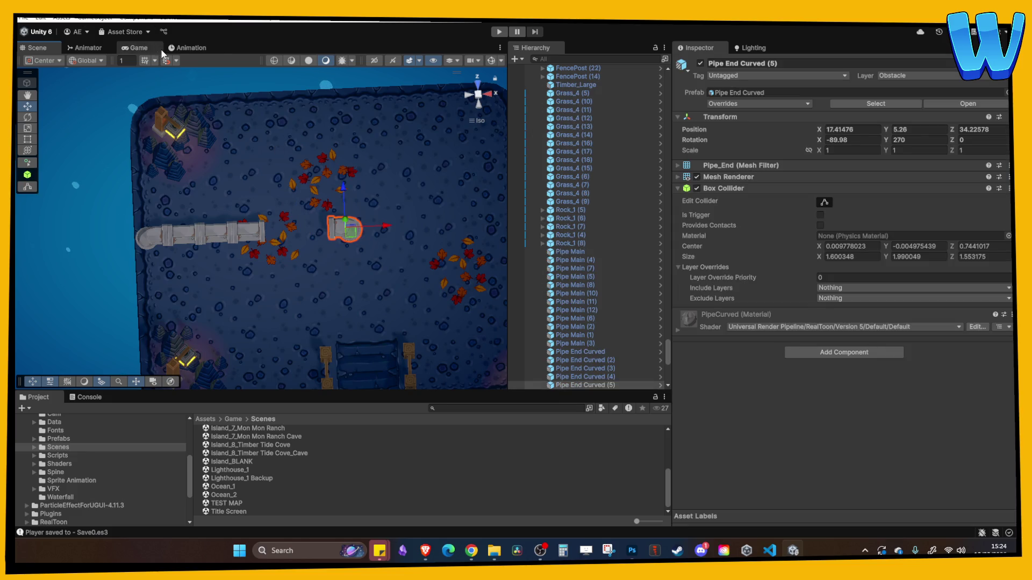
{"action": "left_click_drag", "start_coordinate": [382, 232], "coordinate": [317, 231]}
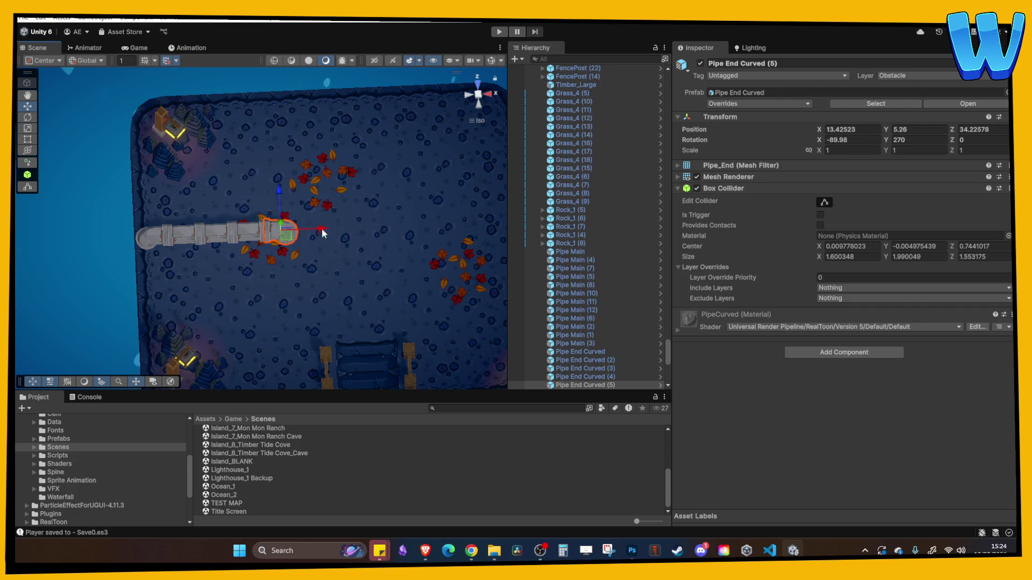
{"action": "left_click", "coordinate": [318, 231]}
{"action": "scroll", "coordinate": [355, 252], "scroll_direction": "down", "scroll_amount": 3}
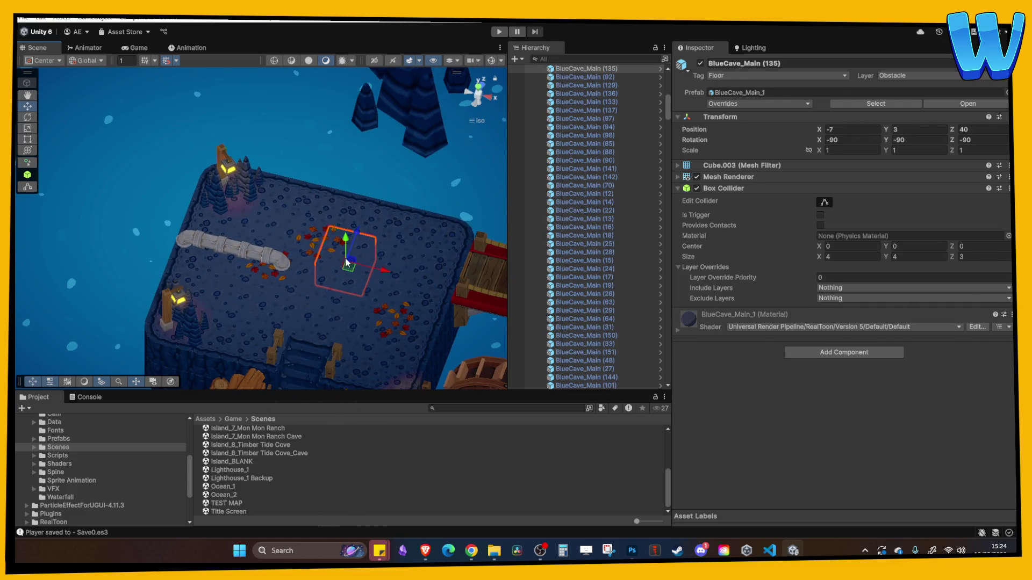
{"action": "mouse_move", "coordinate": [350, 260]}
{"action": "left_mouse_down"}
{"action": "mouse_move", "coordinate": [282, 198]}
{"action": "mouse_move", "coordinate": [320, 187]}
{"action": "mouse_move", "coordinate": [376, 227]}
{"action": "mouse_move", "coordinate": [249, 201]}
{"action": "mouse_move", "coordinate": [279, 253]}
{"action": "left_mouse_up"}
{"action": "left_click", "coordinate": [294, 258]}
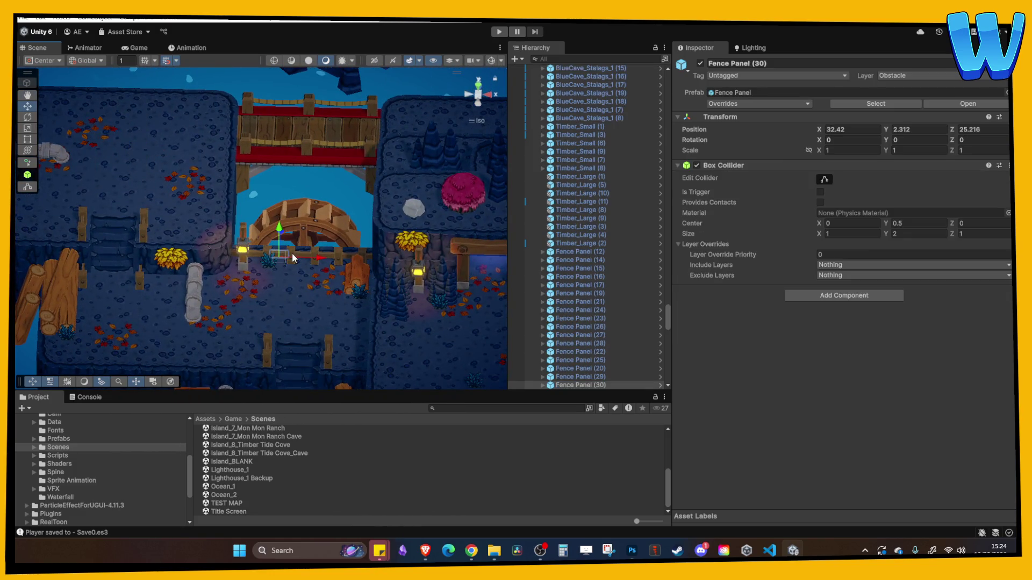
Duplicate a fence post and its neighbouring panel and place the copies on the upper island's back edge.
{"action": "left_click", "coordinate": [337, 256]}
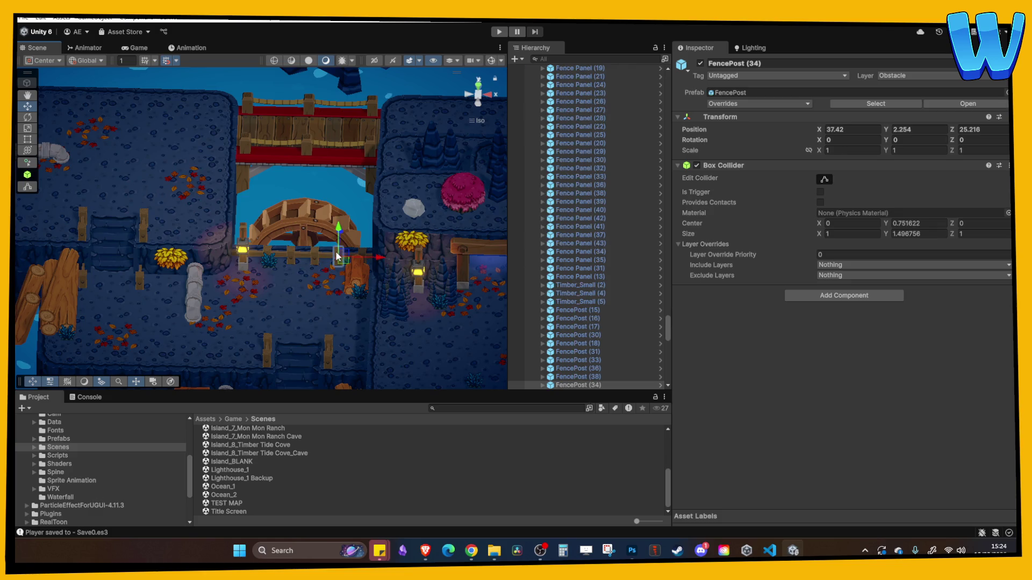
{"action": "left_click", "coordinate": [318, 257]}
{"action": "left_click", "coordinate": [288, 255], "text": "shift"}
{"action": "key", "text": "ctrl+d"}
{"action": "mouse_move", "coordinate": [299, 239]}
{"action": "left_mouse_down"}
{"action": "mouse_move", "coordinate": [314, 104]}
{"action": "mouse_move", "coordinate": [150, 94]}
{"action": "left_mouse_up"}
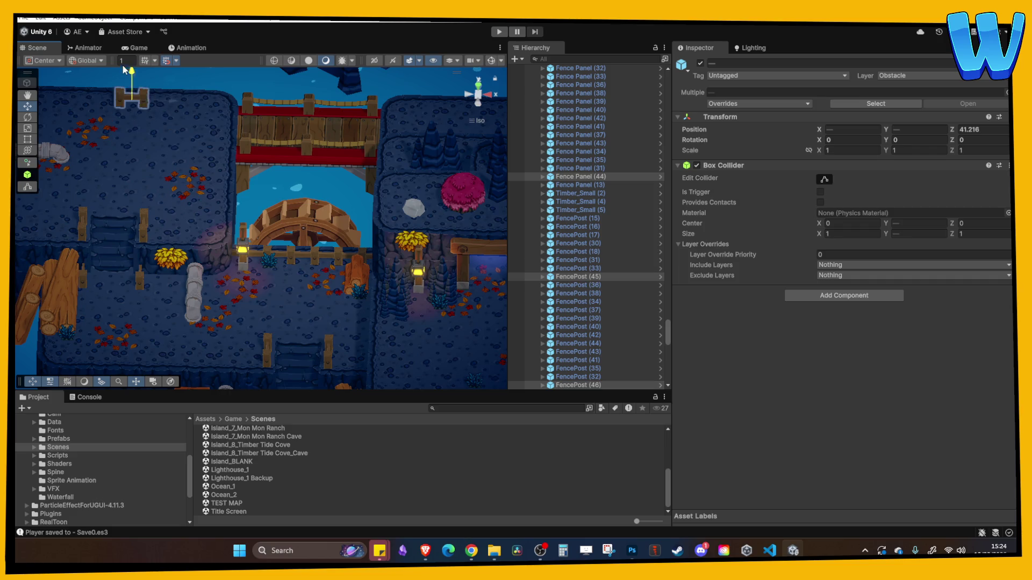
{"action": "scroll", "coordinate": [454, 293], "scroll_direction": "up", "scroll_amount": 10}
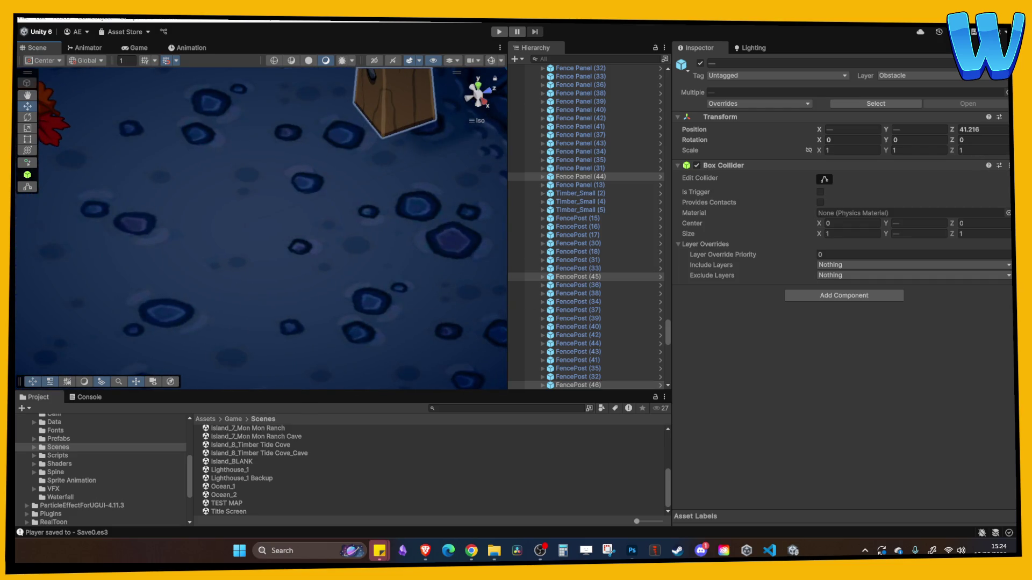
{"action": "scroll", "coordinate": [188, 199], "scroll_direction": "down", "scroll_amount": 10}
{"action": "mouse_move", "coordinate": [327, 153]}
{"action": "left_mouse_down"}
{"action": "mouse_move", "coordinate": [358, 151]}
{"action": "mouse_move", "coordinate": [329, 127]}
{"action": "mouse_move", "coordinate": [358, 169]}
{"action": "mouse_move", "coordinate": [349, 152]}
{"action": "mouse_move", "coordinate": [267, 159]}
{"action": "mouse_move", "coordinate": [272, 192]}
{"action": "left_mouse_up"}
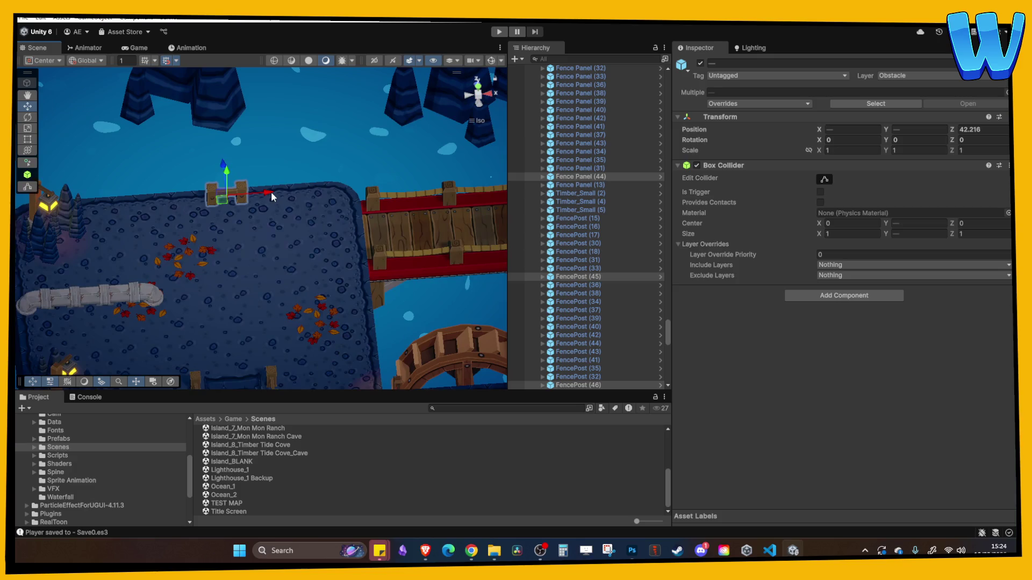
Undo a stray edge-block selection and a trial slide, leaving just the fence post selected.
{"action": "left_click", "coordinate": [132, 203]}
{"action": "key", "text": "ctrl+z"}
{"action": "key", "text": "ctrl+z"}
{"action": "key", "text": "ctrl+z"}
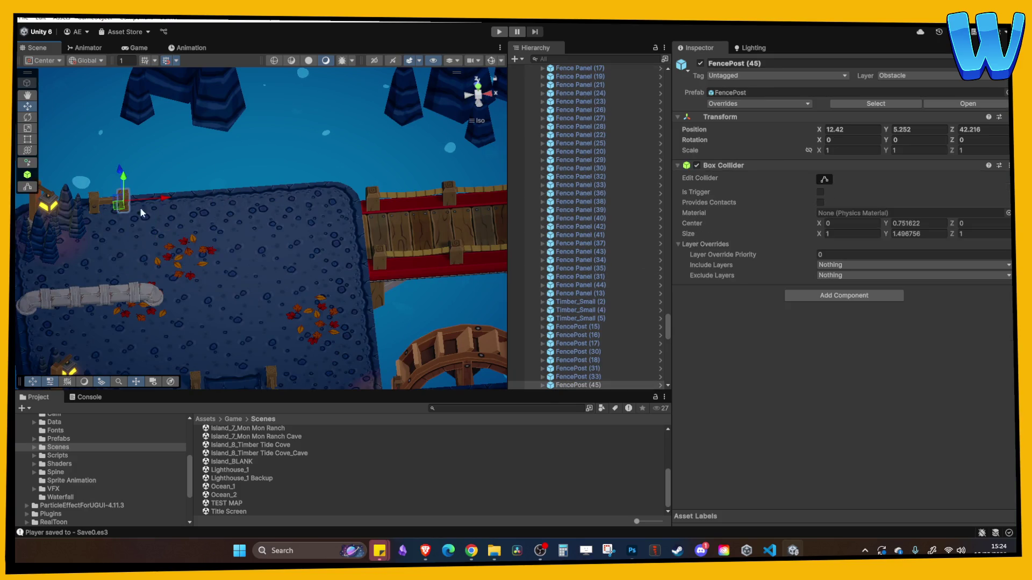
{"action": "mouse_move", "coordinate": [267, 192]}
{"action": "left_mouse_down"}
{"action": "mouse_move", "coordinate": [370, 196]}
{"action": "mouse_move", "coordinate": [348, 209]}
{"action": "left_mouse_up"}
{"action": "key", "text": "ctrl+z"}
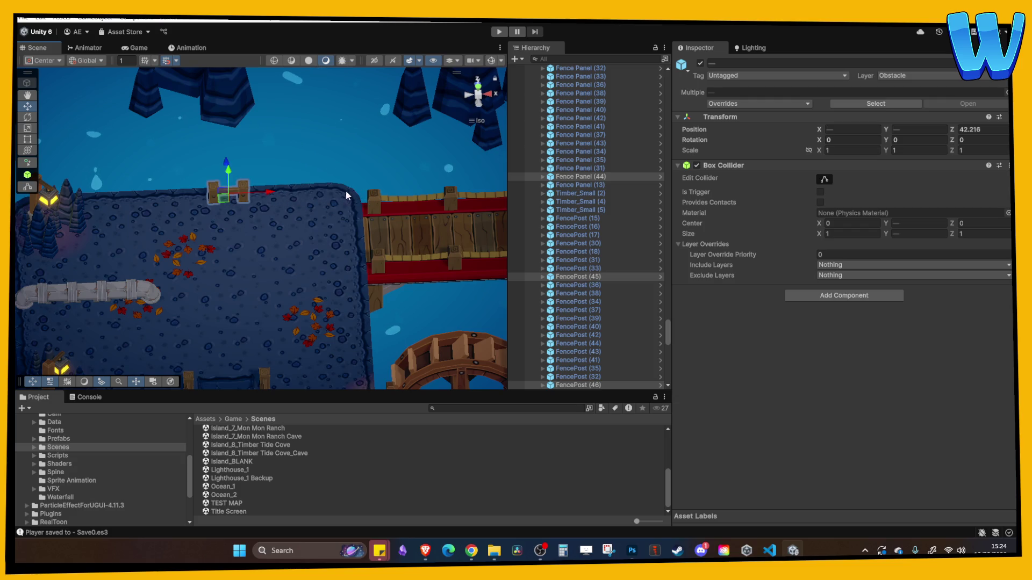
{"action": "key", "text": "ctrl+z"}
Extend the fence rightward along X with two more post copies and two panel copies between them.
{"action": "key", "text": "ctrl+d"}
{"action": "left_click_drag", "start_coordinate": [273, 189], "coordinate": [355, 191]}
{"action": "key", "text": "ctrl+d"}
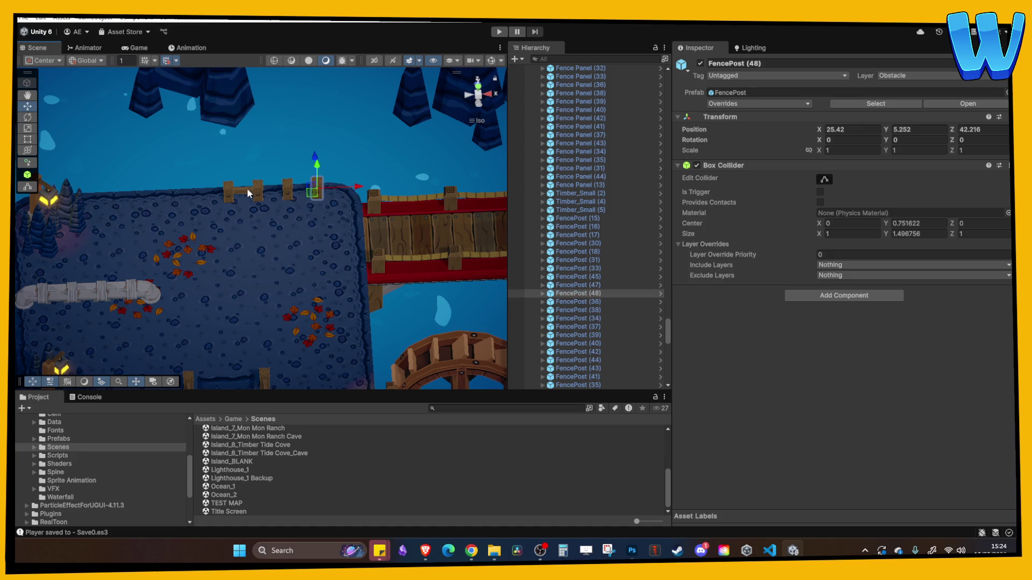
{"action": "left_click", "coordinate": [247, 187]}
{"action": "key", "text": "ctrl+d"}
{"action": "mouse_move", "coordinate": [253, 188]}
{"action": "left_mouse_down"}
{"action": "mouse_move", "coordinate": [344, 193]}
{"action": "mouse_move", "coordinate": [310, 160]}
{"action": "mouse_move", "coordinate": [315, 192]}
{"action": "left_mouse_up"}
{"action": "key", "text": "ctrl+d"}
{"action": "left_click", "coordinate": [343, 207]}
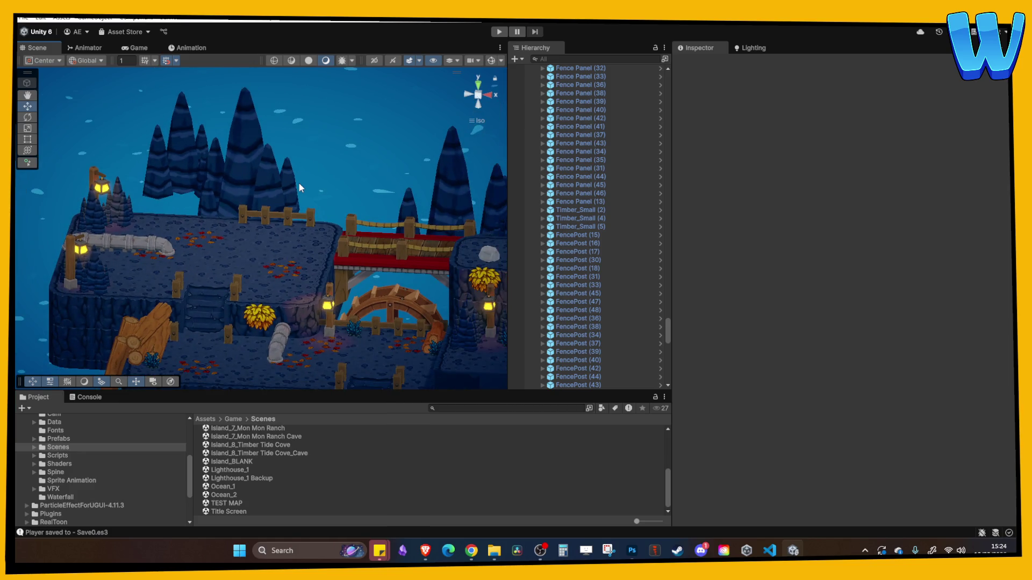
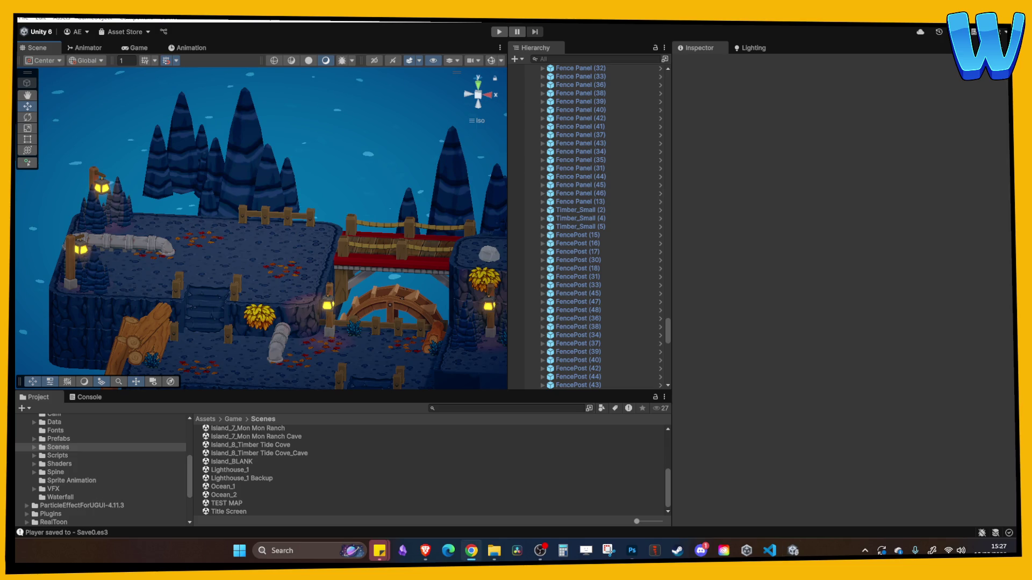
Tilt to a top-down view and select floor tiles around the fallen leaves.
{"action": "mouse_move", "coordinate": [268, 187]}
{"action": "left_mouse_down"}
{"action": "mouse_move", "coordinate": [187, 307]}
{"action": "mouse_move", "coordinate": [218, 242]}
{"action": "left_mouse_up"}
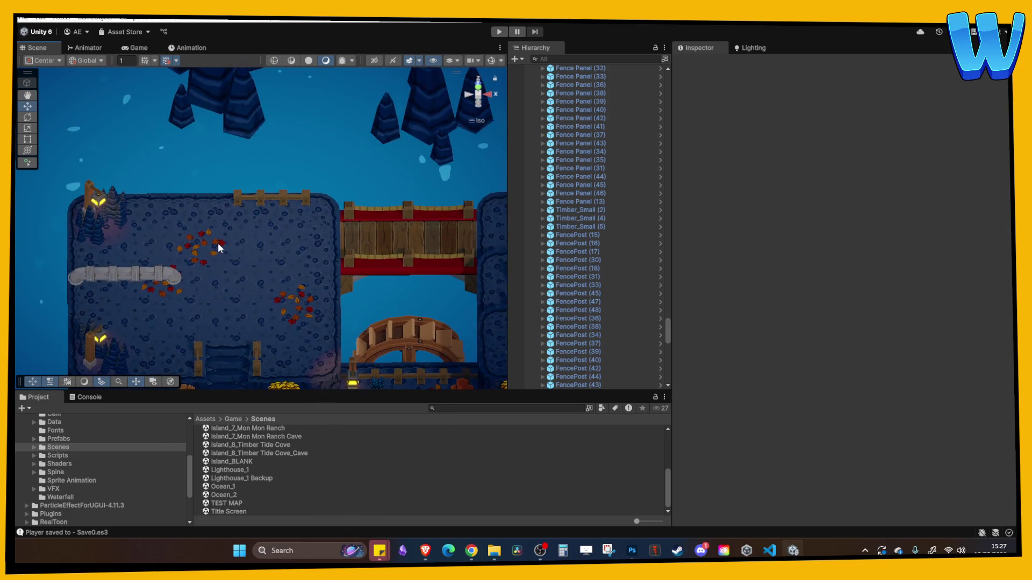
{"action": "left_click", "coordinate": [218, 243]}
{"action": "left_click", "coordinate": [198, 241]}
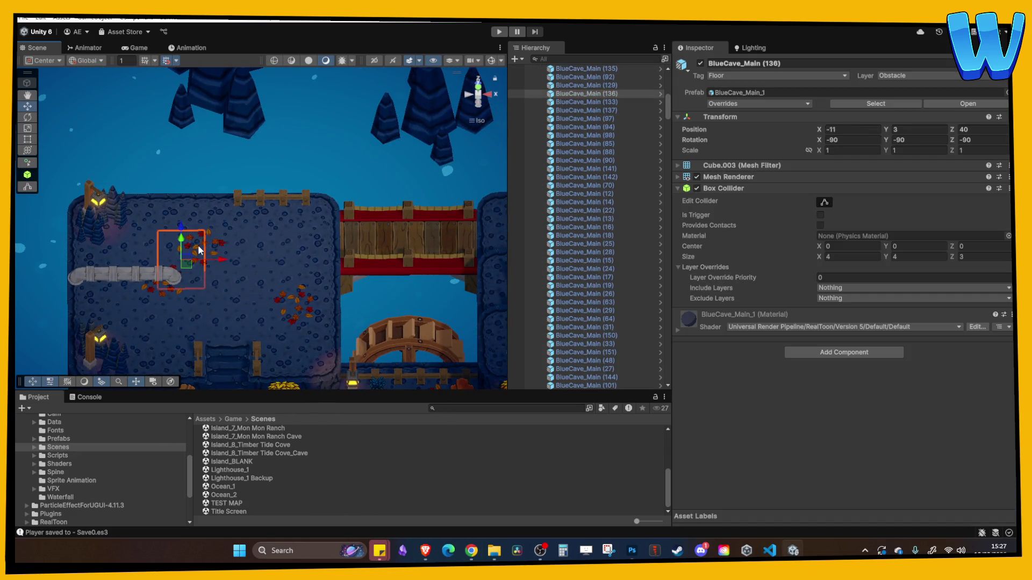
{"action": "scroll", "coordinate": [210, 242], "scroll_direction": "up", "scroll_amount": 5}
{"action": "left_click", "coordinate": [254, 166]}
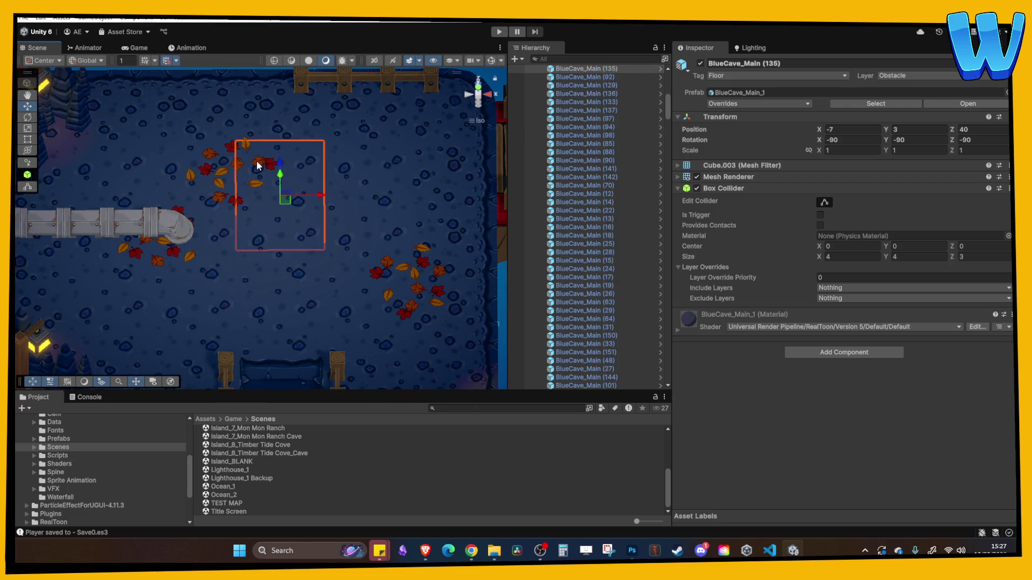
{"action": "left_click", "coordinate": [235, 163]}
{"action": "mouse_move", "coordinate": [239, 144]}
{"action": "left_mouse_down"}
{"action": "mouse_move", "coordinate": [235, 156]}
{"action": "mouse_move", "coordinate": [256, 192]}
{"action": "mouse_move", "coordinate": [236, 178]}
{"action": "mouse_move", "coordinate": [246, 141]}
{"action": "left_mouse_up"}
Slide the Fallen Leaves 2 (15) cluster slightly down the cave floor.
{"action": "left_click", "coordinate": [235, 155]}
{"action": "key", "text": "w"}
{"action": "mouse_move", "coordinate": [280, 180]}
{"action": "left_mouse_down"}
{"action": "mouse_move", "coordinate": [323, 198]}
{"action": "mouse_move", "coordinate": [168, 160]}
{"action": "left_mouse_up"}
{"action": "scroll", "coordinate": [310, 203], "scroll_direction": "down", "scroll_amount": 5}
Duplicate the leaves cluster and position the copy on the right island.
{"action": "key", "text": "ctrl+d"}
{"action": "left_click_drag", "start_coordinate": [107, 150], "coordinate": [371, 164]}
{"action": "mouse_move", "coordinate": [335, 128]}
{"action": "left_mouse_down"}
{"action": "mouse_move", "coordinate": [339, 102]}
{"action": "mouse_move", "coordinate": [303, 100]}
{"action": "mouse_move", "coordinate": [292, 88]}
{"action": "mouse_move", "coordinate": [322, 123]}
{"action": "left_mouse_up"}
{"action": "left_click", "coordinate": [360, 156]}
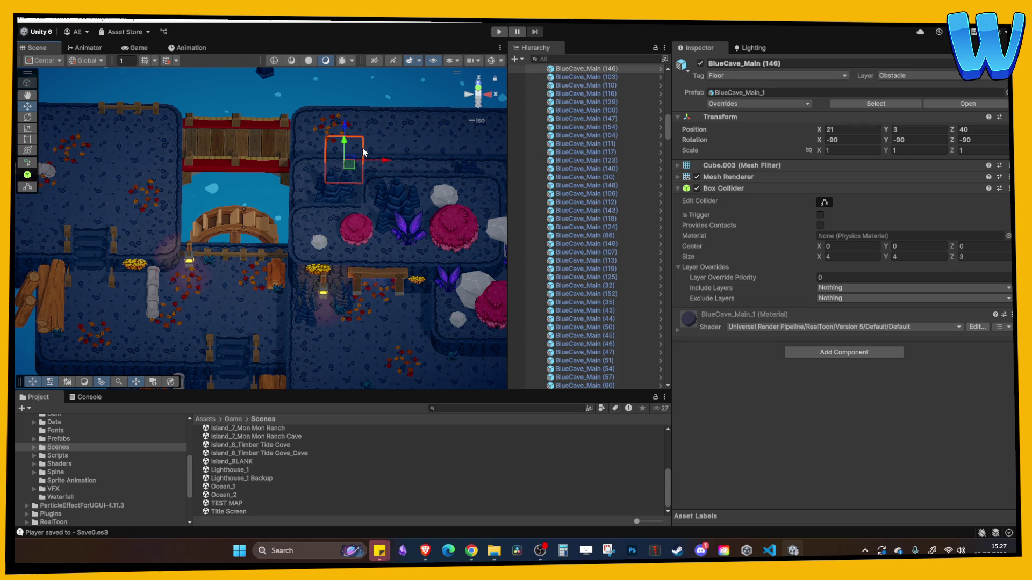
{"action": "mouse_move", "coordinate": [308, 238]}
{"action": "left_mouse_down"}
{"action": "mouse_move", "coordinate": [150, 209]}
{"action": "mouse_move", "coordinate": [235, 162]}
{"action": "mouse_move", "coordinate": [314, 156]}
{"action": "left_mouse_up"}
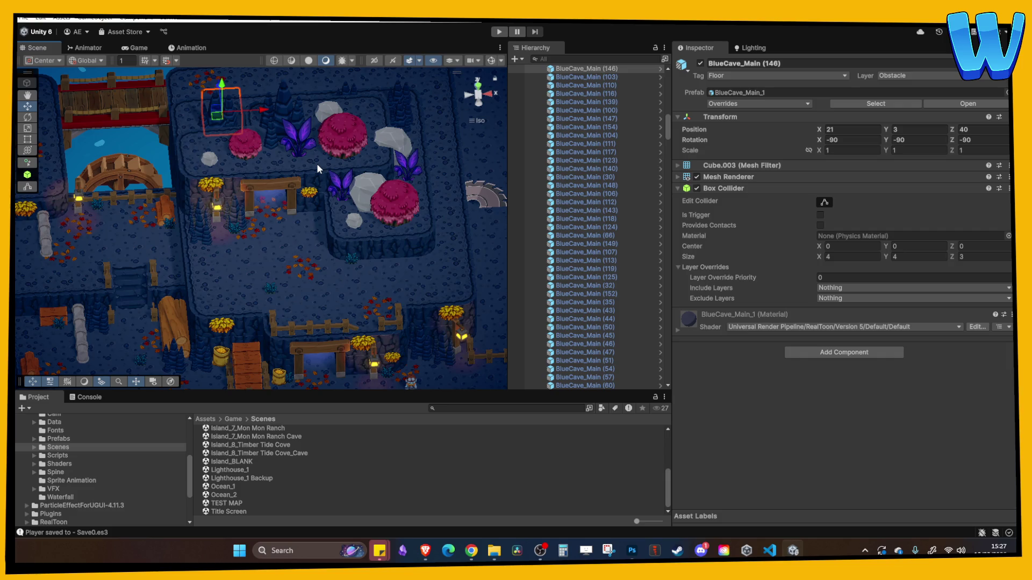
{"action": "left_click_drag", "start_coordinate": [316, 167], "coordinate": [385, 172]}
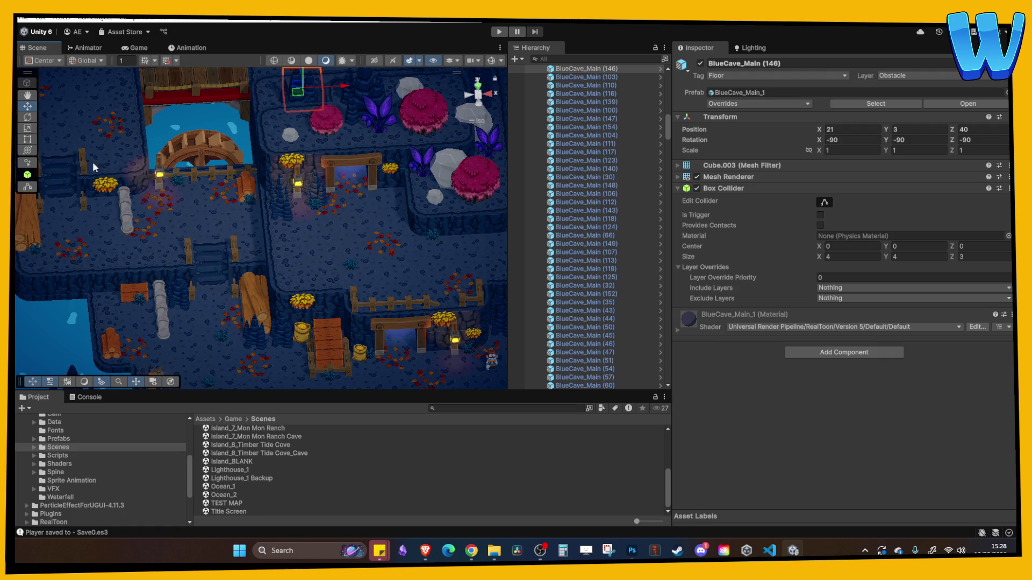
{"action": "mouse_move", "coordinate": [375, 173]}
{"action": "left_mouse_down"}
{"action": "mouse_move", "coordinate": [299, 233]}
{"action": "mouse_move", "coordinate": [342, 239]}
{"action": "mouse_move", "coordinate": [349, 262]}
{"action": "left_mouse_up"}
Select and frame the Fallen Leaves 2 (11) cluster near the cave path.
{"action": "left_click", "coordinate": [264, 267]}
{"action": "key", "text": "f"}
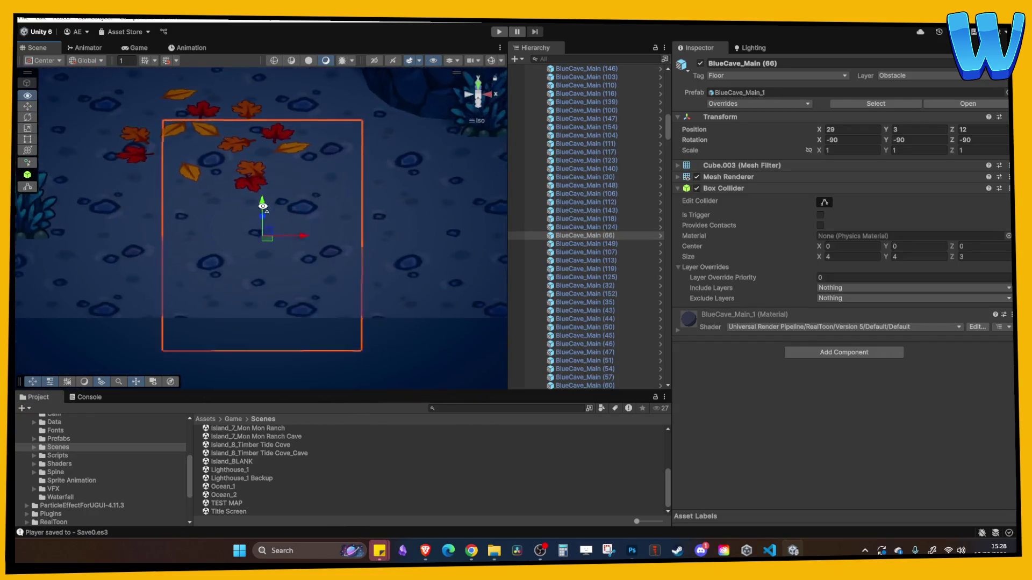
{"action": "left_click", "coordinate": [216, 142]}
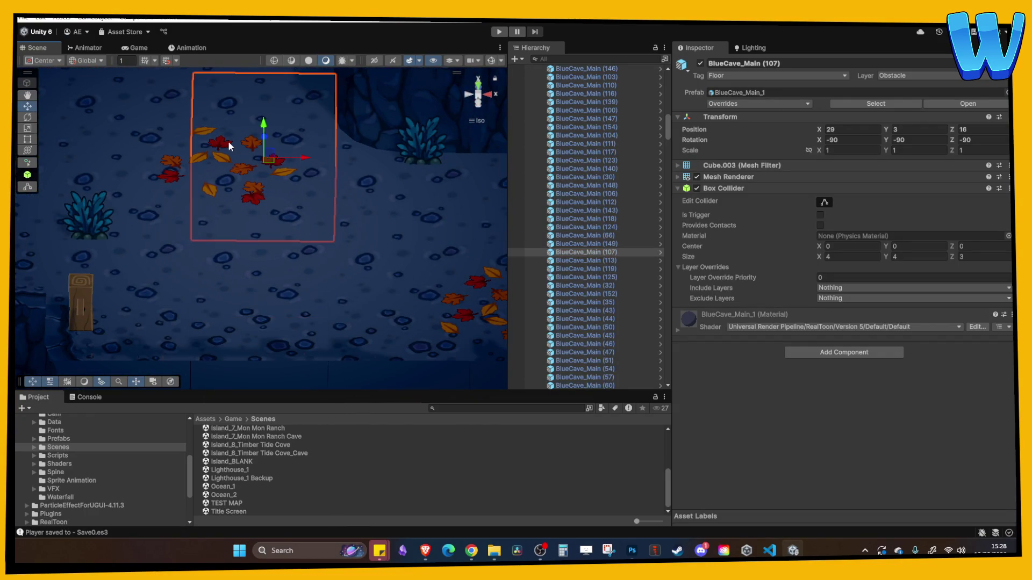
{"action": "key", "text": "f"}
Duplicate it as Fallen Leaves 2 (18) and move the copy right and up the path.
{"action": "key", "text": "ctrl+d"}
{"action": "left_click_drag", "start_coordinate": [281, 213], "coordinate": [413, 210]}
{"action": "key", "text": "f"}
{"action": "left_click_drag", "start_coordinate": [327, 251], "coordinate": [370, 257]}
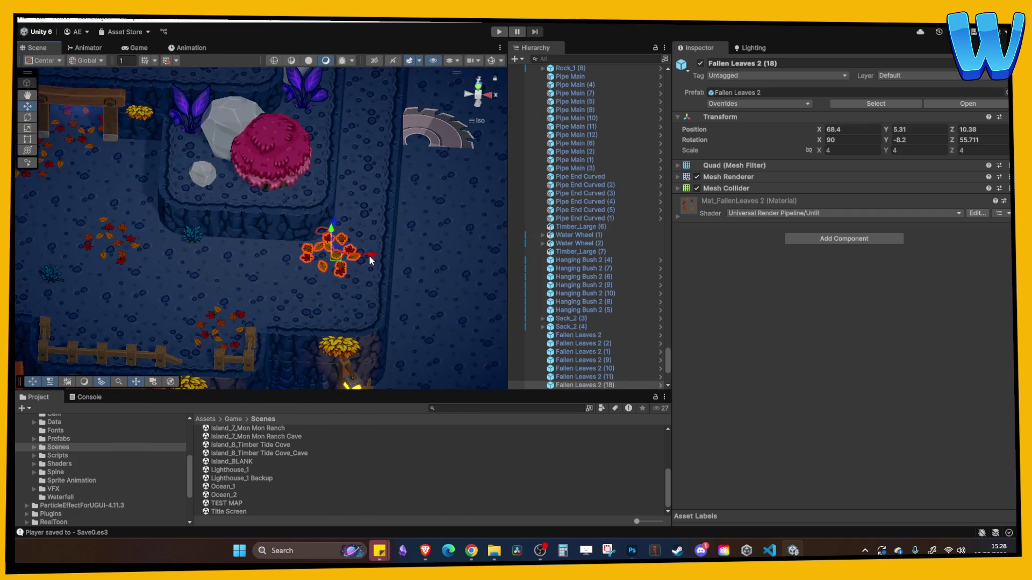
{"action": "mouse_move", "coordinate": [336, 221]}
{"action": "left_mouse_down"}
{"action": "mouse_move", "coordinate": [347, 167]}
{"action": "mouse_move", "coordinate": [360, 178]}
{"action": "left_mouse_up"}
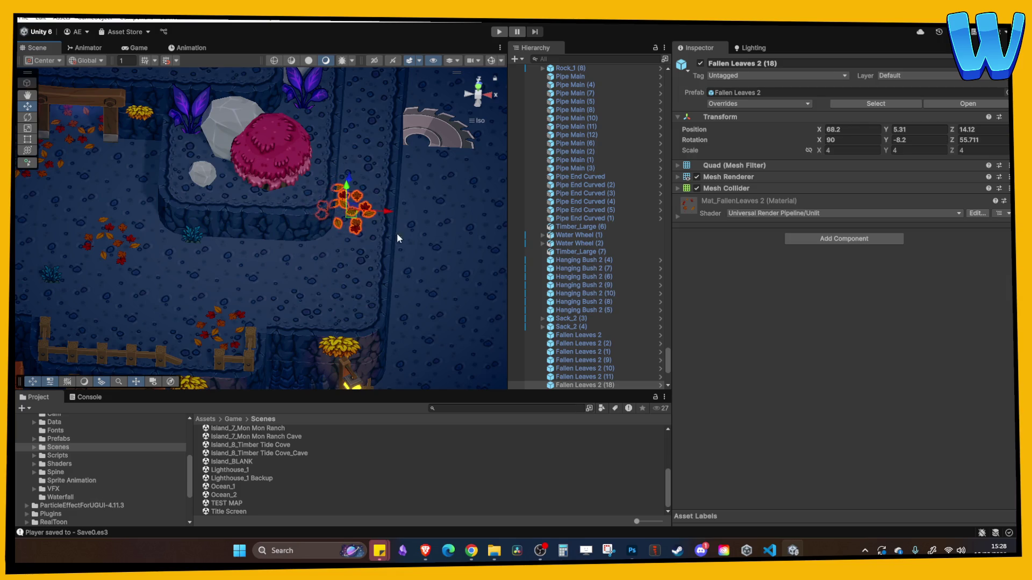
{"action": "left_click", "coordinate": [397, 232]}
{"action": "mouse_move", "coordinate": [384, 254]}
{"action": "left_mouse_down"}
{"action": "mouse_move", "coordinate": [274, 250]}
{"action": "mouse_move", "coordinate": [239, 264]}
{"action": "left_mouse_up"}
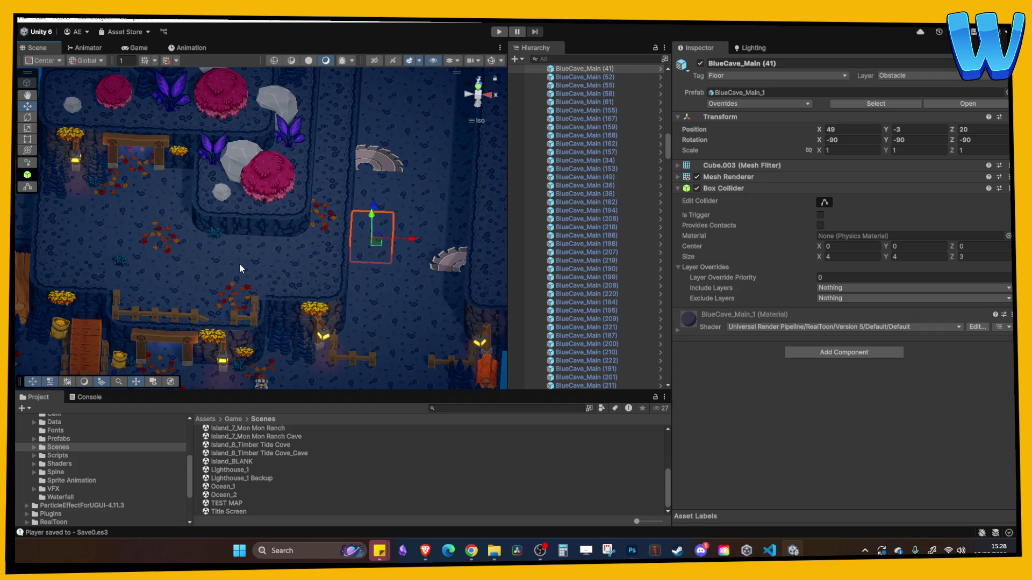
Move BlueCave_Stalags_1 down onto the island and duplicate it as BlueCave_Stalags_1 (34).
{"action": "mouse_move", "coordinate": [239, 264]}
{"action": "left_mouse_down"}
{"action": "mouse_move", "coordinate": [162, 255]}
{"action": "mouse_move", "coordinate": [312, 184]}
{"action": "mouse_move", "coordinate": [171, 225]}
{"action": "mouse_move", "coordinate": [311, 243]}
{"action": "mouse_move", "coordinate": [310, 304]}
{"action": "left_mouse_up"}
{"action": "mouse_move", "coordinate": [188, 295]}
{"action": "left_mouse_down"}
{"action": "mouse_move", "coordinate": [179, 265]}
{"action": "mouse_move", "coordinate": [335, 288]}
{"action": "mouse_move", "coordinate": [293, 298]}
{"action": "mouse_move", "coordinate": [268, 280]}
{"action": "mouse_move", "coordinate": [308, 288]}
{"action": "mouse_move", "coordinate": [325, 411]}
{"action": "left_mouse_up"}
{"action": "left_click", "coordinate": [284, 152]}
{"action": "mouse_move", "coordinate": [288, 141]}
{"action": "left_mouse_down"}
{"action": "mouse_move", "coordinate": [296, 249]}
{"action": "mouse_move", "coordinate": [330, 334]}
{"action": "mouse_move", "coordinate": [207, 330]}
{"action": "mouse_move", "coordinate": [253, 190]}
{"action": "mouse_move", "coordinate": [232, 178]}
{"action": "mouse_move", "coordinate": [229, 249]}
{"action": "left_mouse_up"}
{"action": "key", "text": "ctrl+d"}
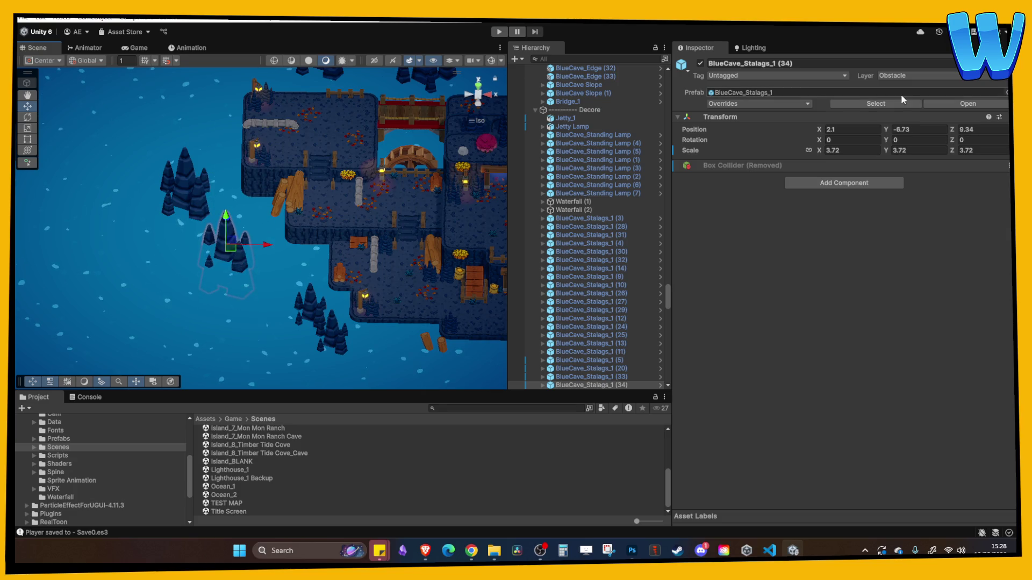
Copy the Timber_Small (4) log pile and drag Timber_Small (10) onto the upper terrace.
{"action": "left_click", "coordinate": [396, 253]}
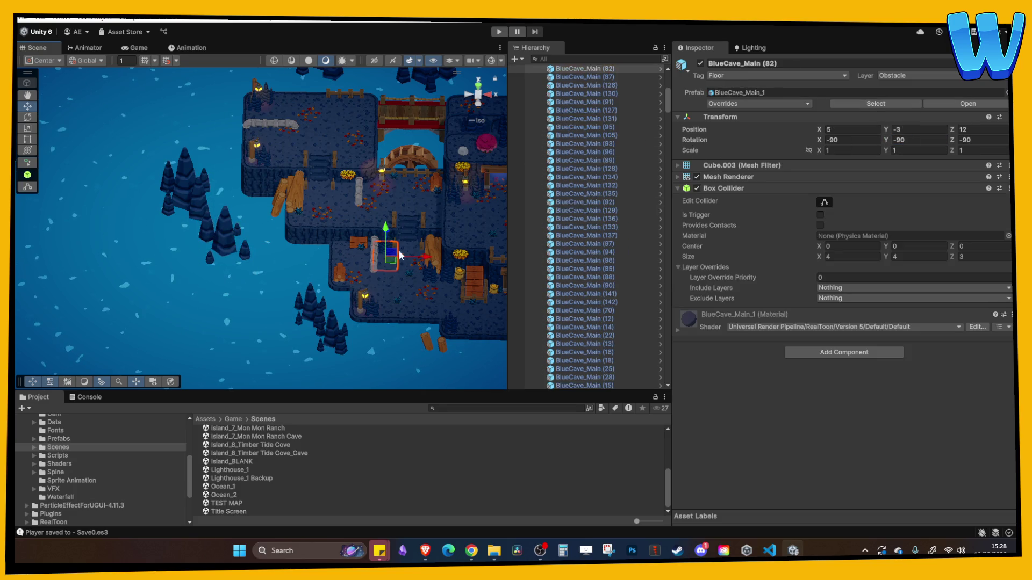
{"action": "scroll", "coordinate": [396, 253], "scroll_direction": "up", "scroll_amount": 5}
{"action": "mouse_move", "coordinate": [290, 238]}
{"action": "left_mouse_down"}
{"action": "mouse_move", "coordinate": [254, 253]}
{"action": "mouse_move", "coordinate": [371, 206]}
{"action": "left_mouse_up"}
{"action": "left_click", "coordinate": [250, 253]}
{"action": "key", "text": "ctrl+d"}
{"action": "mouse_move", "coordinate": [297, 204]}
{"action": "left_mouse_down"}
{"action": "mouse_move", "coordinate": [245, 171]}
{"action": "mouse_move", "coordinate": [246, 150]}
{"action": "left_mouse_up"}
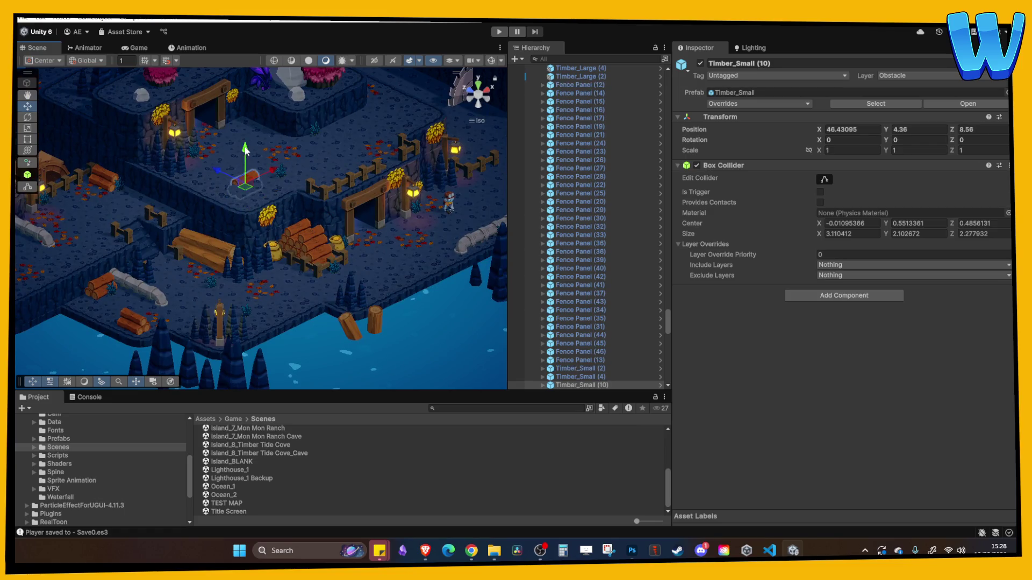
Lower Timber_Small (10) onto the terrace ground and slide it into position.
{"action": "key", "text": "f"}
{"action": "left_click_drag", "start_coordinate": [261, 193], "coordinate": [259, 122]}
{"action": "mouse_move", "coordinate": [261, 128]}
{"action": "left_mouse_down"}
{"action": "mouse_move", "coordinate": [263, 157]}
{"action": "mouse_move", "coordinate": [264, 148]}
{"action": "left_mouse_up"}
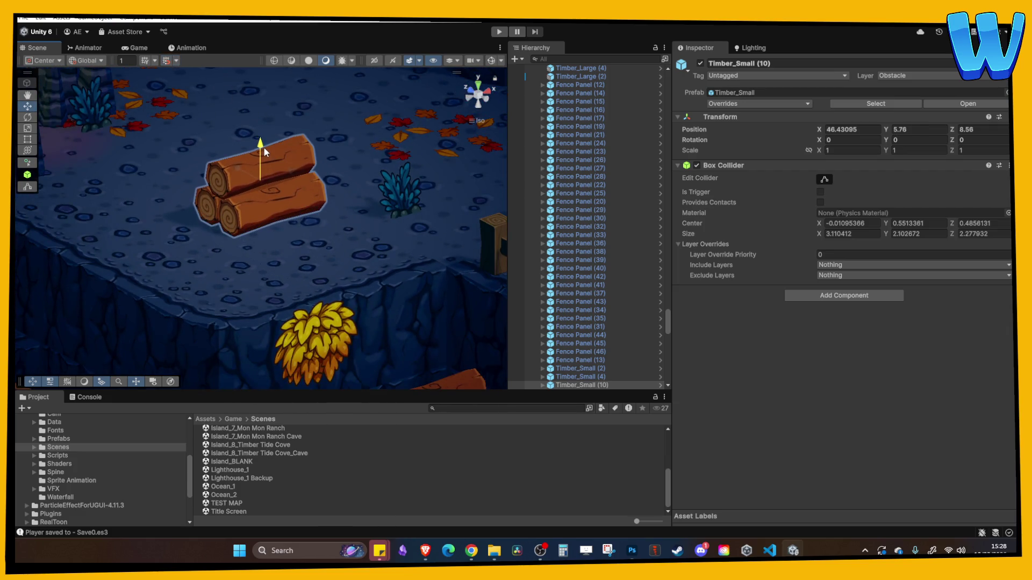
{"action": "scroll", "coordinate": [242, 186], "scroll_direction": "down", "scroll_amount": 2}
{"action": "mouse_move", "coordinate": [243, 185]}
{"action": "left_mouse_down"}
{"action": "mouse_move", "coordinate": [284, 220]}
{"action": "mouse_move", "coordinate": [339, 224]}
{"action": "mouse_move", "coordinate": [239, 234]}
{"action": "mouse_move", "coordinate": [207, 206]}
{"action": "mouse_move", "coordinate": [215, 220]}
{"action": "left_mouse_up"}
{"action": "left_click", "coordinate": [293, 270]}
Duplicate the log pile as Timber_Small (11) beside the first one.
{"action": "left_click", "coordinate": [237, 258]}
{"action": "key", "text": "ctrl+d"}
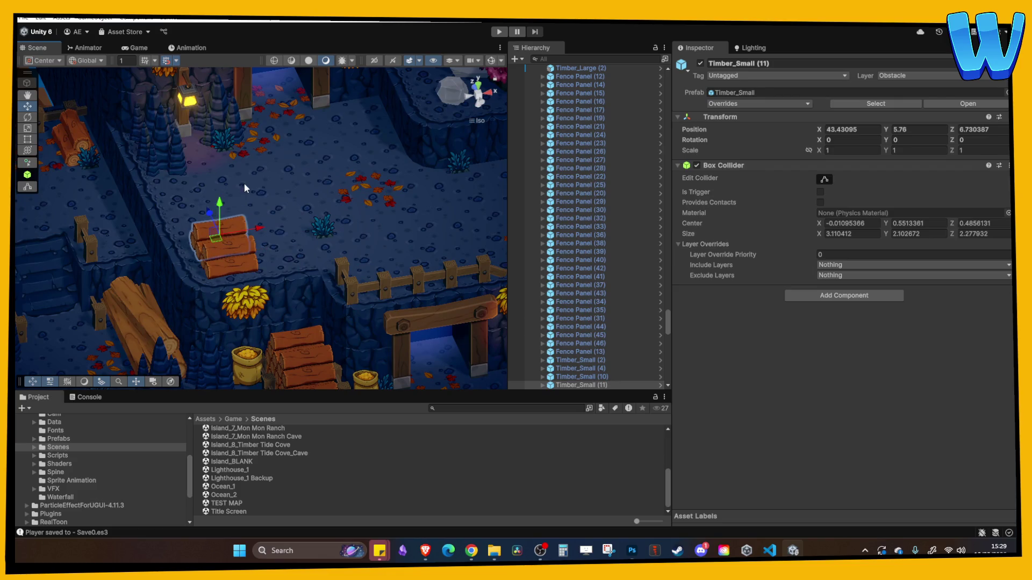
{"action": "left_click", "coordinate": [244, 183]}
{"action": "left_click", "coordinate": [209, 239]}
{"action": "left_click", "coordinate": [209, 239], "text": "shift"}
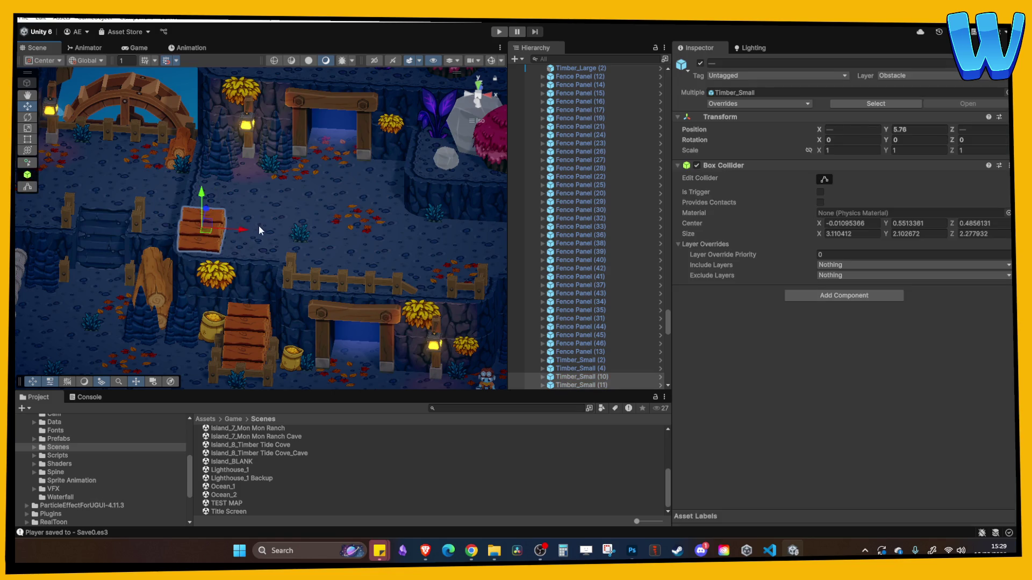
Frame floor tiles along the cave path near the saw blades.
{"action": "left_click", "coordinate": [257, 225]}
{"action": "key", "text": "f"}
{"action": "mouse_move", "coordinate": [252, 211]}
{"action": "left_mouse_down"}
{"action": "mouse_move", "coordinate": [270, 219]}
{"action": "mouse_move", "coordinate": [307, 183]}
{"action": "mouse_move", "coordinate": [279, 238]}
{"action": "mouse_move", "coordinate": [257, 216]}
{"action": "mouse_move", "coordinate": [296, 230]}
{"action": "mouse_move", "coordinate": [341, 188]}
{"action": "mouse_move", "coordinate": [332, 257]}
{"action": "mouse_move", "coordinate": [272, 227]}
{"action": "mouse_move", "coordinate": [267, 343]}
{"action": "mouse_move", "coordinate": [350, 294]}
{"action": "mouse_move", "coordinate": [321, 304]}
{"action": "mouse_move", "coordinate": [346, 272]}
{"action": "mouse_move", "coordinate": [205, 231]}
{"action": "mouse_move", "coordinate": [313, 178]}
{"action": "mouse_move", "coordinate": [307, 295]}
{"action": "mouse_move", "coordinate": [342, 227]}
{"action": "mouse_move", "coordinate": [331, 250]}
{"action": "left_mouse_up"}
{"action": "left_click", "coordinate": [320, 221]}
{"action": "left_click", "coordinate": [323, 226]}
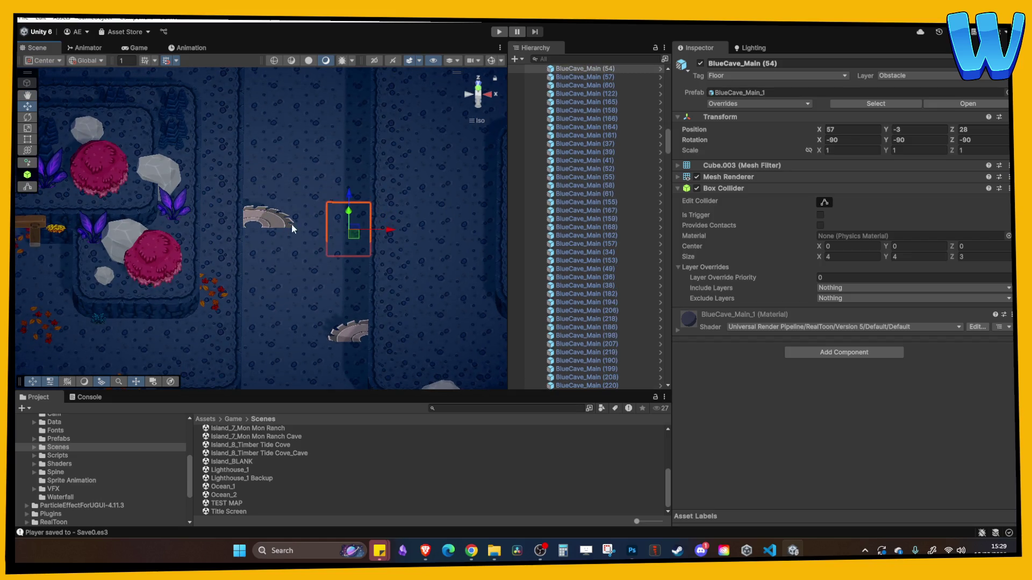
{"action": "key", "text": "f"}
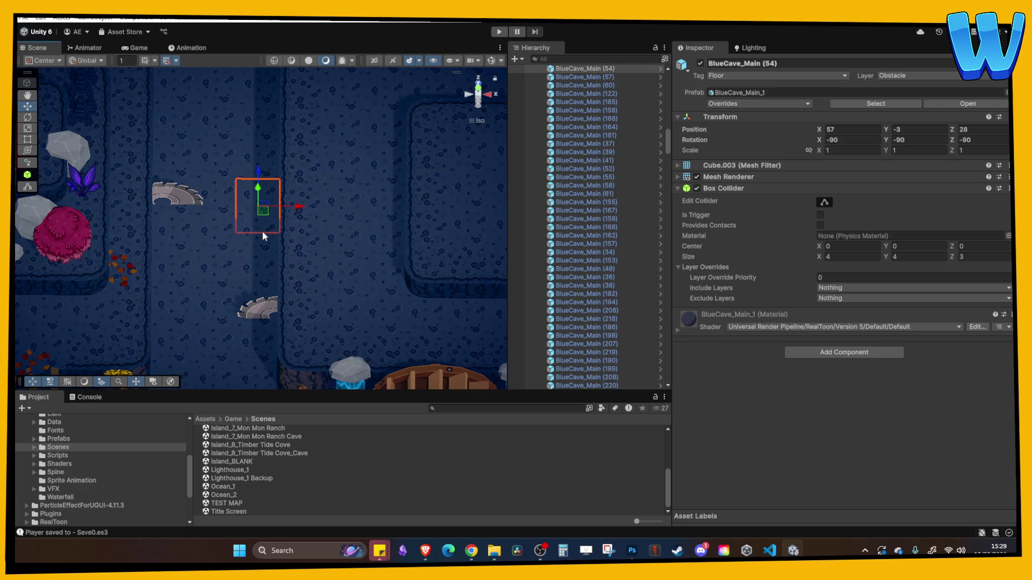
{"action": "scroll", "coordinate": [231, 178], "scroll_direction": "down", "scroll_amount": 10}
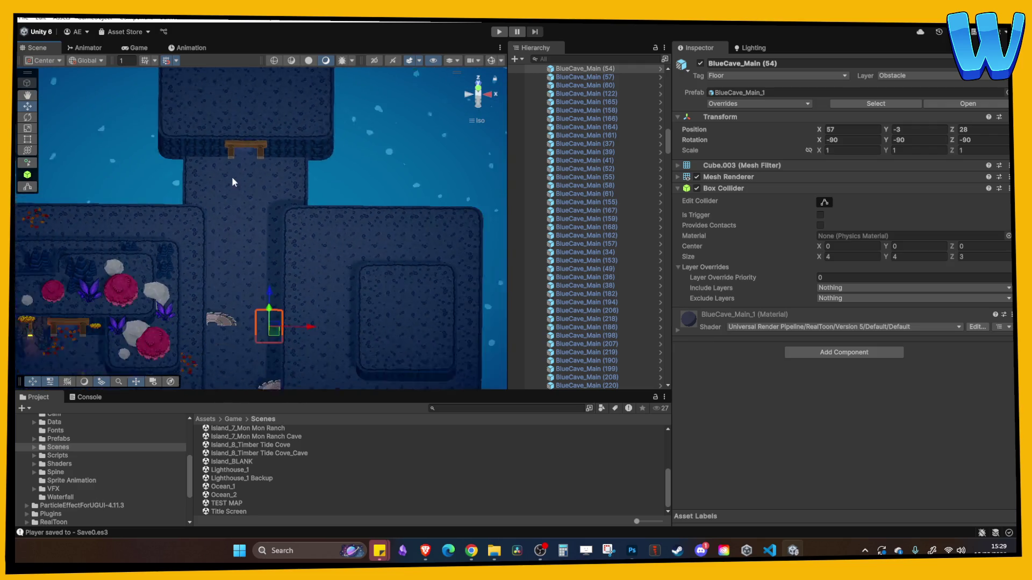
{"action": "scroll", "coordinate": [229, 158], "scroll_direction": "up", "scroll_amount": 2}
{"action": "key", "text": "Left"}
{"action": "key", "text": "Left"}
{"action": "key", "text": "Left"}
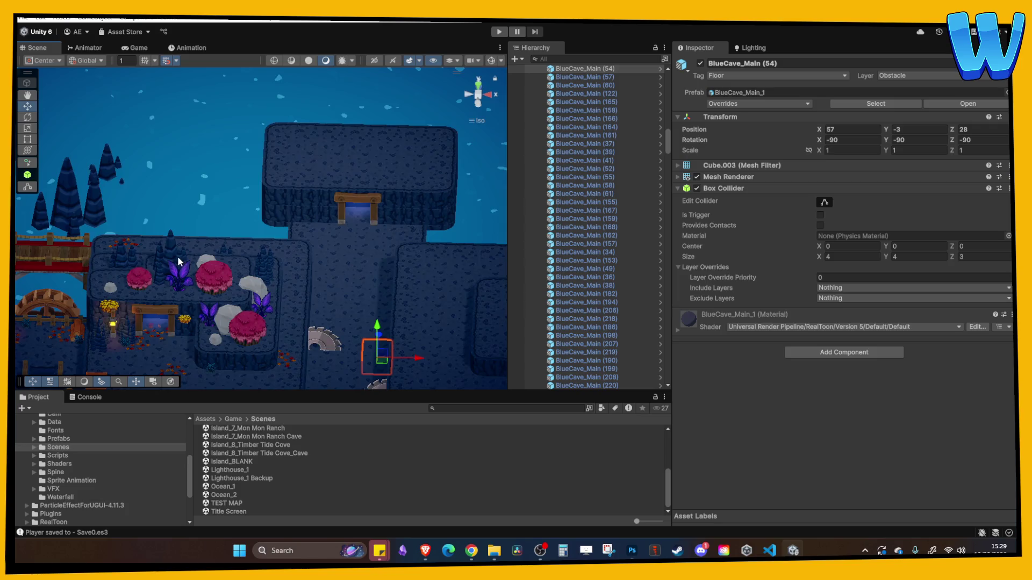